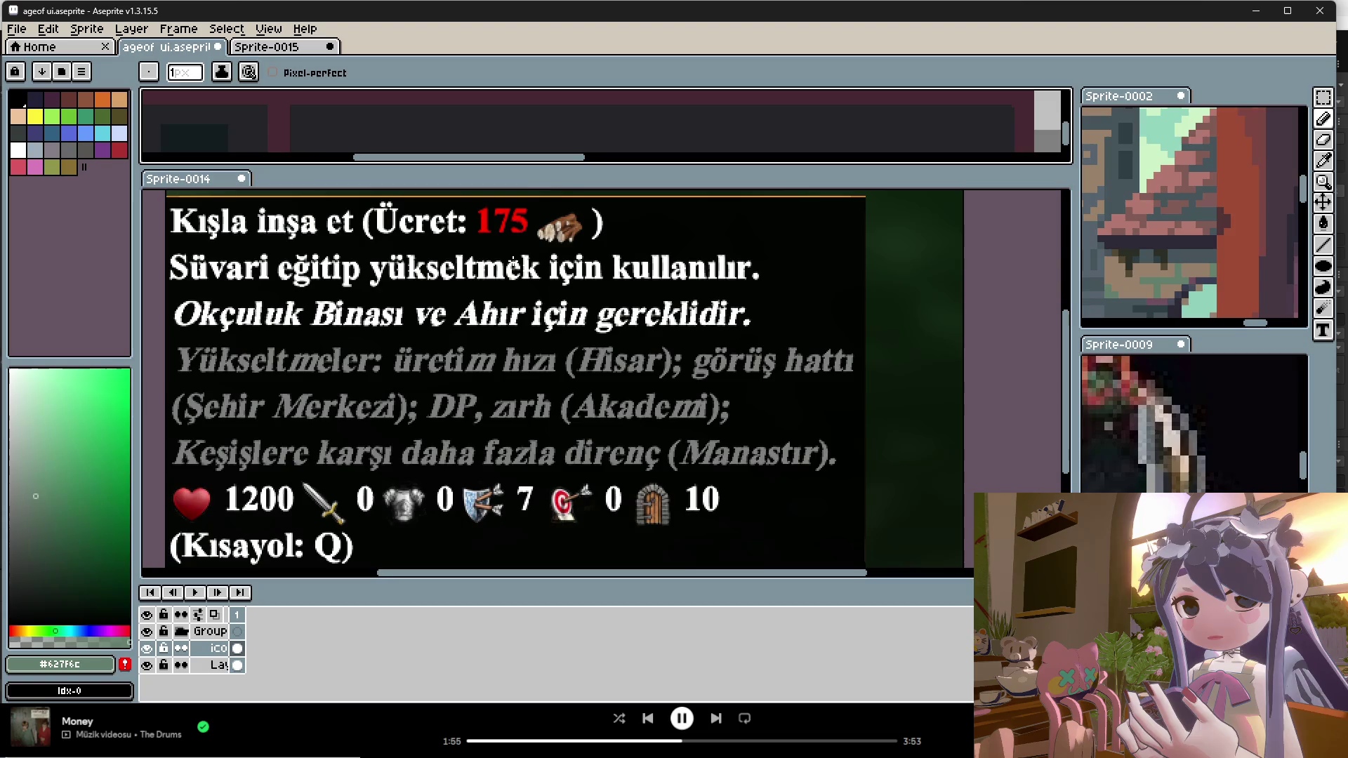
# Step: Enlarge the icon-panel view and eyedrop the grey-blue #728381 from an existing icon
pyautogui.moveTo(548, 167); pyautogui.dragTo(562, 408)
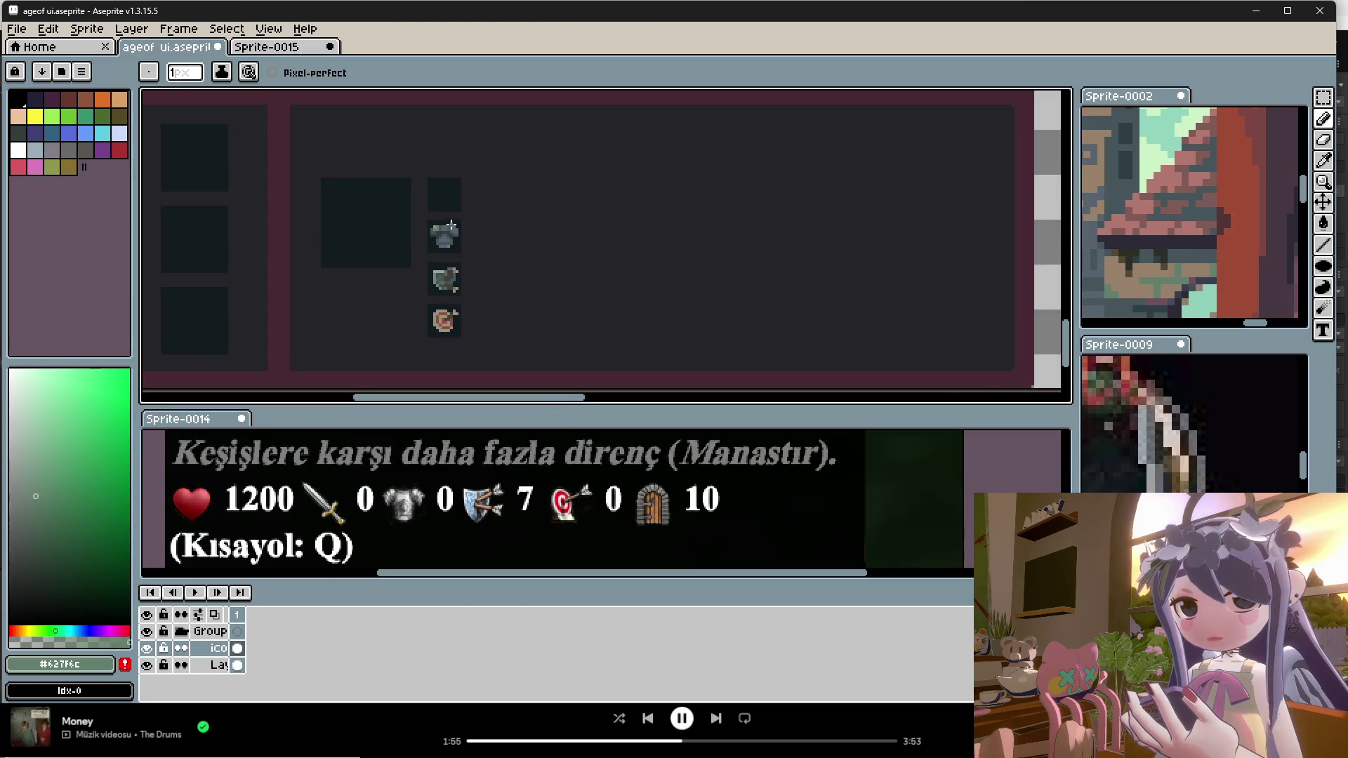
pyautogui.press('i')
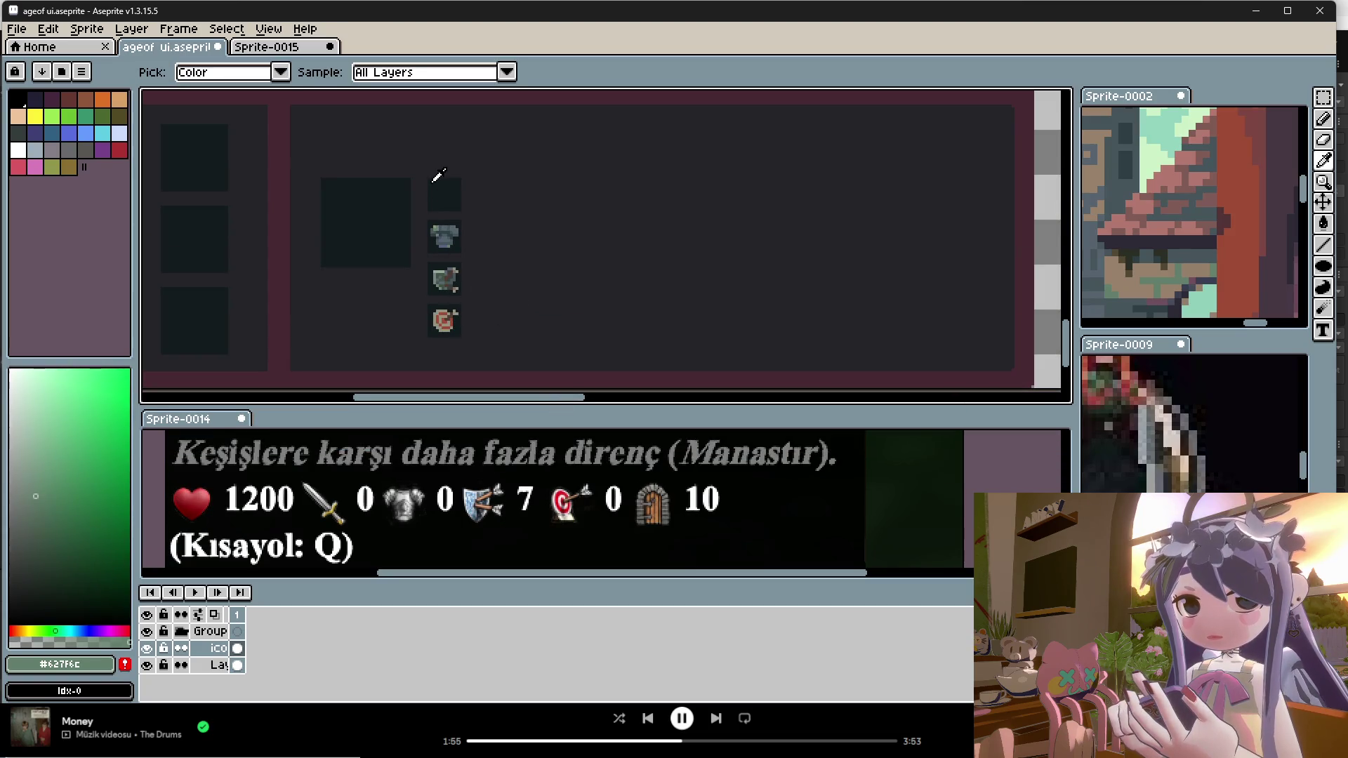
pyautogui.scroll(1, 429, 211)
pyautogui.click(443, 342)
# Step: Draw the first grey diagonal sword-blade pixels in the empty slot above the armor
pyautogui.press('b')
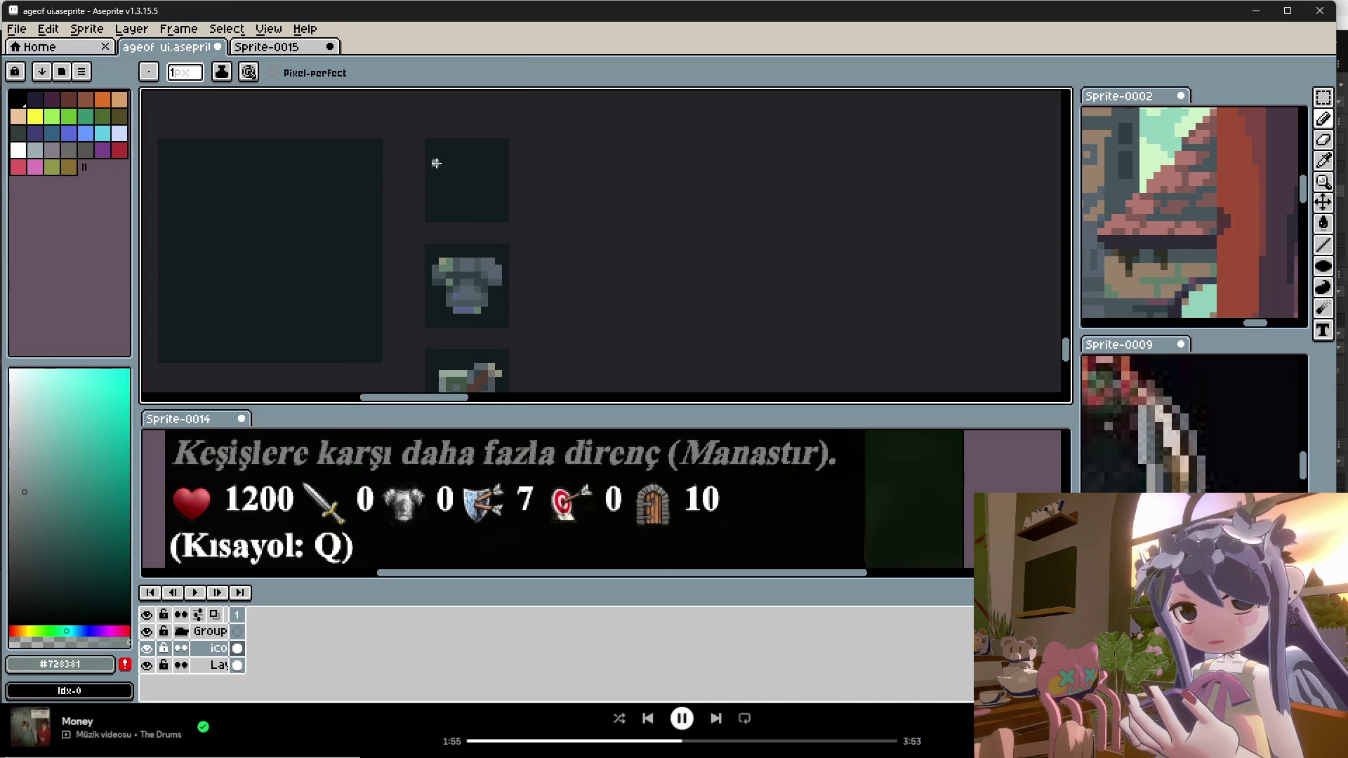
pyautogui.scroll(1, 438, 152)
pyautogui.moveTo(439, 159); pyautogui.dragTo(481, 194)
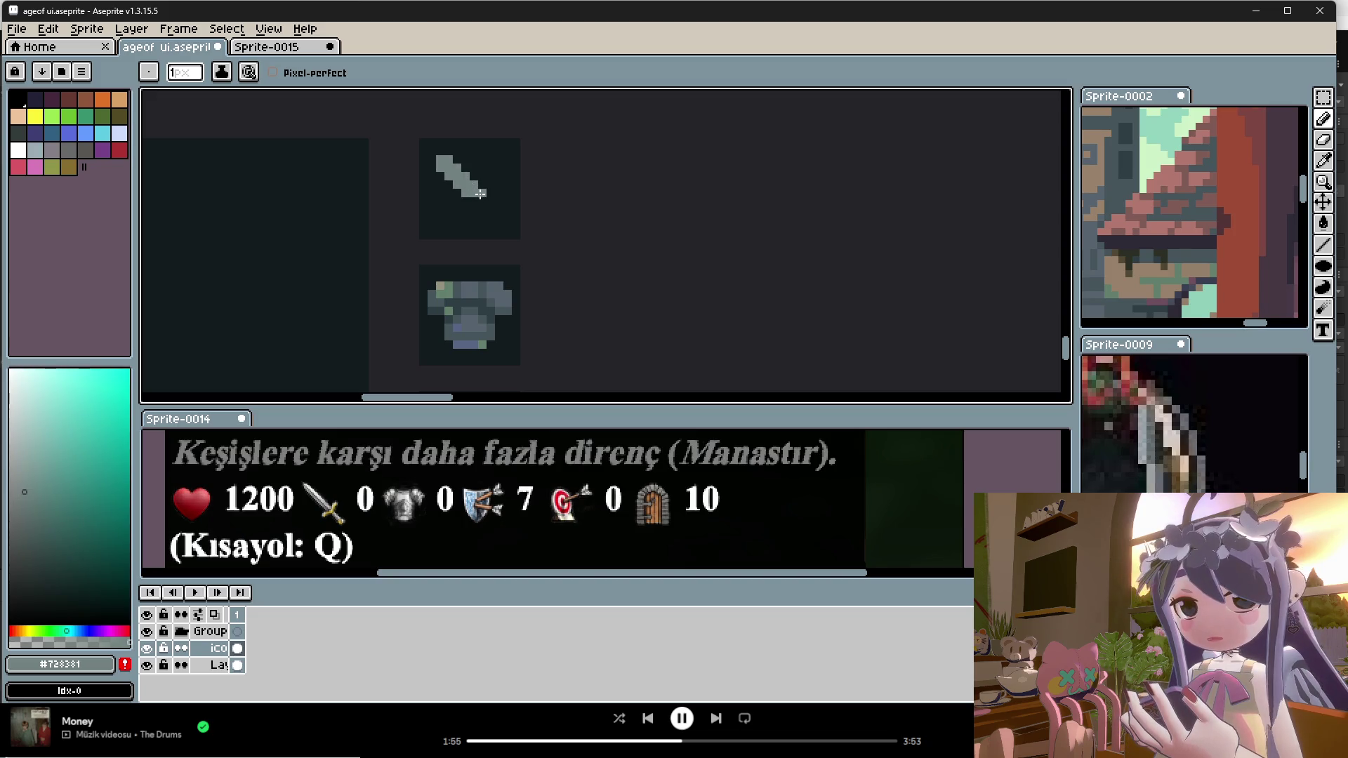
# Step: Paint lighter grey pixels near the sword's hilt, using a grey sampled from the icons
pyautogui.press('i')
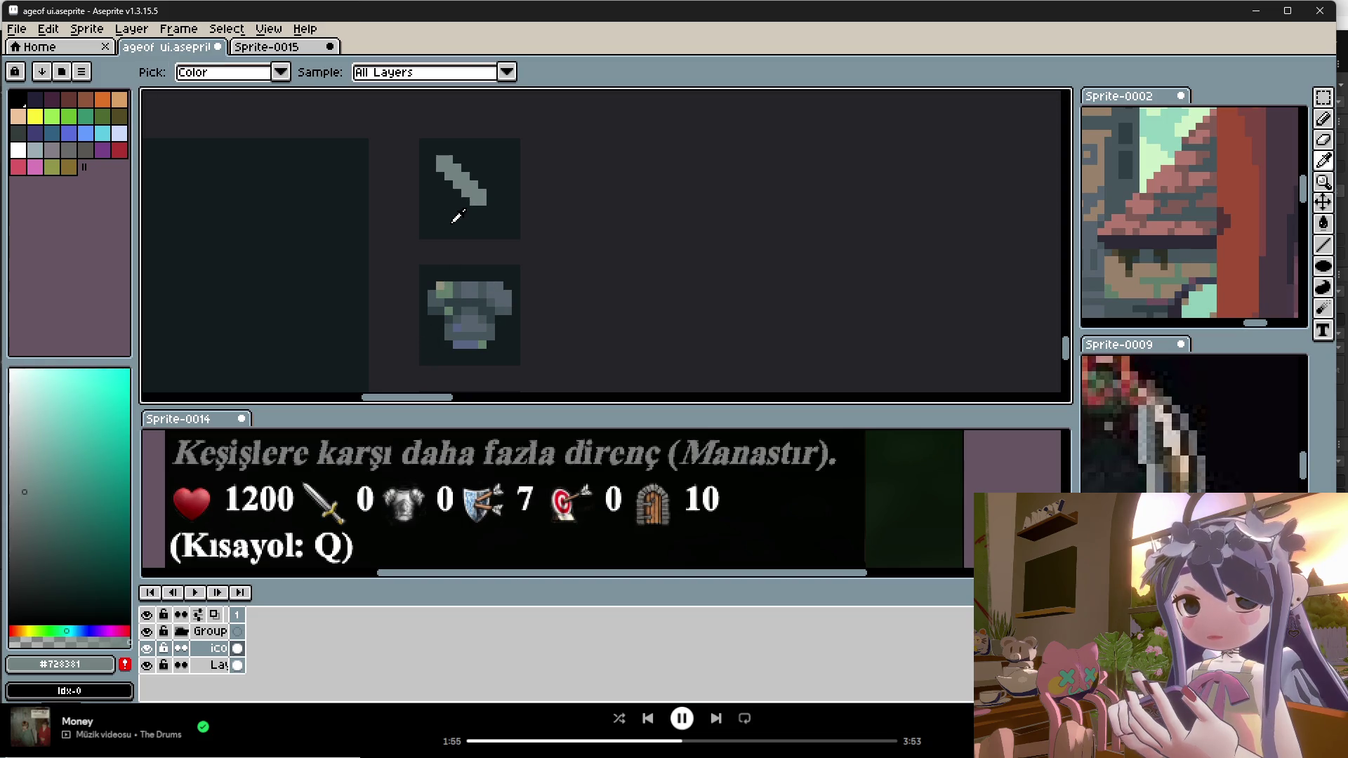
pyautogui.click(443, 283)
pyautogui.press('b')
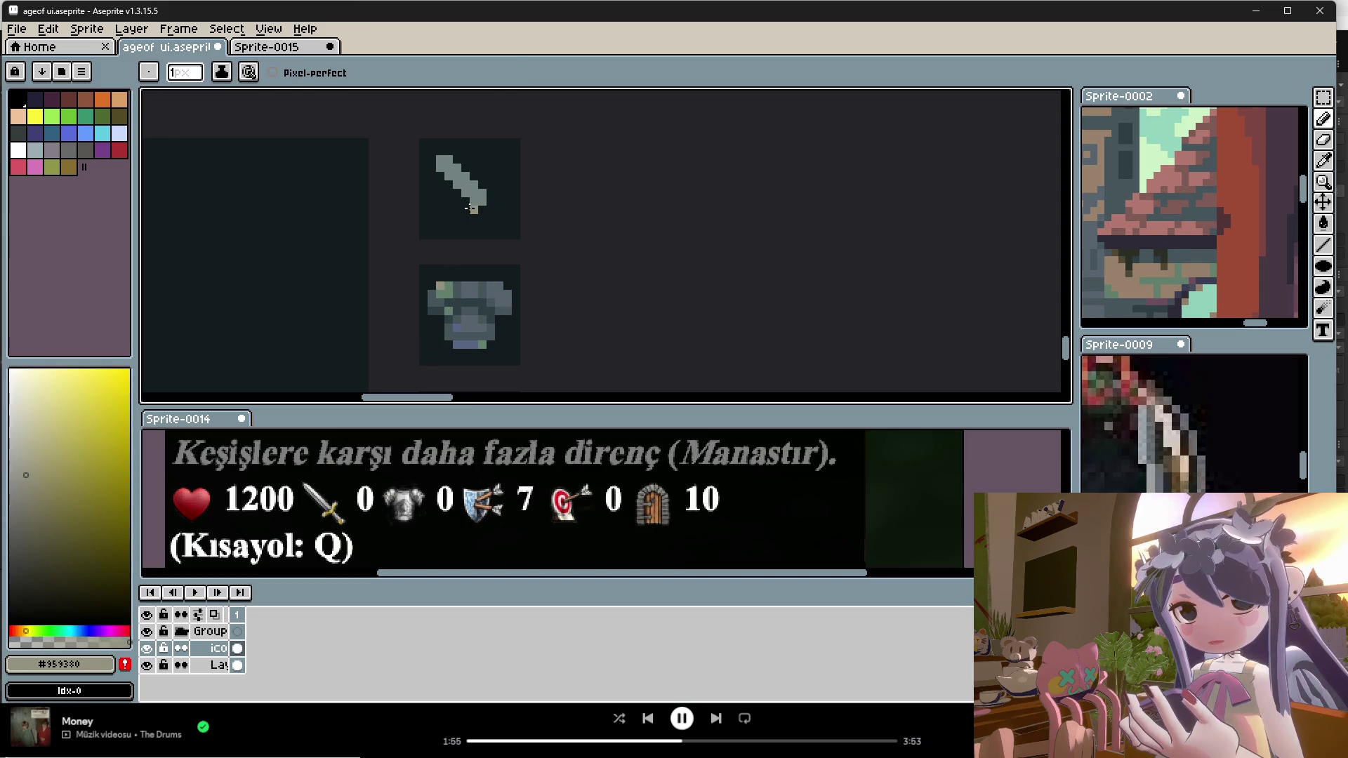
pyautogui.moveTo(469, 208); pyautogui.dragTo(484, 197)
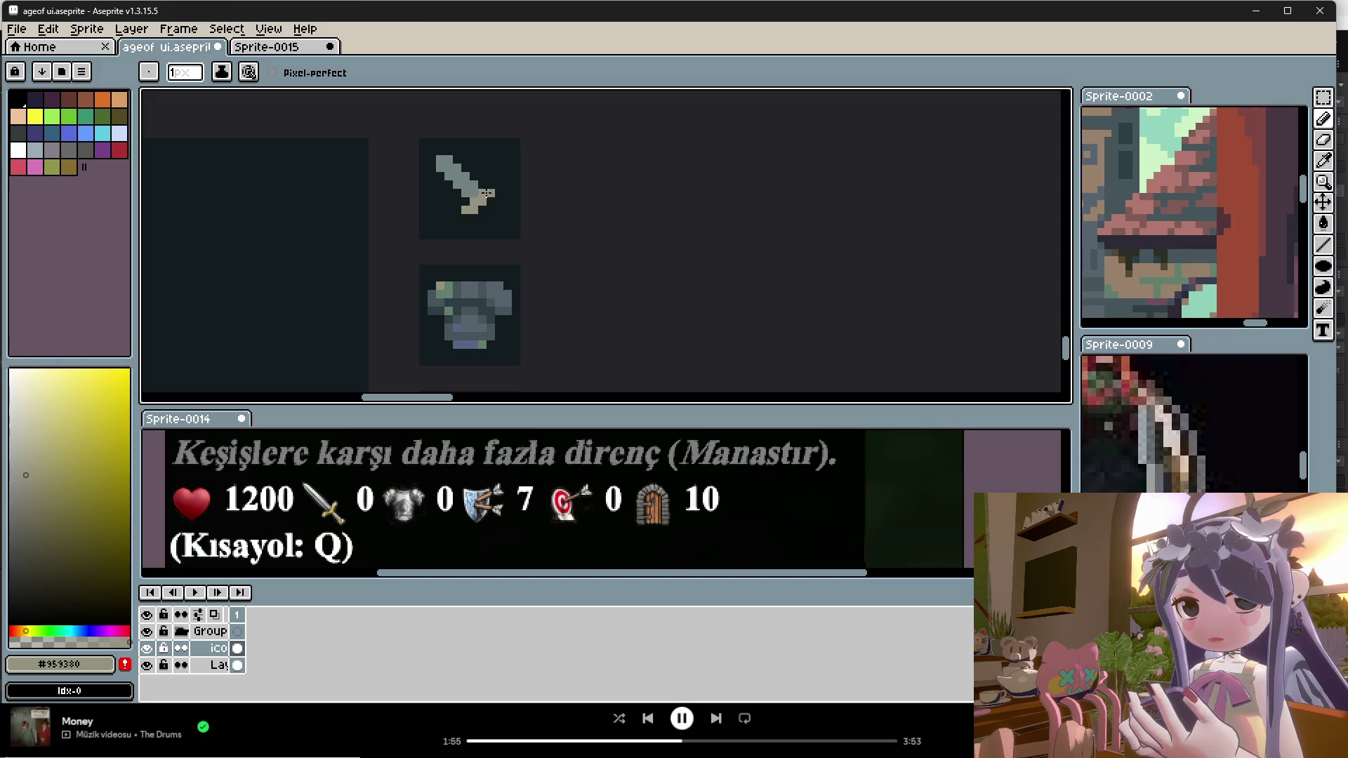
# Step: Add grey-blue pixels from the armor icon to the sword hilt
pyautogui.press('i')
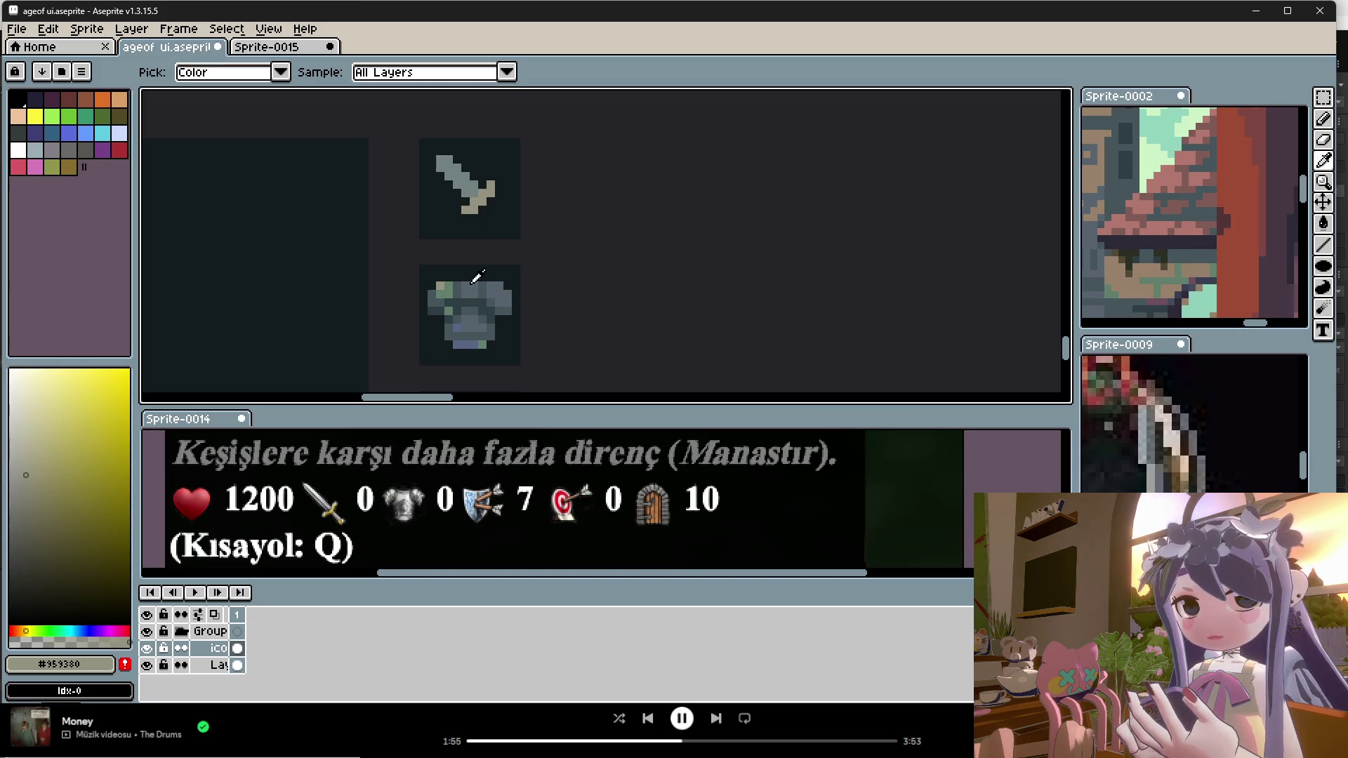
pyautogui.click(475, 180)
pyautogui.press('b')
pyautogui.moveTo(482, 198); pyautogui.dragTo(489, 215)
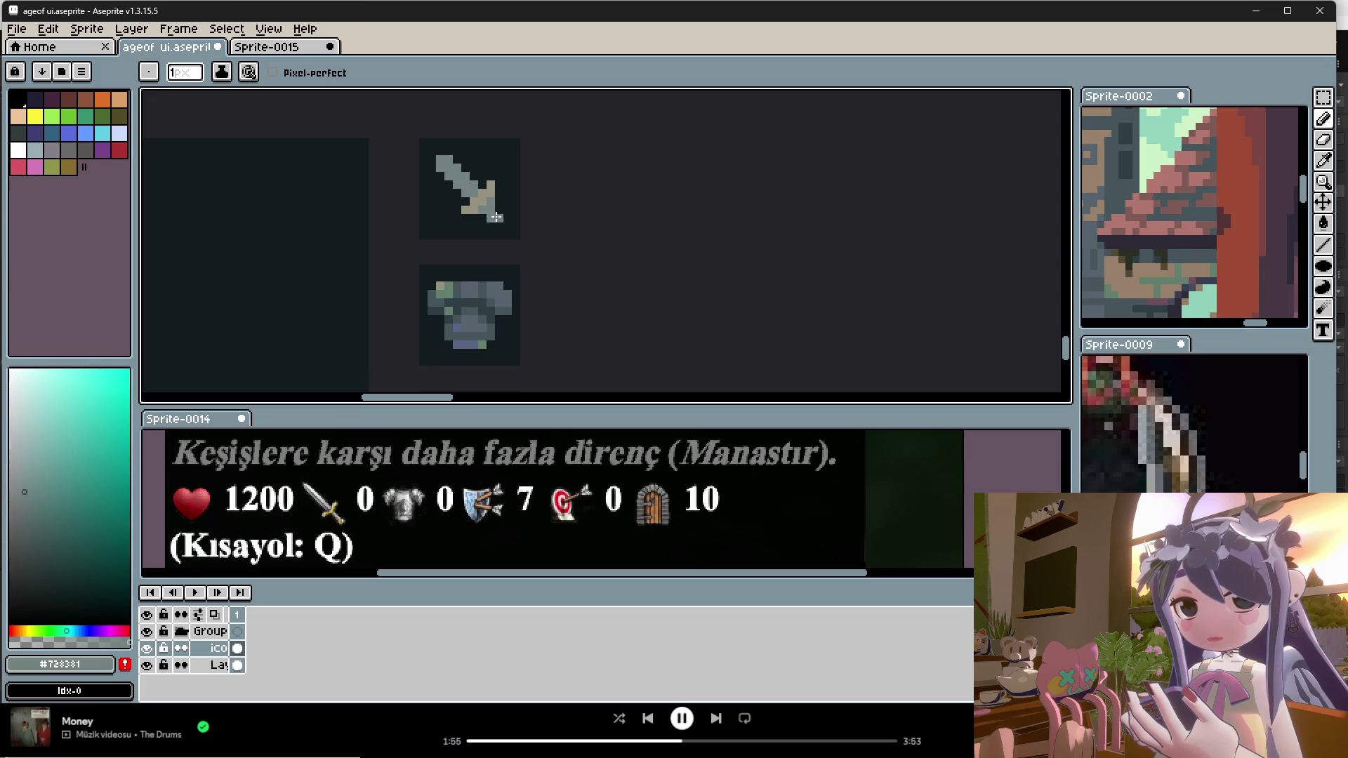
# Step: Sample the light grey and a pale green-grey from the new sword
pyautogui.scroll(-1, 500, 267)
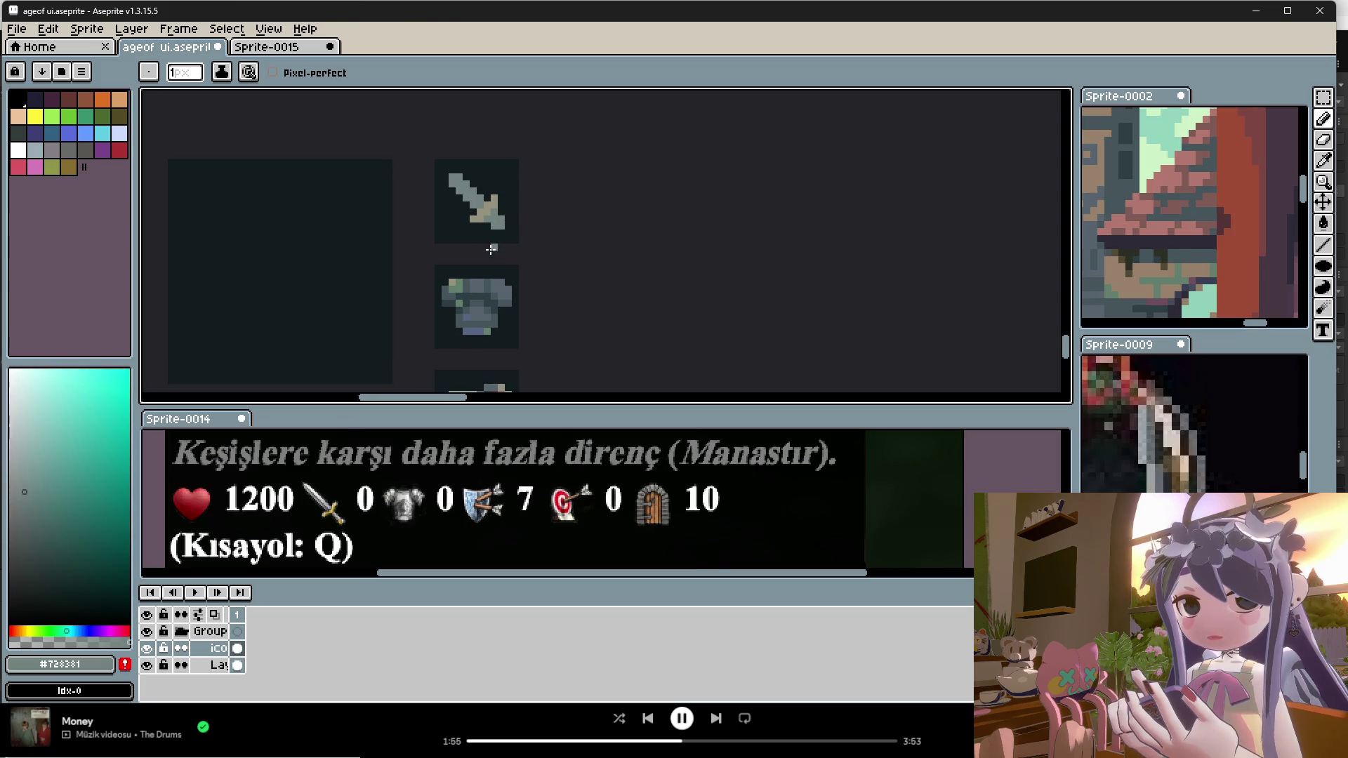
pyautogui.keyDown('alt'); pyautogui.click(495, 228); pyautogui.keyUp('alt')
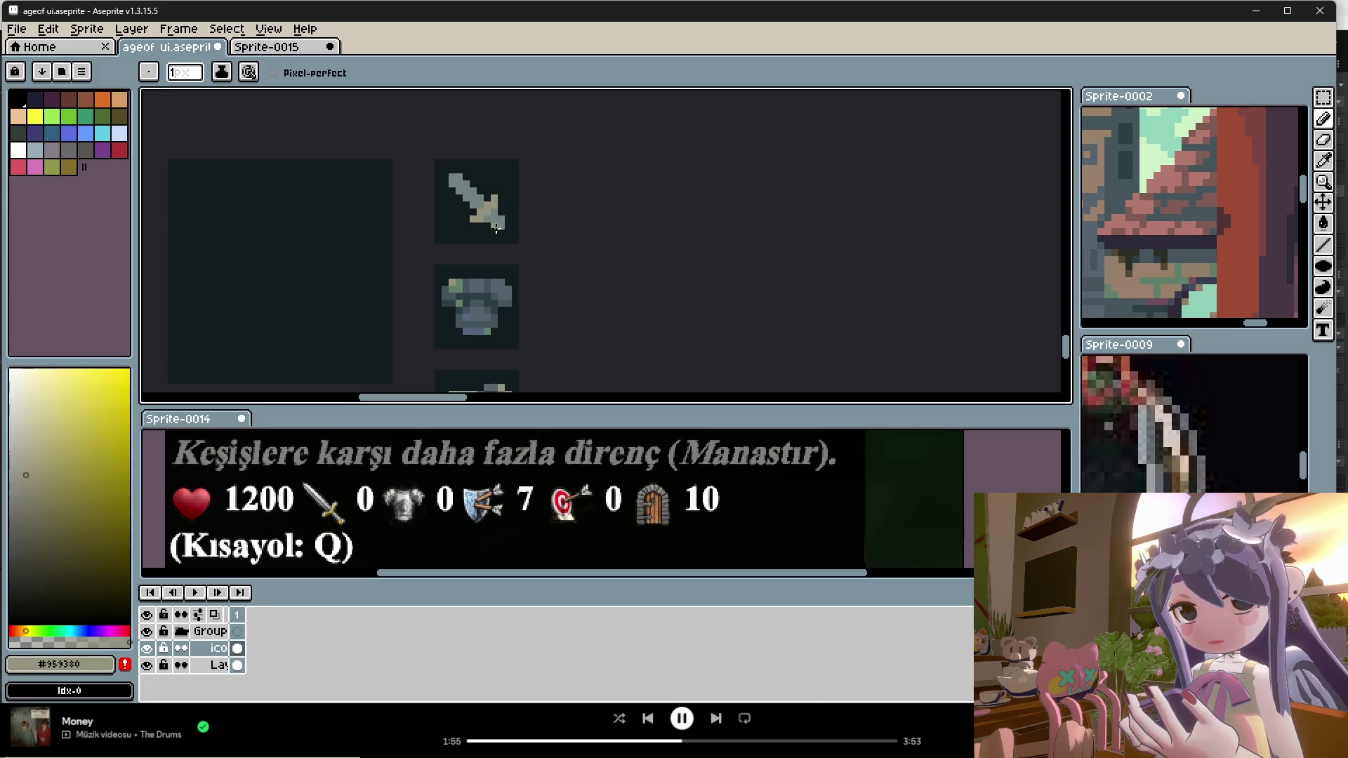
pyautogui.scroll(-2, 538, 256)
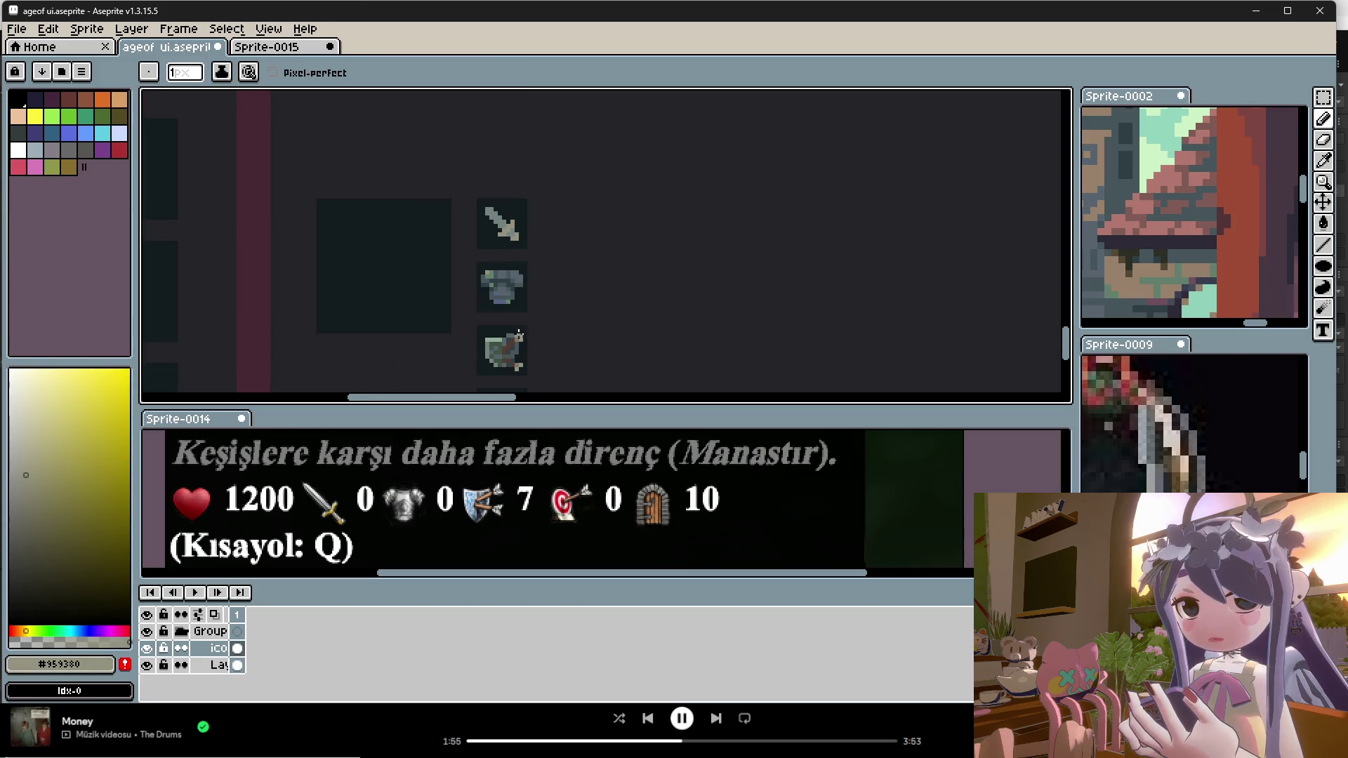
pyautogui.scroll(2, 519, 325)
pyautogui.keyDown('alt'); pyautogui.click(460, 130); pyautogui.keyUp('alt')
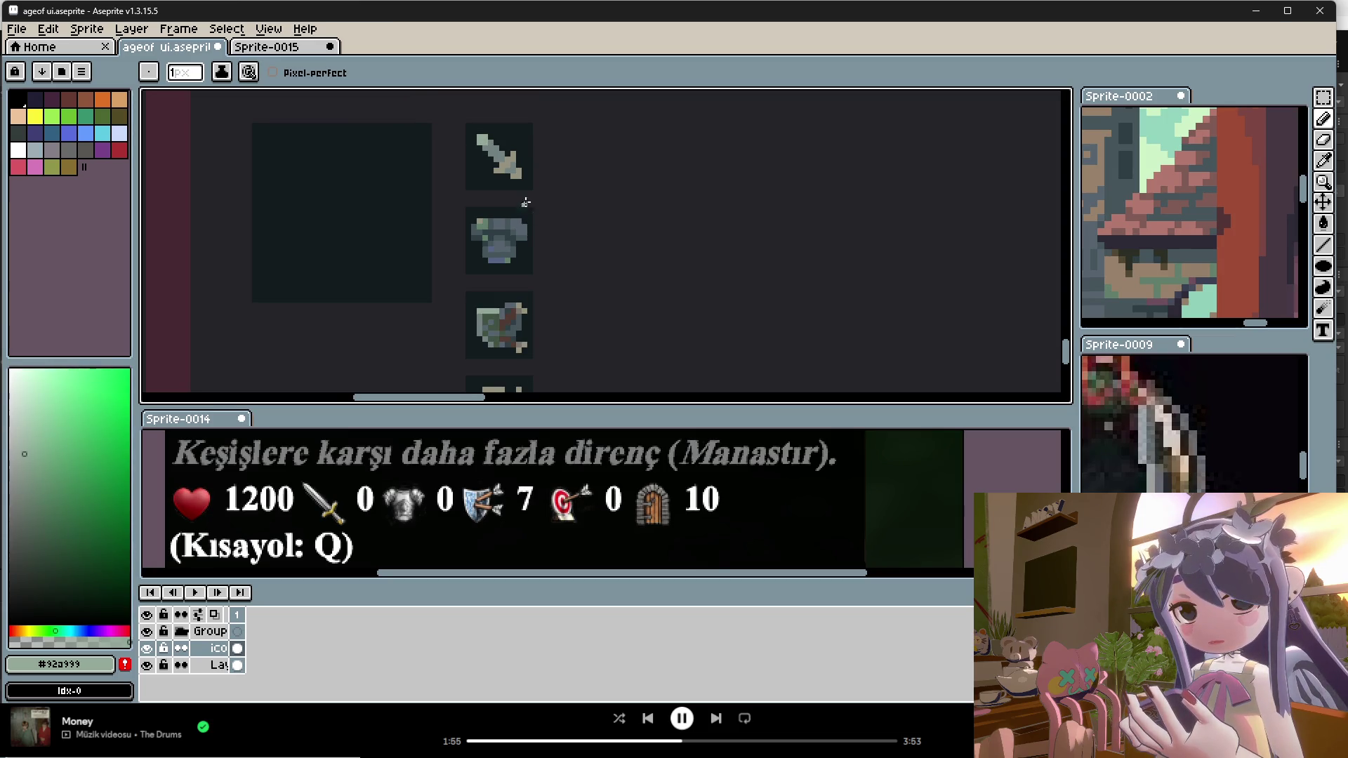
# Step: Eyedrop the dark grey-teal #46565c from the armor icon
pyautogui.press('alt')
pyautogui.keyDown('alt'); pyautogui.click(520, 253); pyautogui.keyUp('alt')
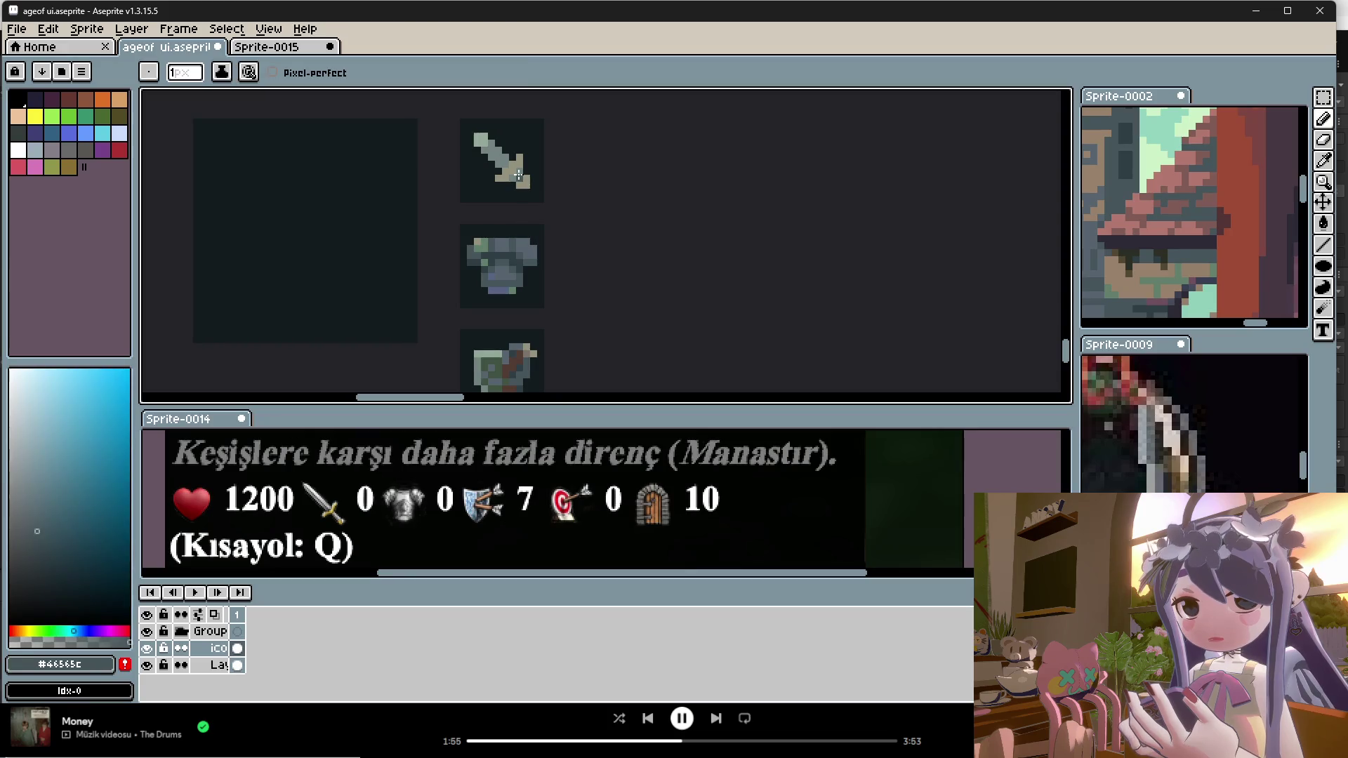
pyautogui.scroll(-2, 535, 274)
pyautogui.scroll(1, 530, 295)
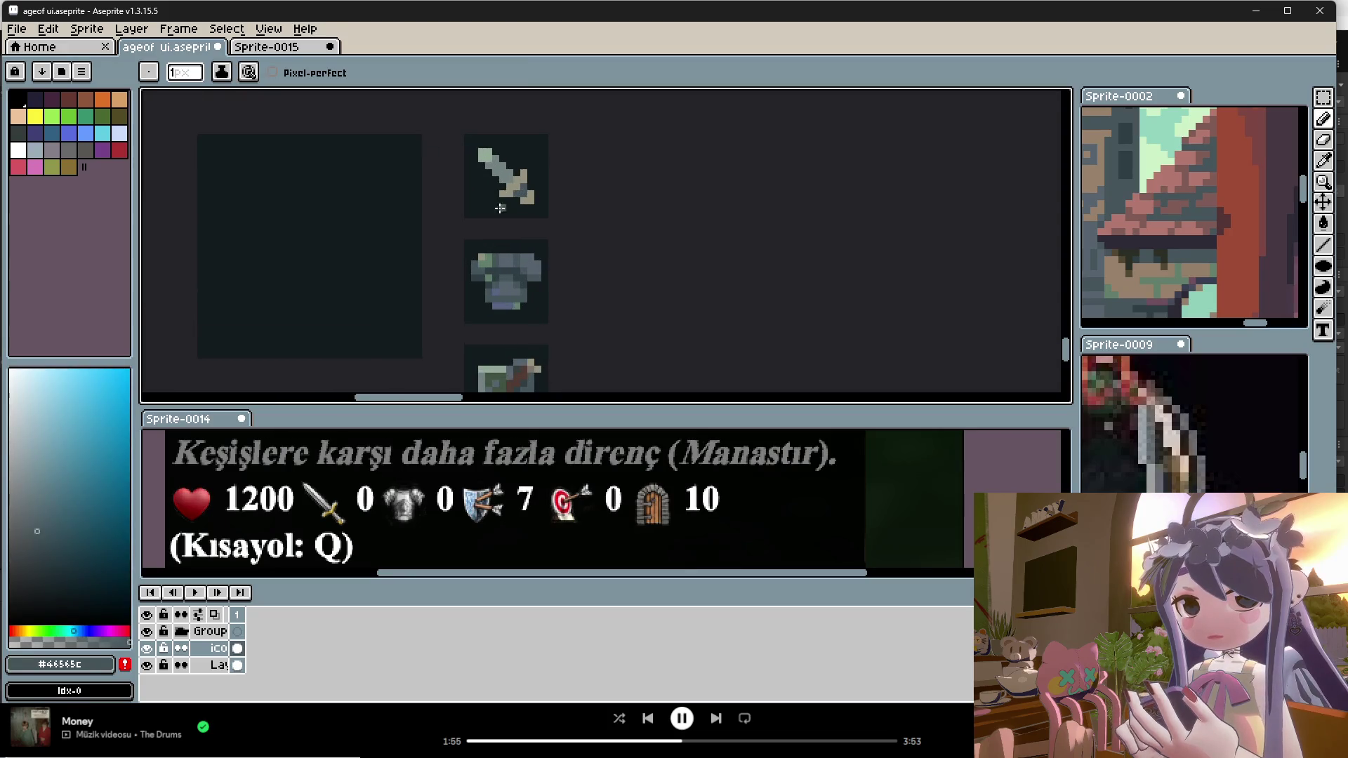
# Step: Compare the sword with the shield and target icons and pick the light grey #959380
pyautogui.press('alt')
pyautogui.scroll(-2, 525, 344)
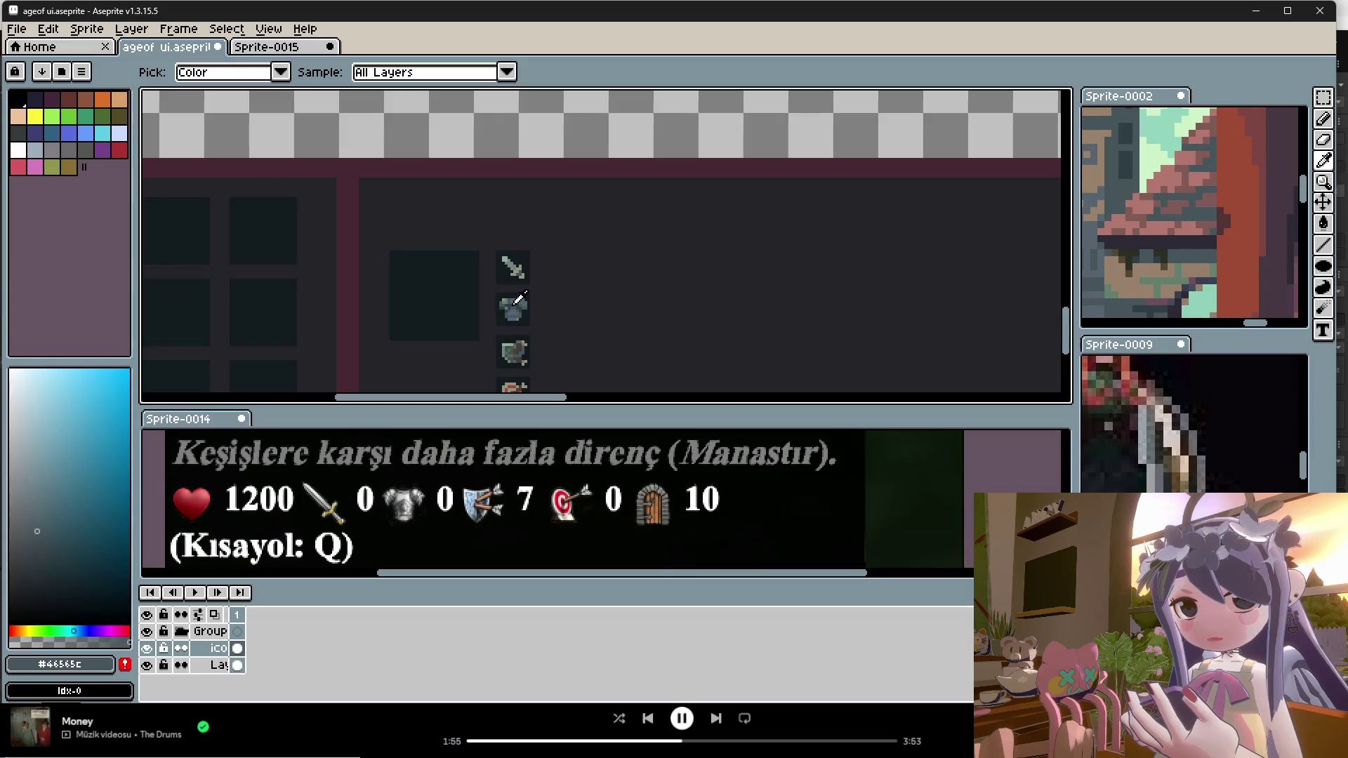
pyautogui.scroll(1, 523, 337)
pyautogui.scroll(-1, 518, 234)
pyautogui.scroll(1, 521, 358)
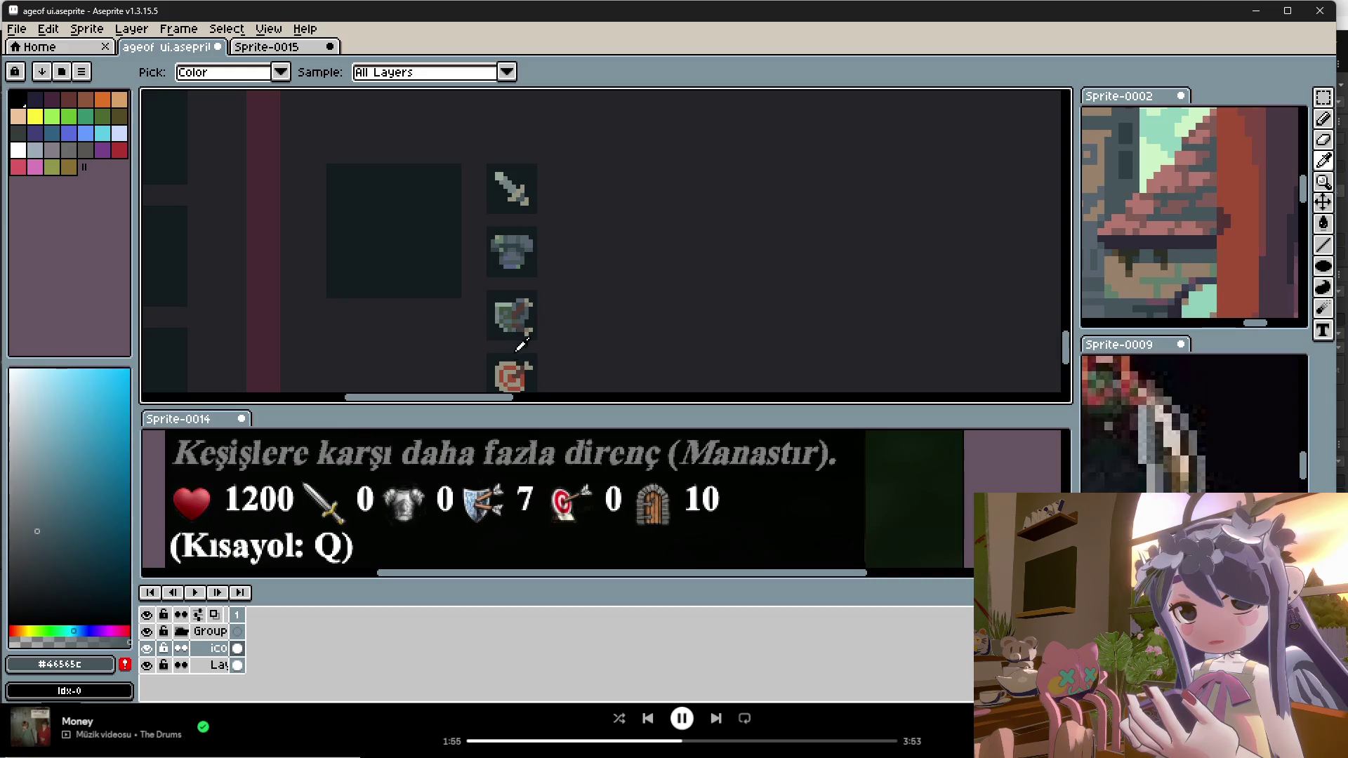
pyautogui.click(511, 362)
pyautogui.scroll(-3, 1125, 191)
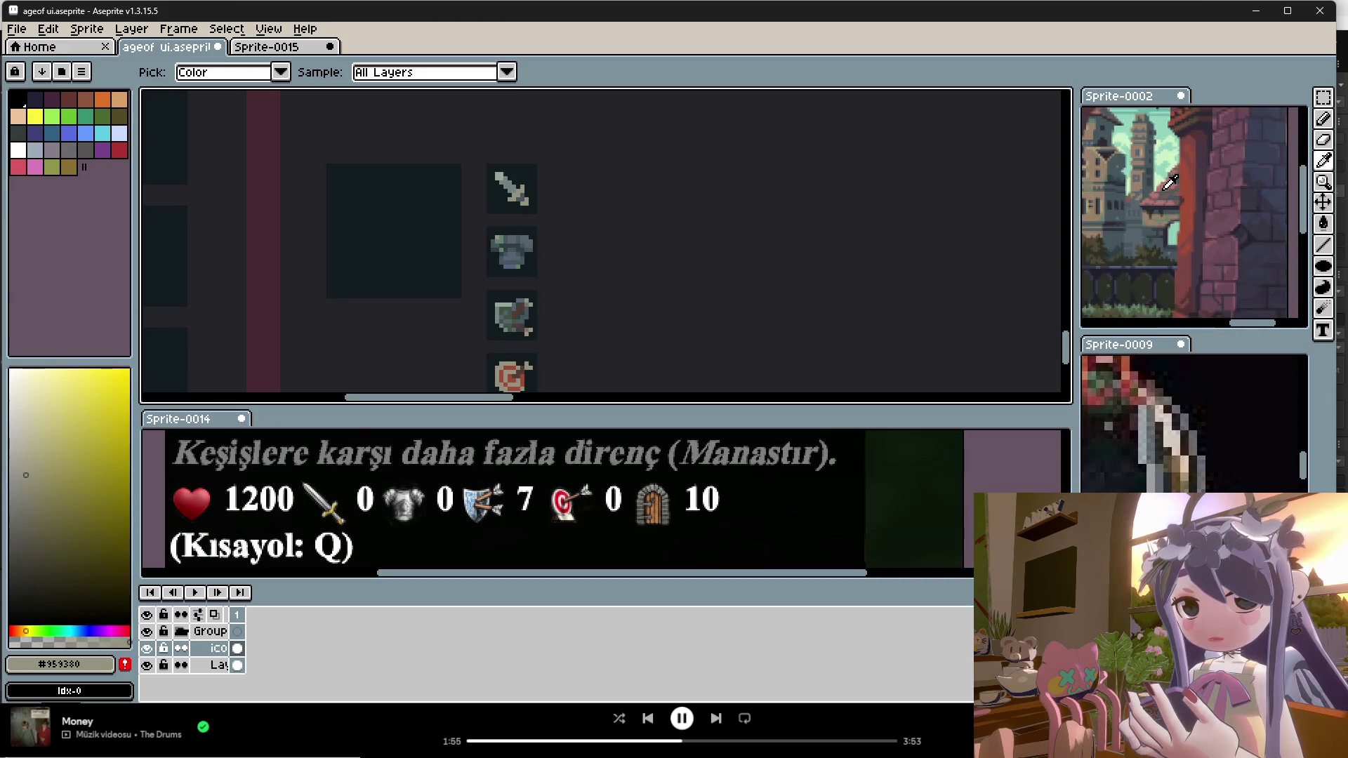
# Step: Paint the sword's crossguard pale gold sampled from the Sprite-0002 reference art
pyautogui.scroll(1, 1126, 191)
pyautogui.click(1104, 204)
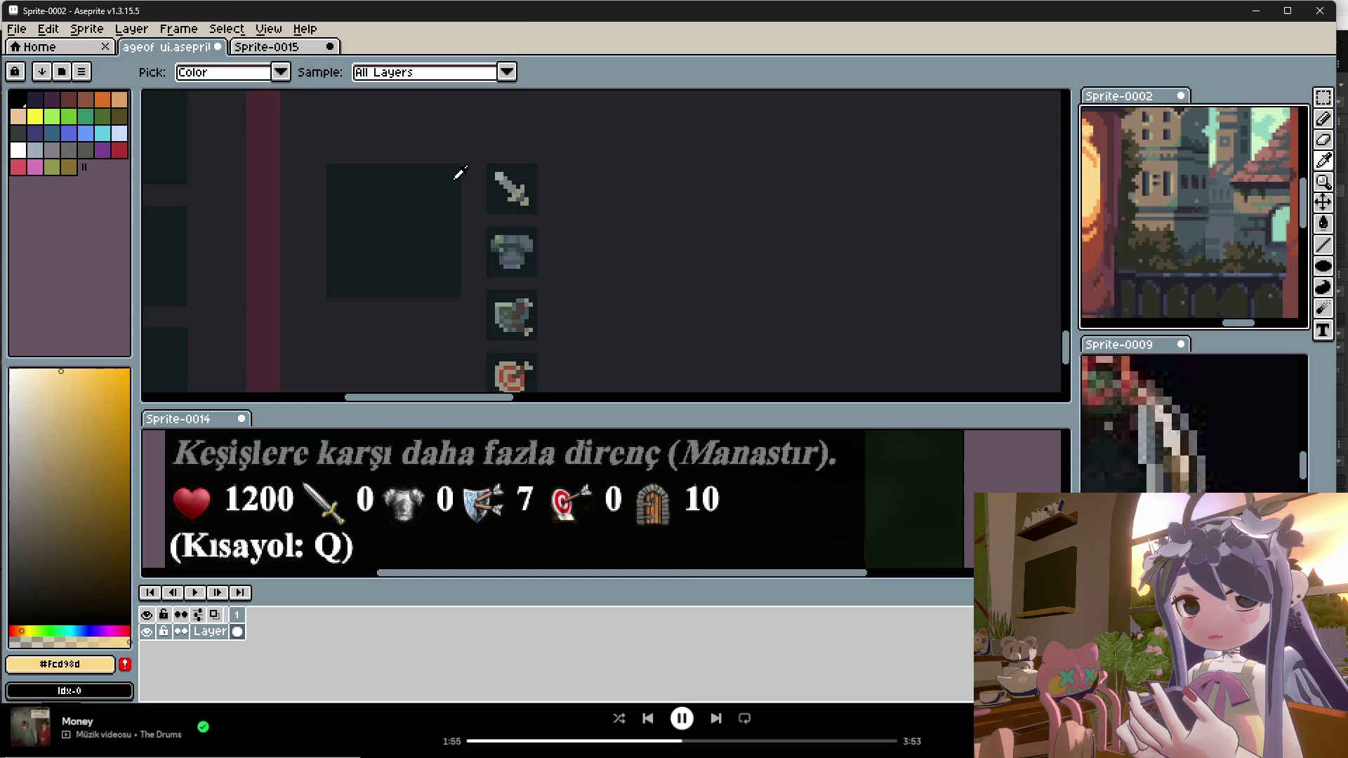
pyautogui.scroll(1, 457, 175)
pyautogui.press('b')
pyautogui.moveTo(521, 203); pyautogui.dragTo(521, 214)
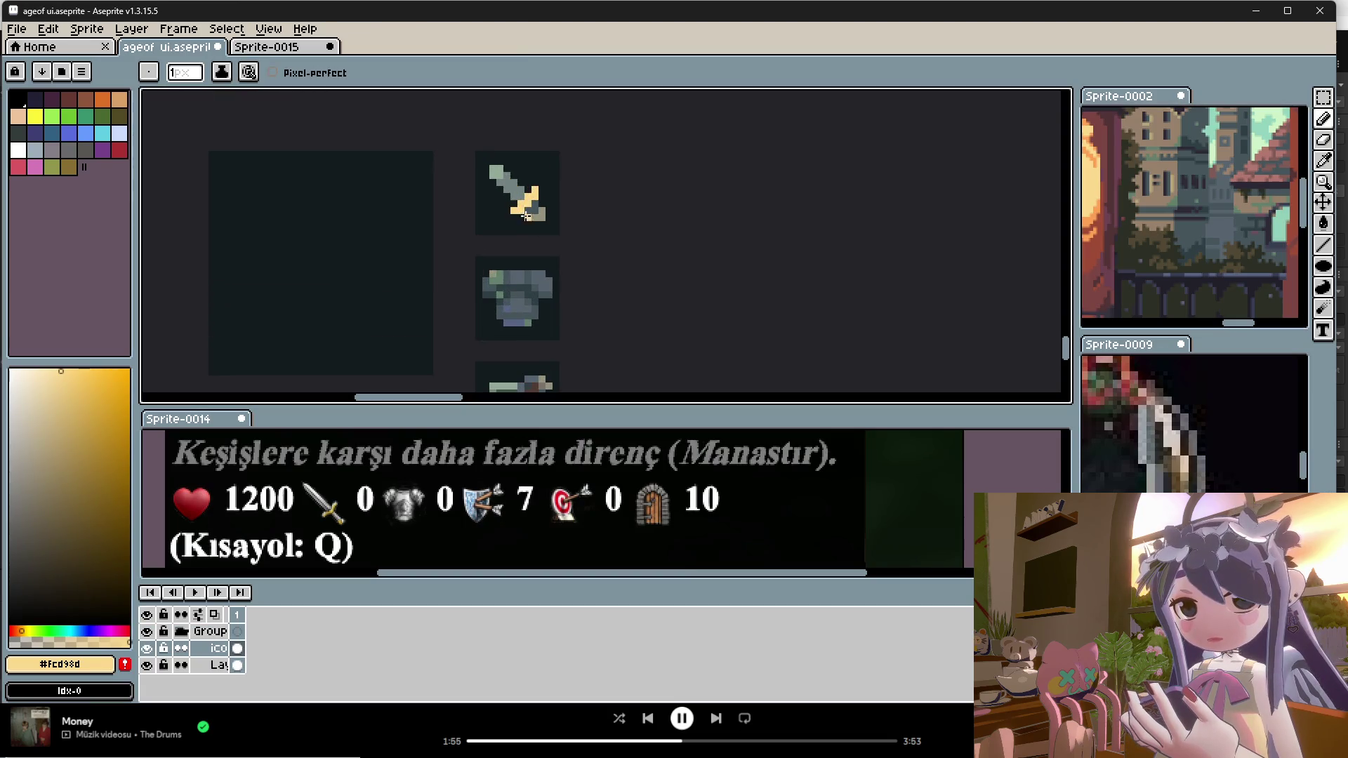
# Step: Try orange and dark red tones from the reference and paint the pommel pixel dark red
pyautogui.scroll(-3, 601, 214)
pyautogui.scroll(3, 1144, 204)
pyautogui.keyDown('alt'); pyautogui.click(1144, 204); pyautogui.keyUp('alt')
pyautogui.scroll(2, 602, 213)
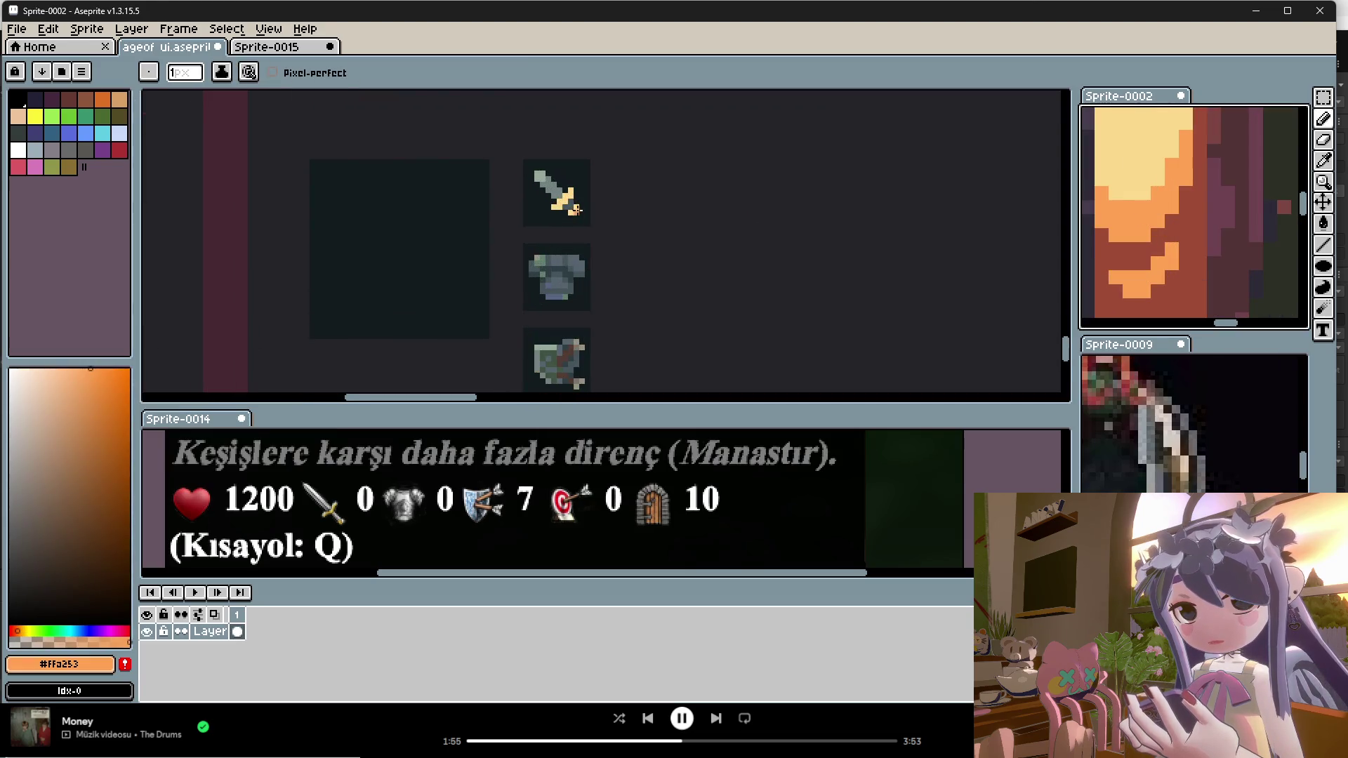
pyautogui.scroll(-3, 1145, 261)
pyautogui.scroll(3, 1145, 262)
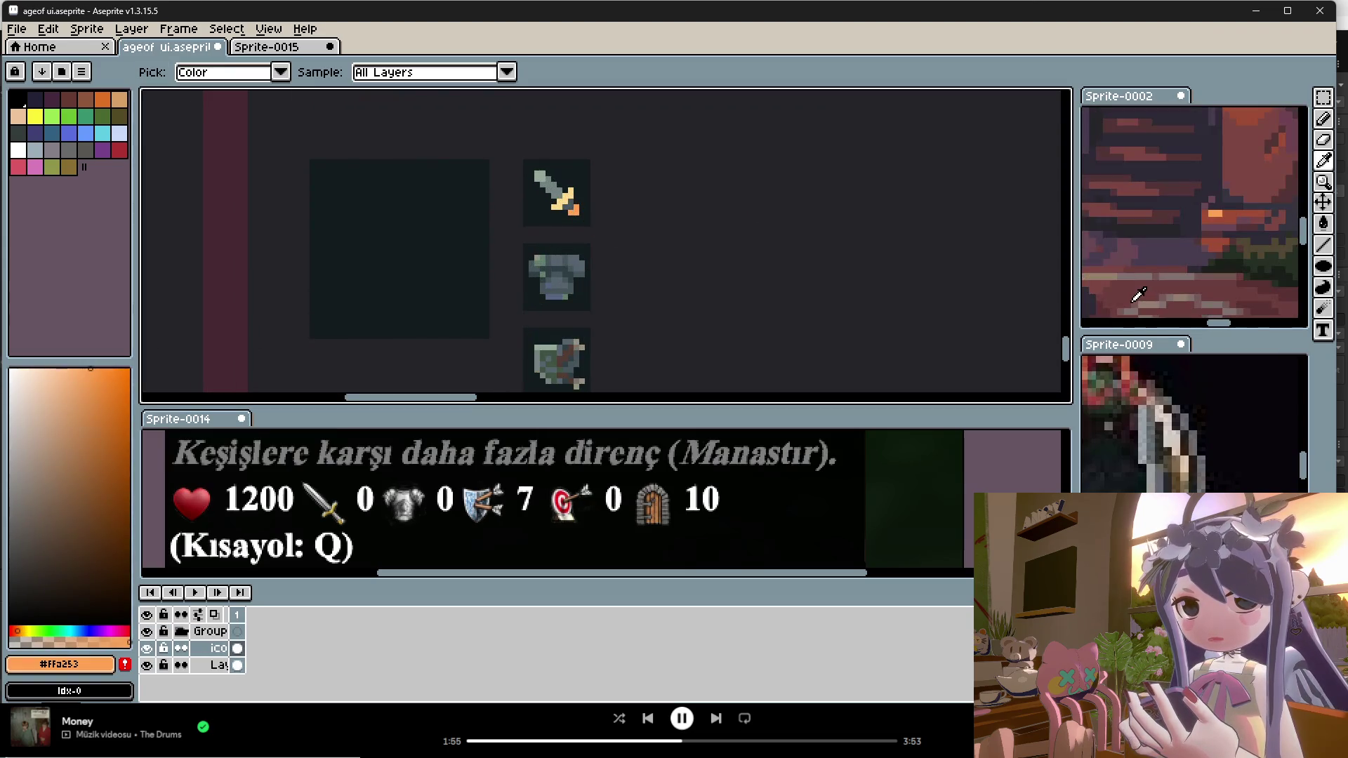
pyautogui.click(1162, 292)
pyautogui.scroll(1, 552, 211)
pyautogui.click(1131, 292)
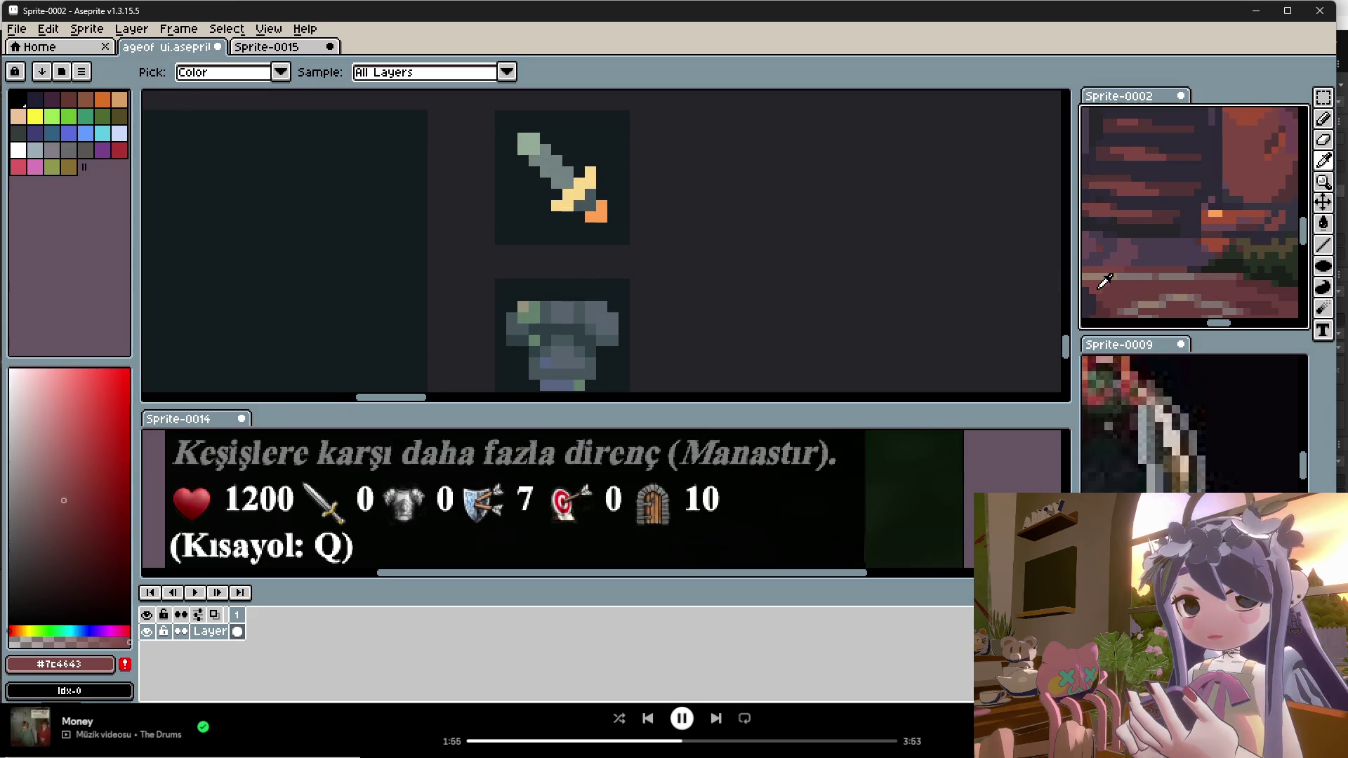
pyautogui.press('b')
pyautogui.click(596, 211)
# Step: Repaint the sword pommel with a reddish-brown taken from the reference art
pyautogui.press('i')
pyautogui.scroll(-2, 1152, 253)
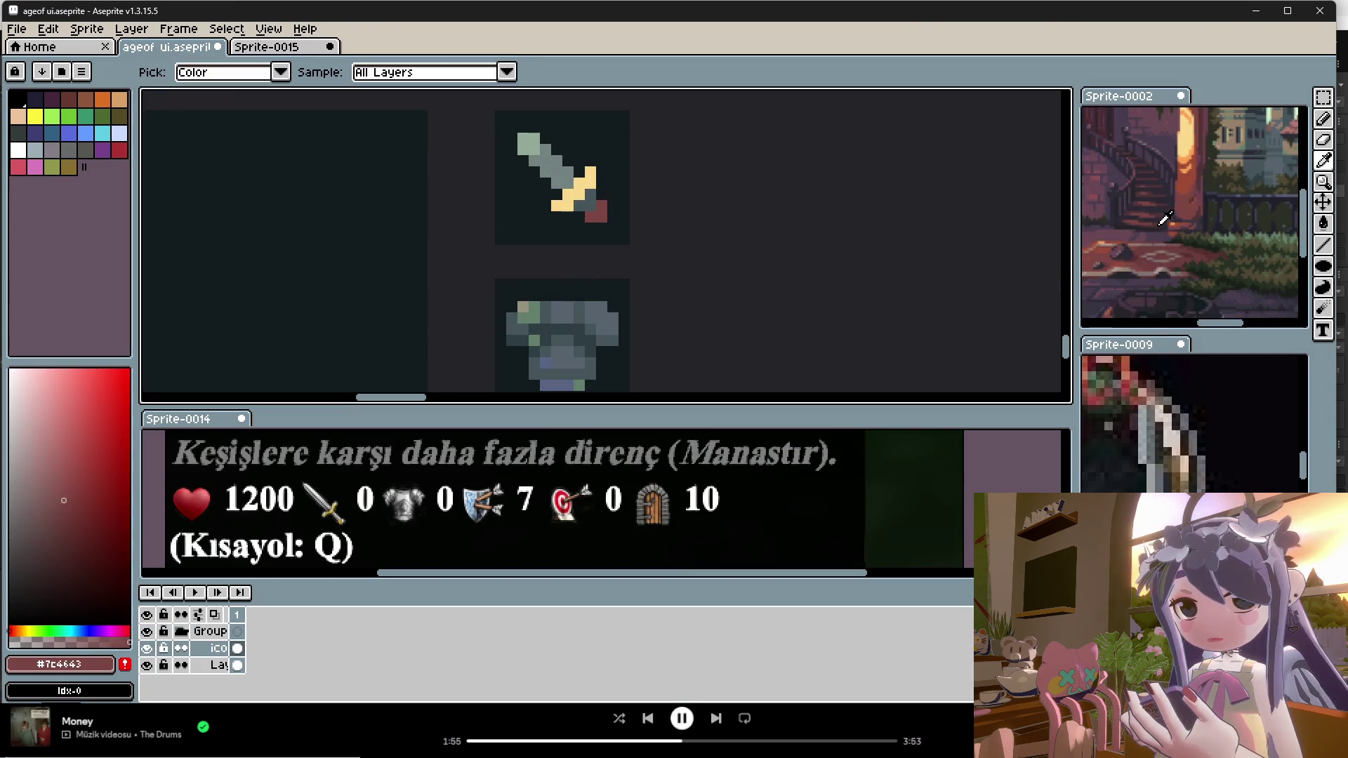
pyautogui.scroll(2, 1123, 274)
pyautogui.click(1118, 272)
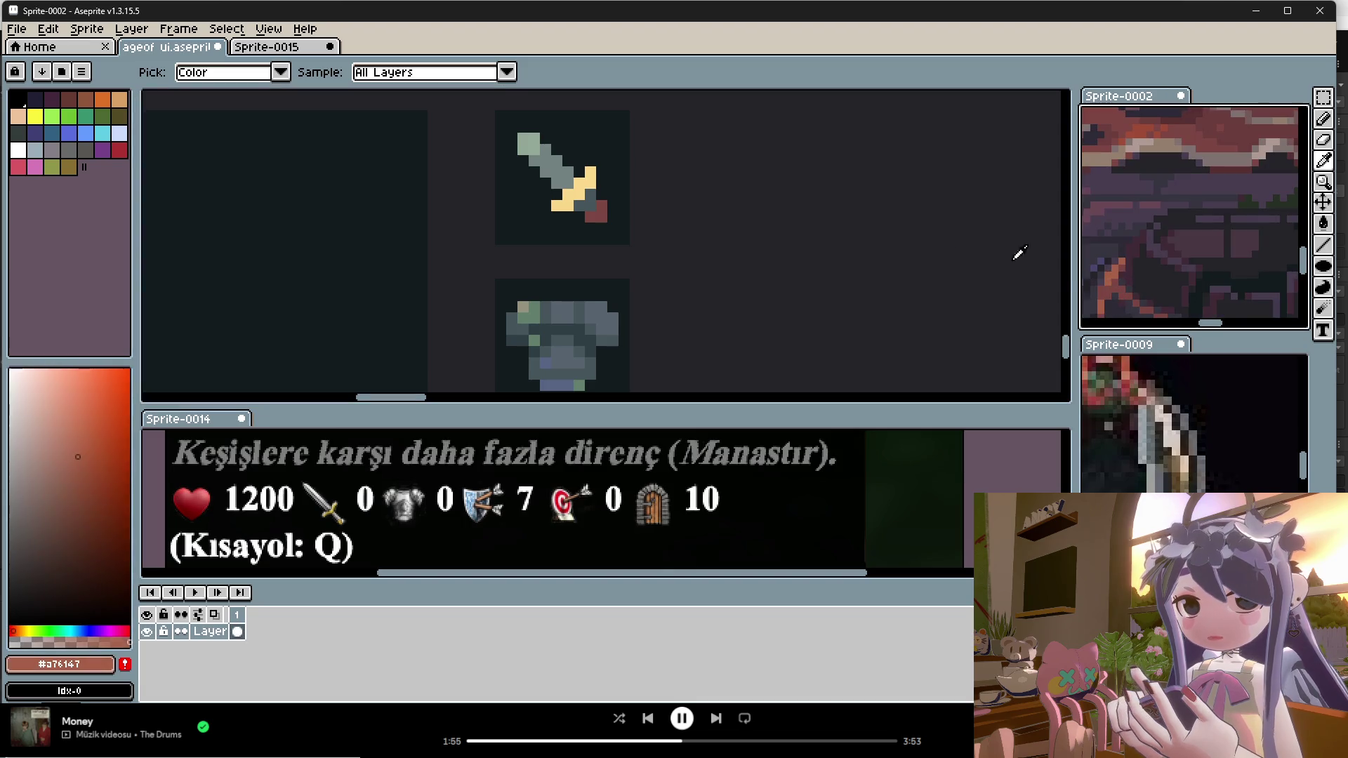
pyautogui.press('b')
pyautogui.click(596, 212)
pyautogui.scroll(-1, 656, 204)
pyautogui.hscroll(-1, 656, 204)
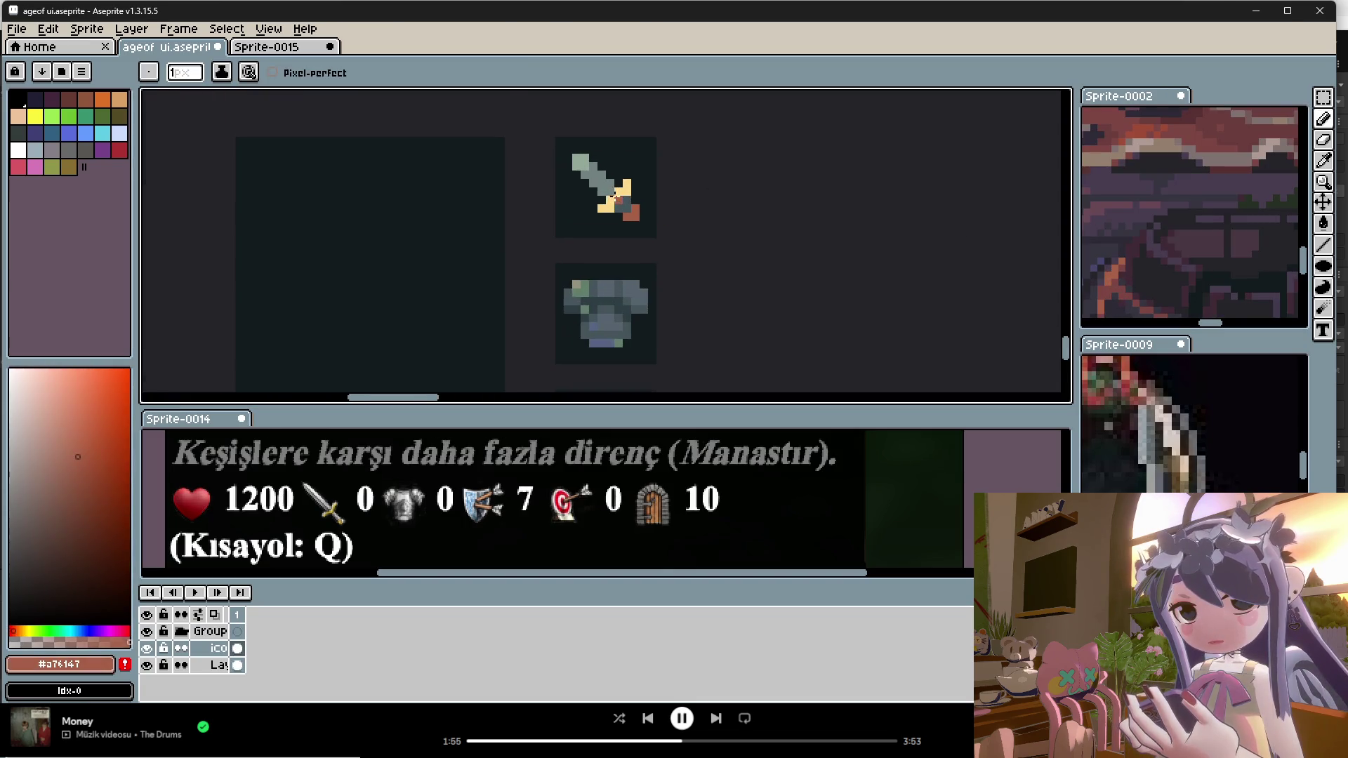
# Step: Load the dark grey-teal from the icons as a fully opaque drawing colour
pyautogui.keyDown('alt'); pyautogui.click(618, 199); pyautogui.keyUp('alt')
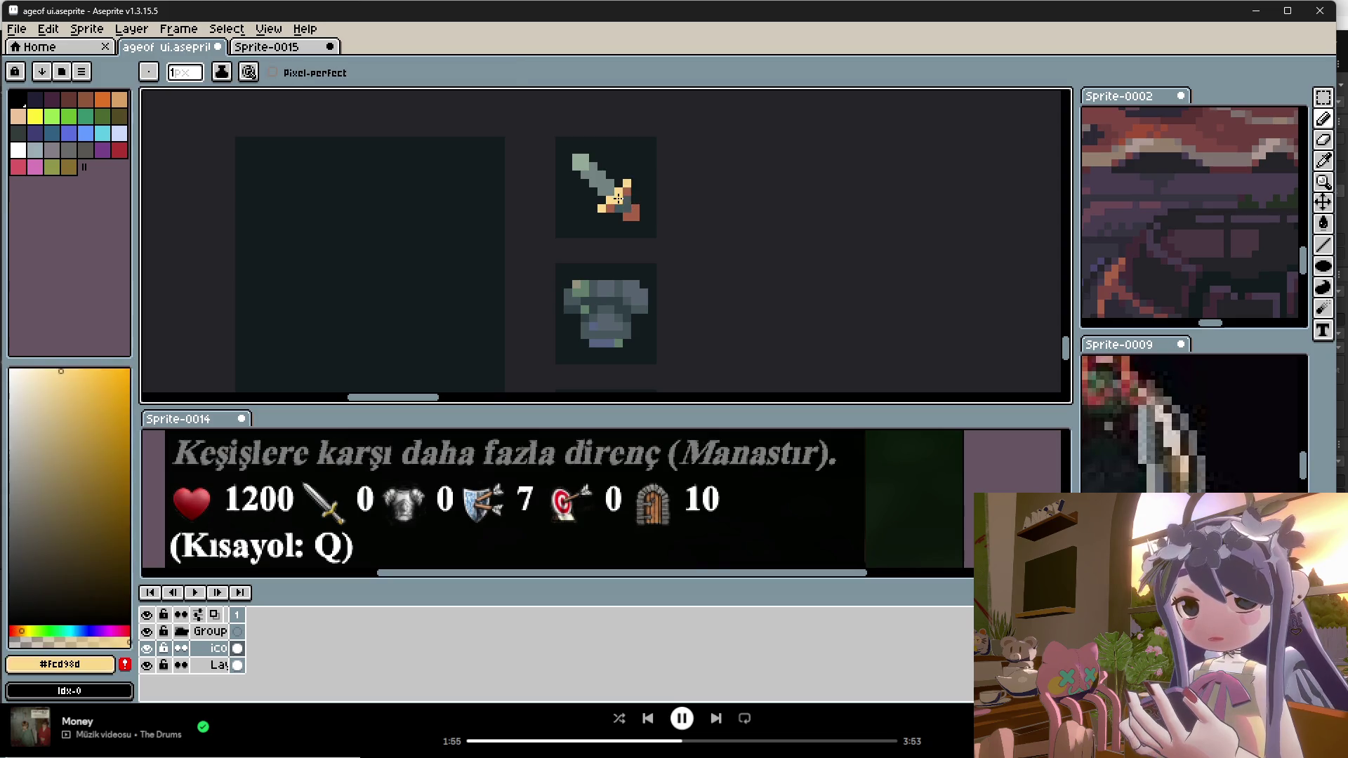
pyautogui.click(62, 641)
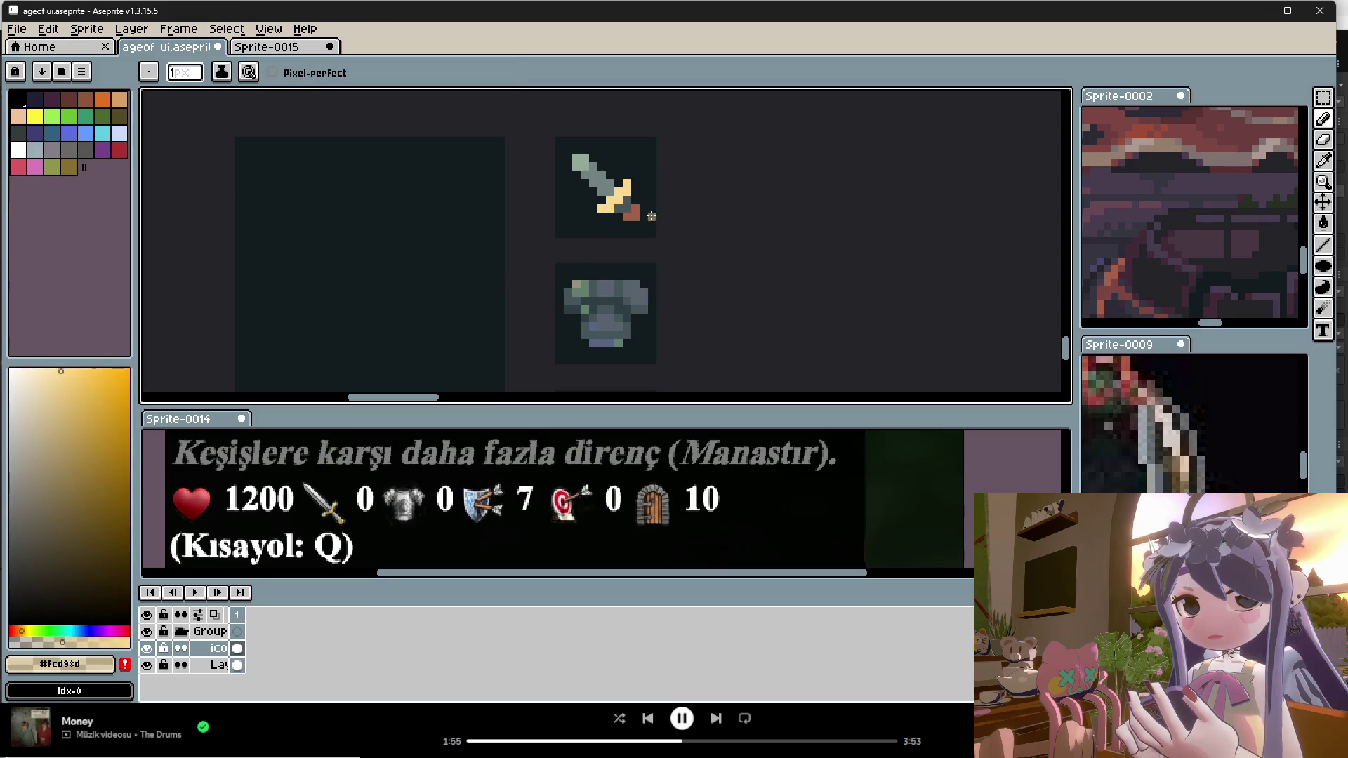
pyautogui.press('i')
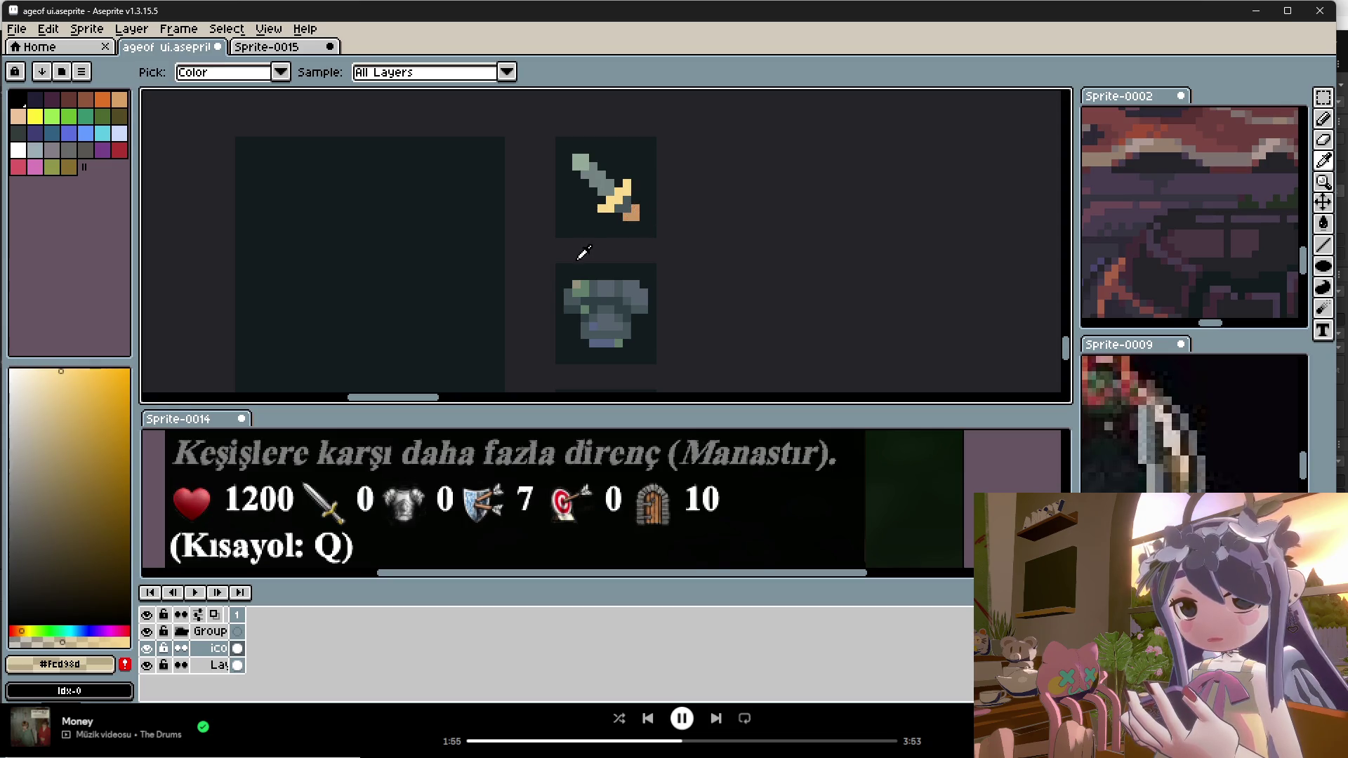
pyautogui.click(608, 184)
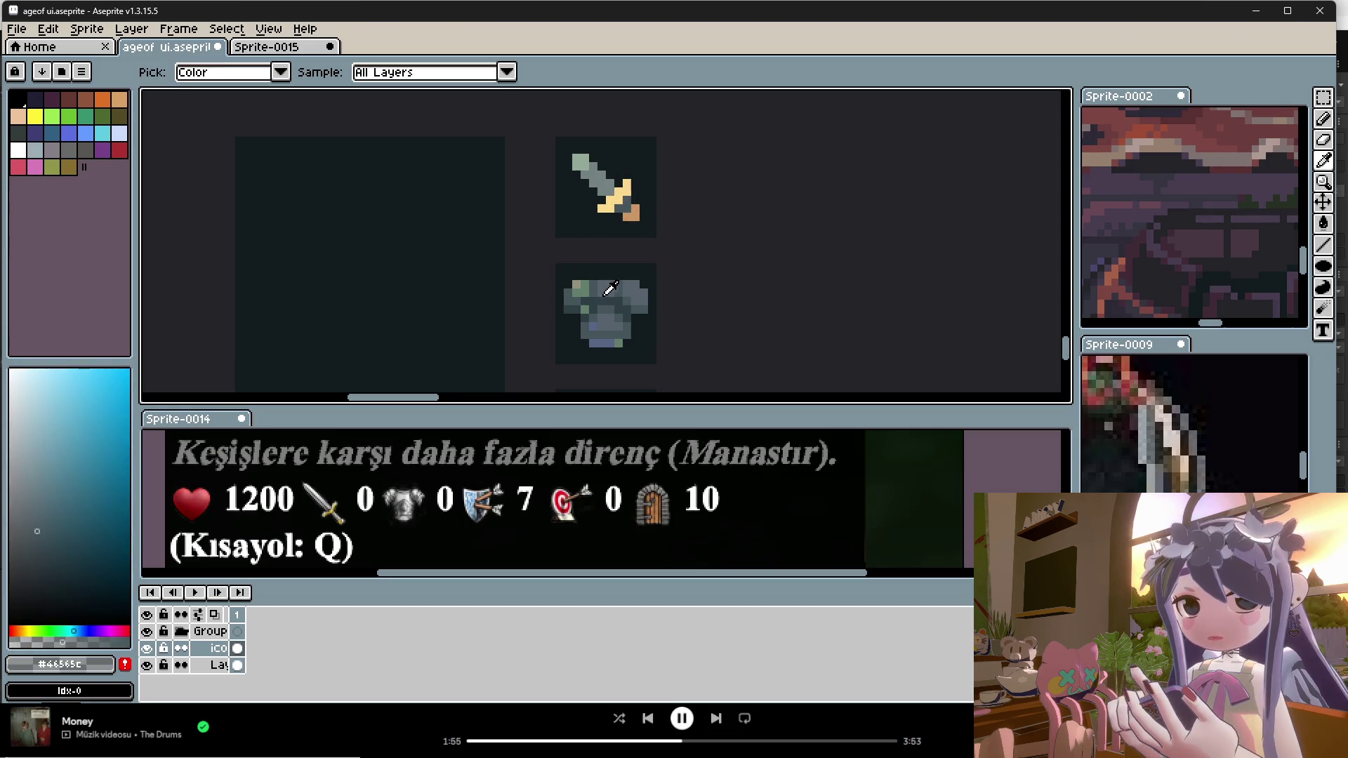
pyautogui.click(124, 640)
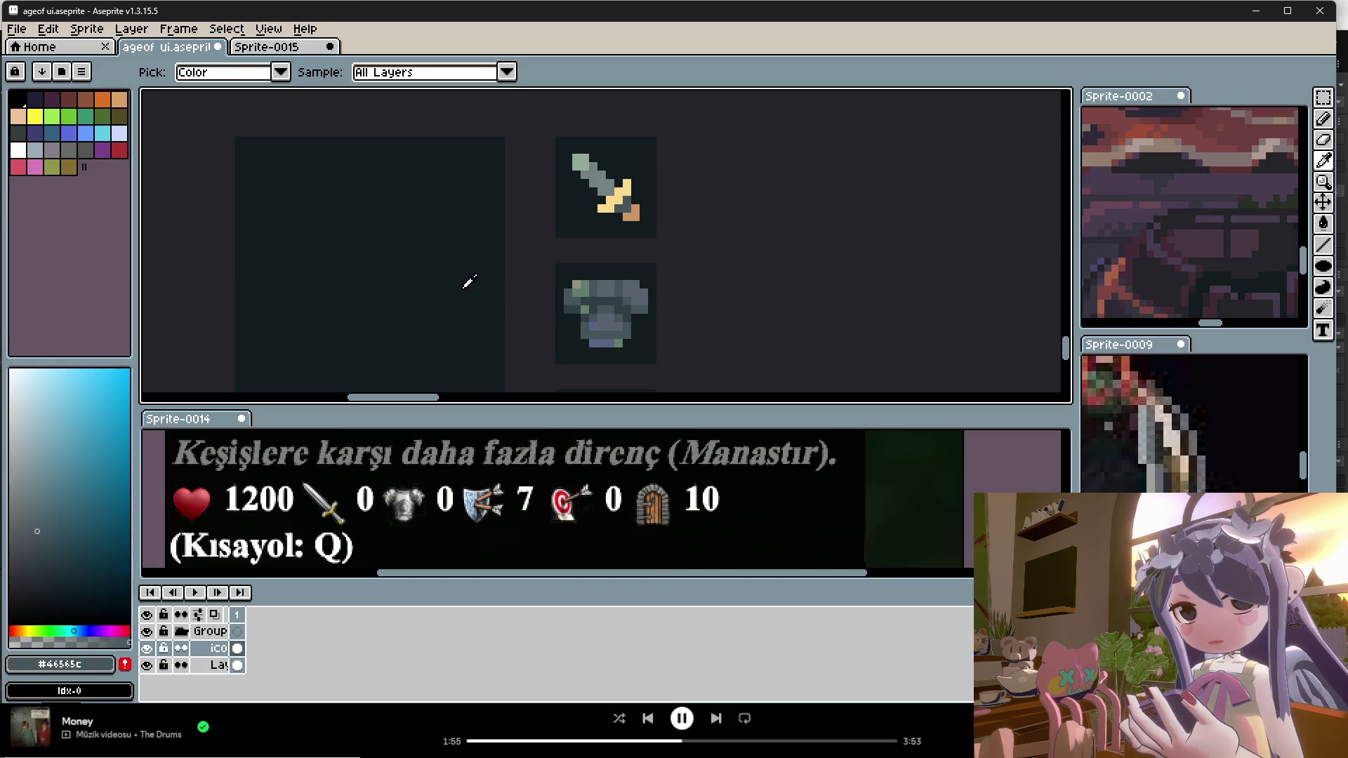
pyautogui.press('b')
# Step: Sample the blade's greys and repaint some blade pixels dark grey
pyautogui.press('alt')
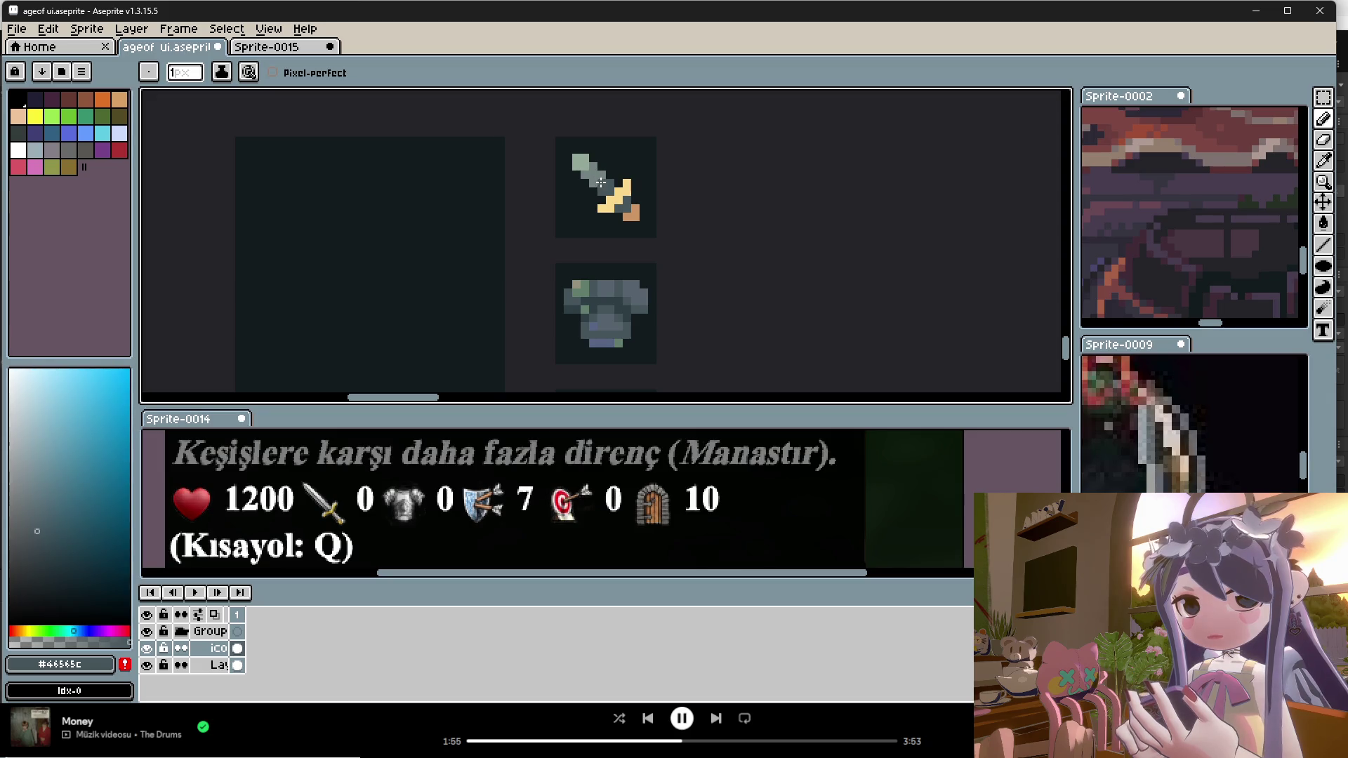
pyautogui.keyDown('alt'); pyautogui.click(589, 169); pyautogui.keyUp('alt')
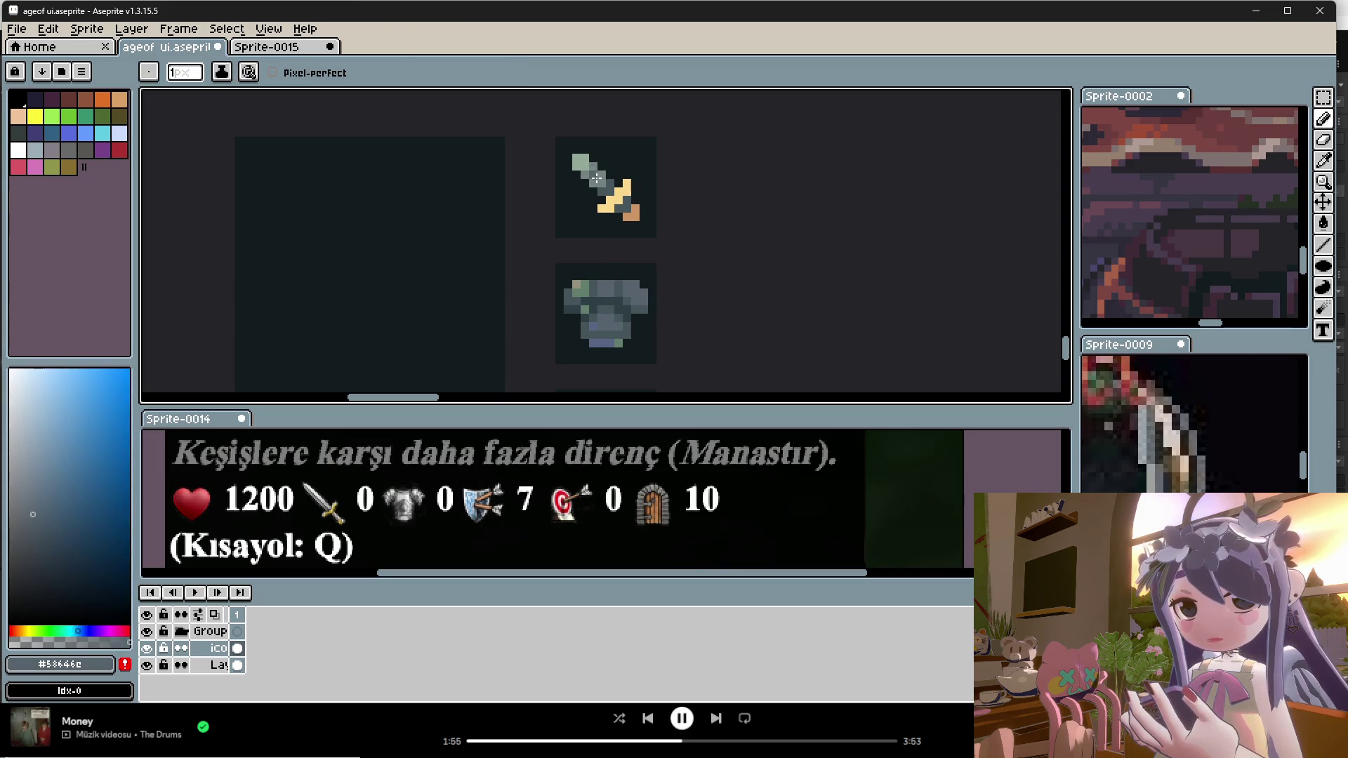
pyautogui.scroll(-4, 617, 235)
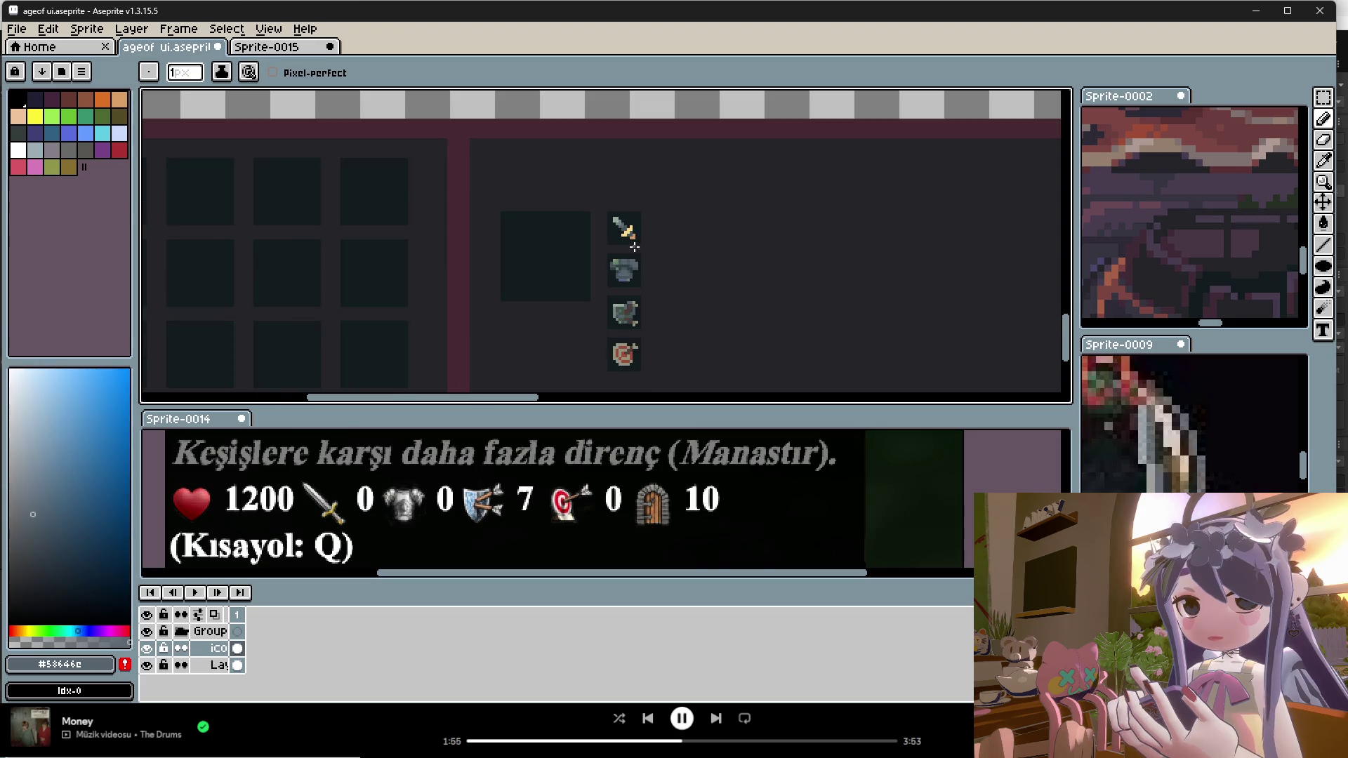
pyautogui.scroll(5, 636, 254)
pyautogui.keyDown('alt'); pyautogui.click(620, 198); pyautogui.keyUp('alt')
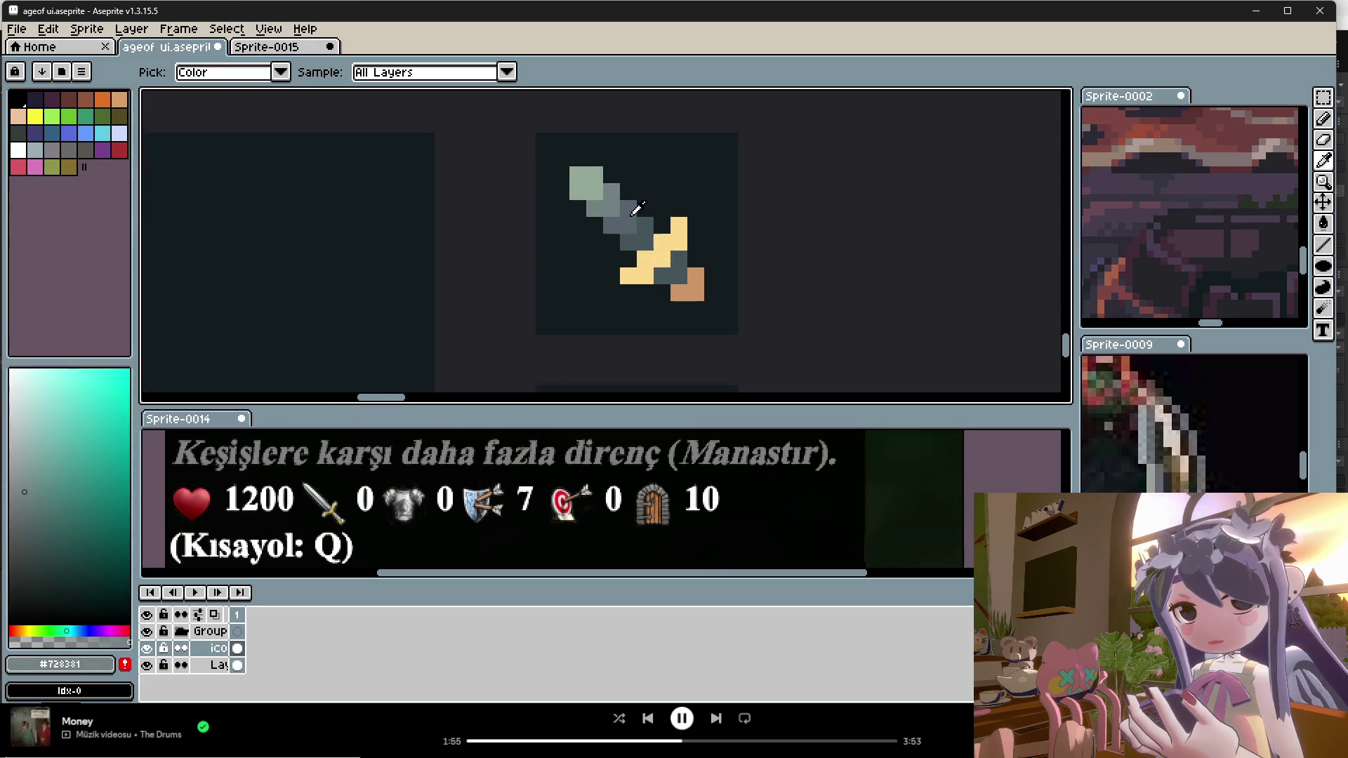
pyautogui.keyDown('alt'); pyautogui.click(634, 229); pyautogui.keyUp('alt')
pyautogui.keyDown('alt'); pyautogui.click(622, 204); pyautogui.keyUp('alt')
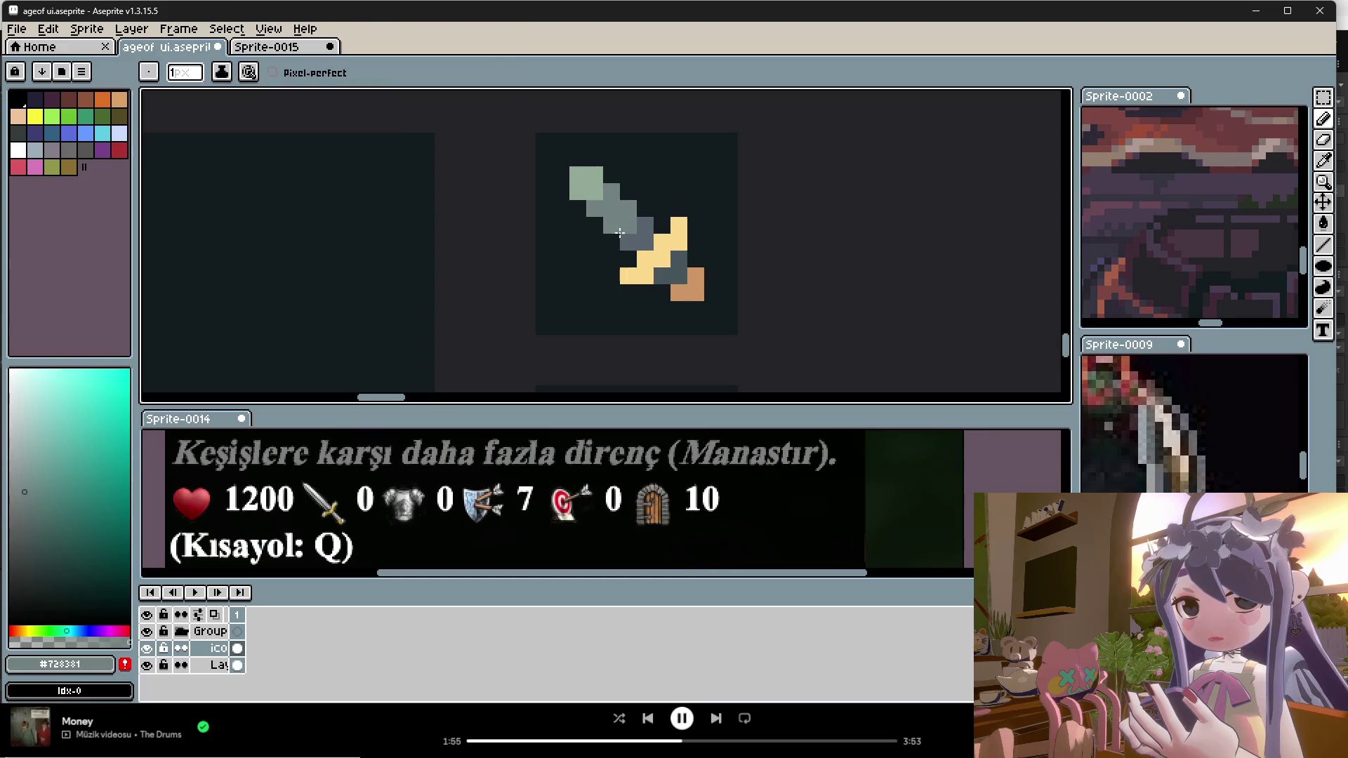
pyautogui.keyDown('alt'); pyautogui.click(641, 243); pyautogui.keyUp('alt')
pyautogui.click(603, 225)
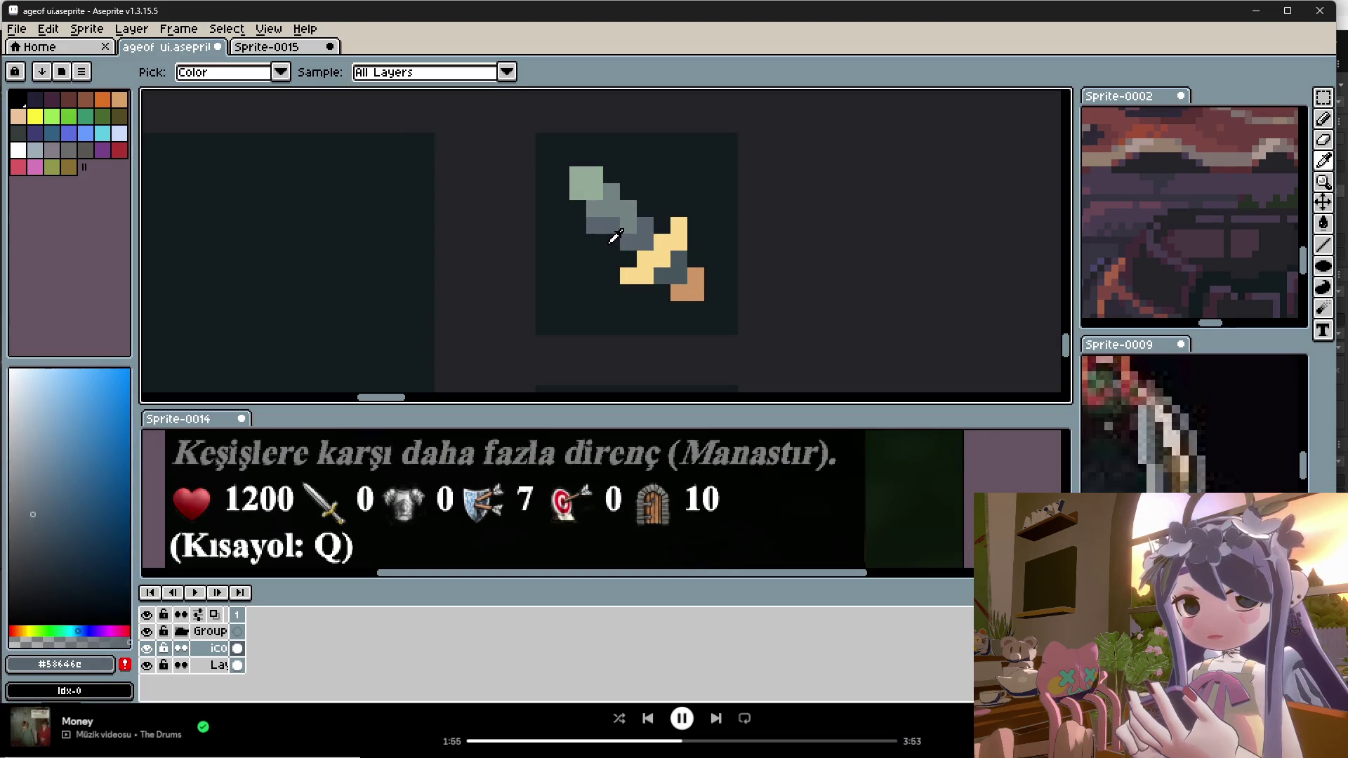
# Step: Repaint the yellow guard pixels with the pommel's tan colour
pyautogui.keyDown('alt'); pyautogui.click(608, 248); pyautogui.keyUp('alt')
pyautogui.scroll(-2, 625, 256)
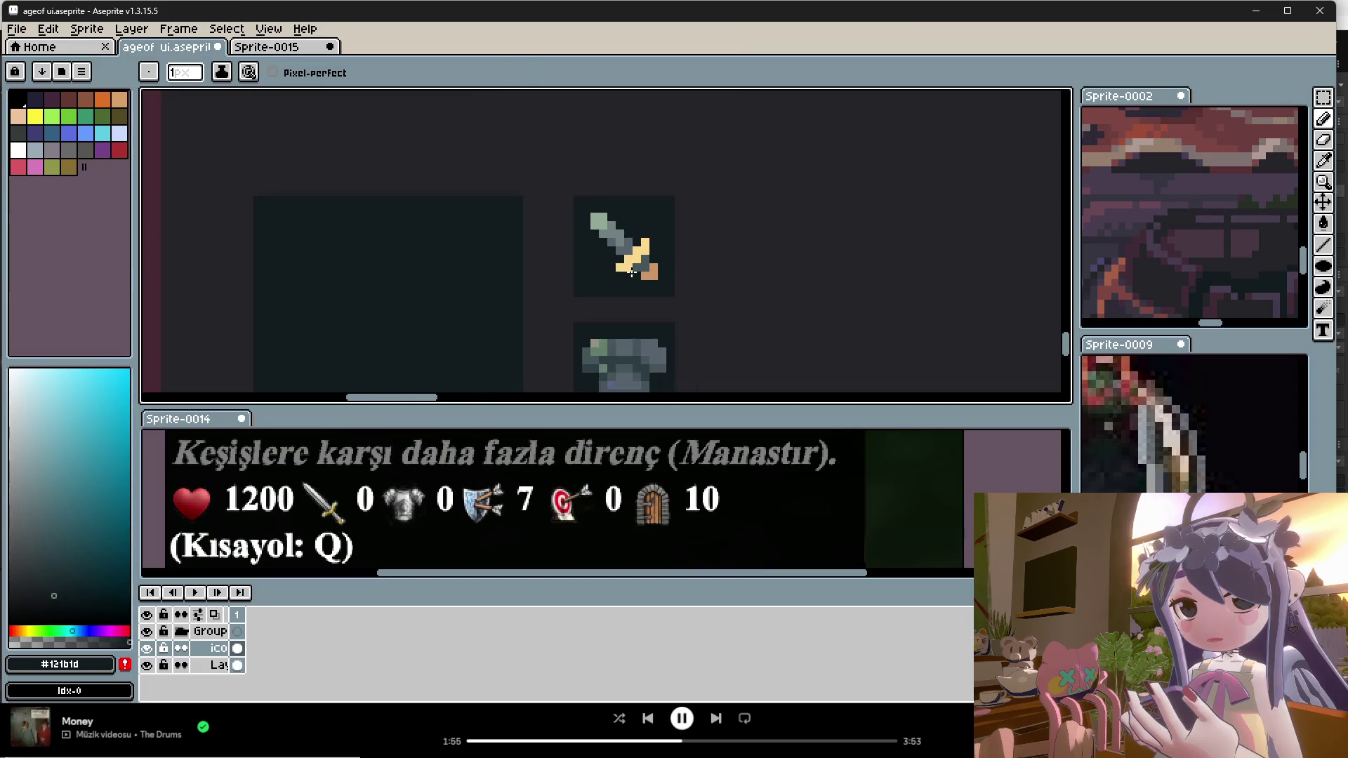
pyautogui.scroll(2, 639, 266)
pyautogui.keyDown('alt'); pyautogui.click(642, 269); pyautogui.keyUp('alt')
pyautogui.moveTo(606, 264); pyautogui.dragTo(623, 264)
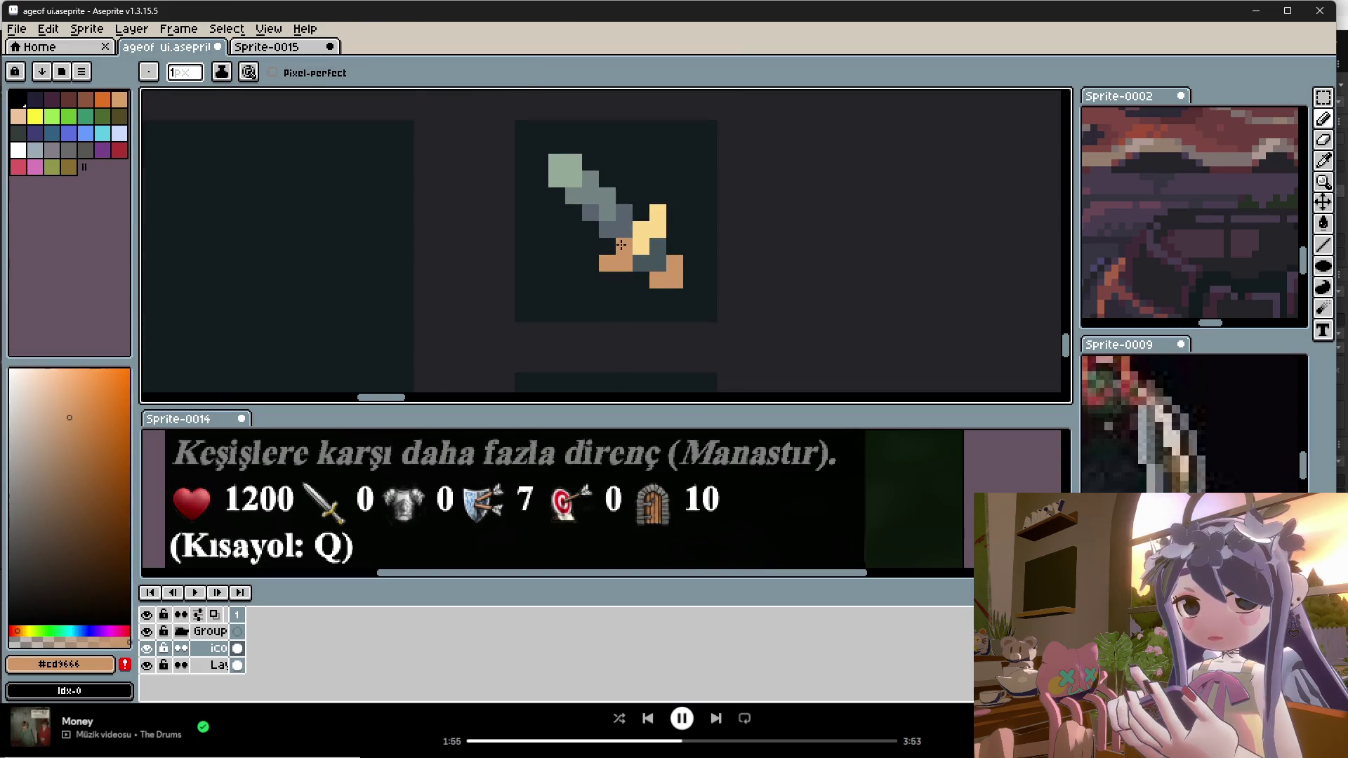
# Step: Sample the guard's yellow and the blade's grey-green from the sword
pyautogui.scroll(-2, 672, 281)
pyautogui.scroll(-4, 672, 282)
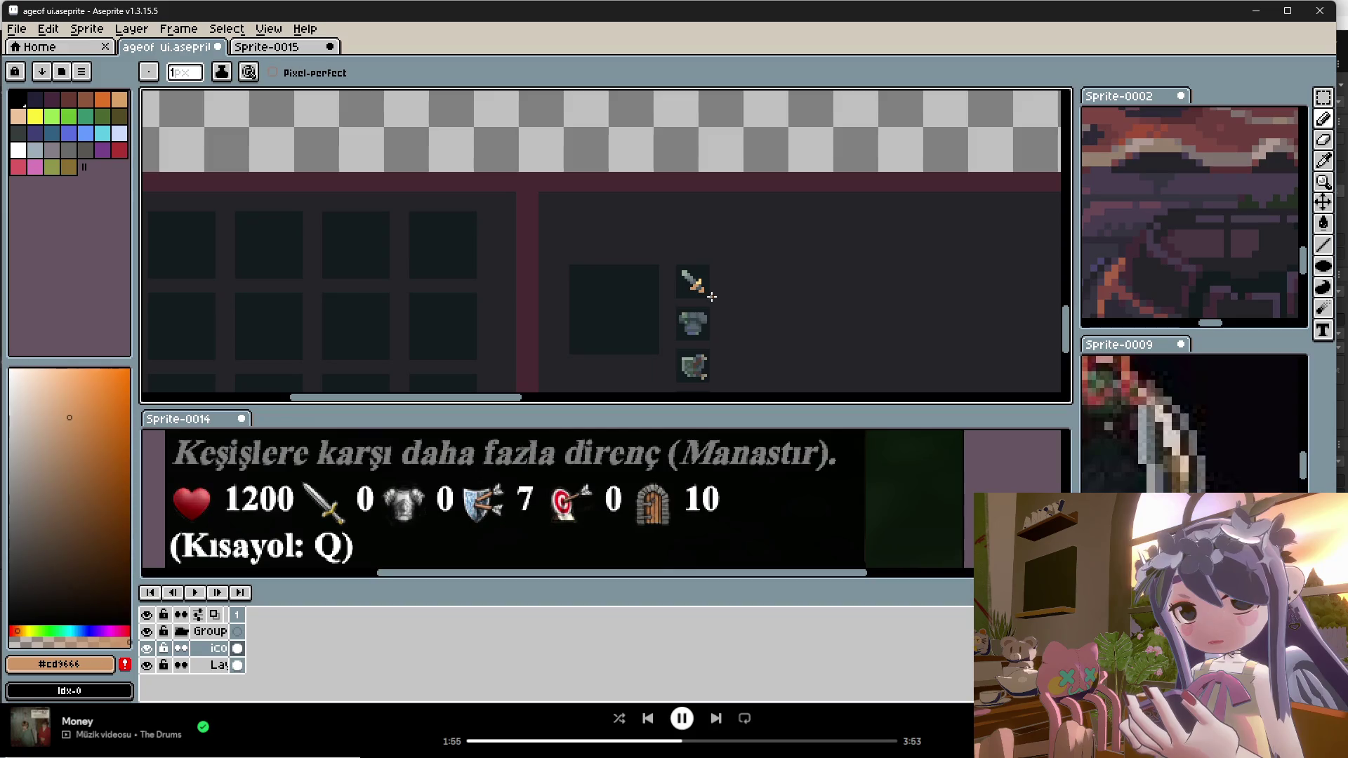
pyautogui.scroll(3, 692, 257)
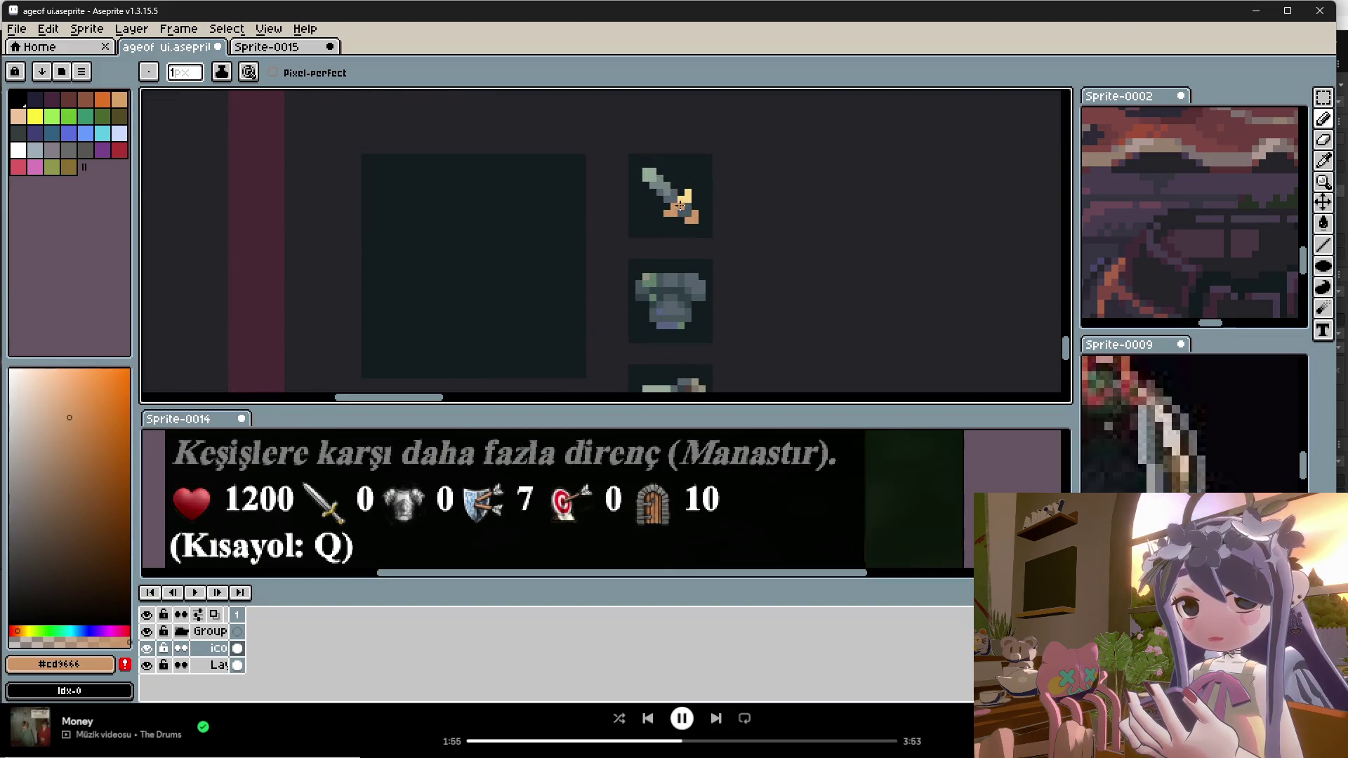
pyautogui.scroll(1, 674, 200)
pyautogui.keyDown('alt'); pyautogui.click(686, 196); pyautogui.keyUp('alt')
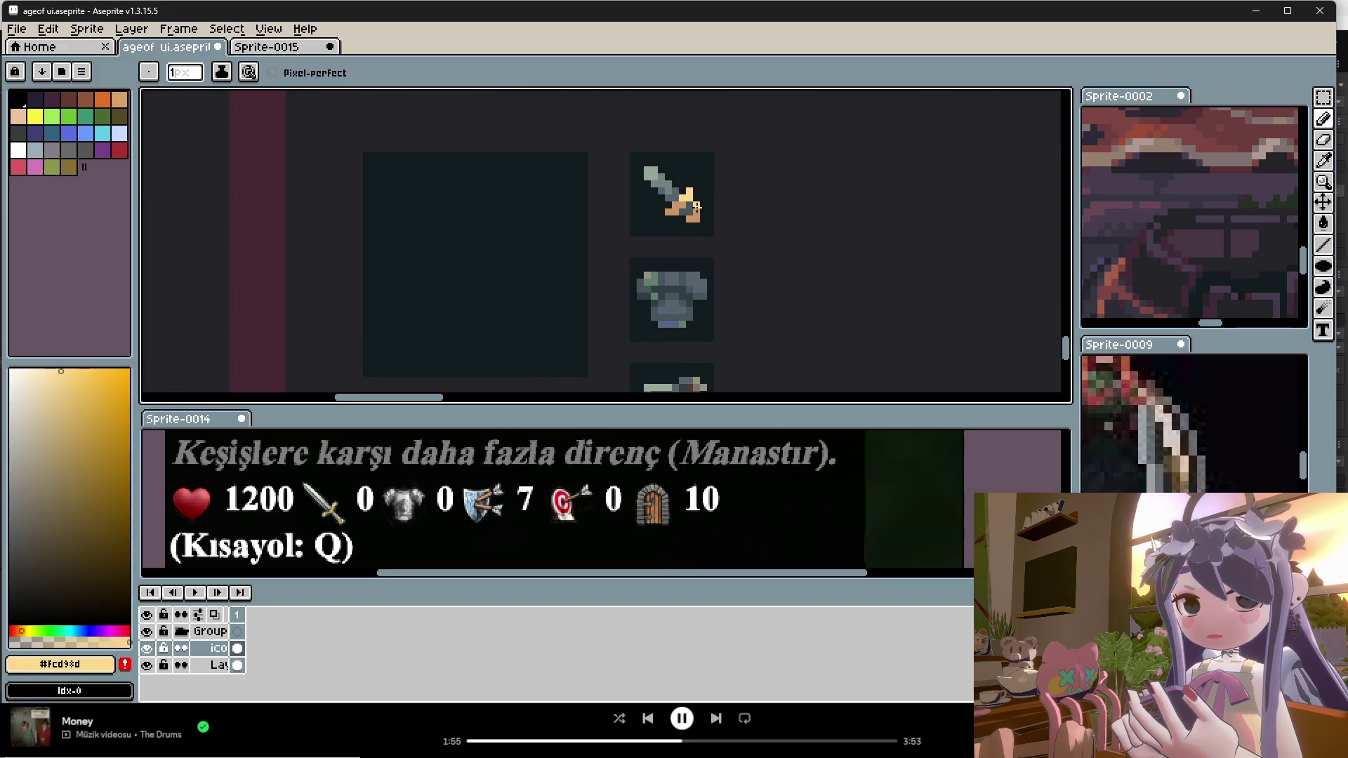
pyautogui.keyDown('alt'); pyautogui.click(669, 177); pyautogui.keyUp('alt')
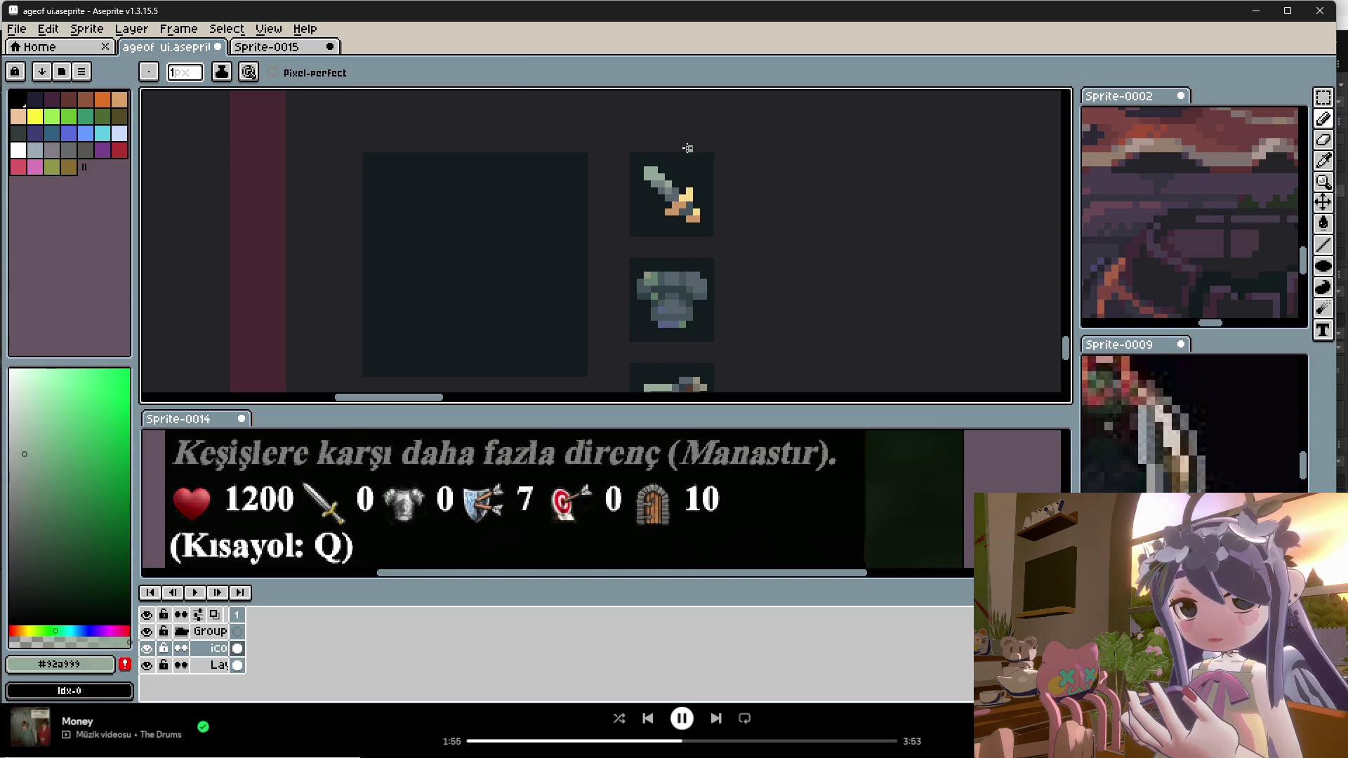
# Step: Add grey-teal shading pixels near the blade tip using darker and lighter blade grey-greens
pyautogui.scroll(-1, 664, 267)
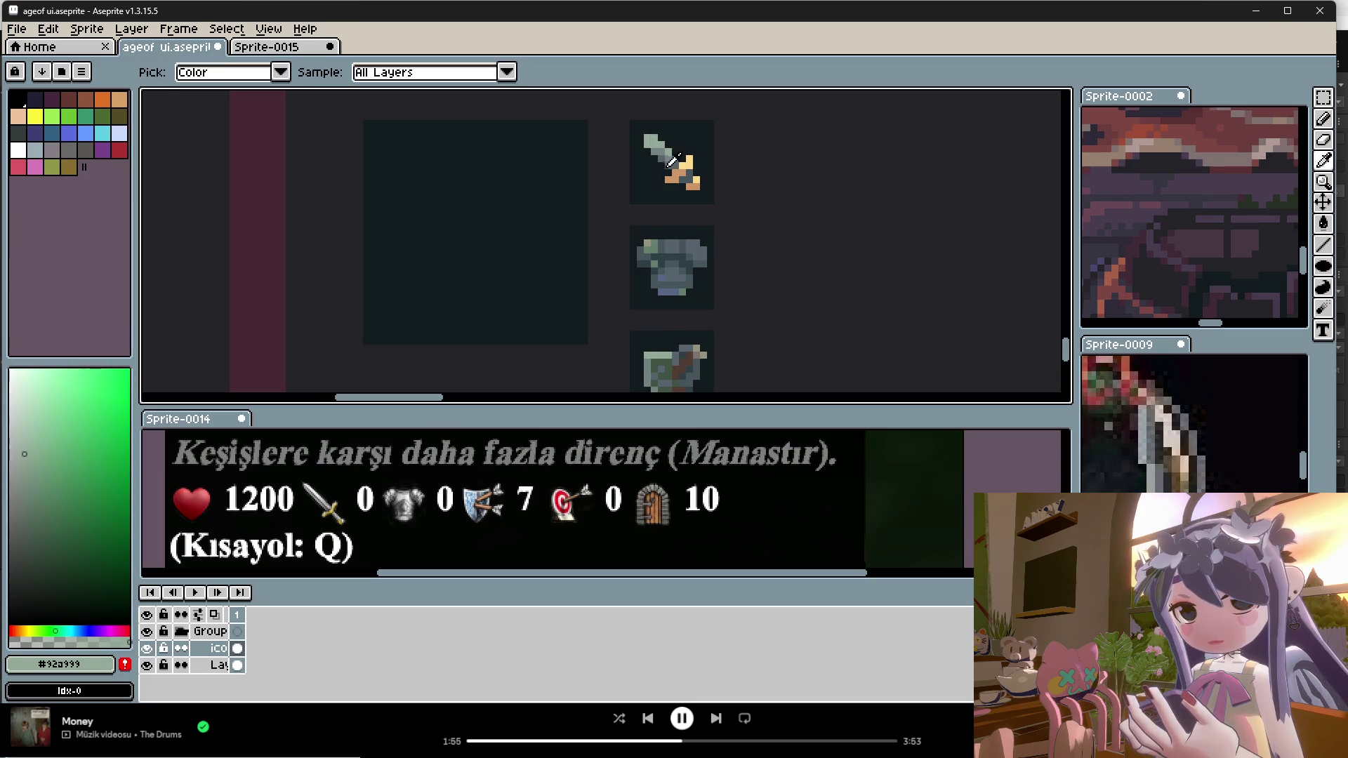
pyautogui.keyDown('alt'); pyautogui.click(670, 156); pyautogui.keyUp('alt')
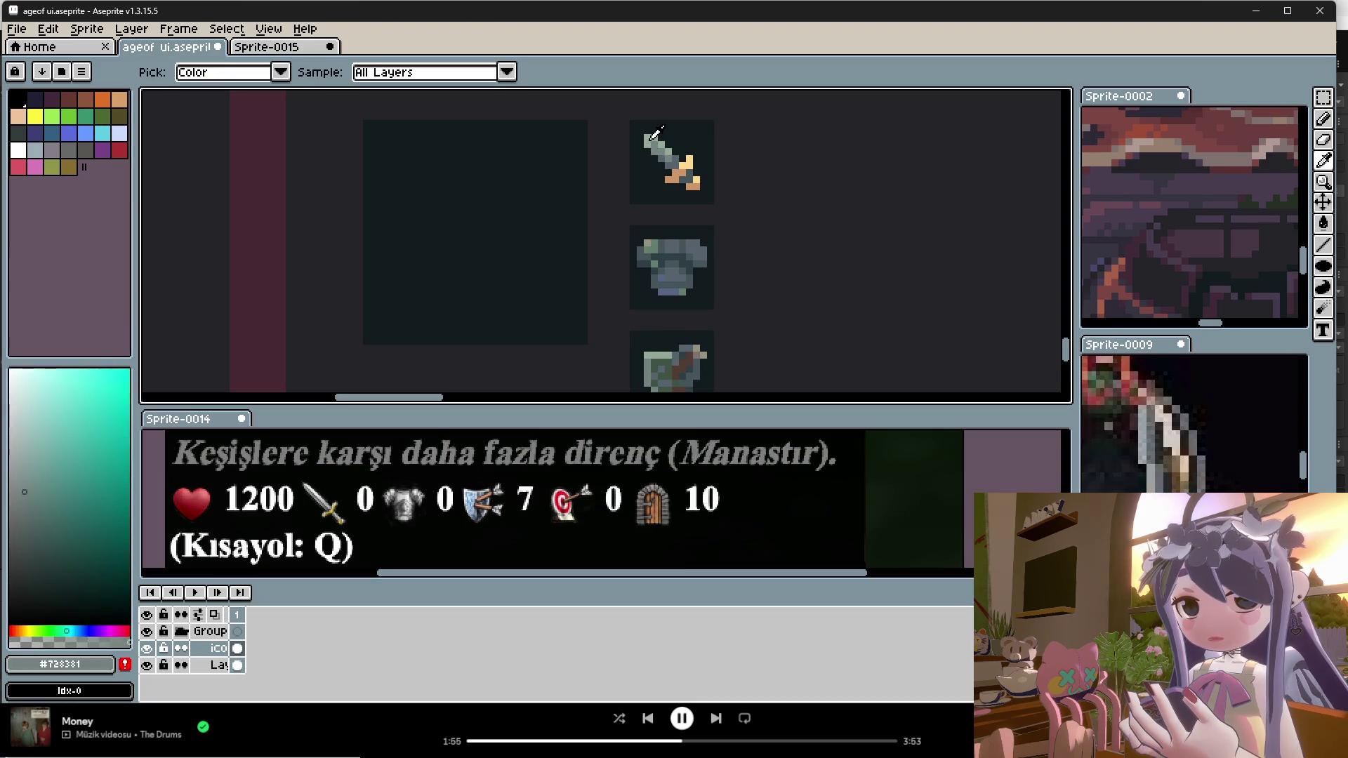
pyautogui.keyDown('alt'); pyautogui.click(660, 140); pyautogui.keyUp('alt')
pyautogui.scroll(-2, 728, 137)
pyautogui.scroll(-1, 730, 142)
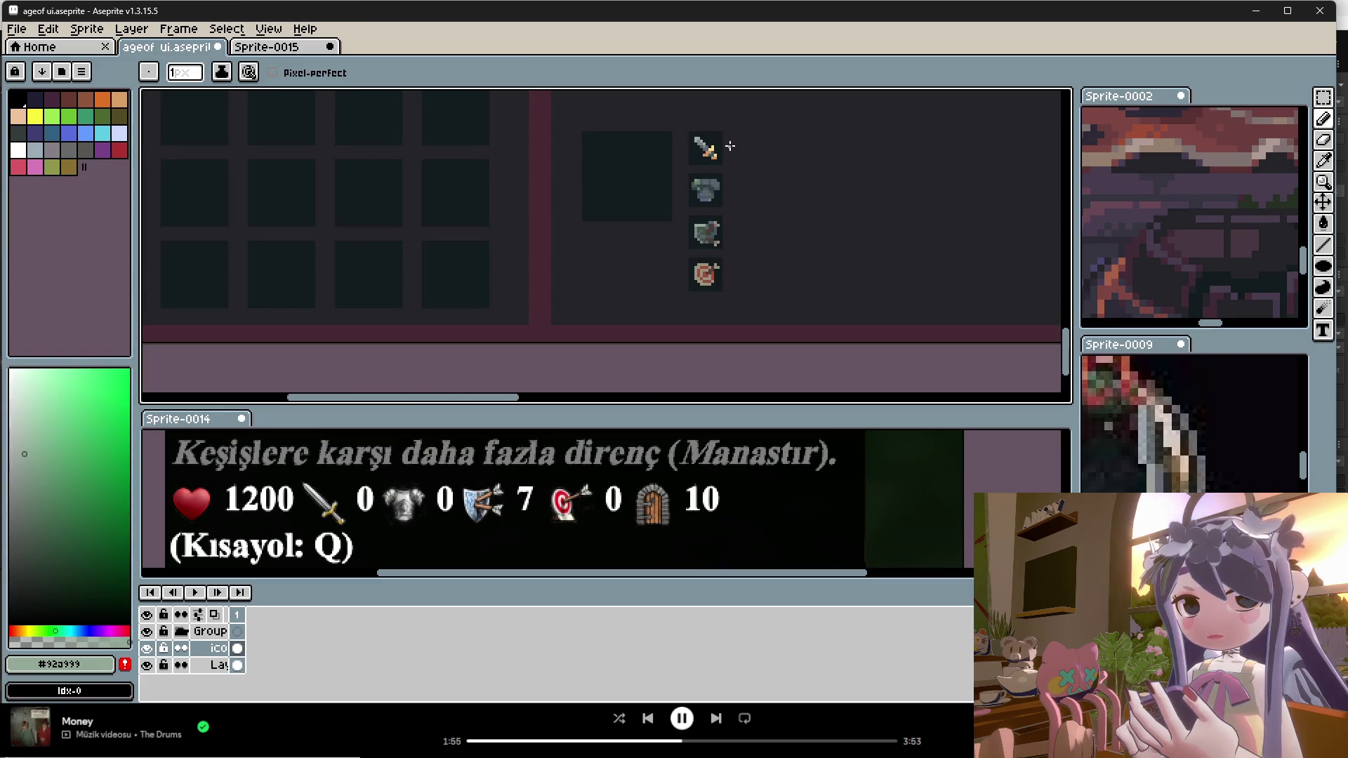
pyautogui.scroll(2, 731, 146)
pyautogui.keyDown('alt'); pyautogui.click(686, 139); pyautogui.keyUp('alt')
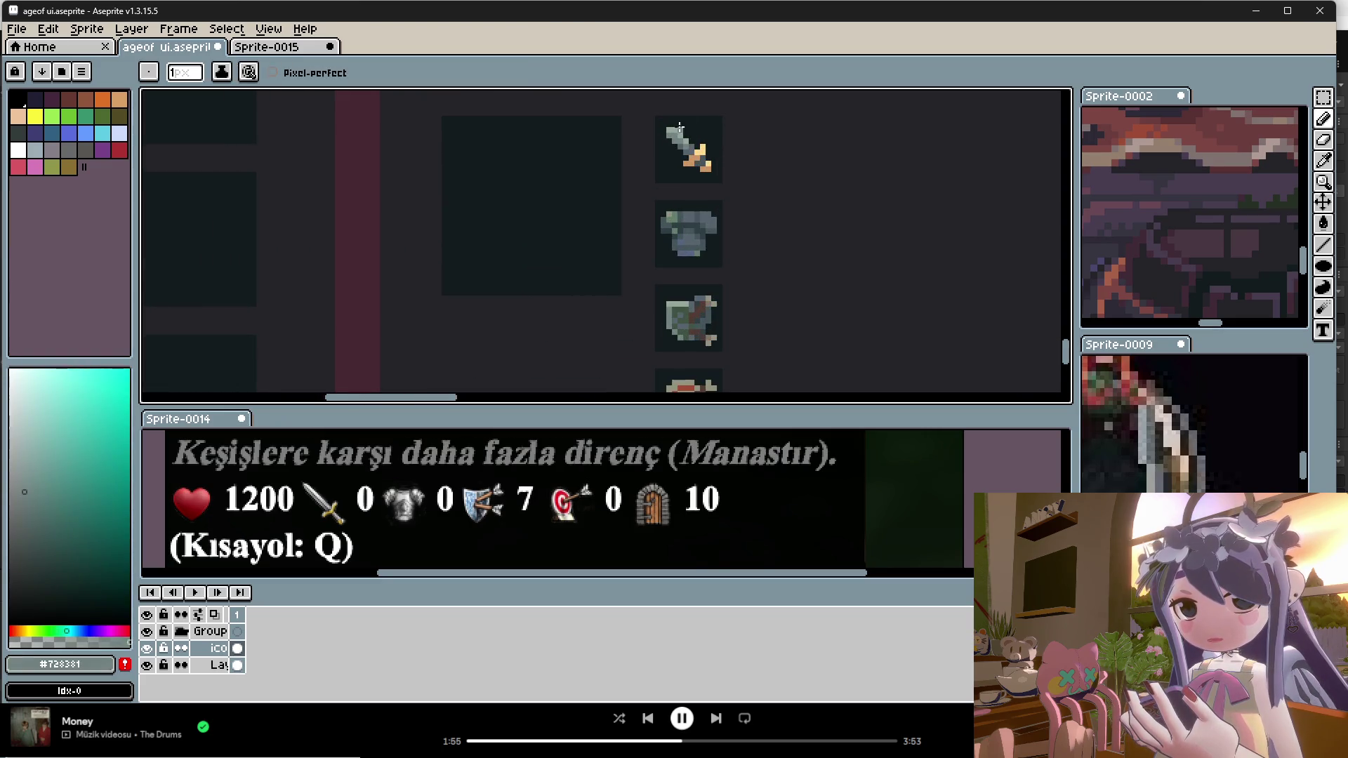
pyautogui.keyDown('alt'); pyautogui.click(671, 133); pyautogui.keyUp('alt')
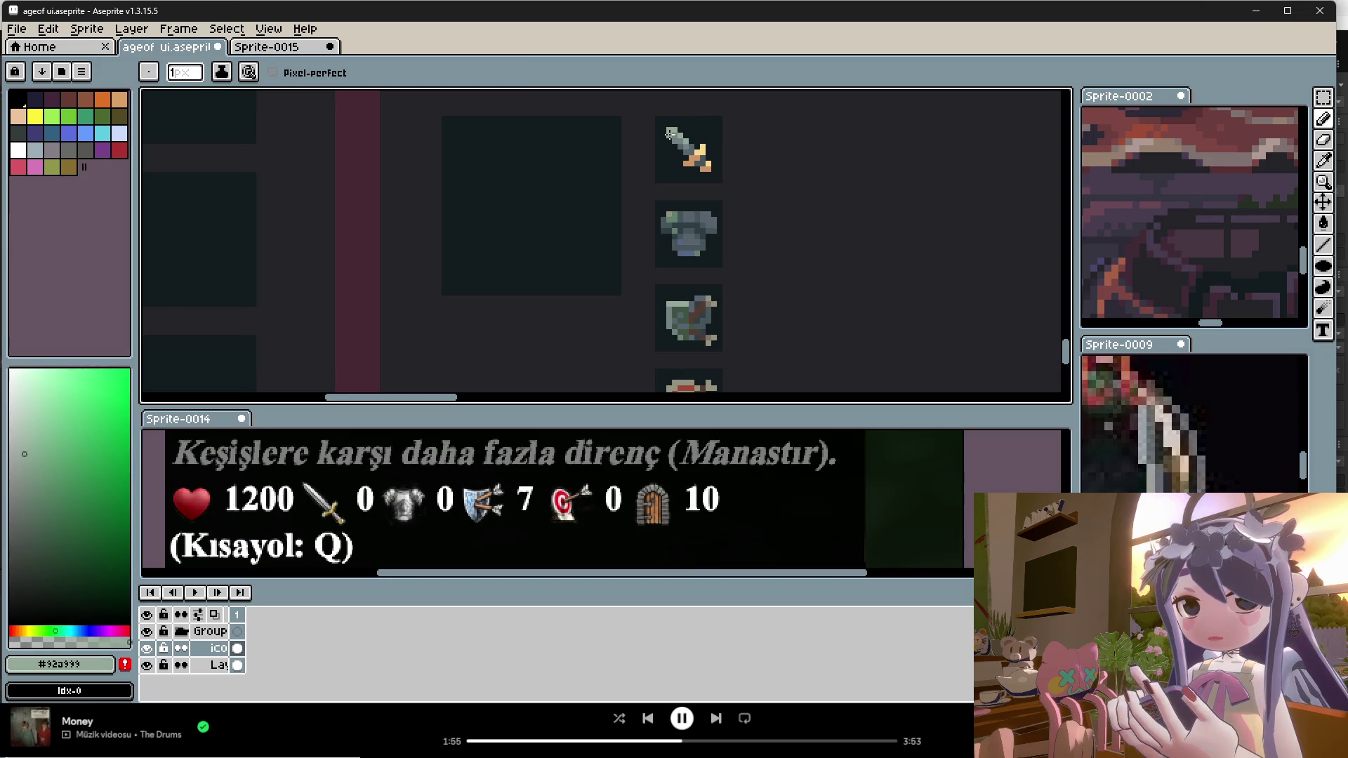
pyautogui.scroll(-1, 724, 118)
pyautogui.press('alt')
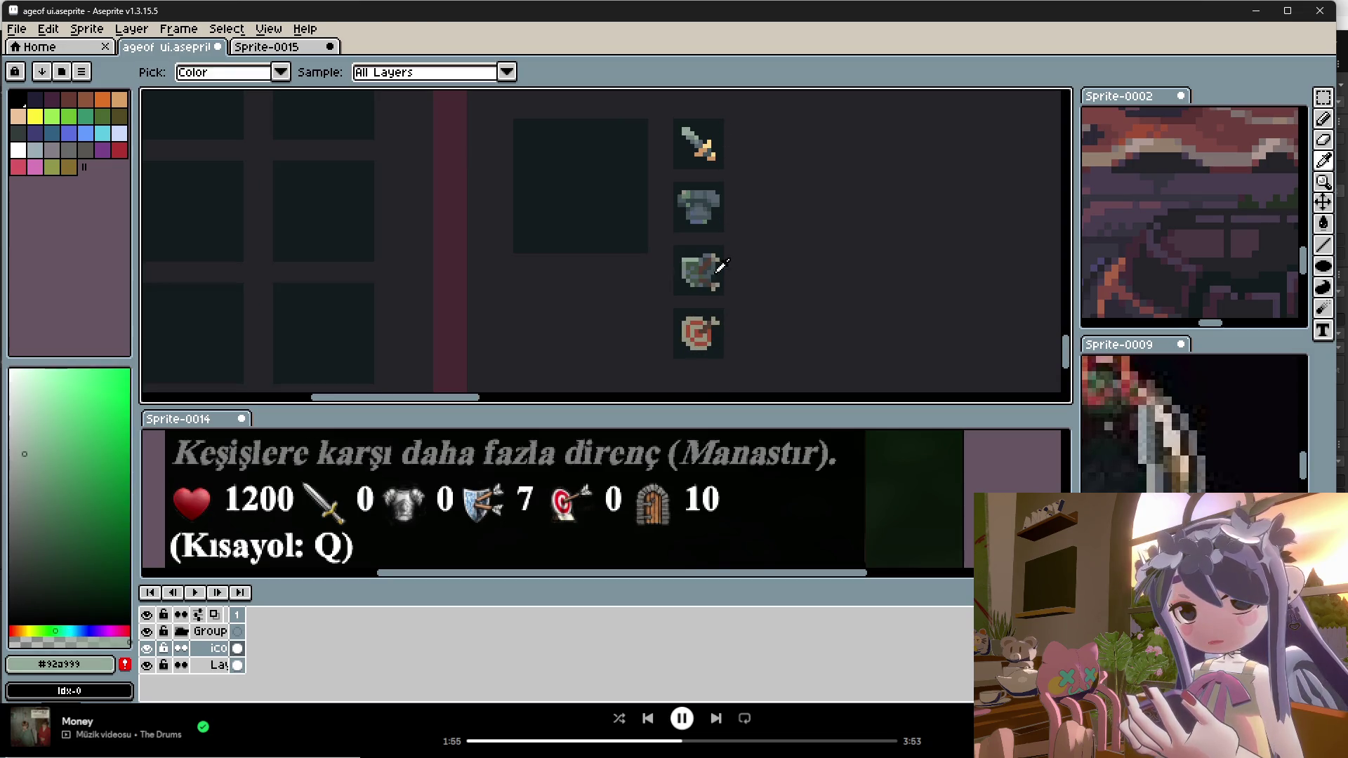
# Step: Sample several colours, including the grey-green, from the shield icon
pyautogui.scroll(1, 705, 273)
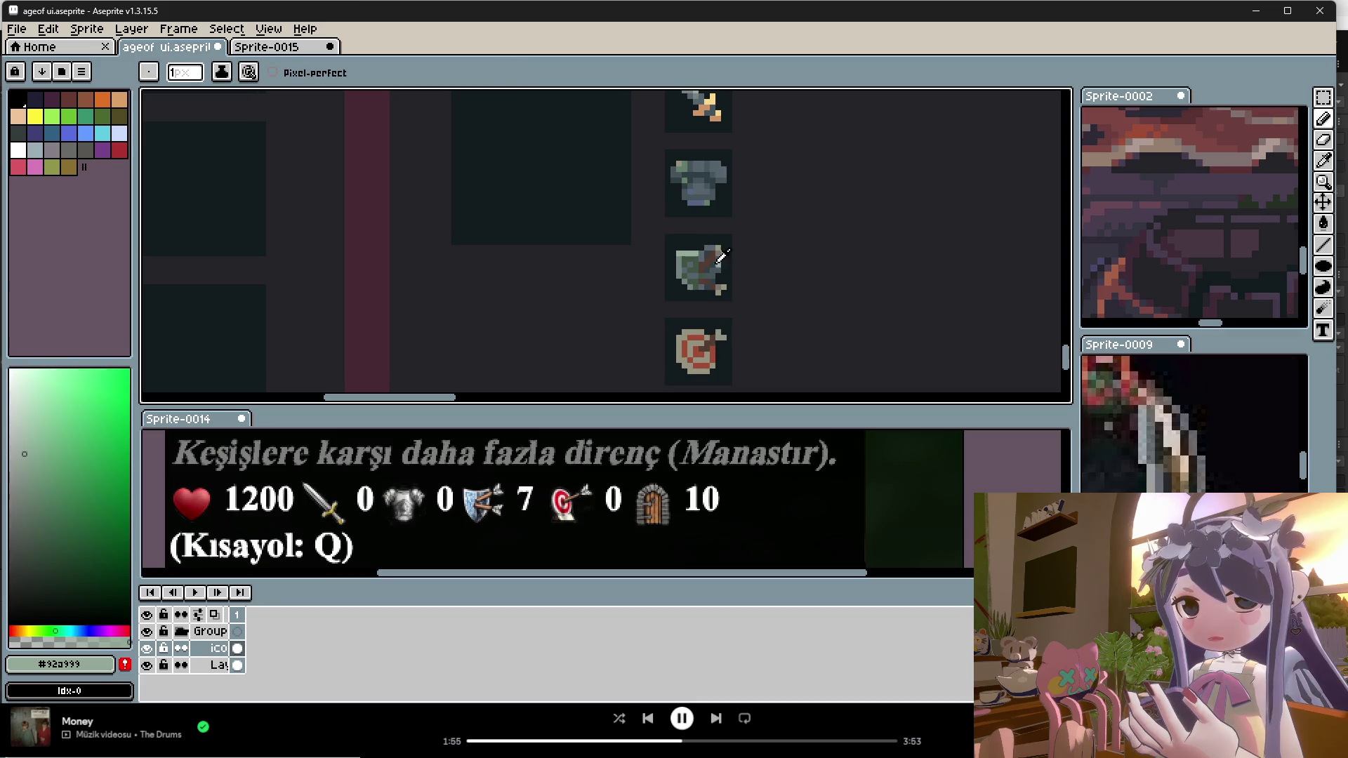
pyautogui.keyDown('alt'); pyautogui.click(721, 246); pyautogui.keyUp('alt')
pyautogui.scroll(1, 723, 330)
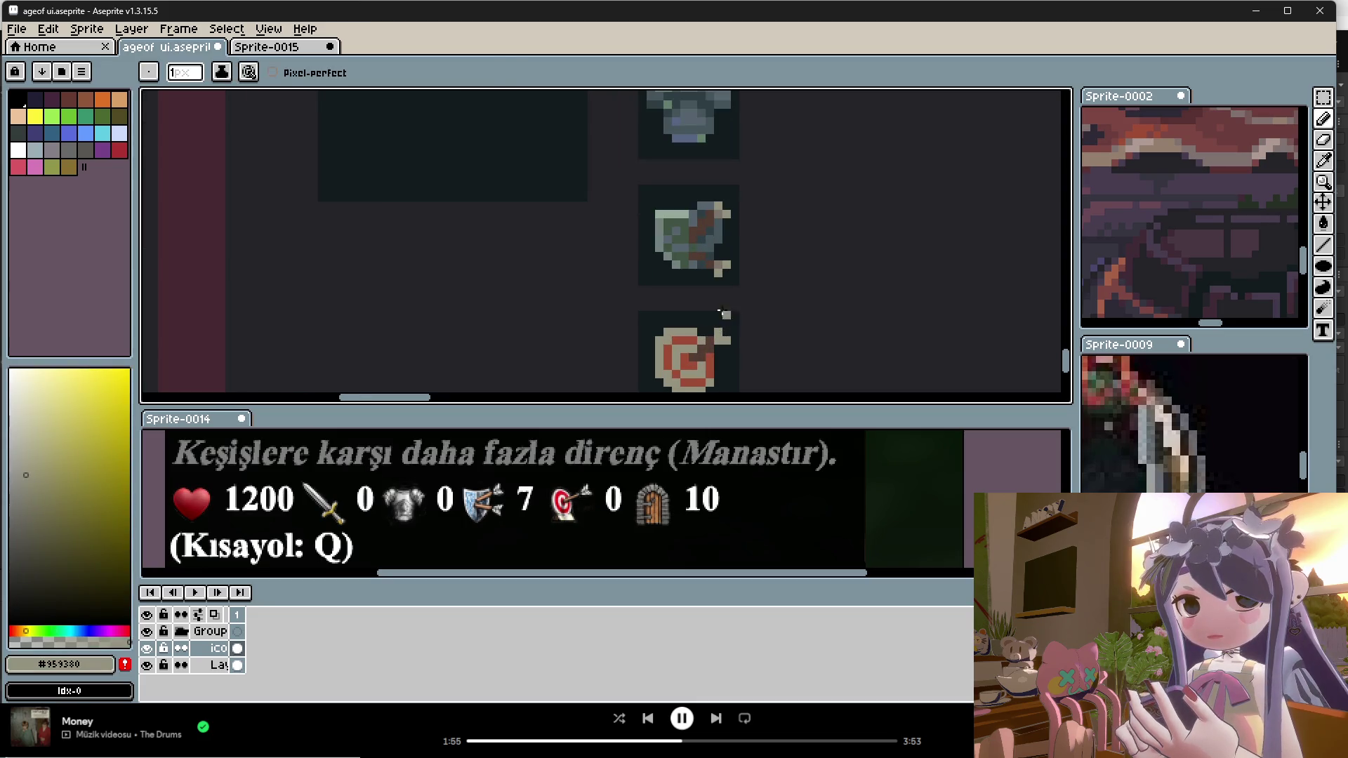
pyautogui.keyDown('alt'); pyautogui.click(724, 209); pyautogui.keyUp('alt')
pyautogui.press('alt')
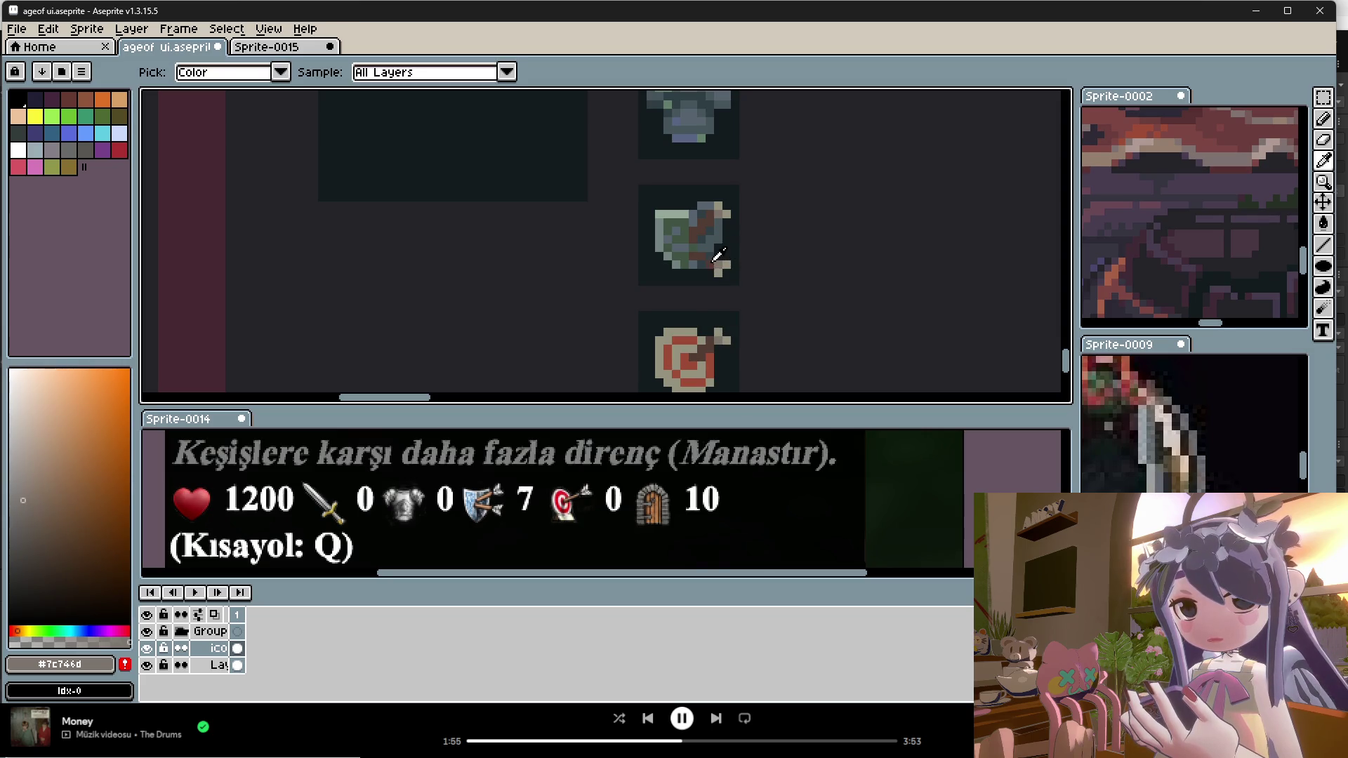
pyautogui.keyDown('alt'); pyautogui.click(688, 224); pyautogui.keyUp('alt')
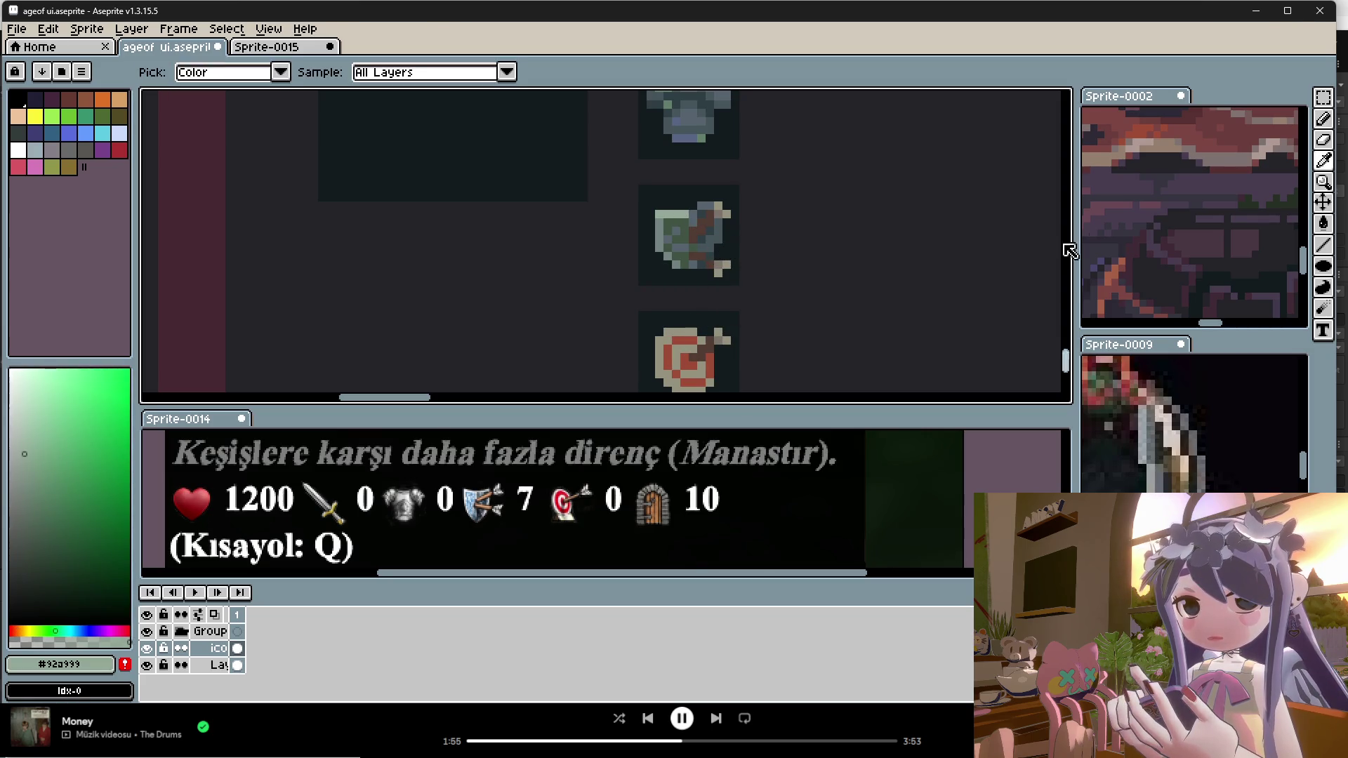
# Step: Fill the target's outer ring with a pale colour sampled from the courtyard sprite
pyautogui.scroll(-3, 1107, 227)
pyautogui.scroll(3, 1107, 226)
pyautogui.keyDown('alt'); pyautogui.click(1119, 187); pyautogui.keyUp('alt')
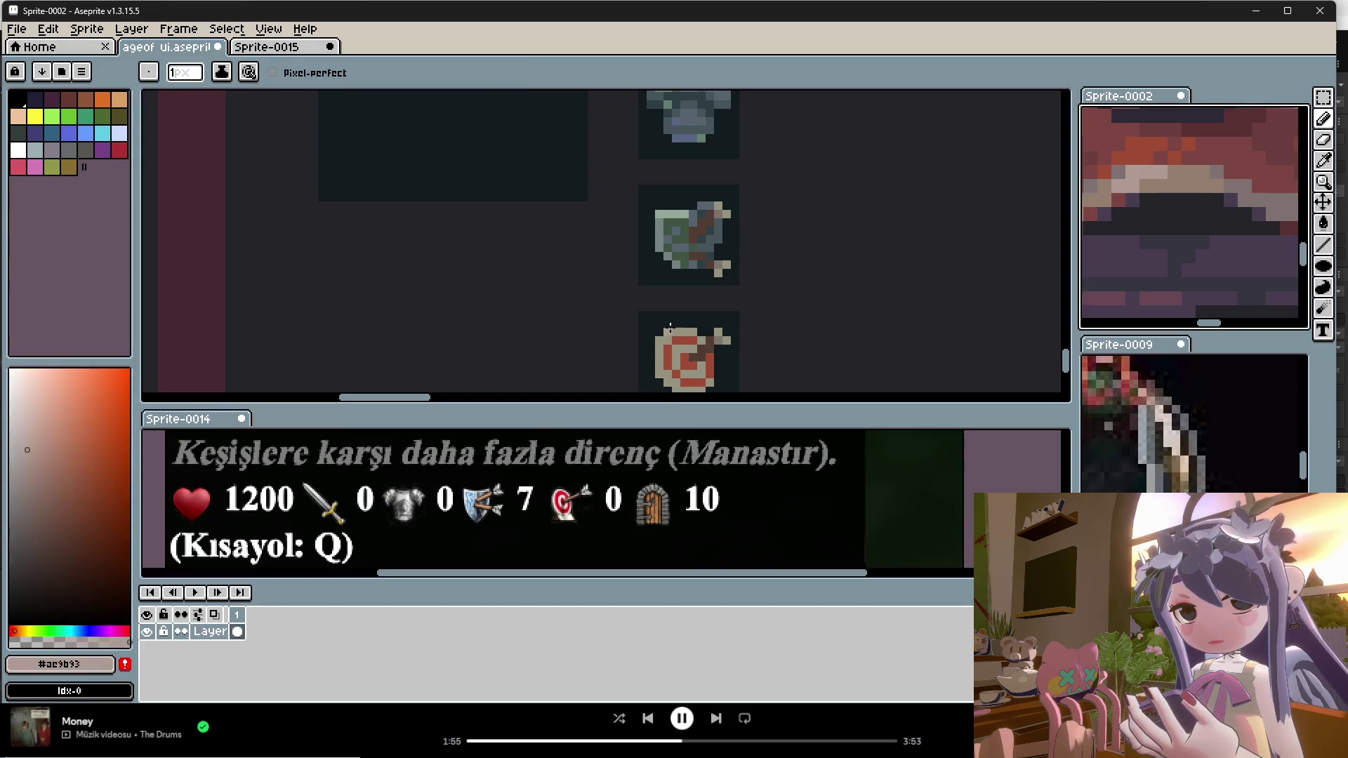
pyautogui.click(1322, 224)
pyautogui.click(660, 340)
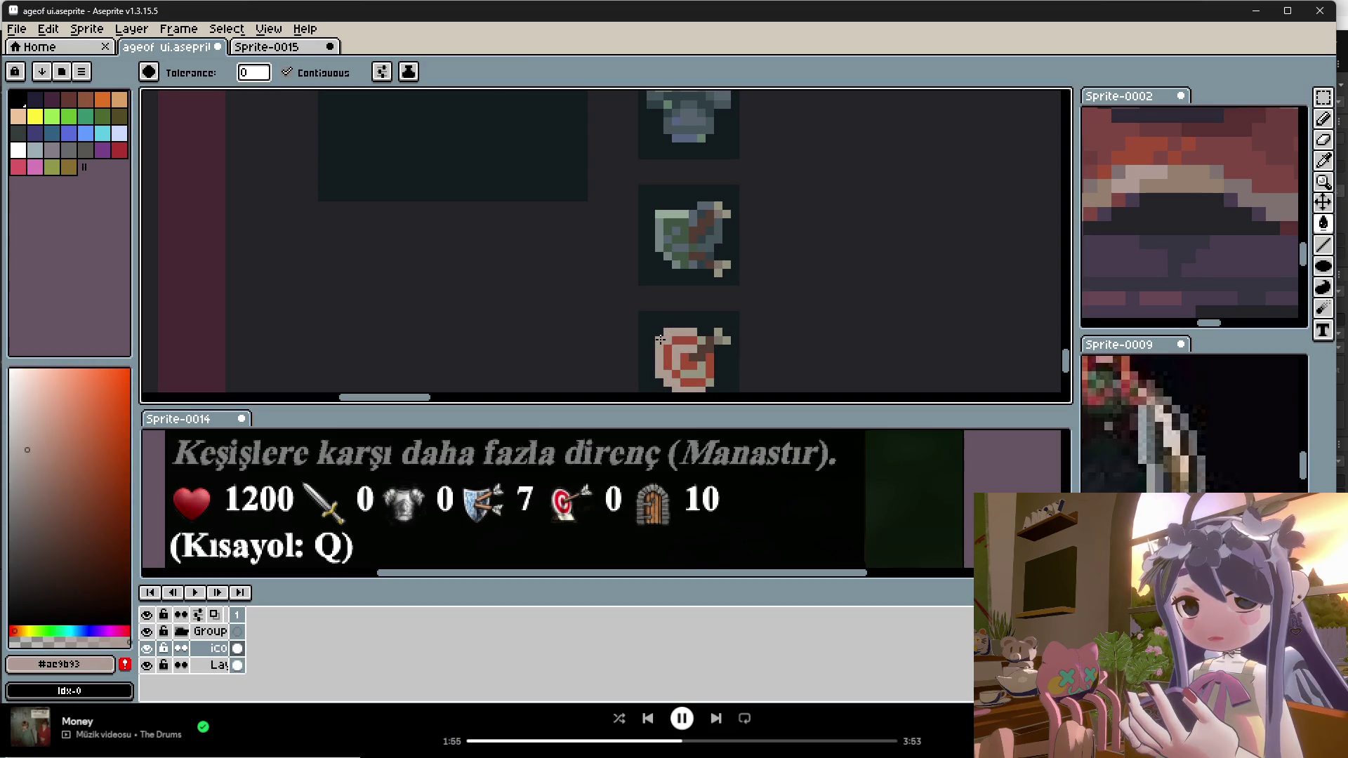
# Step: Pick the light peach #fdc6b4 from the Sprite-0002 courtyard art as the drawing colour
pyautogui.scroll(-3, 707, 383)
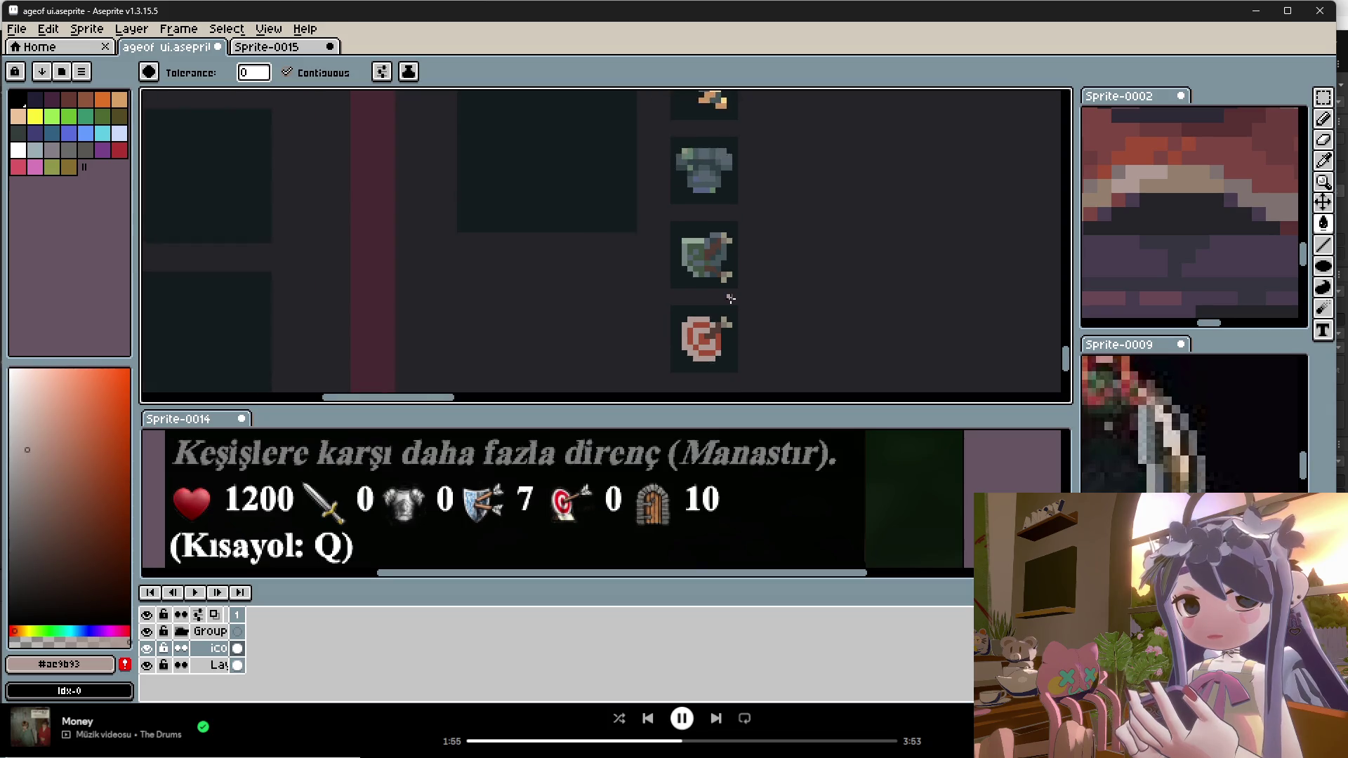
pyautogui.scroll(-2, 1186, 247)
pyautogui.scroll(-3, 1166, 189)
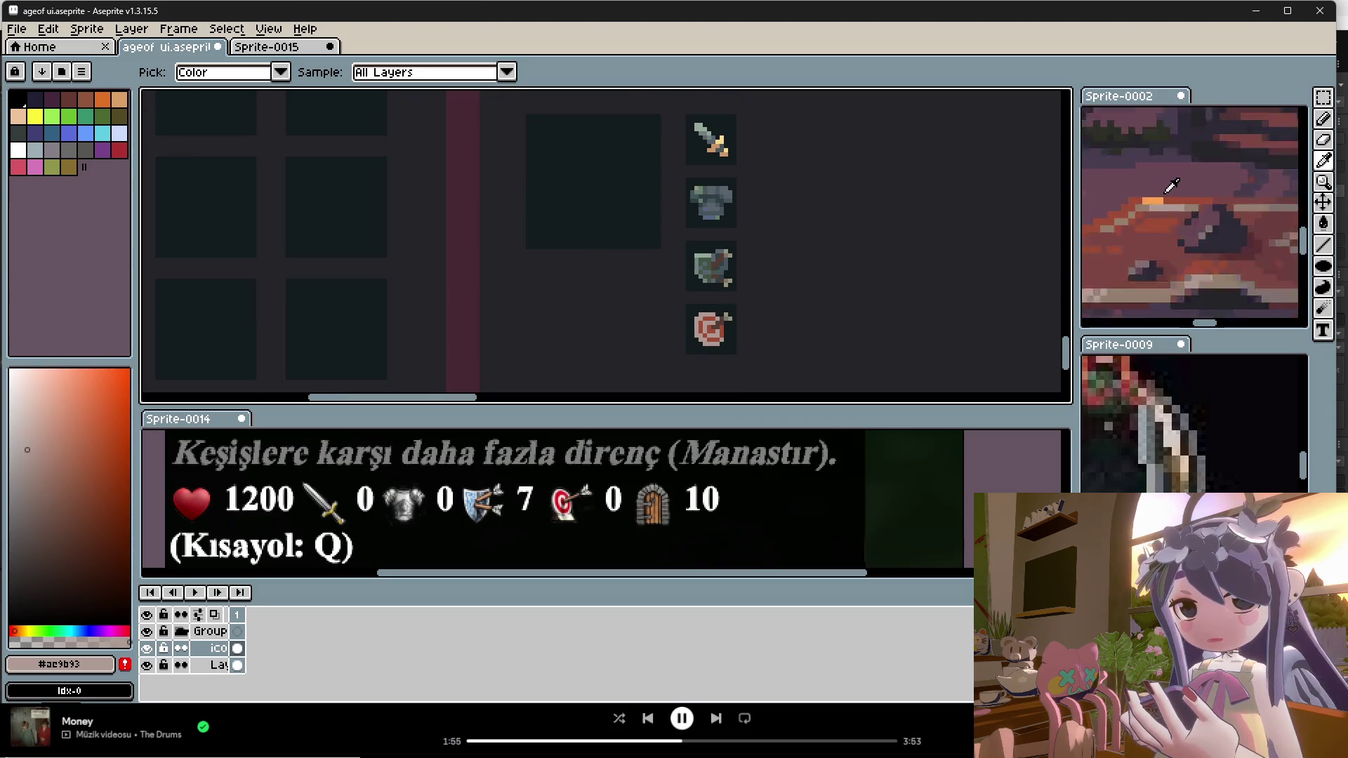
pyautogui.scroll(2, 1183, 199)
pyautogui.keyDown('alt'); pyautogui.click(1098, 168); pyautogui.keyUp('alt')
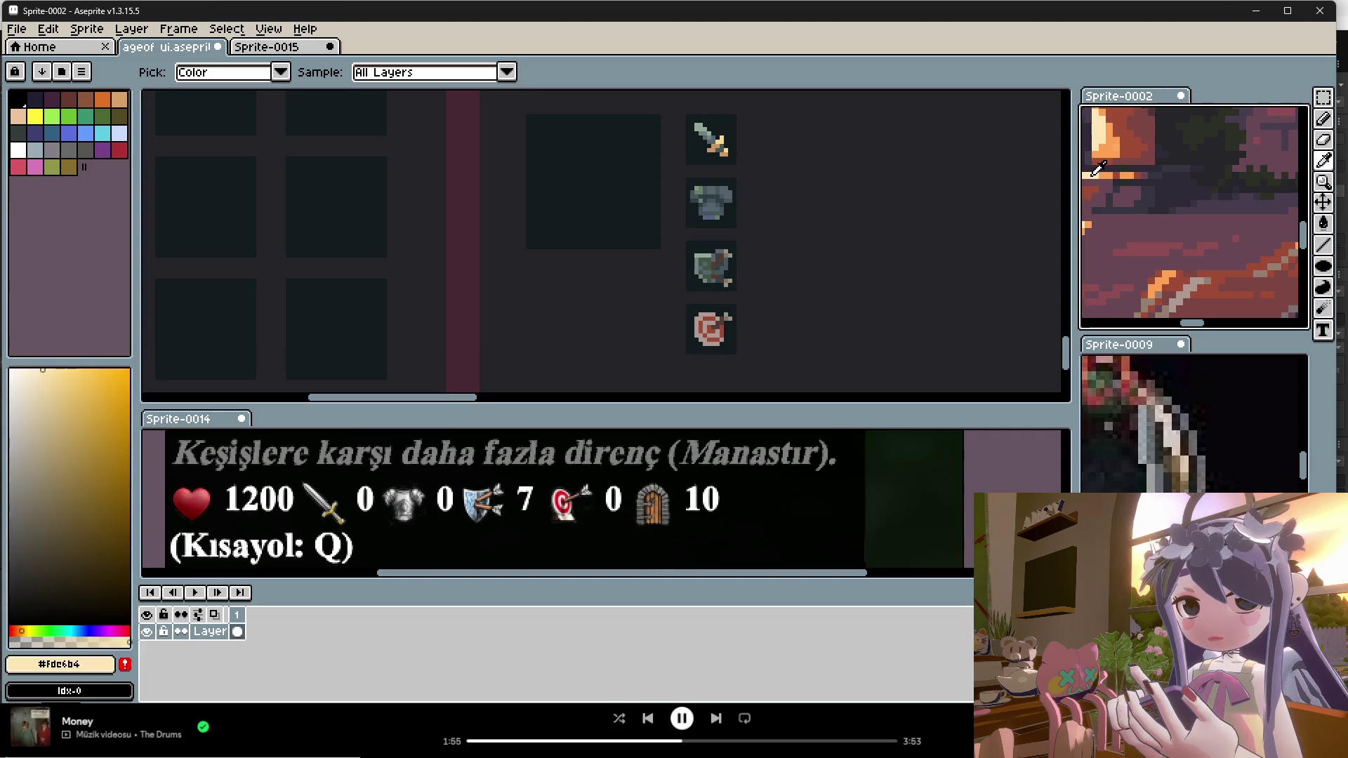
pyautogui.scroll(3, 684, 309)
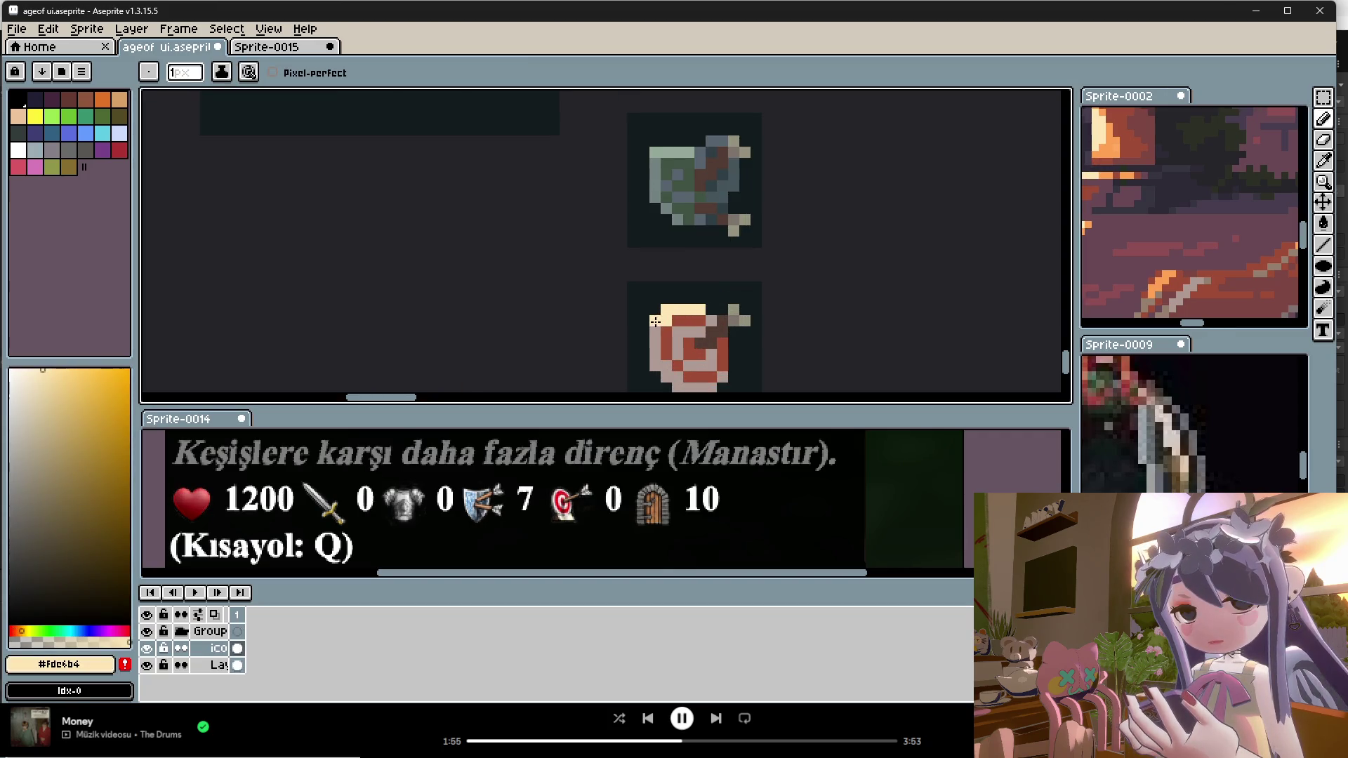
pyautogui.scroll(-3, 737, 309)
pyautogui.scroll(1, 737, 262)
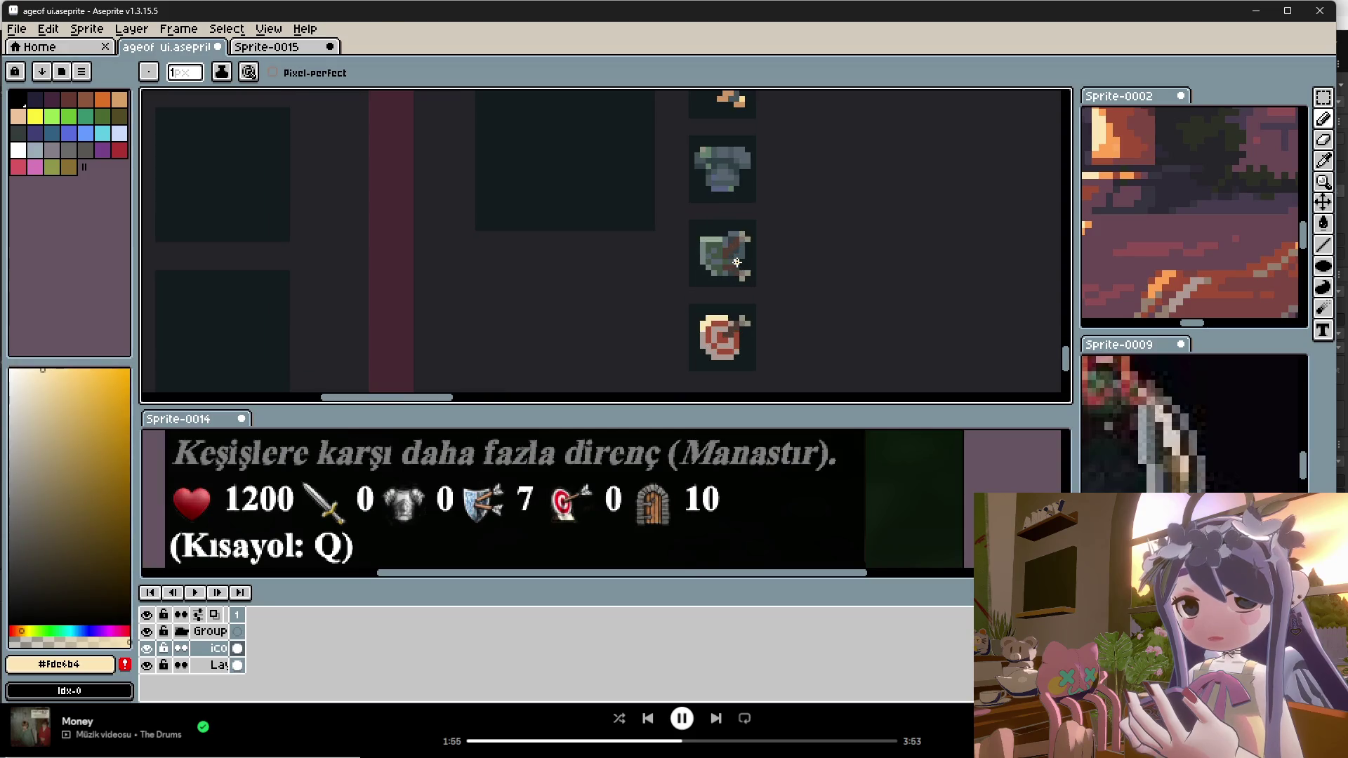
# Step: Zoom around the stat icons and sample the grey-green from the armor icon
pyautogui.scroll(1, 736, 313)
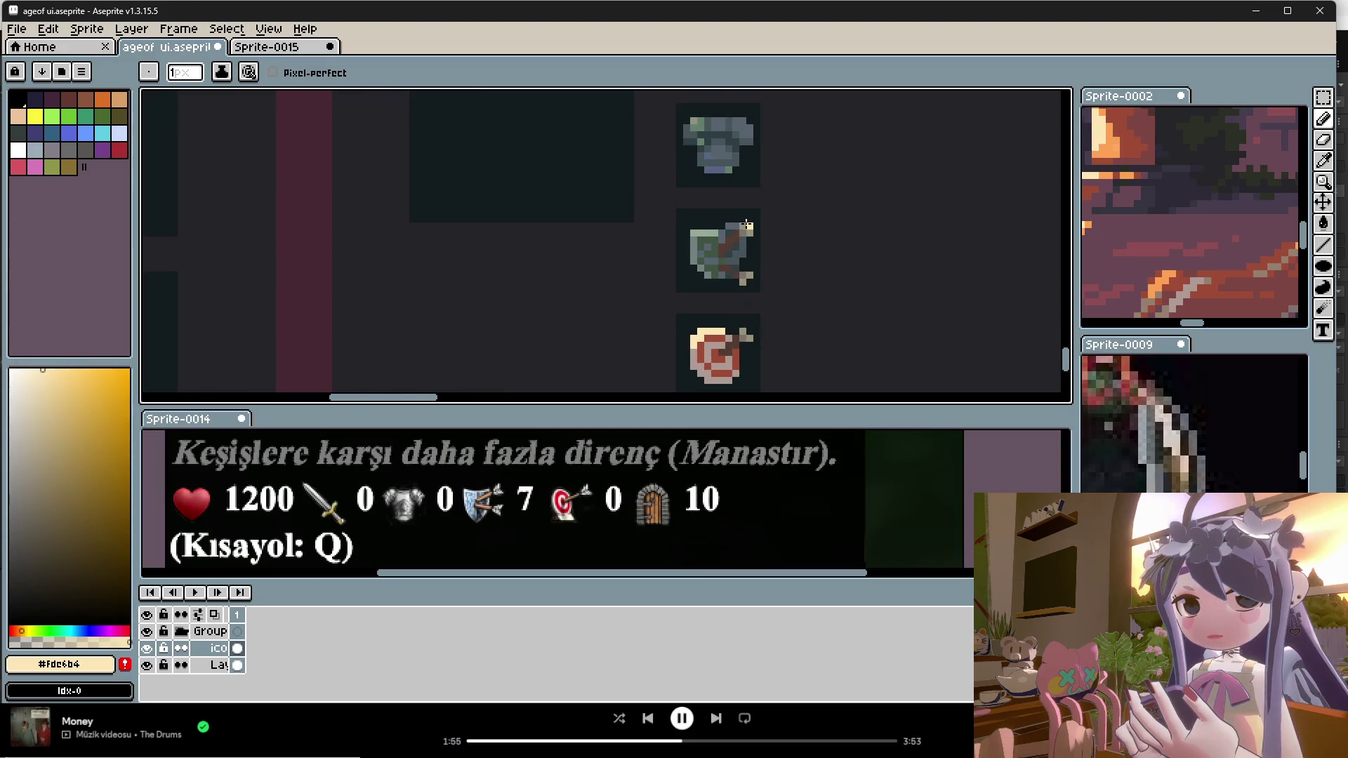
pyautogui.scroll(-2, 751, 291)
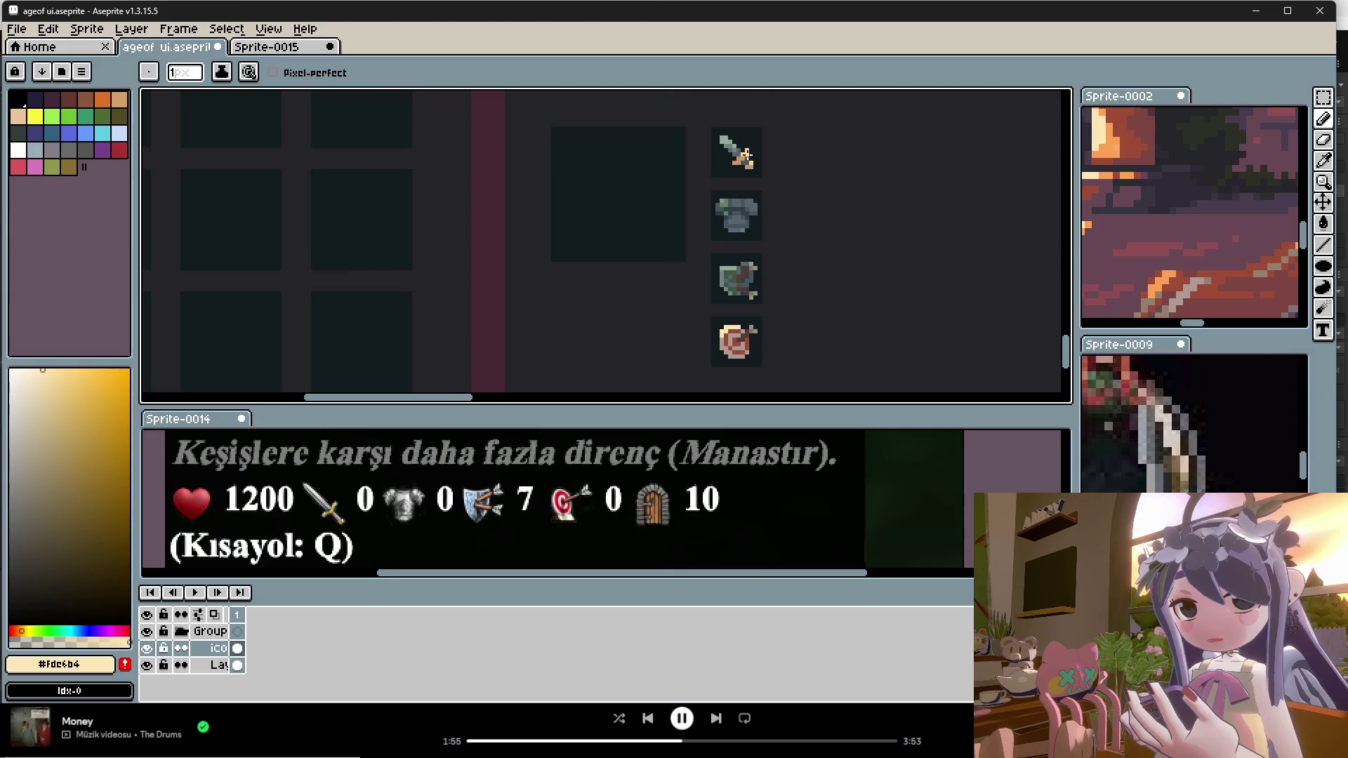
pyautogui.scroll(2, 746, 152)
pyautogui.scroll(-2, 753, 184)
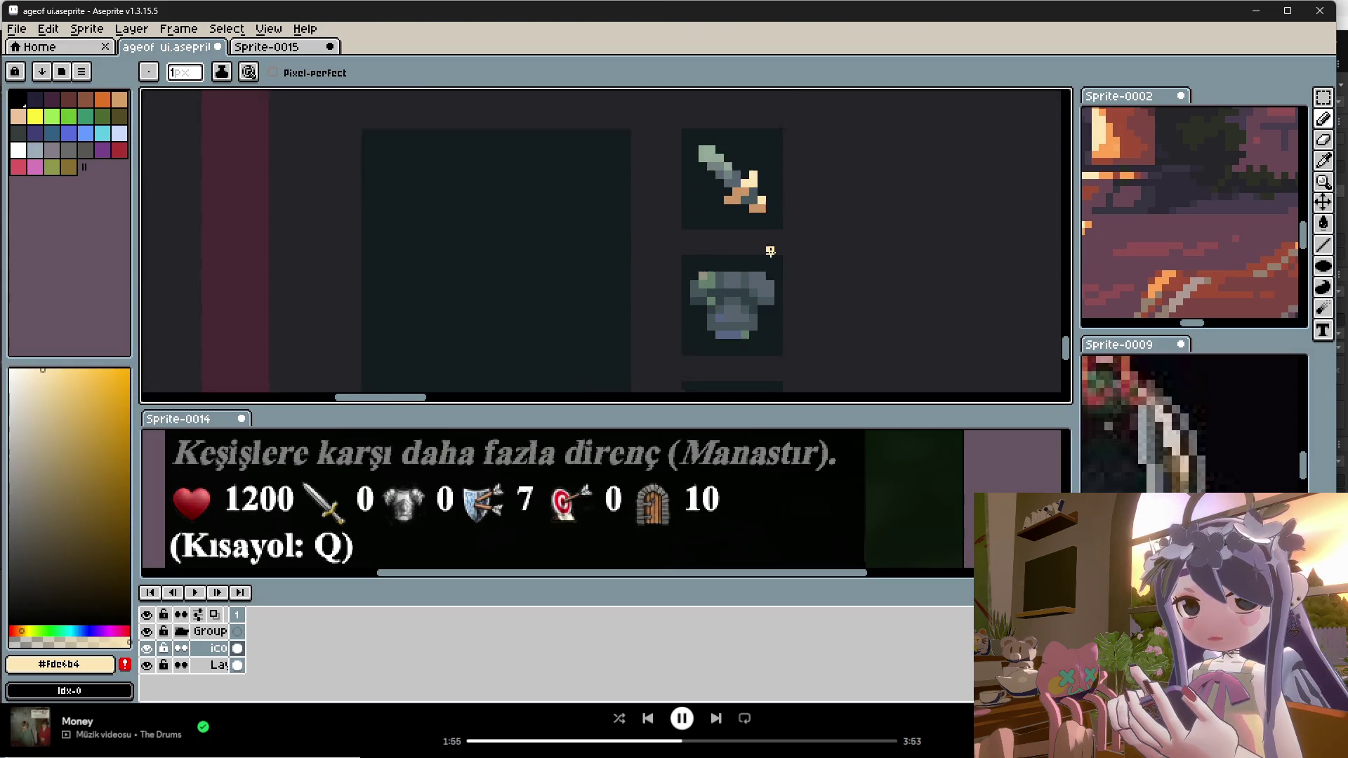
pyautogui.scroll(-1, 806, 236)
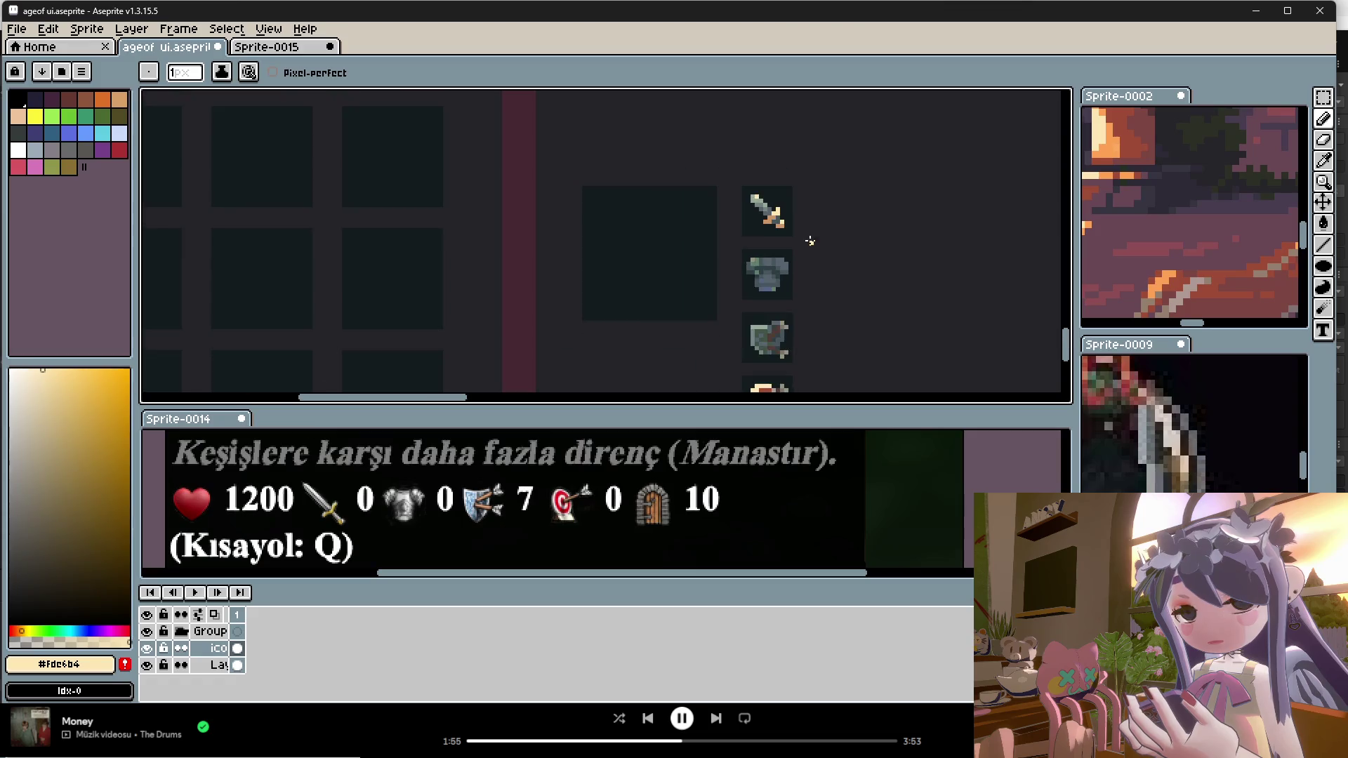
pyautogui.scroll(-1, 808, 240)
pyautogui.scroll(1, 795, 347)
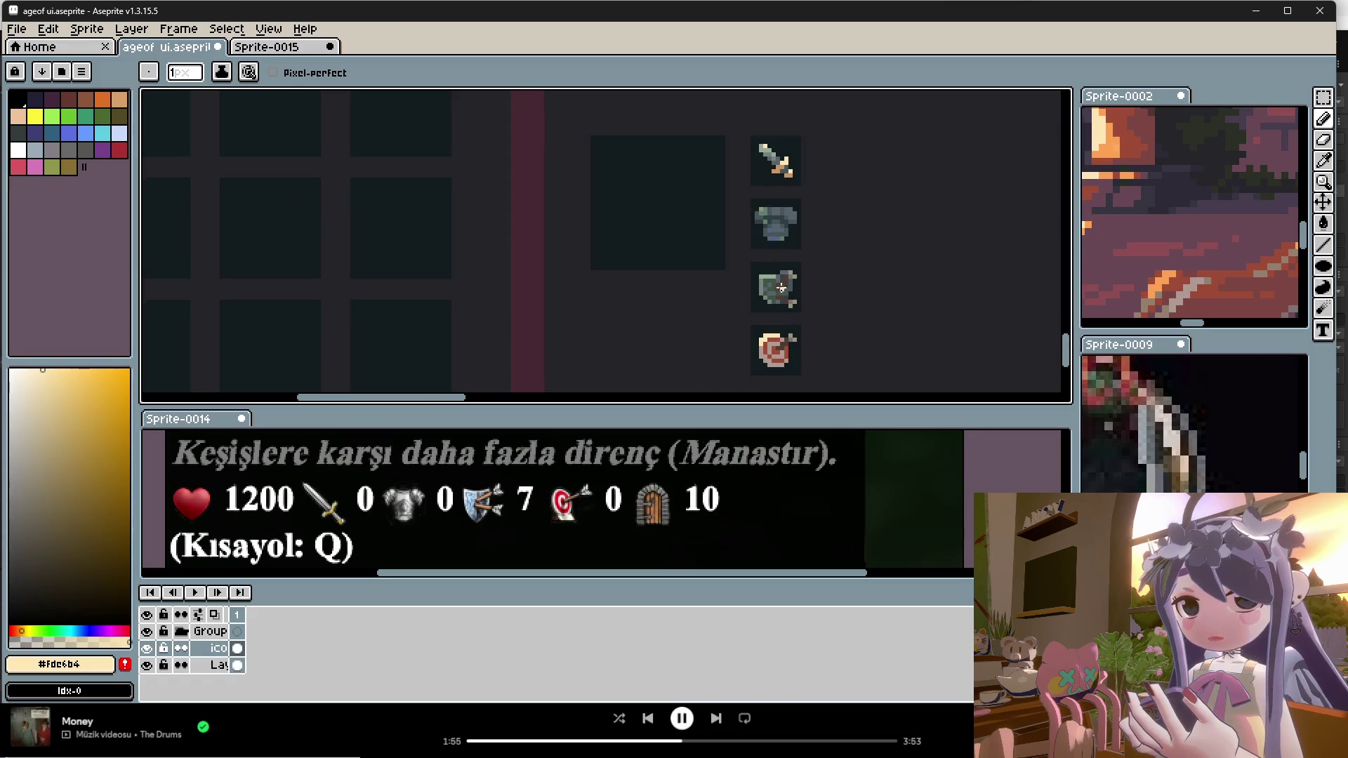
pyautogui.scroll(1, 782, 283)
pyautogui.scroll(-2, 762, 257)
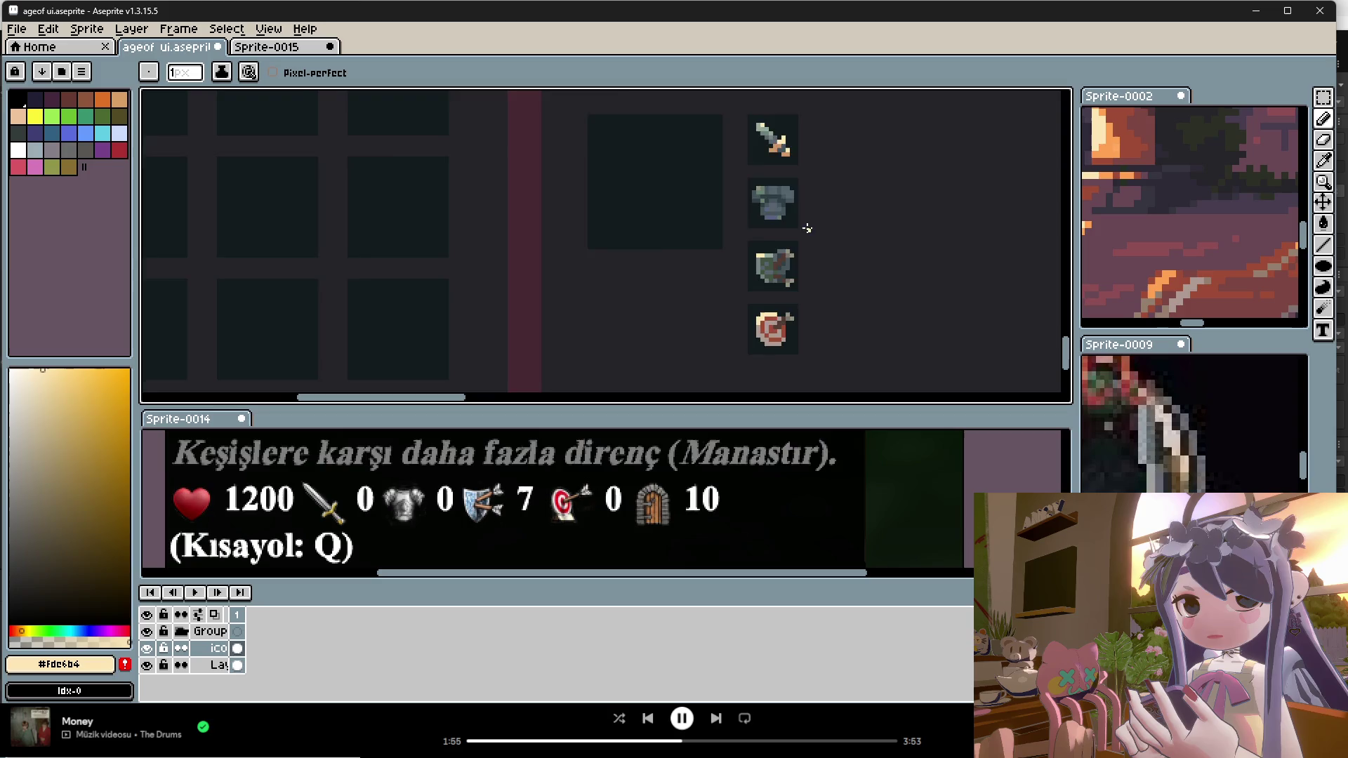
pyautogui.scroll(-1, 805, 228)
pyautogui.scroll(2, 814, 238)
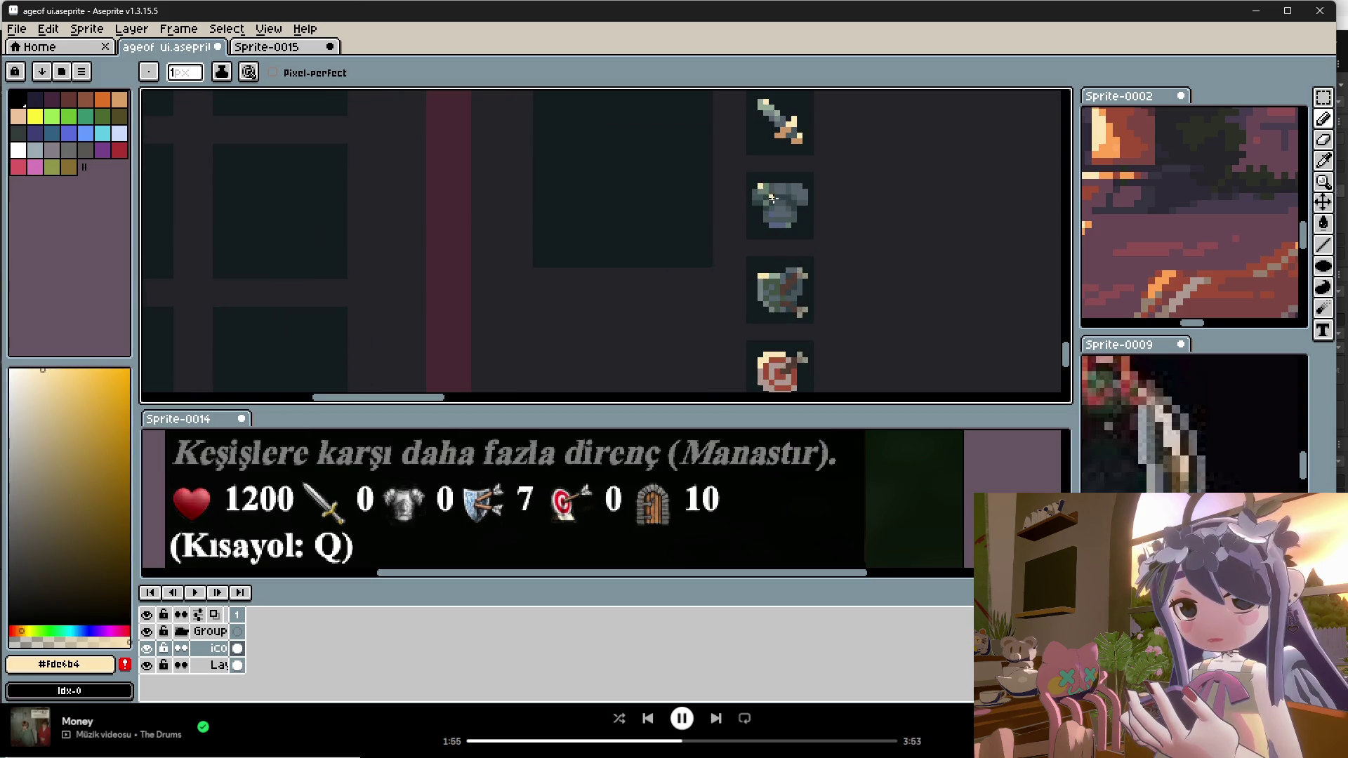
pyautogui.scroll(-2, 847, 212)
pyautogui.scroll(2, 793, 204)
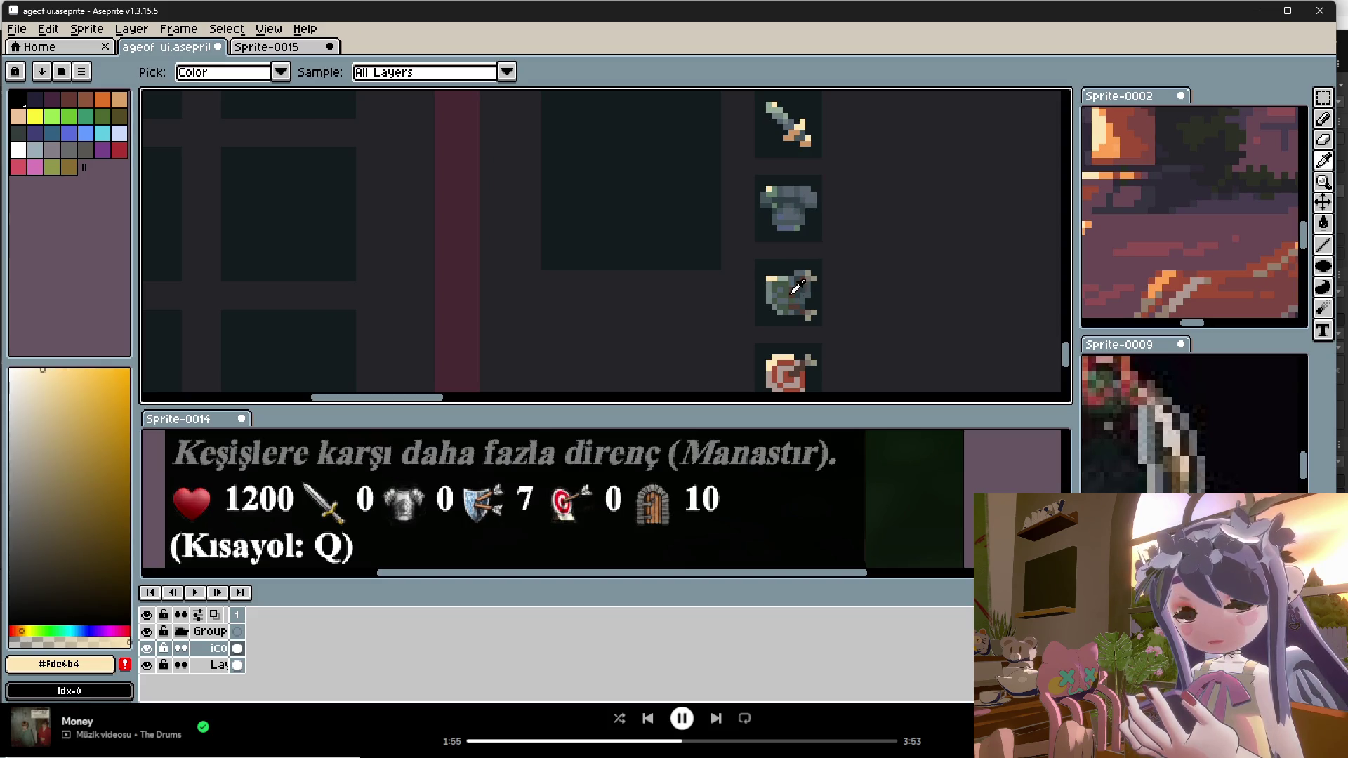
pyautogui.keyDown('alt'); pyautogui.click(792, 272); pyautogui.keyUp('alt')
pyautogui.scroll(1, 772, 195)
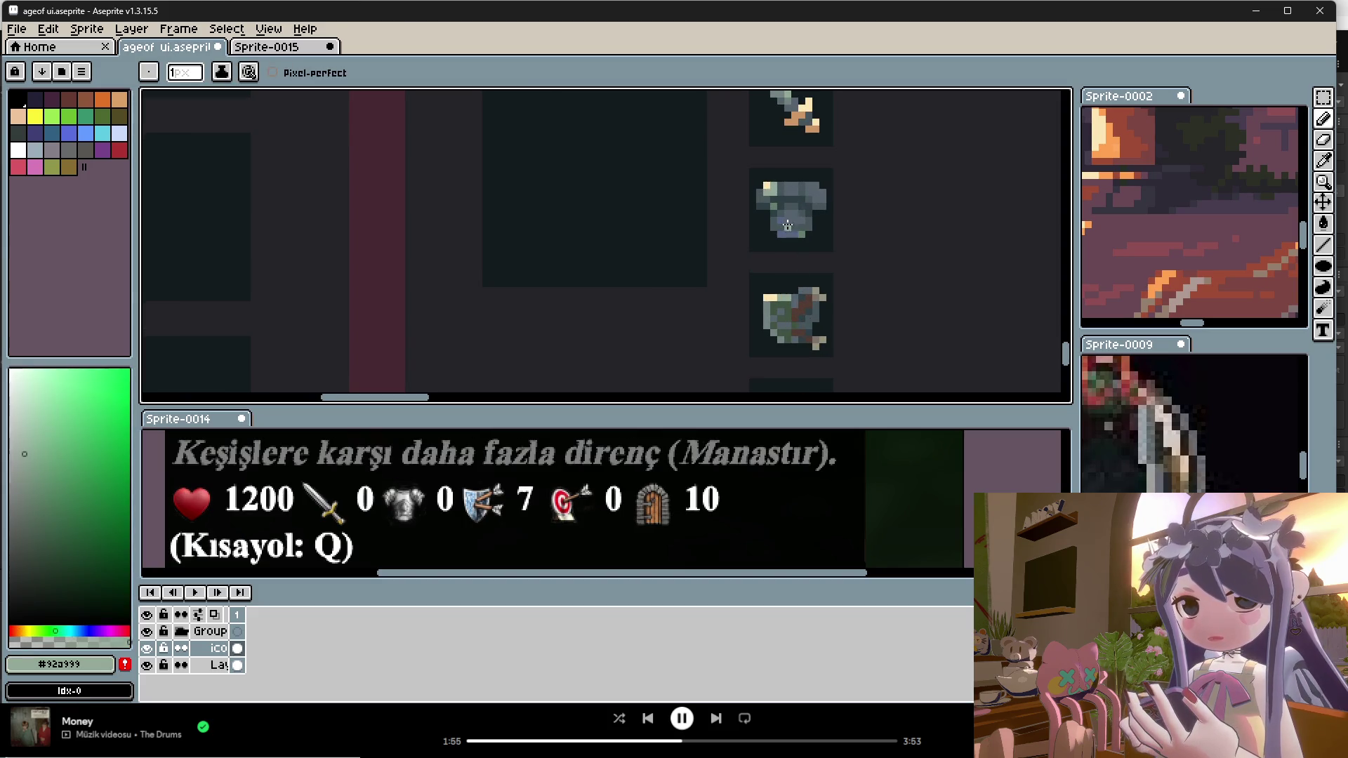
pyautogui.scroll(-2, 814, 242)
pyautogui.scroll(1, 826, 247)
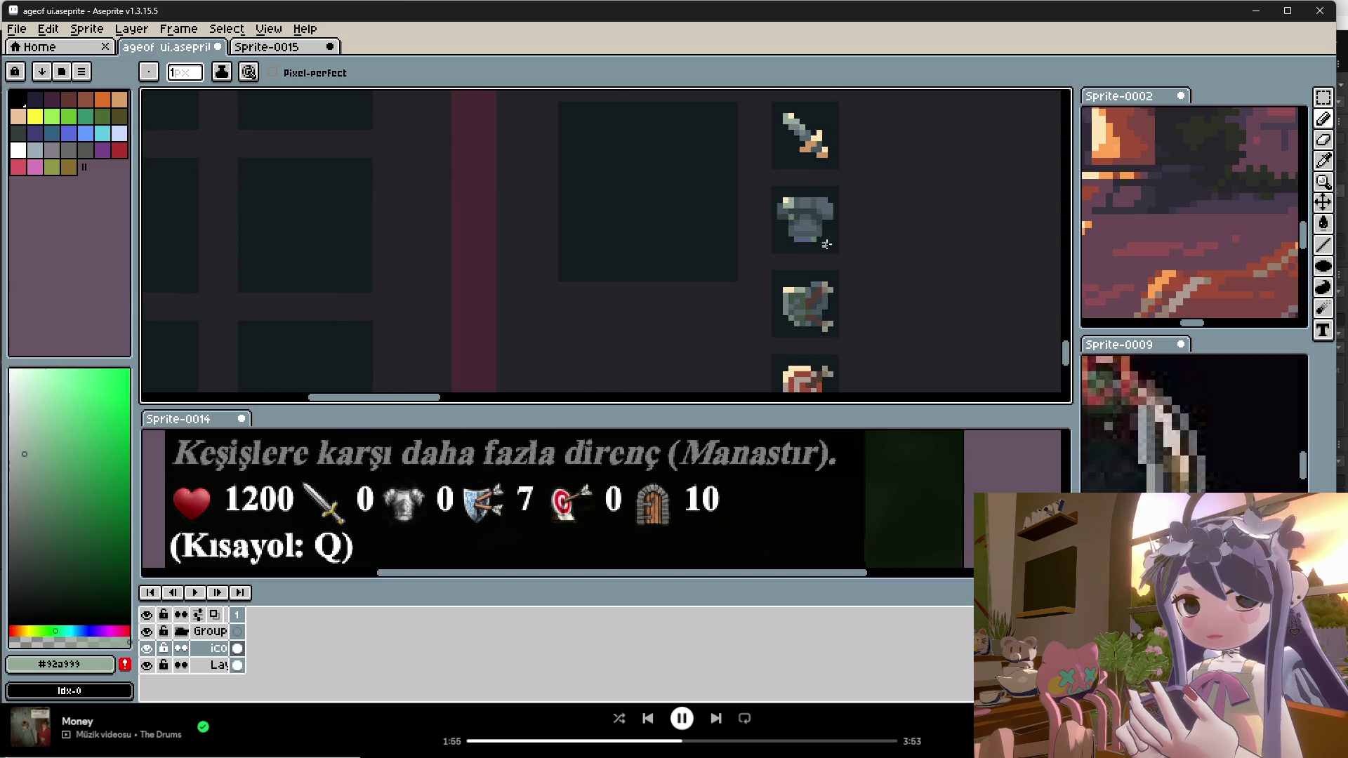
pyautogui.scroll(-1, 813, 198)
pyautogui.scroll(2, 808, 182)
# Step: Repeatedly sample the sword tip's light colour and the blade's grey-green
pyautogui.keyDown('alt'); pyautogui.click(785, 115); pyautogui.keyUp('alt')
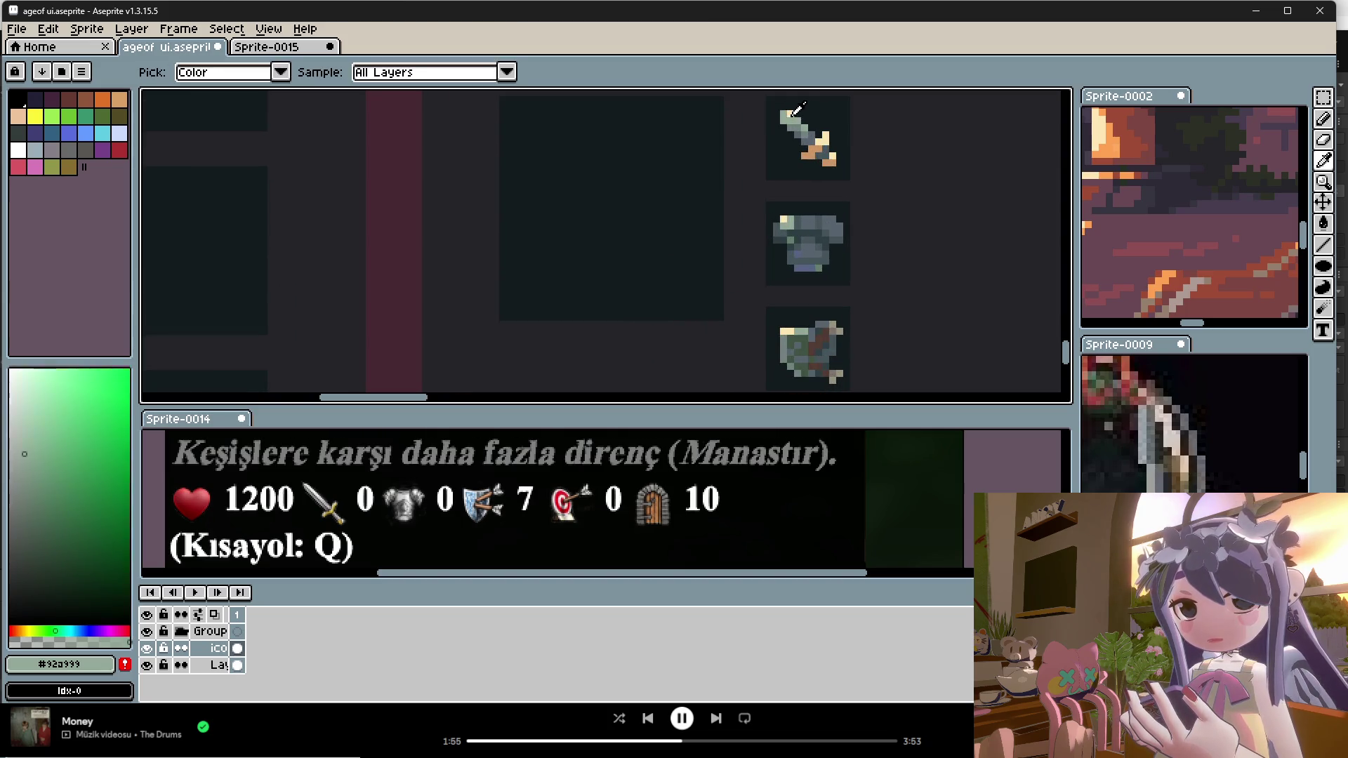
pyautogui.keyDown('alt'); pyautogui.click(790, 133); pyautogui.keyUp('alt')
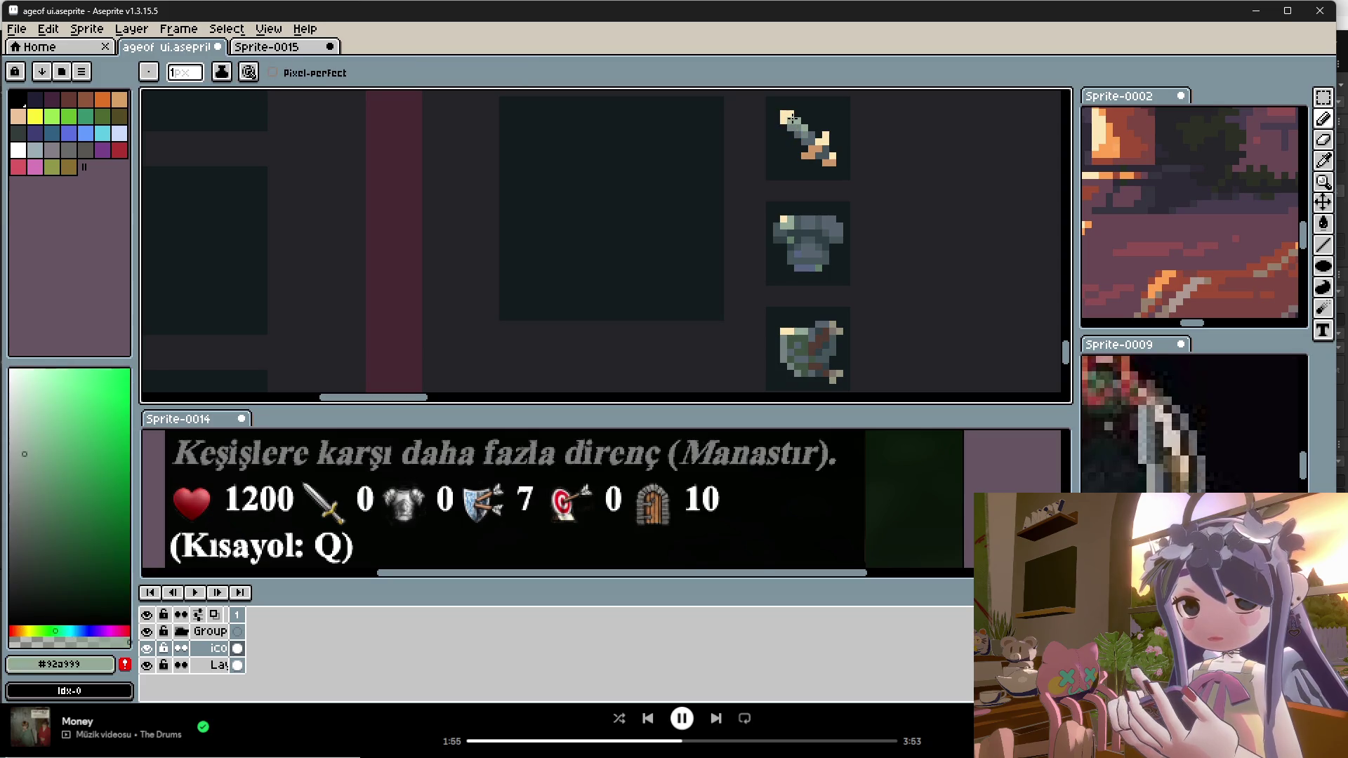
pyautogui.scroll(-3, 828, 153)
pyautogui.scroll(2, 819, 149)
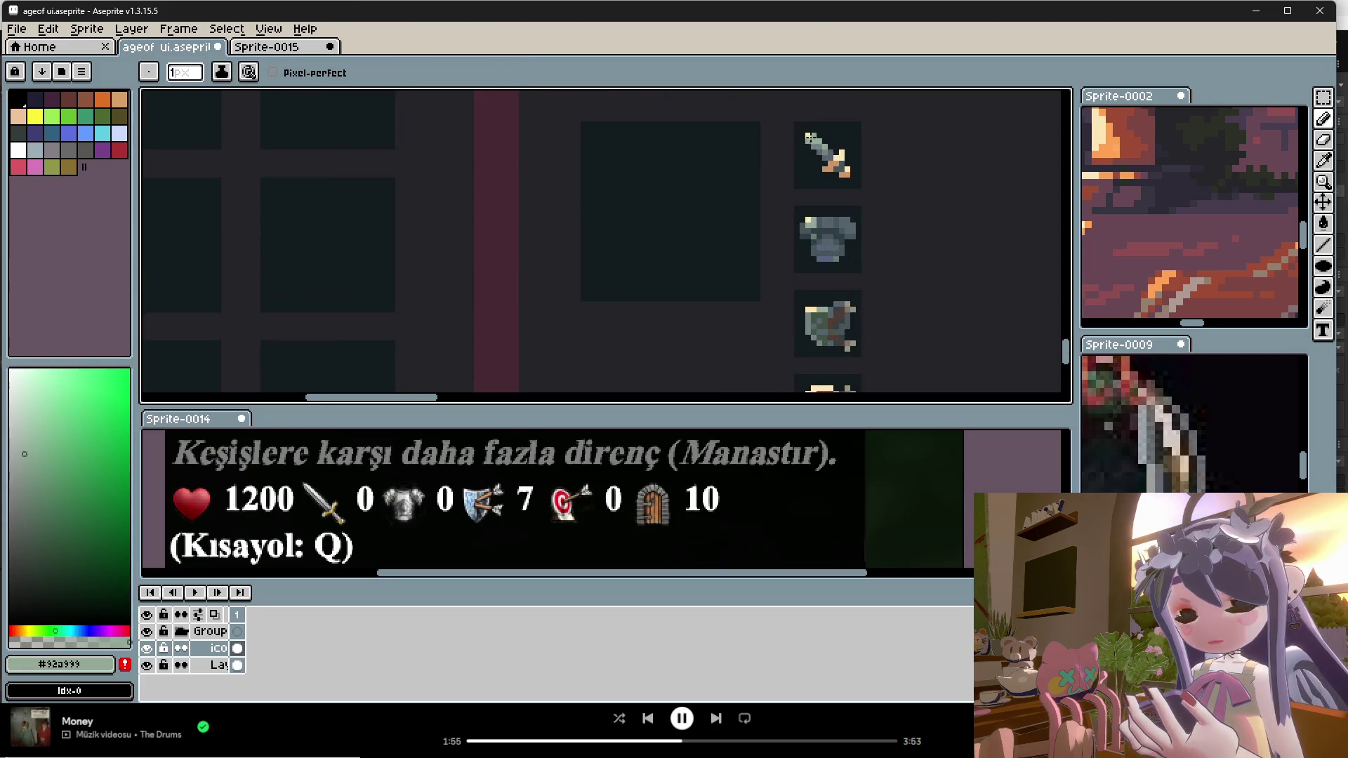
pyautogui.keyDown('alt'); pyautogui.click(809, 138); pyautogui.keyUp('alt')
pyautogui.scroll(-2, 852, 191)
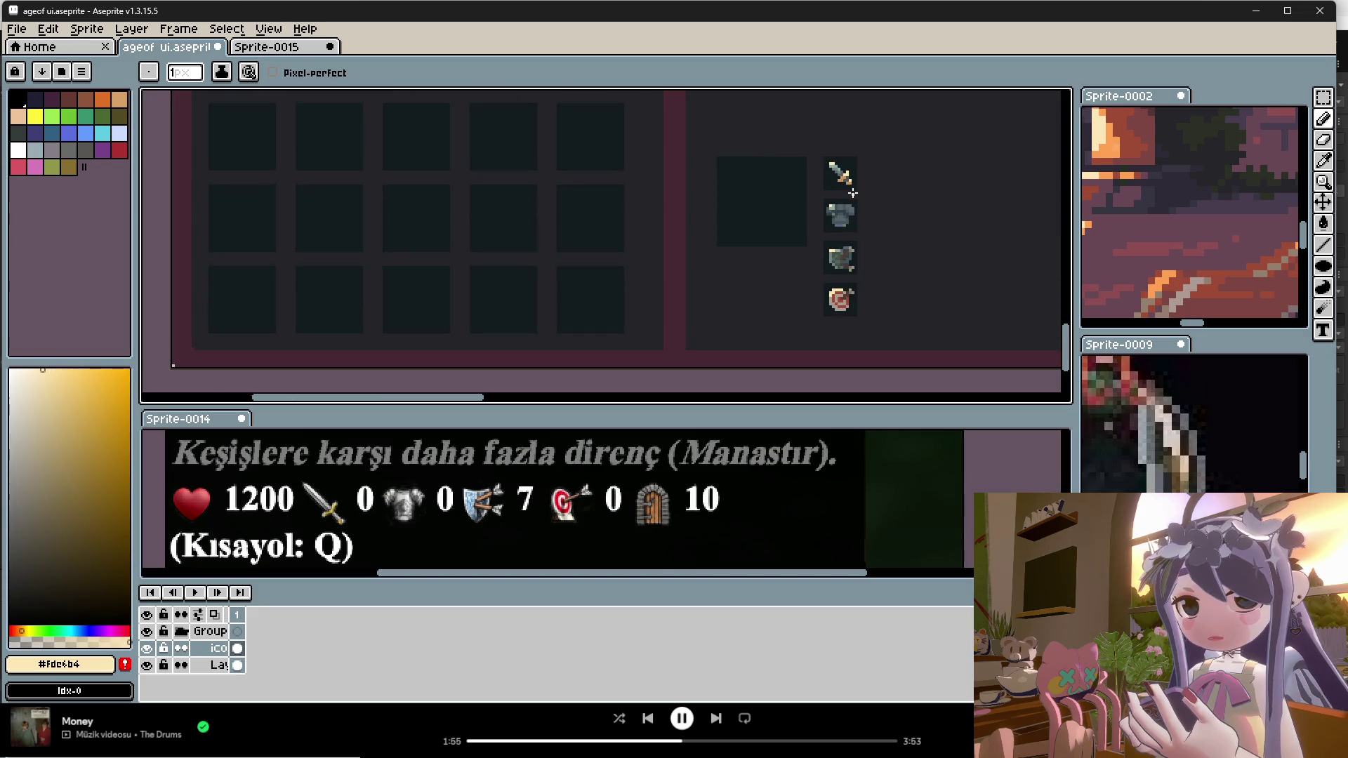
pyautogui.scroll(2, 843, 176)
pyautogui.keyDown('alt'); pyautogui.click(832, 149); pyautogui.keyUp('alt')
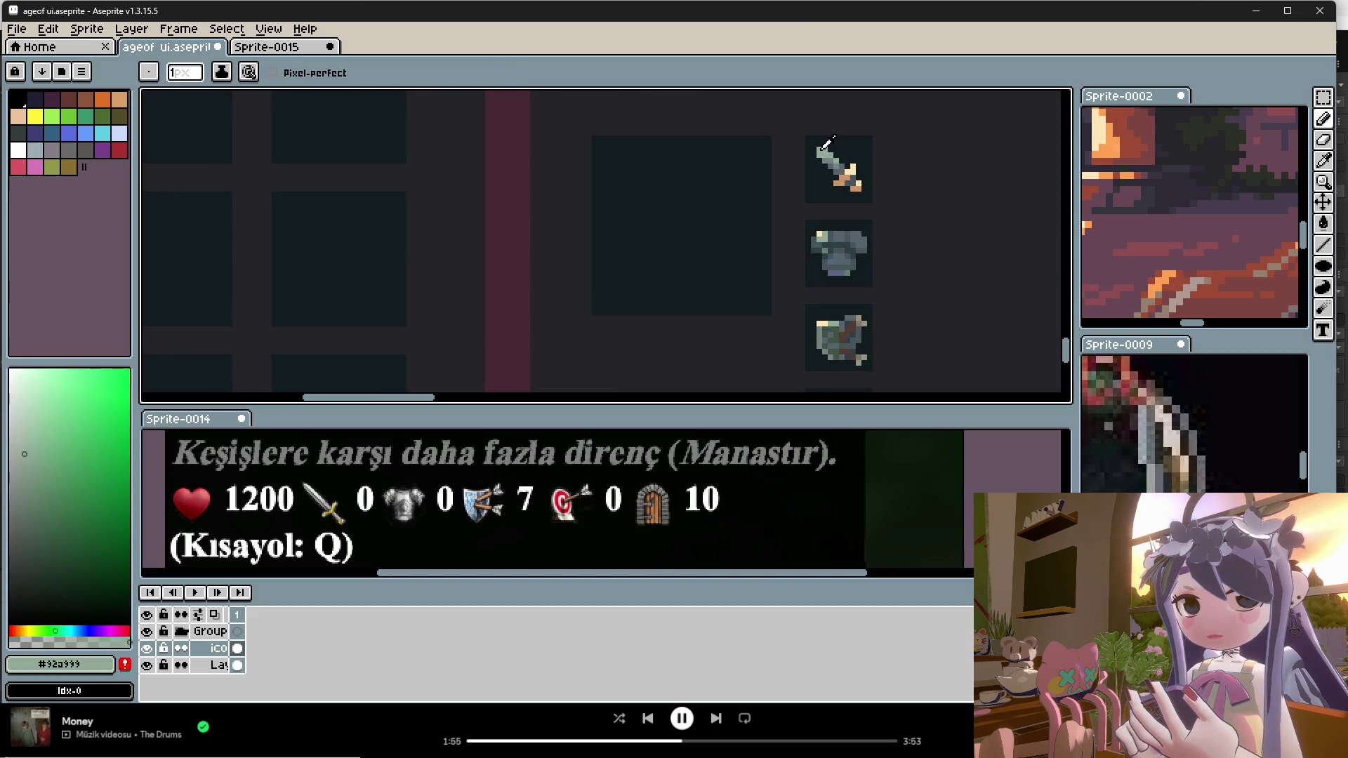
pyautogui.keyDown('alt'); pyautogui.click(822, 150); pyautogui.keyUp('alt')
pyautogui.scroll(-2, 864, 196)
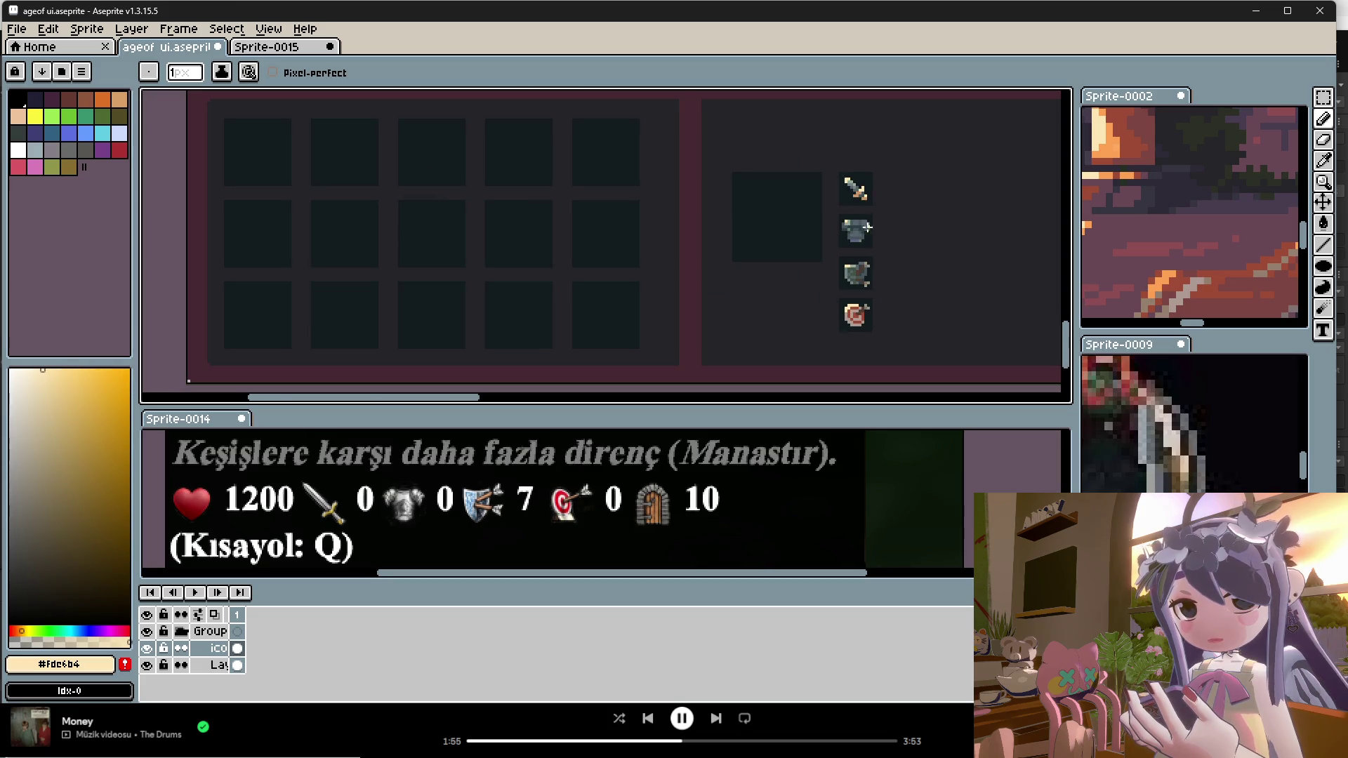
pyautogui.scroll(3, 858, 217)
pyautogui.keyDown('alt'); pyautogui.click(831, 120); pyautogui.keyUp('alt')
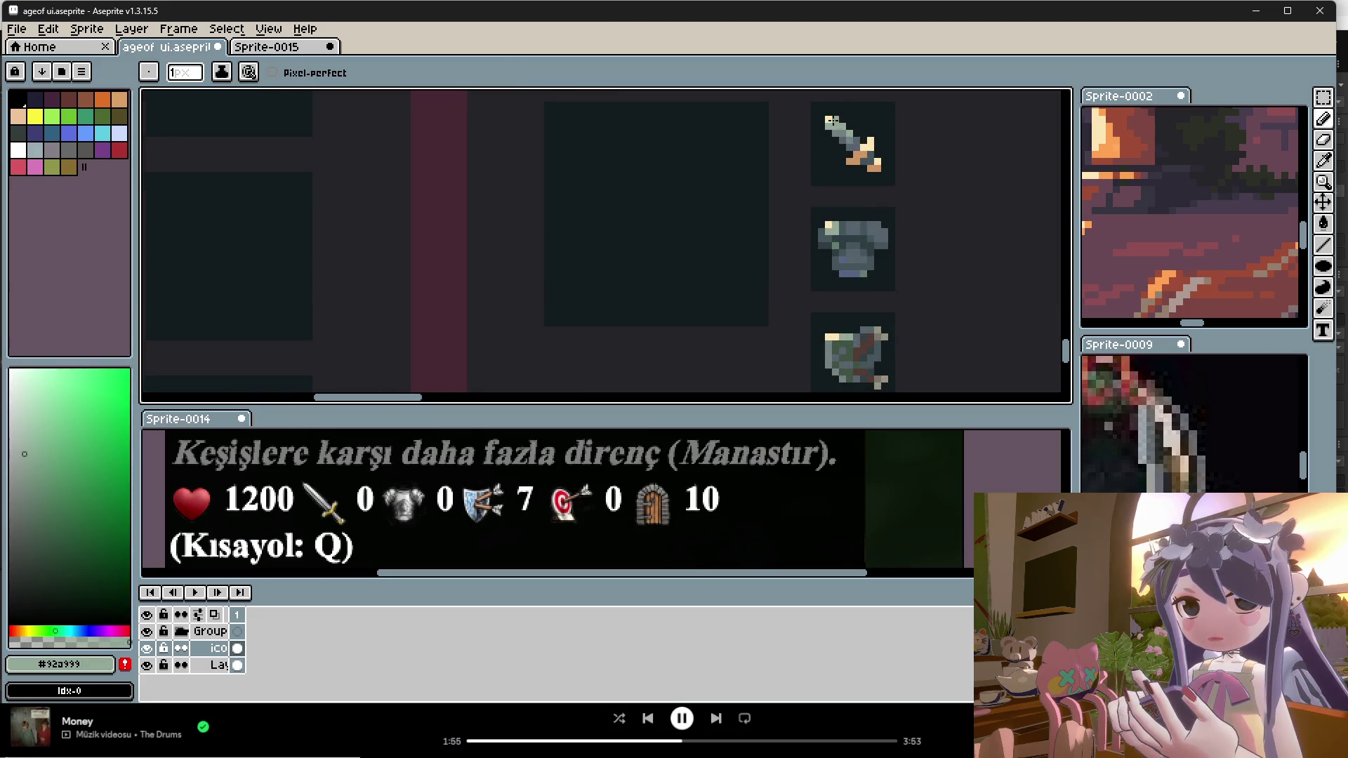
pyautogui.keyDown('alt'); pyautogui.click(830, 120); pyautogui.keyUp('alt')
pyautogui.scroll(-2, 878, 236)
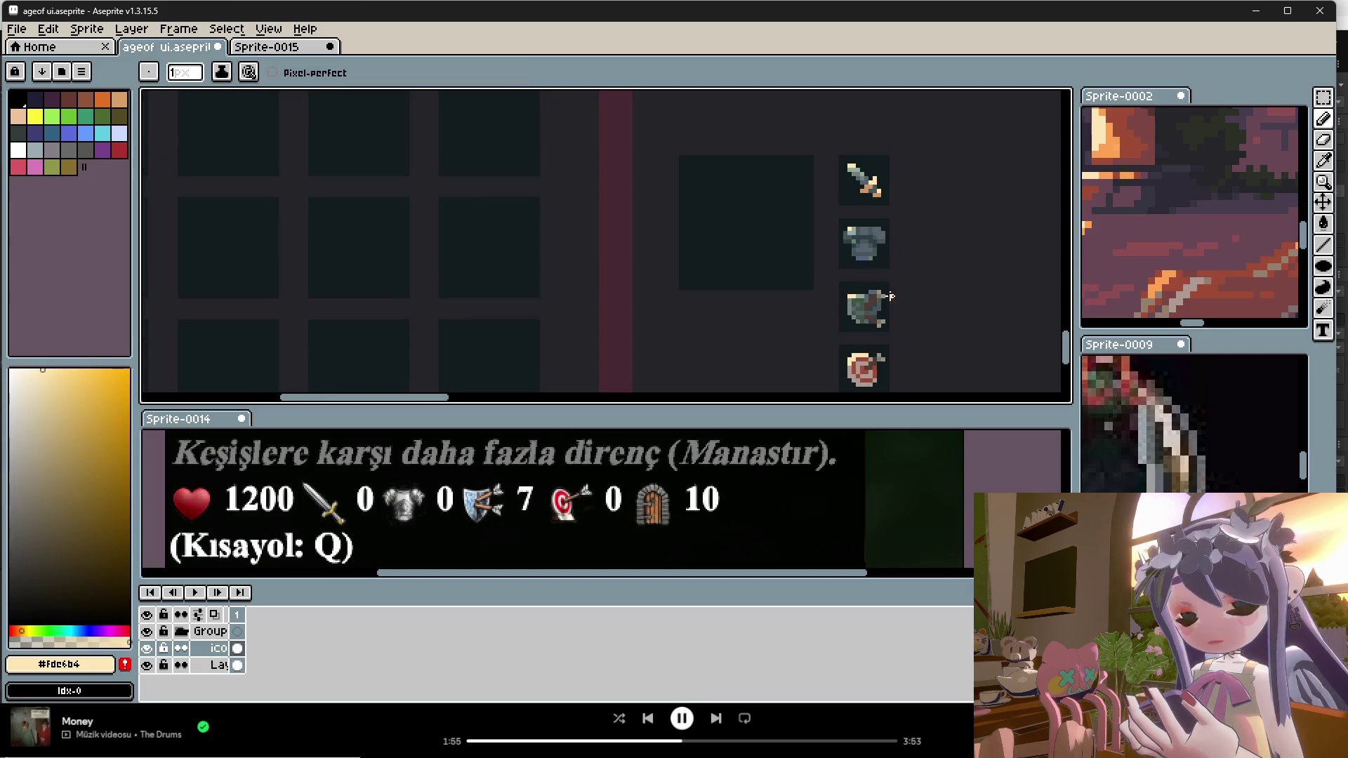
pyautogui.scroll(1, 878, 337)
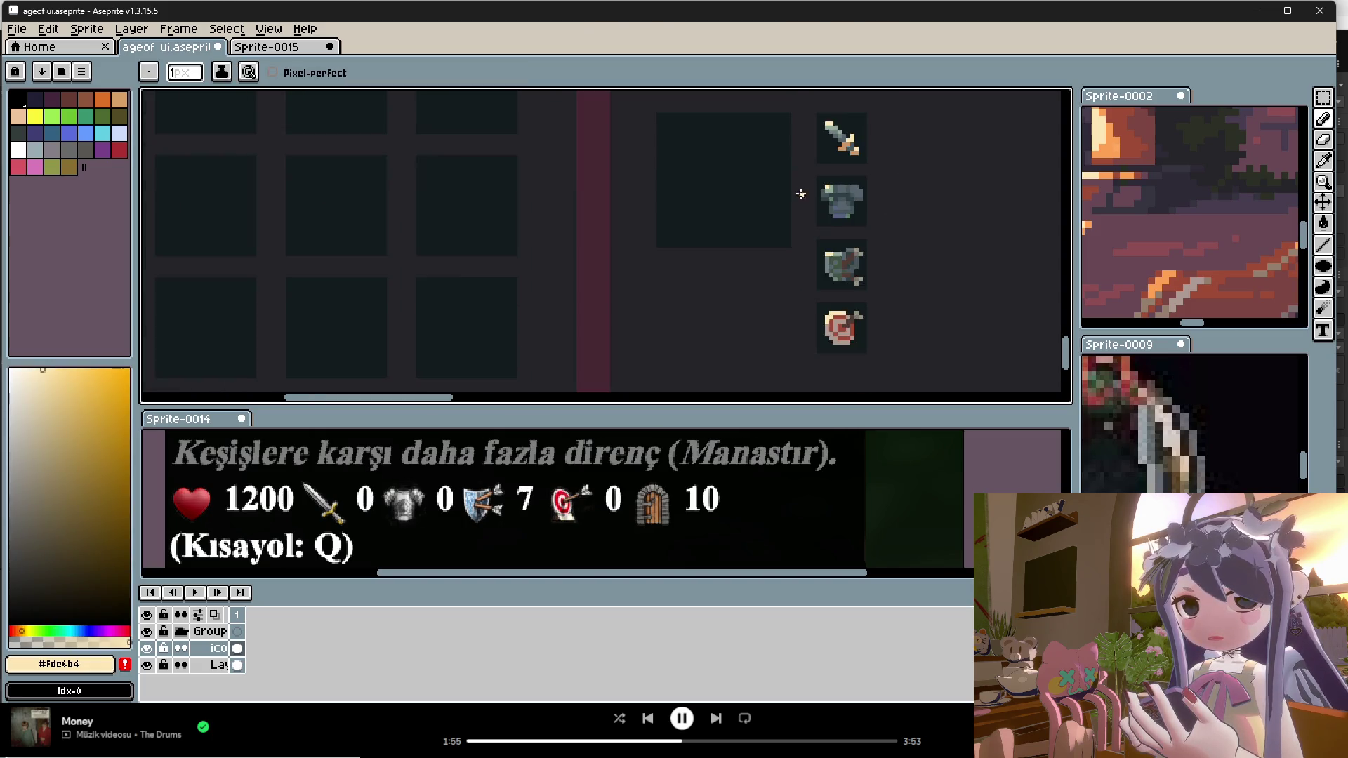
pyautogui.scroll(-3, 854, 240)
pyautogui.scroll(1, 858, 260)
pyautogui.scroll(-1, 859, 260)
# Step: Save the ageof UI mockup with Ctrl+S
pyautogui.hotkey('ctrl', 's')
pyautogui.scroll(-1, 812, 314)
pyautogui.scroll(1, 793, 293)
pyautogui.scroll(-1, 793, 293)
pyautogui.scroll(1, 738, 163)
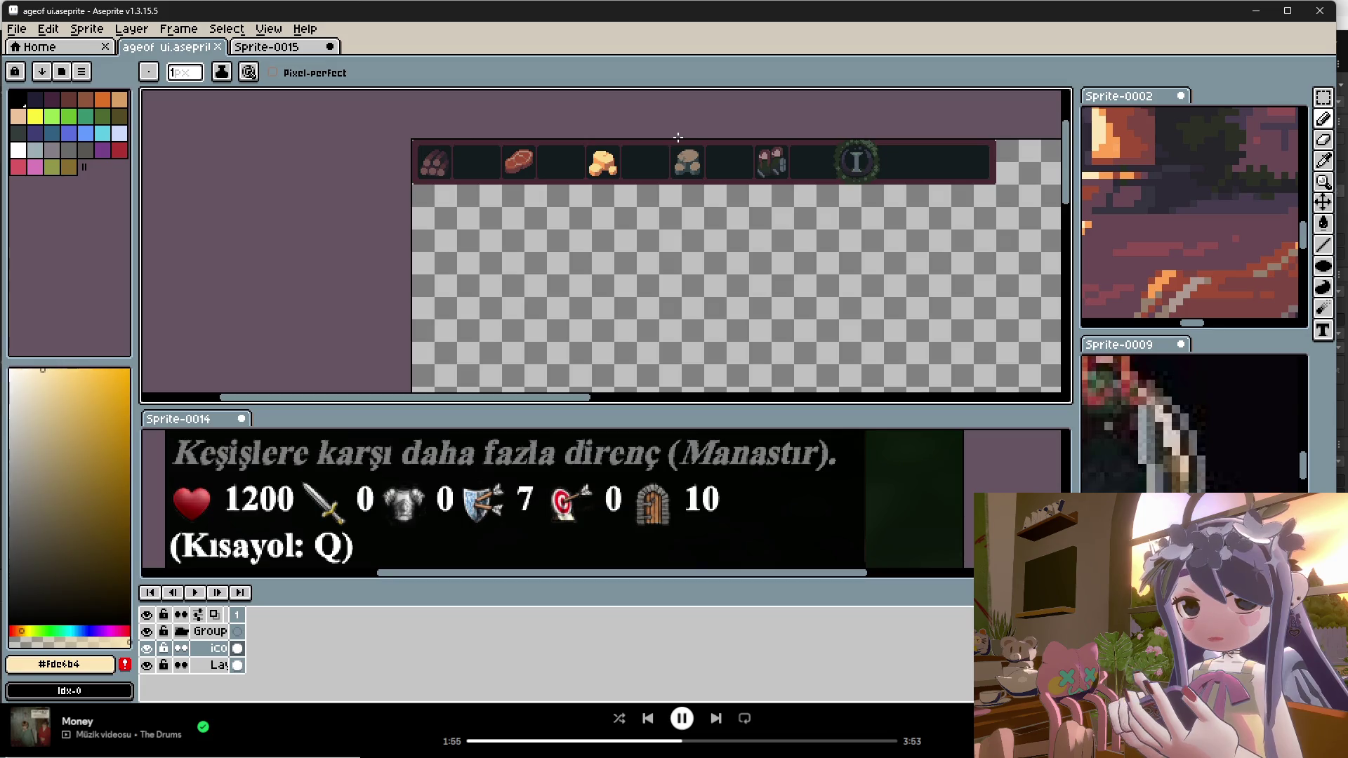
pyautogui.scroll(-1, 677, 137)
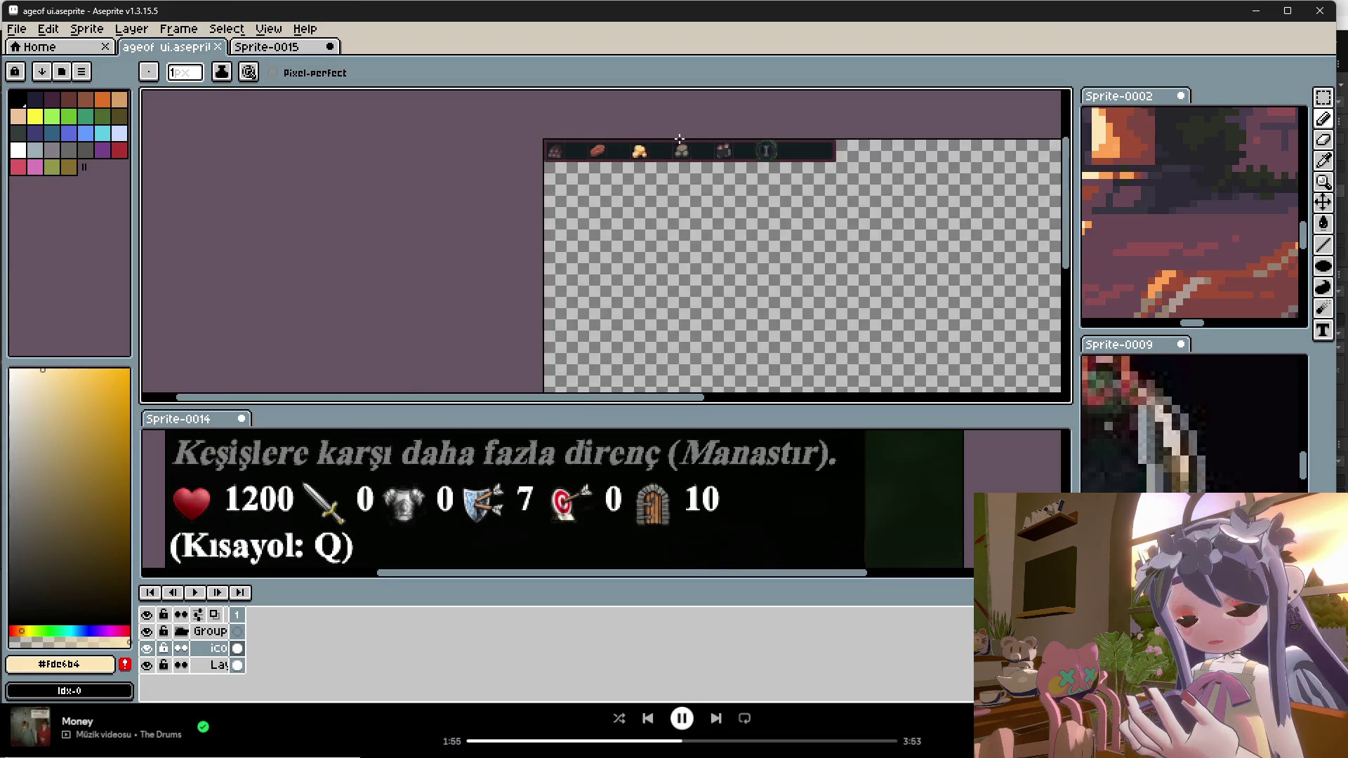
pyautogui.scroll(3, 723, 266)
pyautogui.scroll(3, 704, 314)
pyautogui.scroll(-1, 698, 298)
pyautogui.scroll(2, 698, 299)
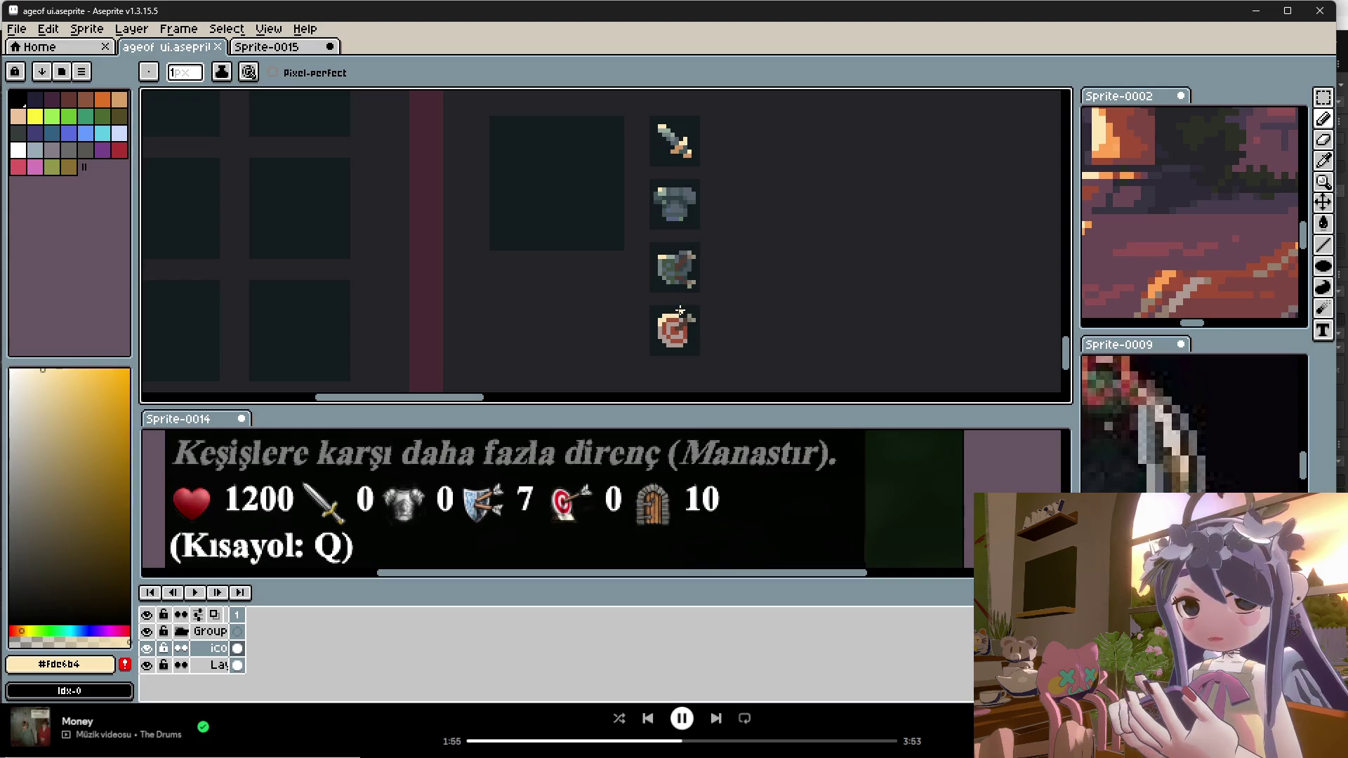
# Step: Box in the sword icon with a Rectangular Marquee selection
pyautogui.scroll(1, 686, 202)
pyautogui.scroll(-1, 755, 214)
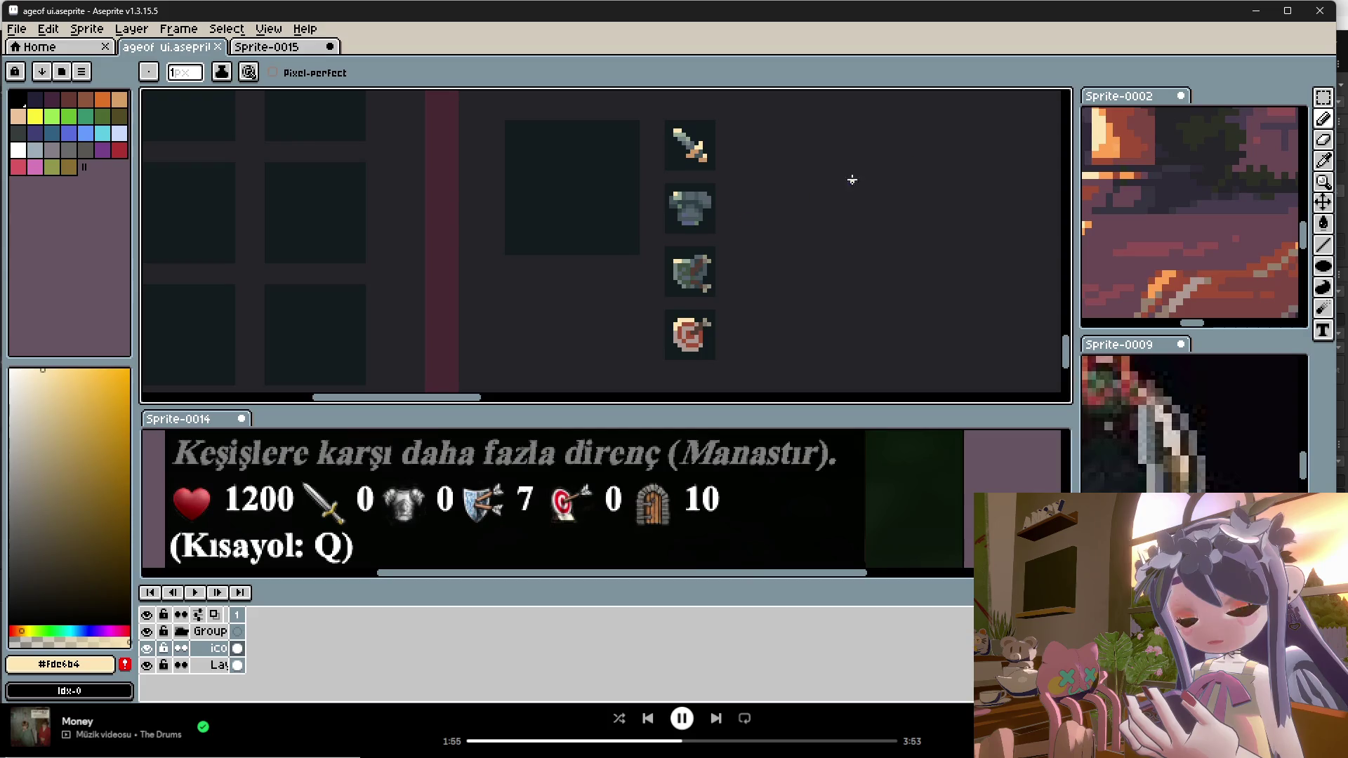
pyautogui.click(1323, 98)
pyautogui.scroll(2, 720, 125)
pyautogui.moveTo(733, 115); pyautogui.dragTo(641, 200)
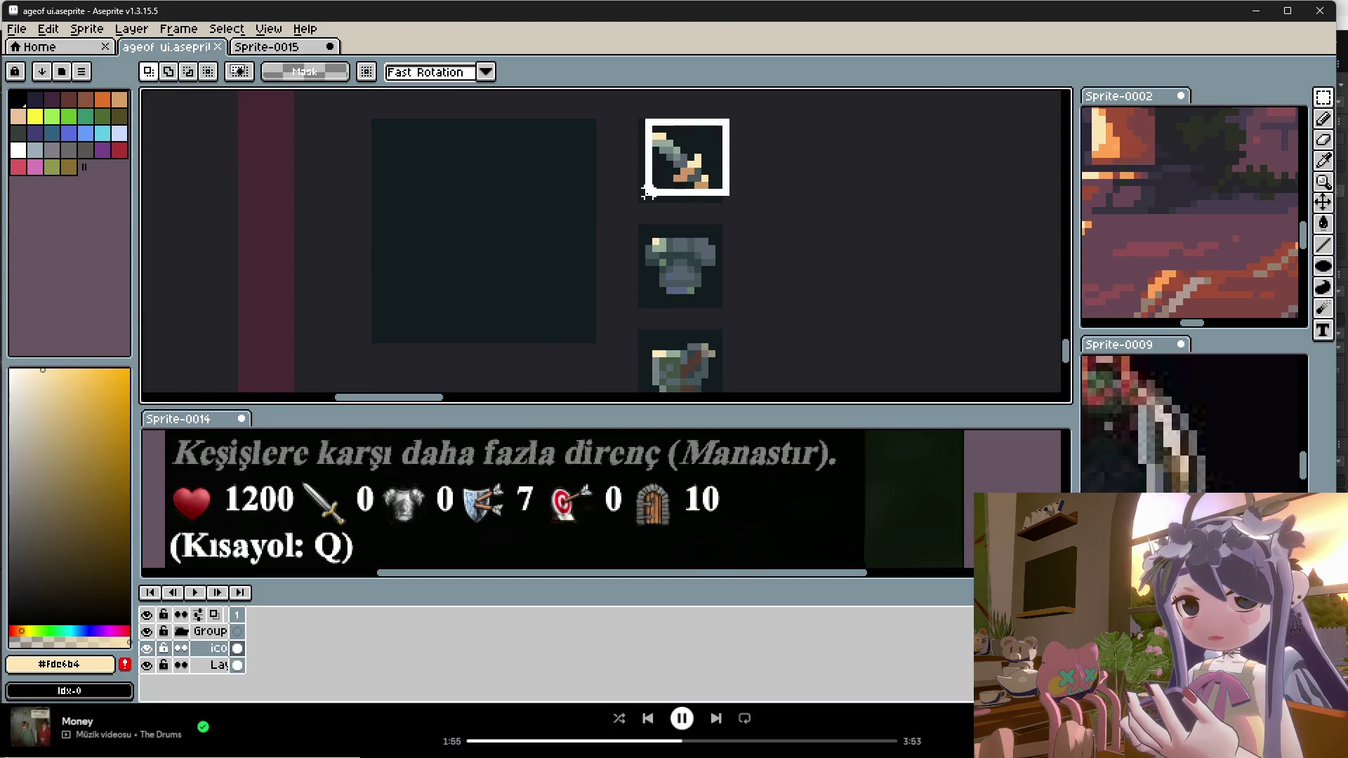
pyautogui.click(707, 181)
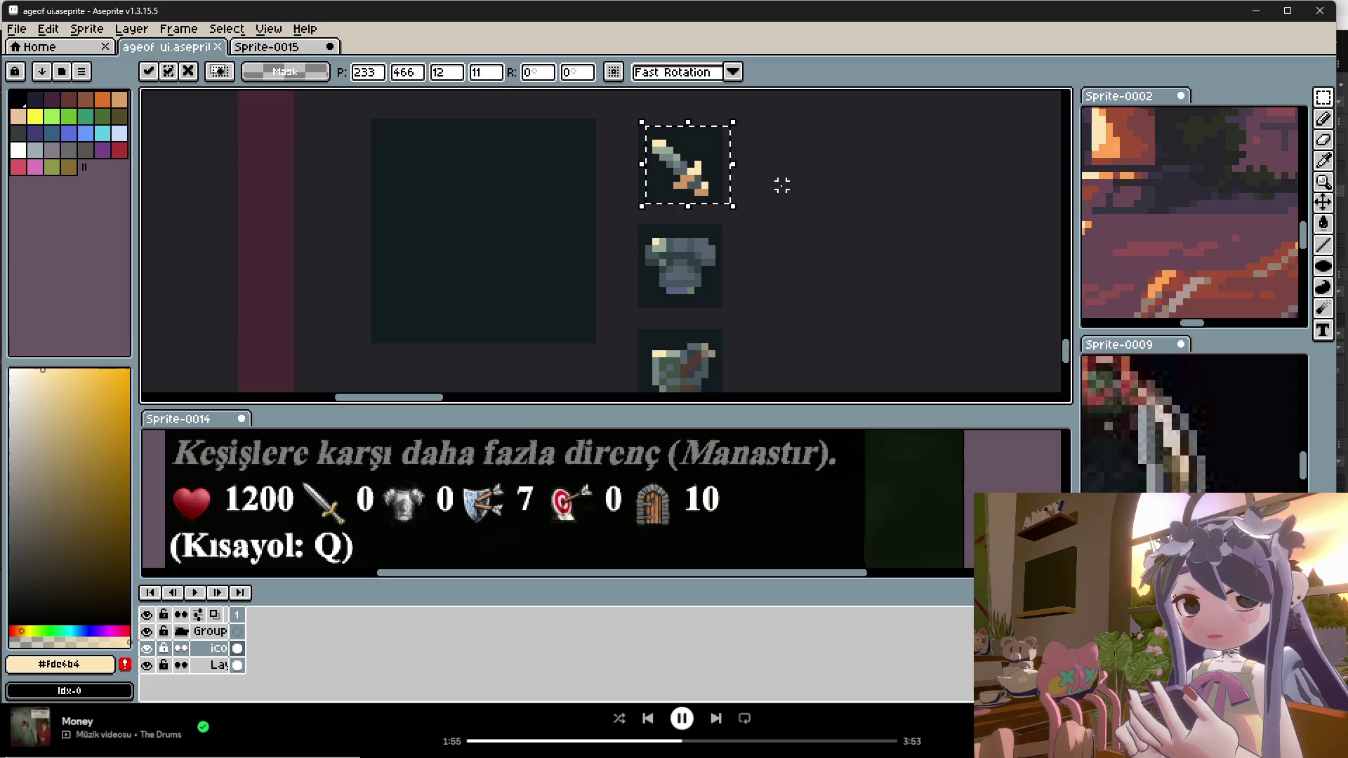
pyautogui.press('Return')
# Step: Draw a tighter selection around the sword and shift it right and down
pyautogui.moveTo(726, 122)
pyautogui.mouseDown()
pyautogui.moveTo(648, 193)
pyautogui.moveTo(709, 186)
pyautogui.mouseUp()
pyautogui.click(703, 179)
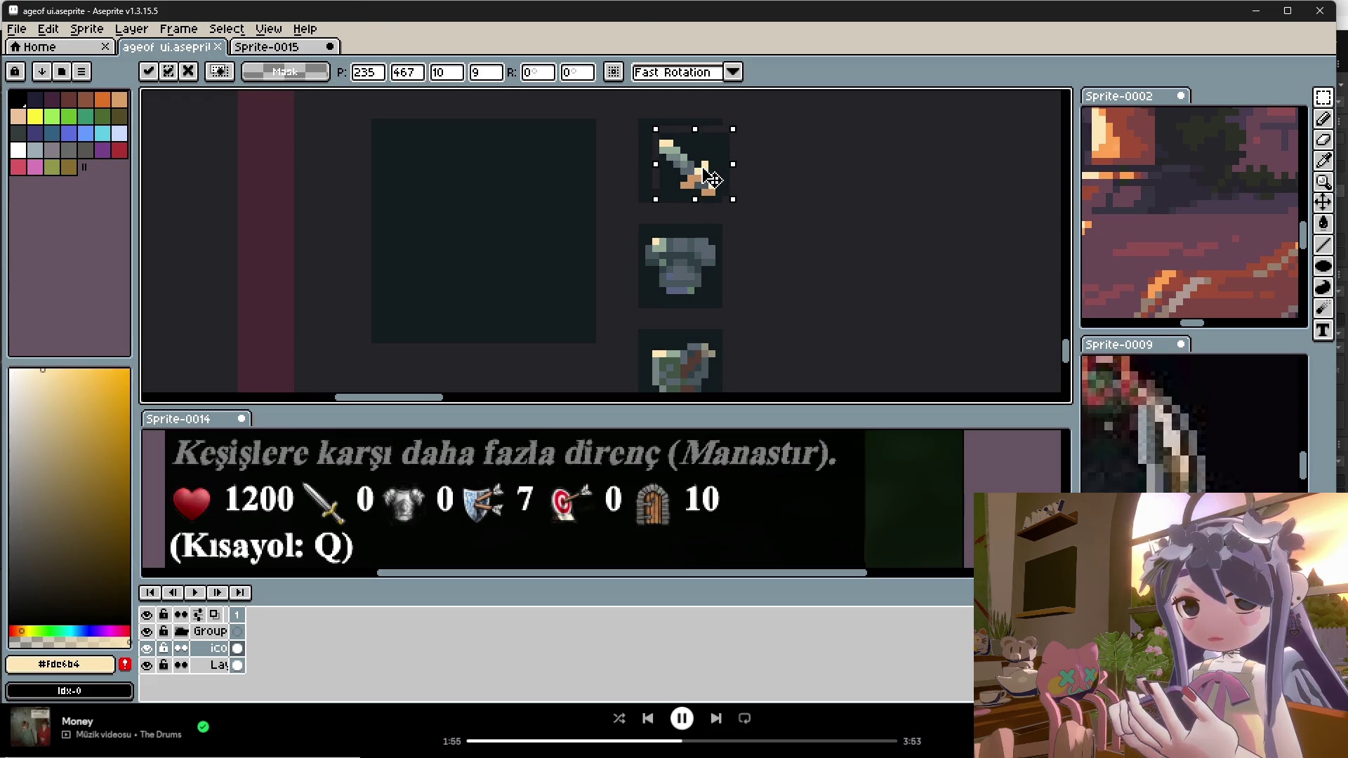
pyautogui.click(767, 242)
pyautogui.scroll(-3, 759, 195)
pyautogui.hotkey('ctrl', 'z')
pyautogui.hotkey('ctrl', 'y')
pyautogui.scroll(-2, 807, 241)
pyautogui.scroll(4, 776, 210)
pyautogui.scroll(1, 776, 210)
# Step: Reselect the sword and drop it about 12 px right within its slot
pyautogui.moveTo(754, 167)
pyautogui.mouseDown()
pyautogui.moveTo(671, 250)
pyautogui.moveTo(738, 219)
pyautogui.mouseUp()
pyautogui.click(729, 219)
pyautogui.click(805, 268)
# Step: Sample the dark slot background, the sword tip's light colour and the blade's grey-green
pyautogui.press('b')
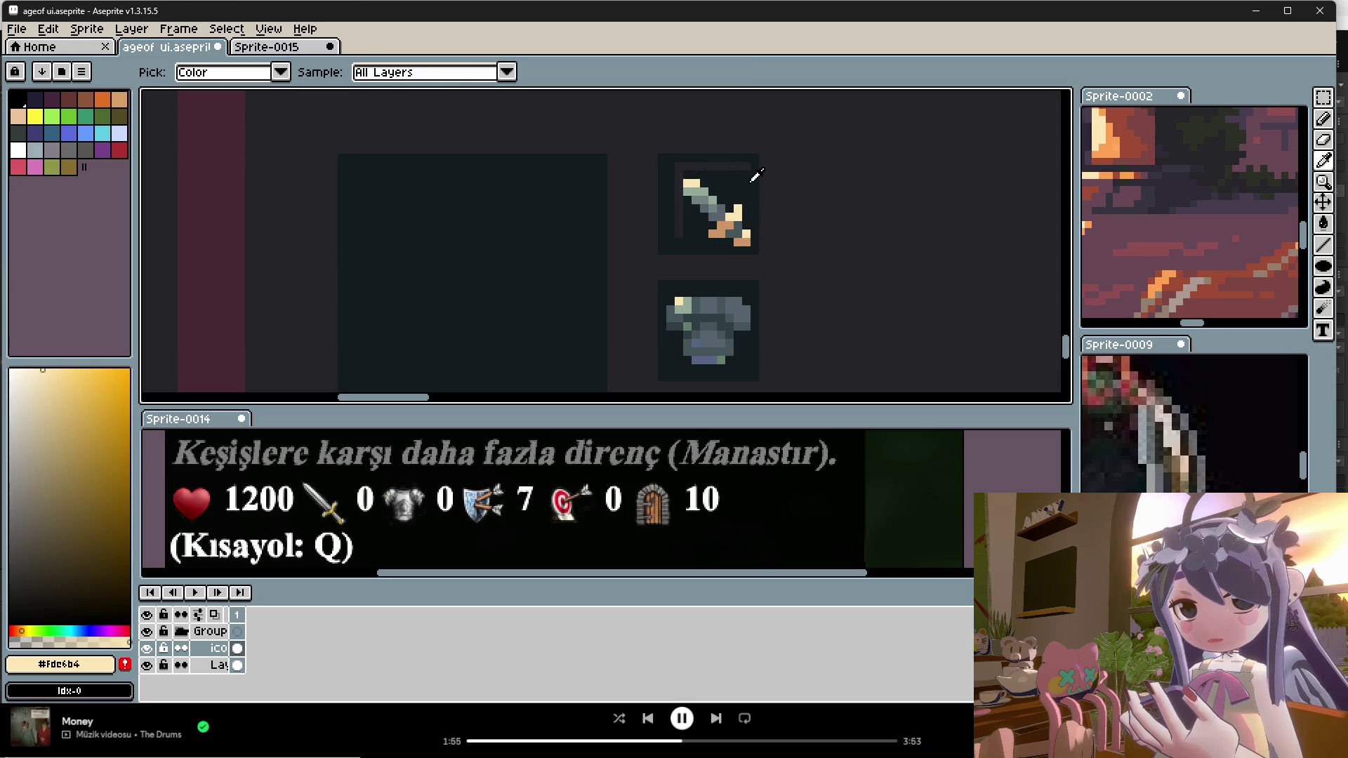
pyautogui.keyDown('alt'); pyautogui.click(730, 166); pyautogui.keyUp('alt')
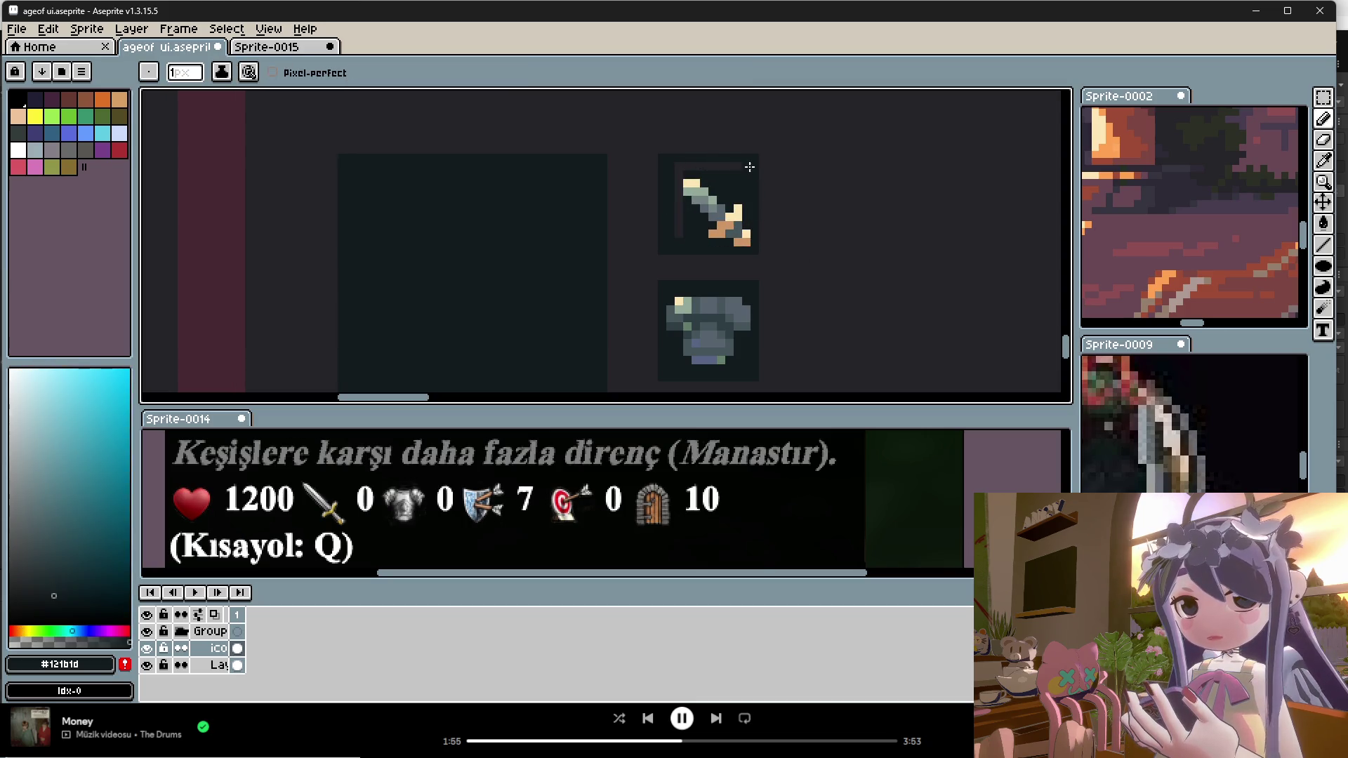
pyautogui.keyDown('alt'); pyautogui.click(680, 180); pyautogui.keyUp('alt')
pyautogui.keyDown('alt'); pyautogui.click(689, 188); pyautogui.keyUp('alt')
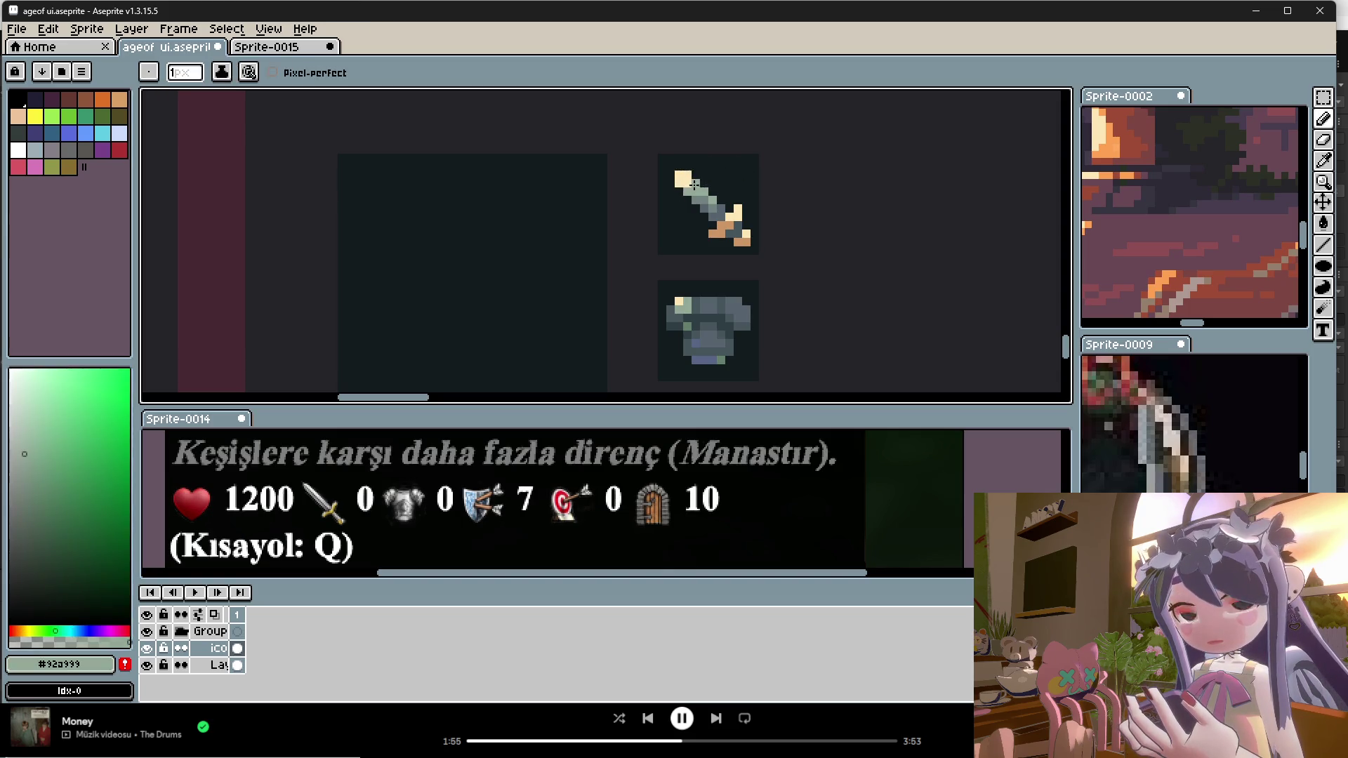
pyautogui.scroll(-2, 706, 184)
pyautogui.scroll(2, 709, 185)
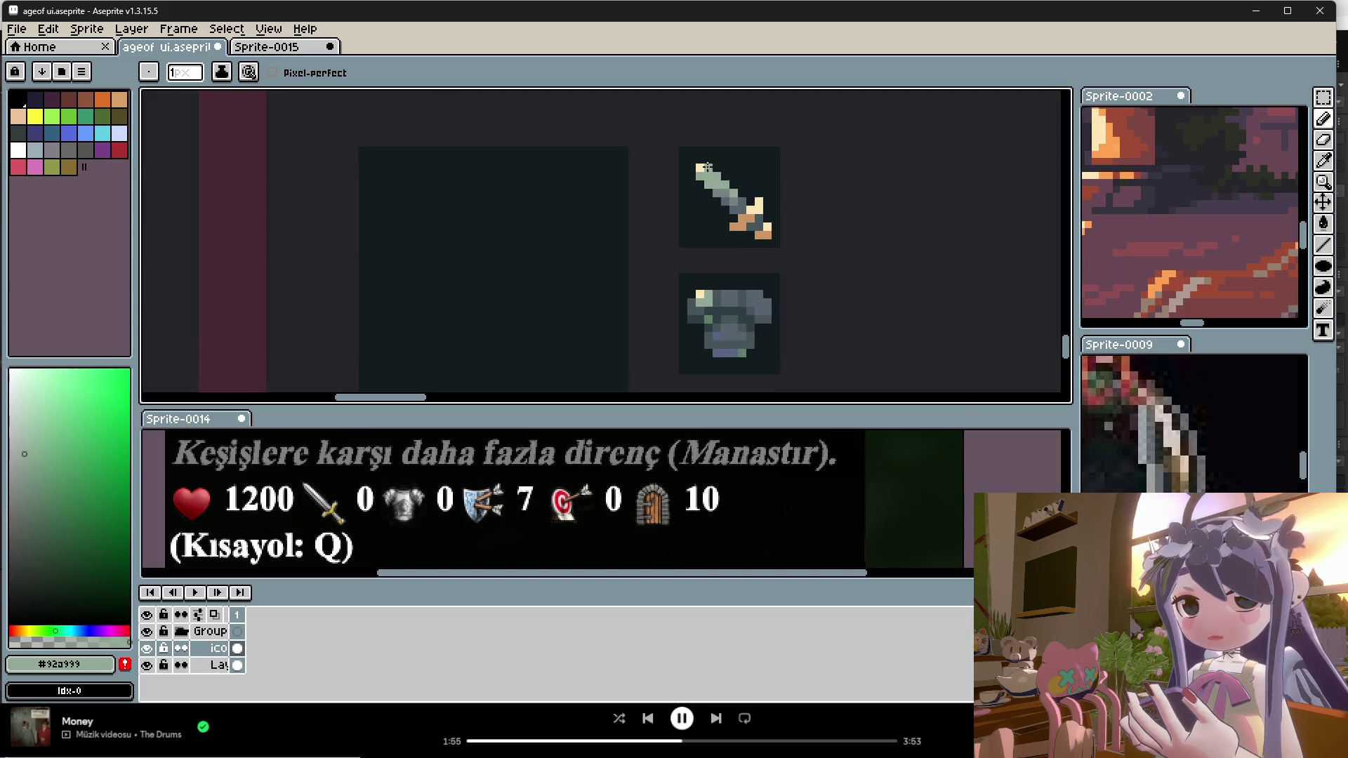
# Step: Sample the armor icon's cream highlight, then a pale beige to draw with
pyautogui.press('alt')
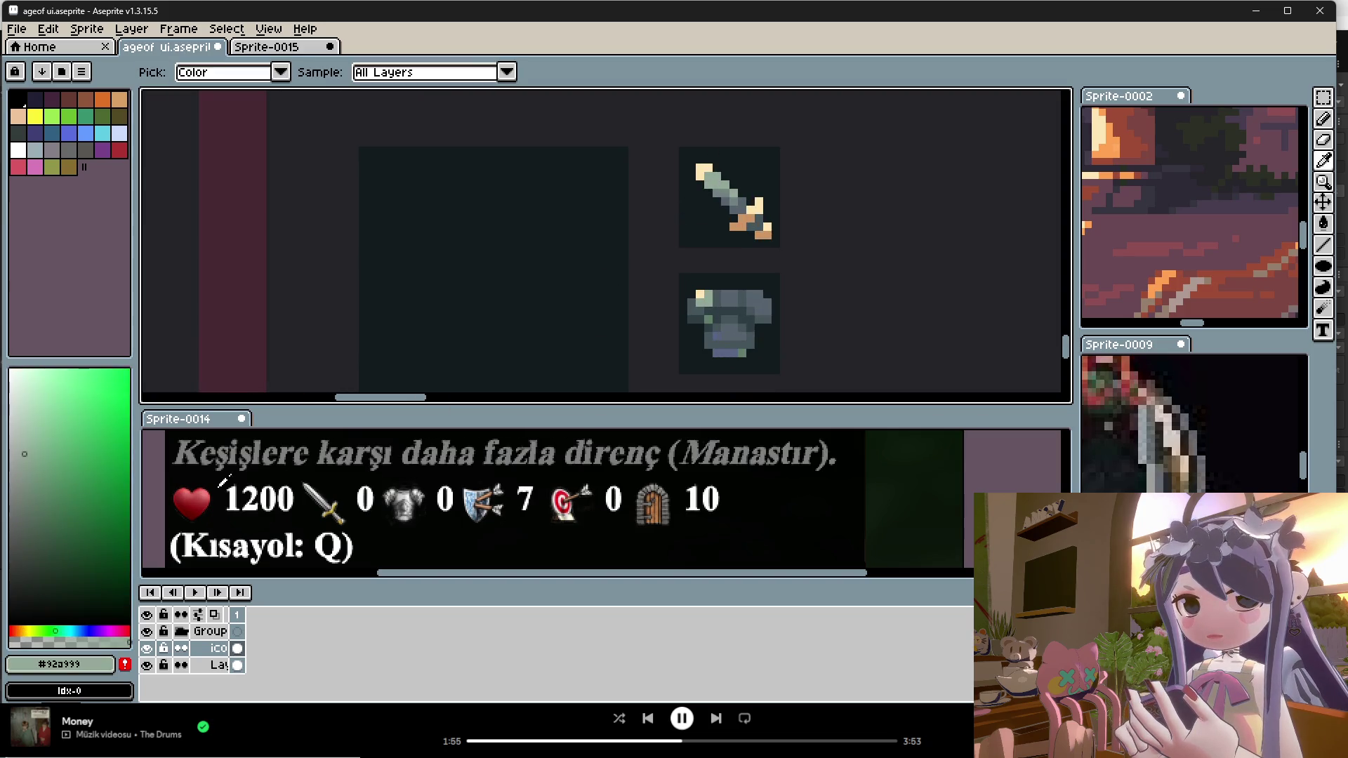
pyautogui.scroll(-2, 752, 154)
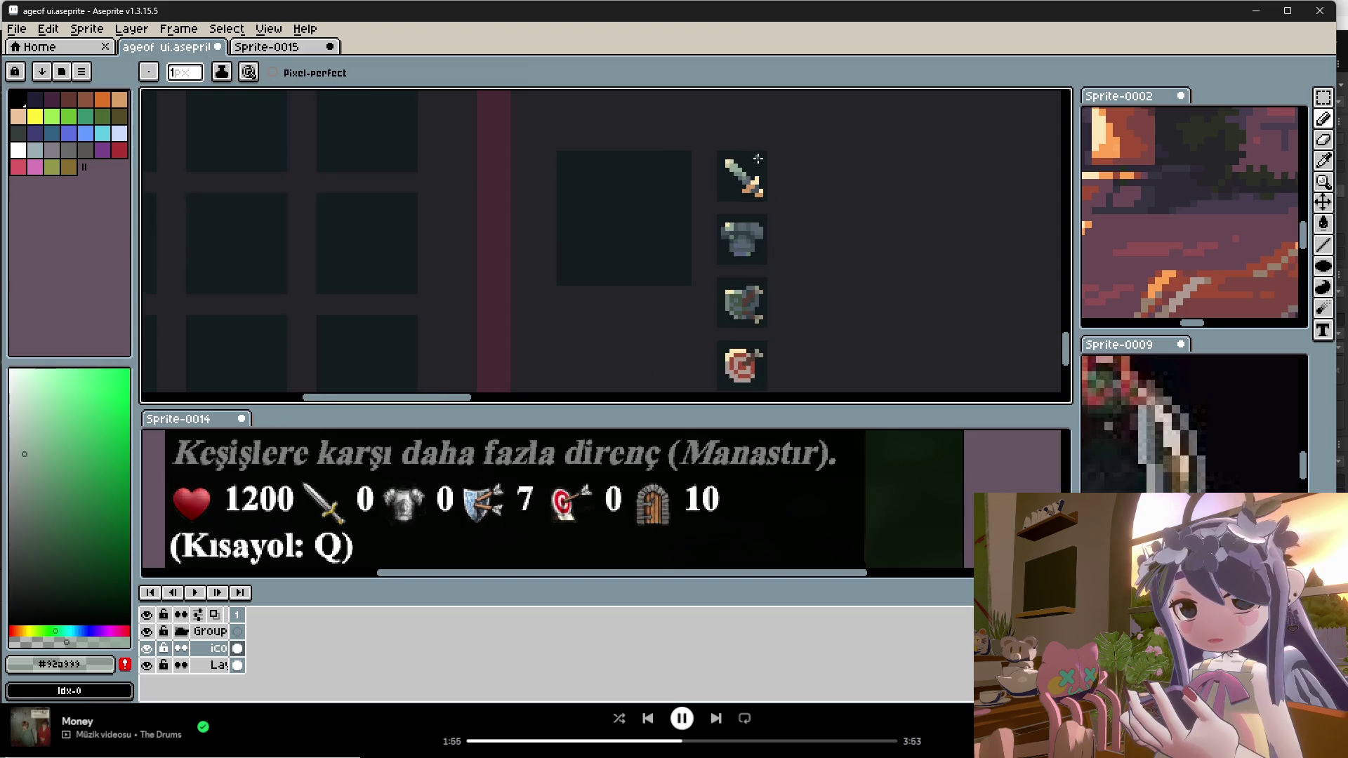
pyautogui.press('alt')
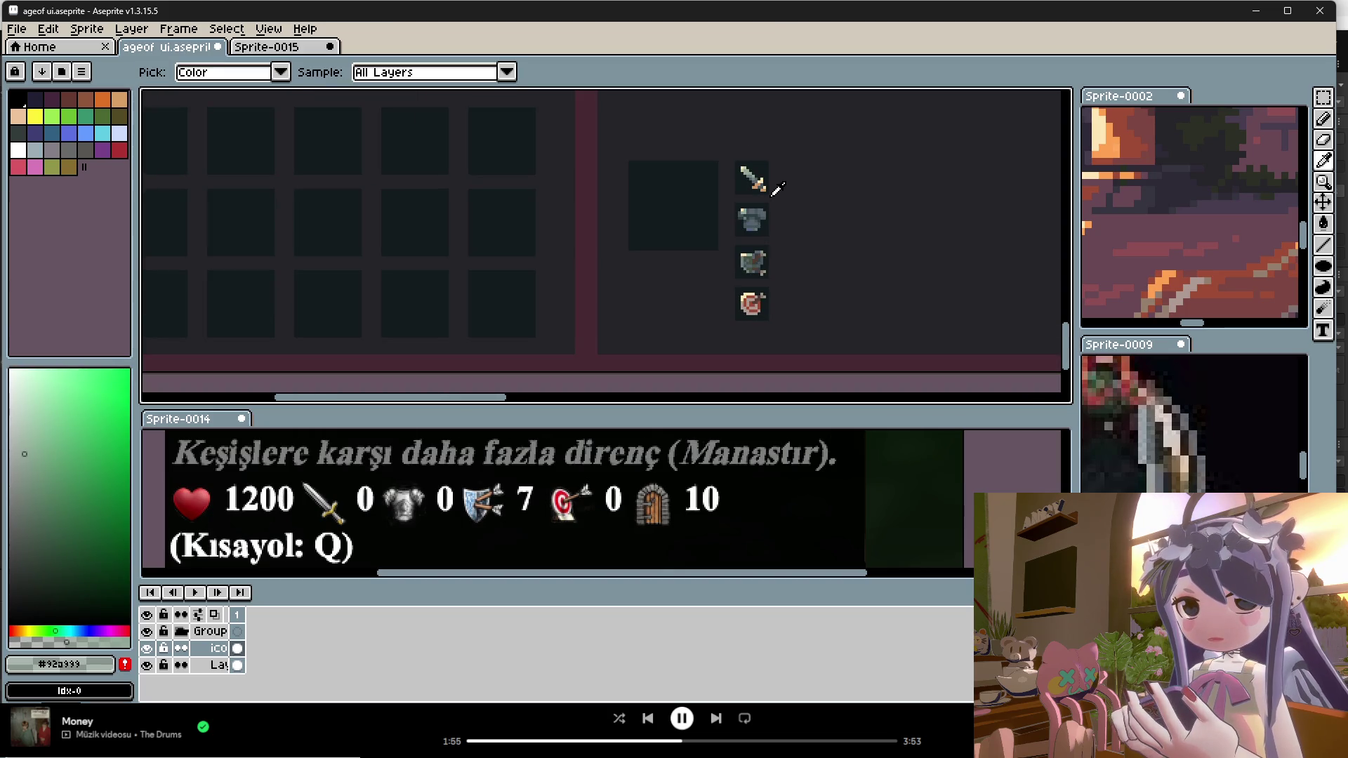
pyautogui.scroll(2, 743, 202)
pyautogui.keyDown('alt'); pyautogui.click(721, 228); pyautogui.keyUp('alt')
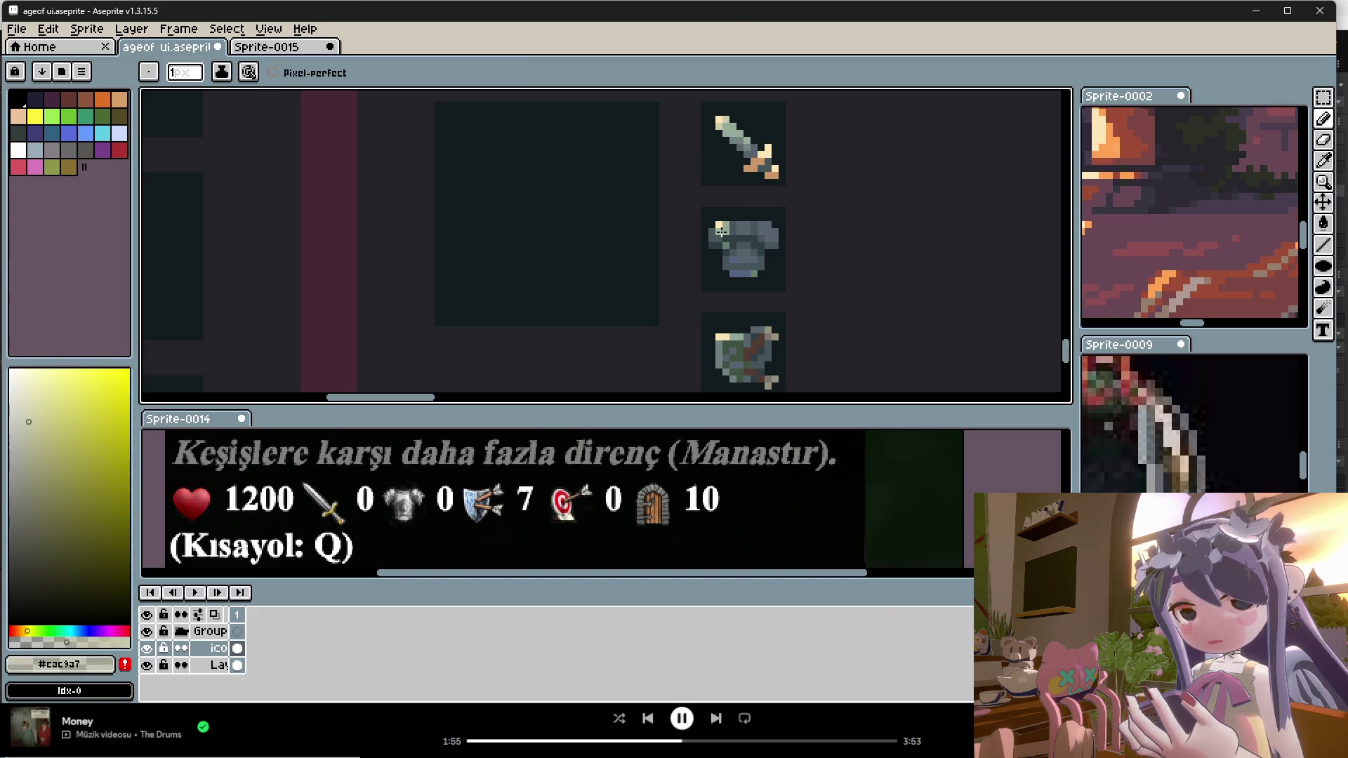
pyautogui.scroll(-1, 797, 274)
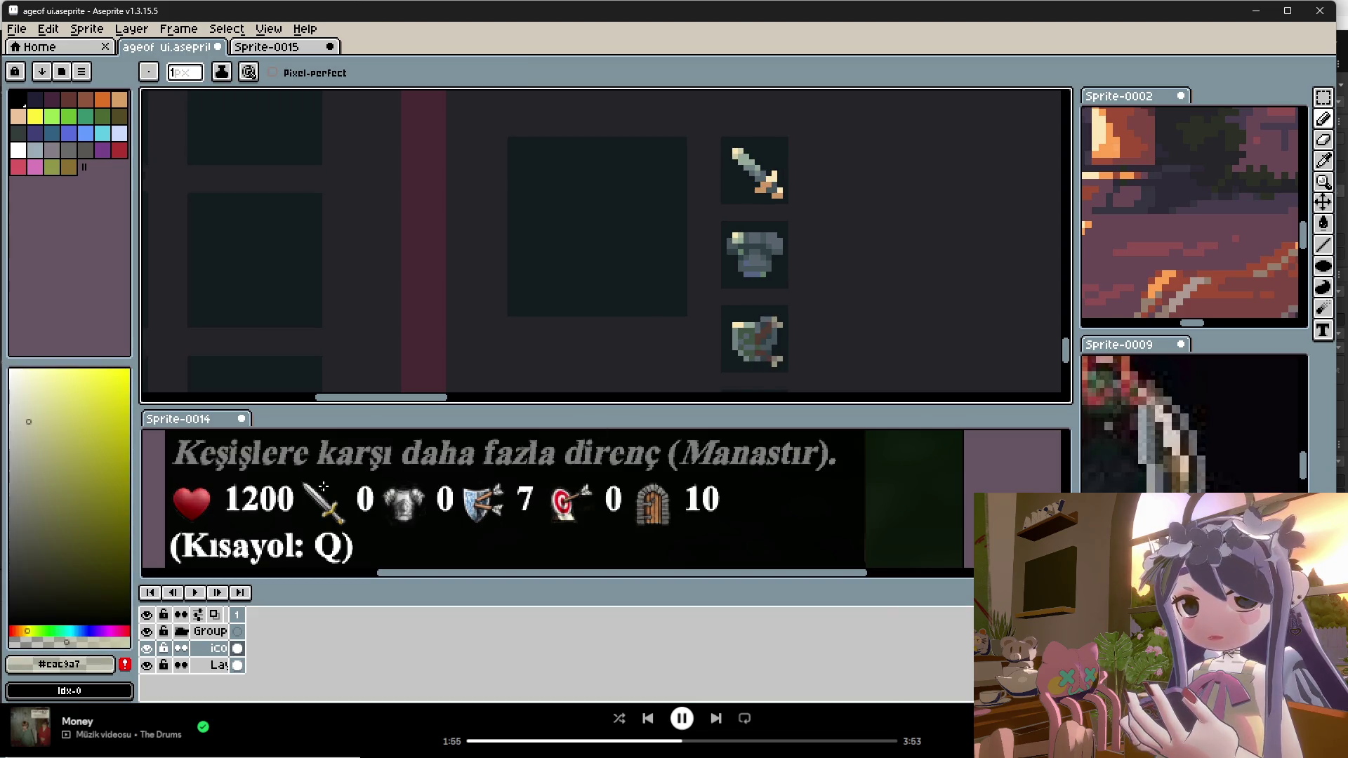
pyautogui.scroll(2, 716, 323)
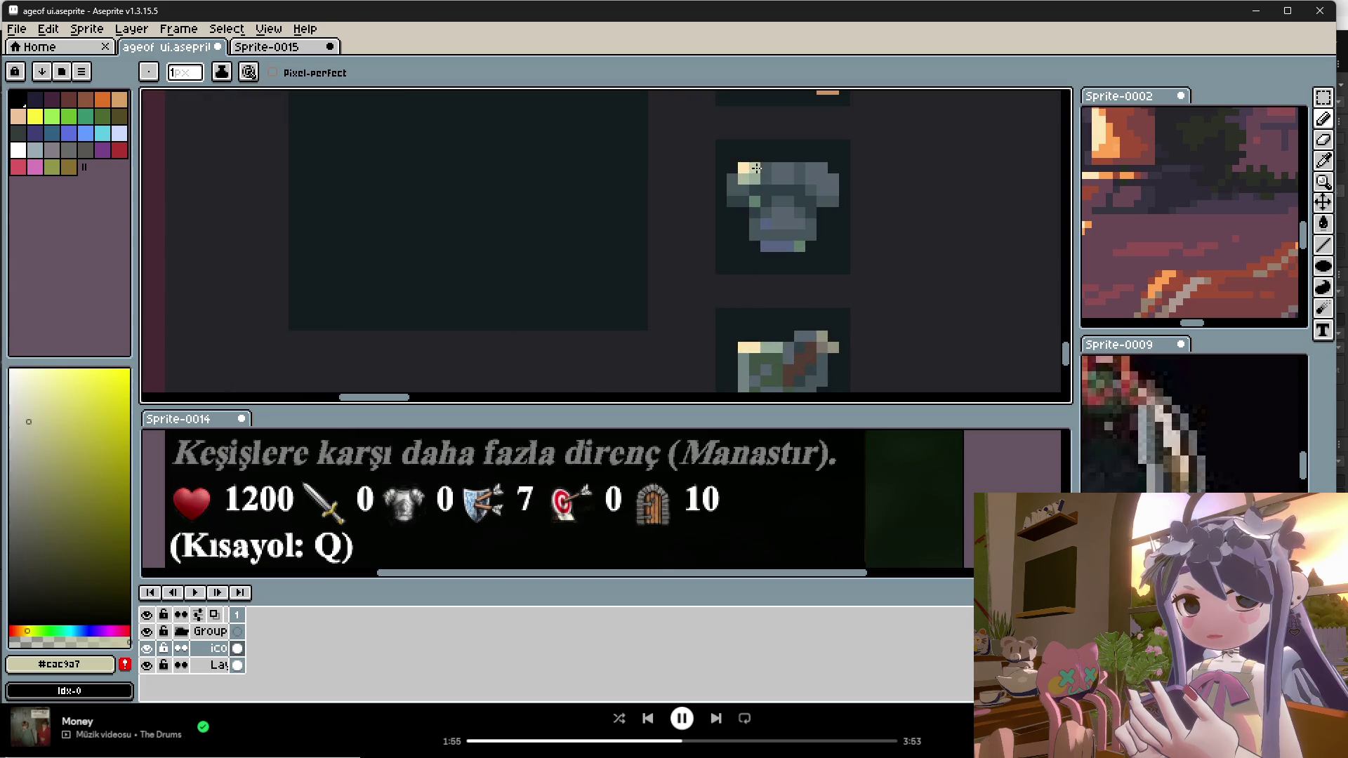
pyautogui.scroll(-4, 791, 343)
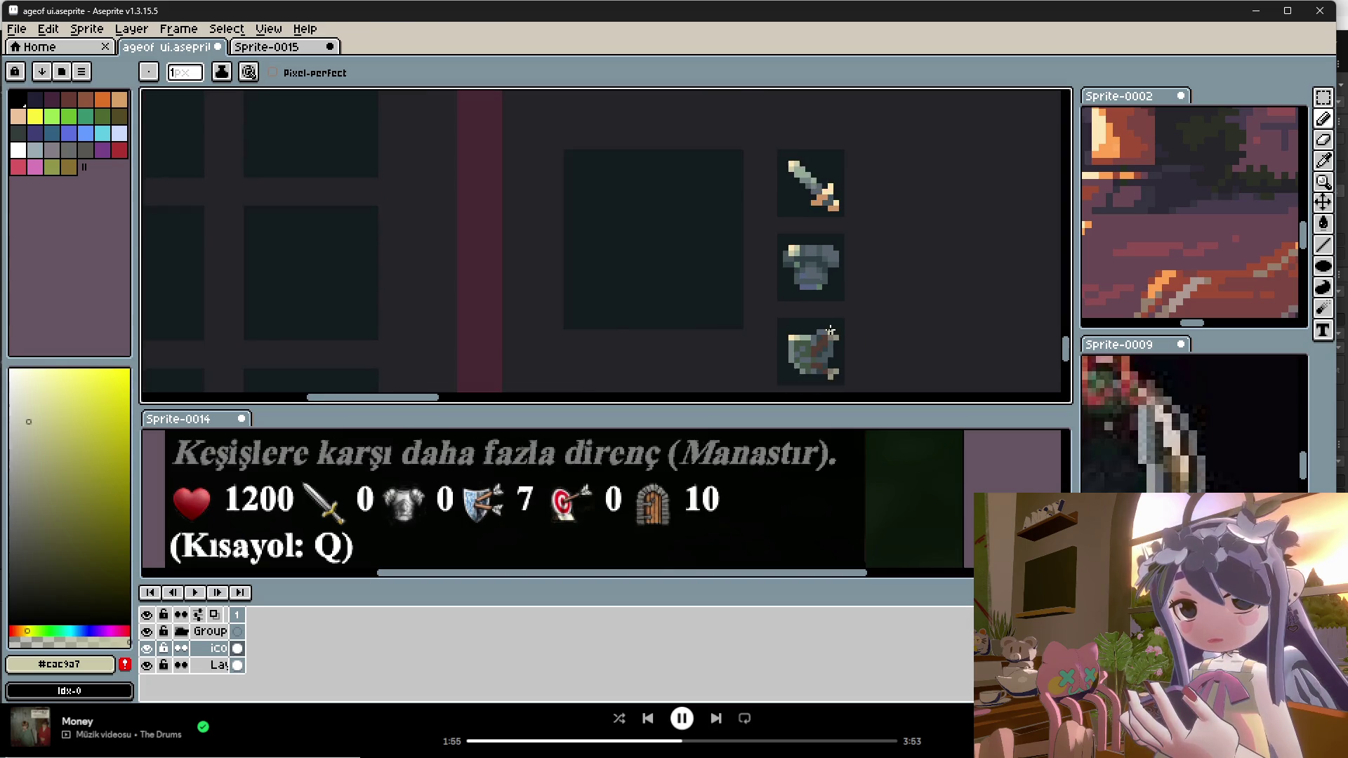
pyautogui.scroll(3, 815, 337)
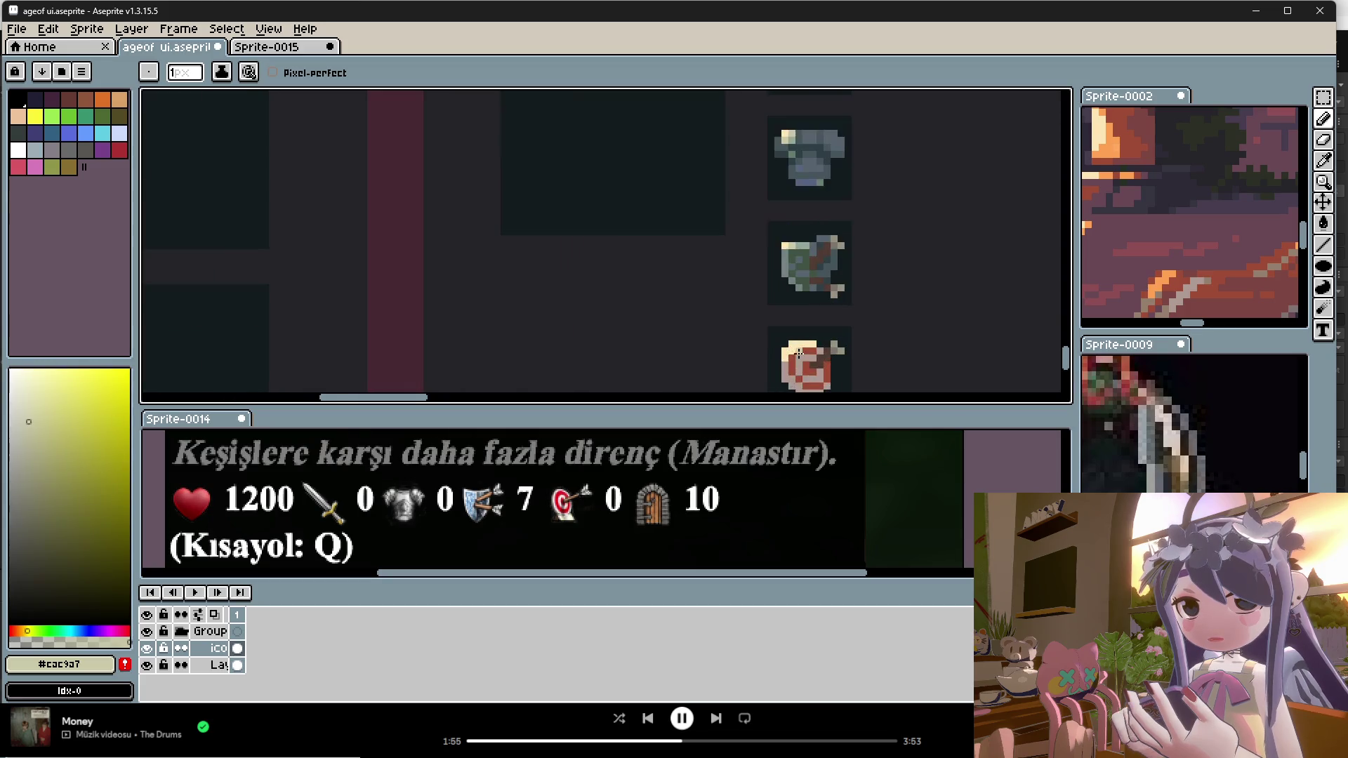
pyautogui.press('i')
pyautogui.click(254, 504)
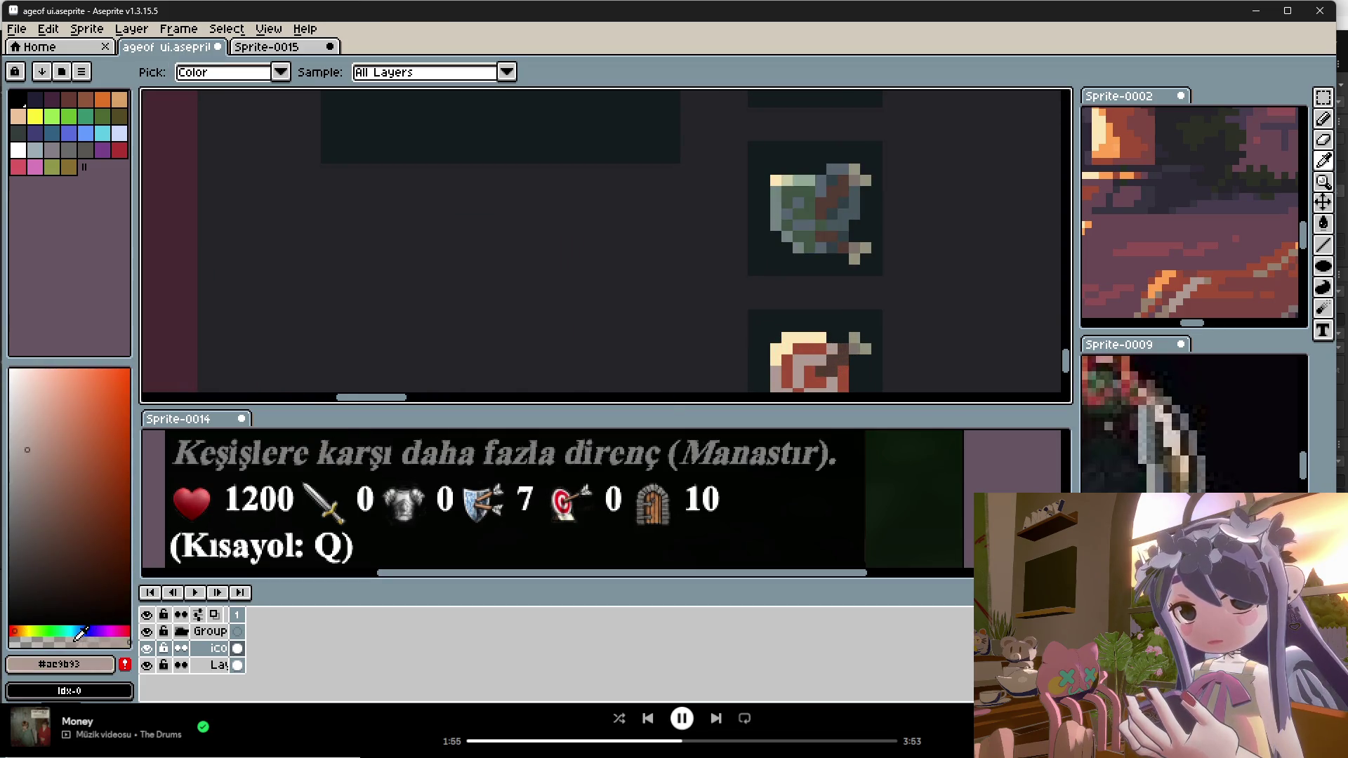
pyautogui.press('b')
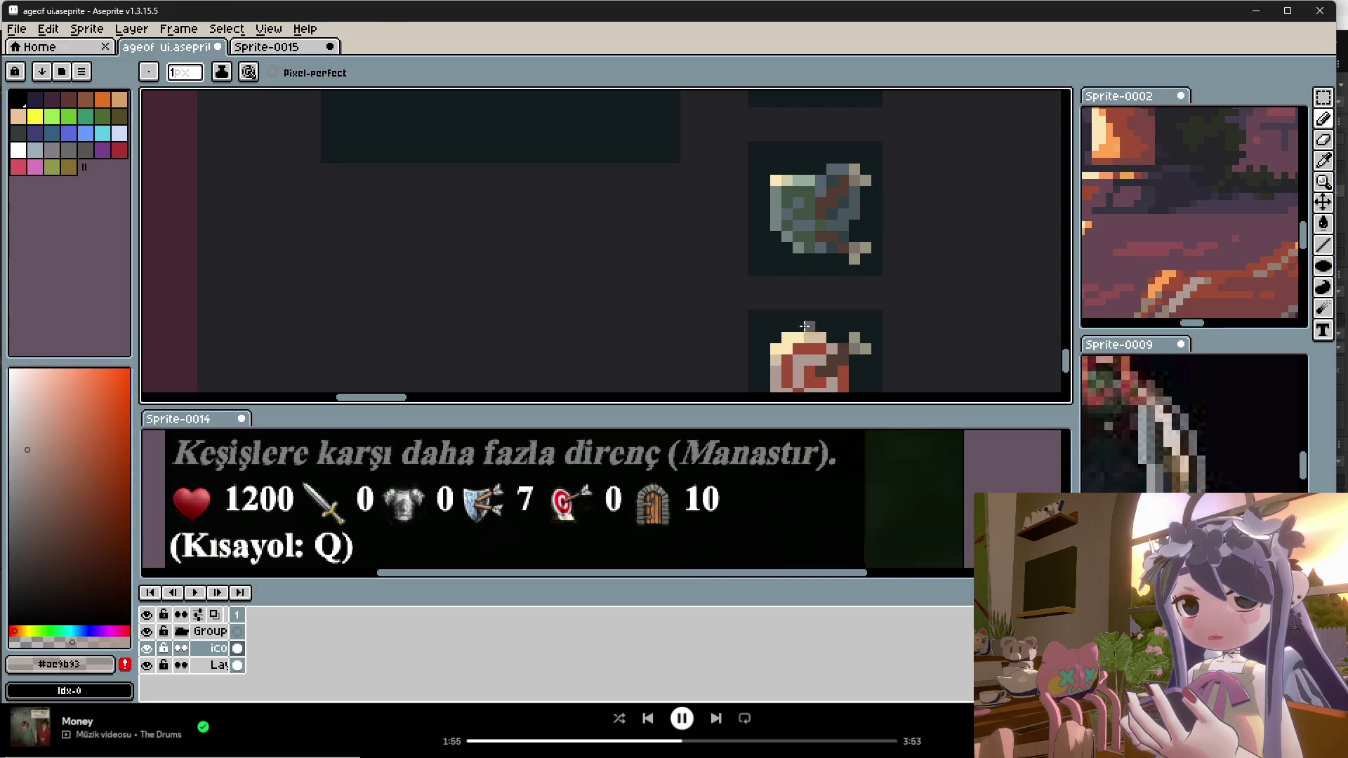
# Step: Take the muted grey-olive #959380 from the stat icons as the Pencil colour
pyautogui.scroll(-1, 809, 319)
pyautogui.scroll(1, 812, 323)
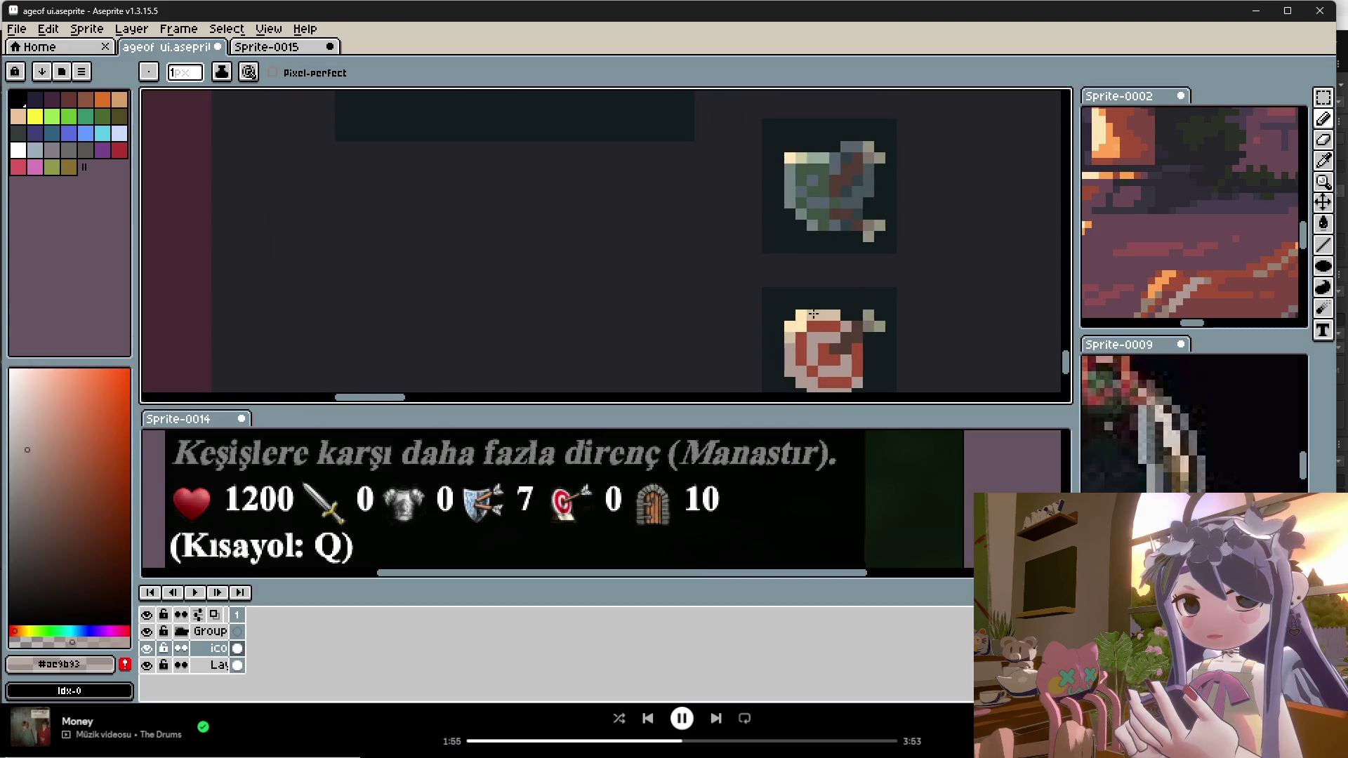
pyautogui.scroll(-1, 867, 291)
pyautogui.press('m')
pyautogui.scroll(-1, 846, 228)
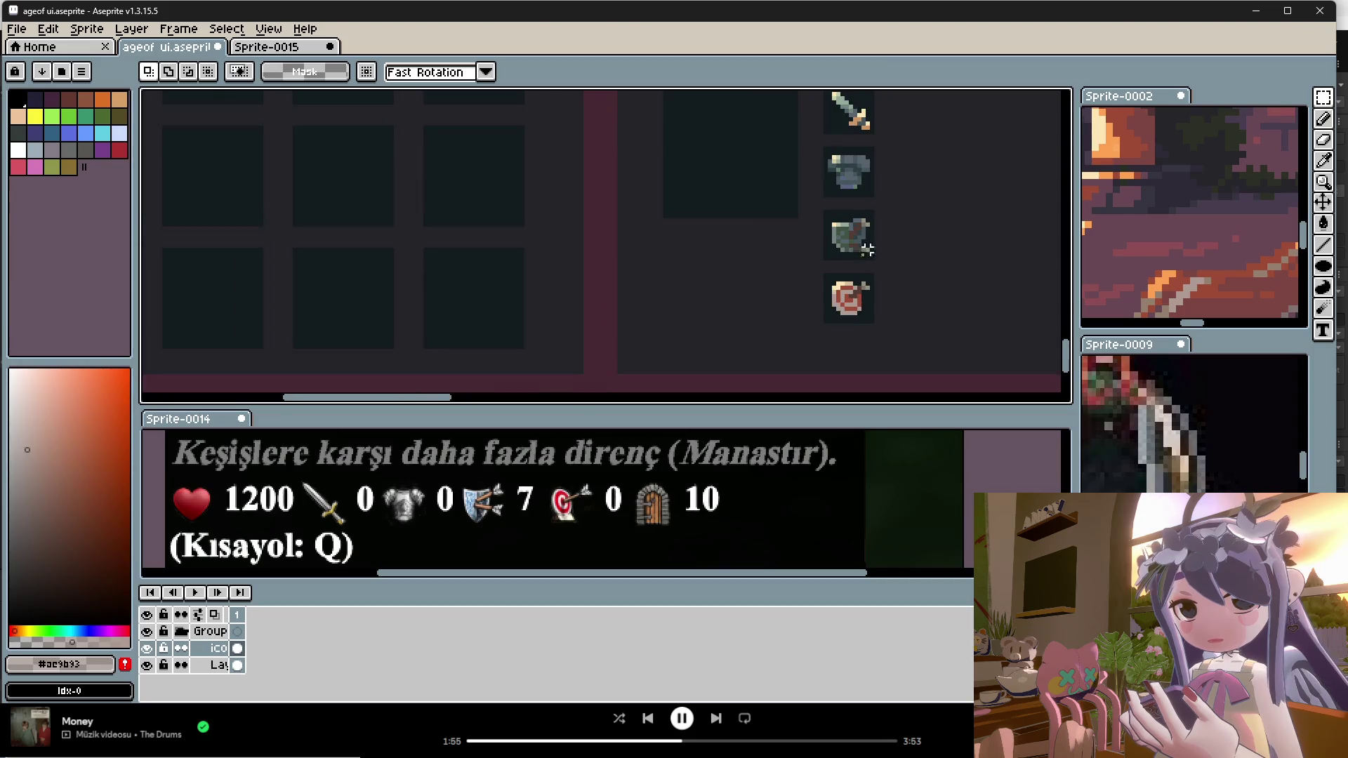
pyautogui.scroll(1, 860, 214)
pyautogui.press('i')
pyautogui.click(854, 218)
pyautogui.press('b')
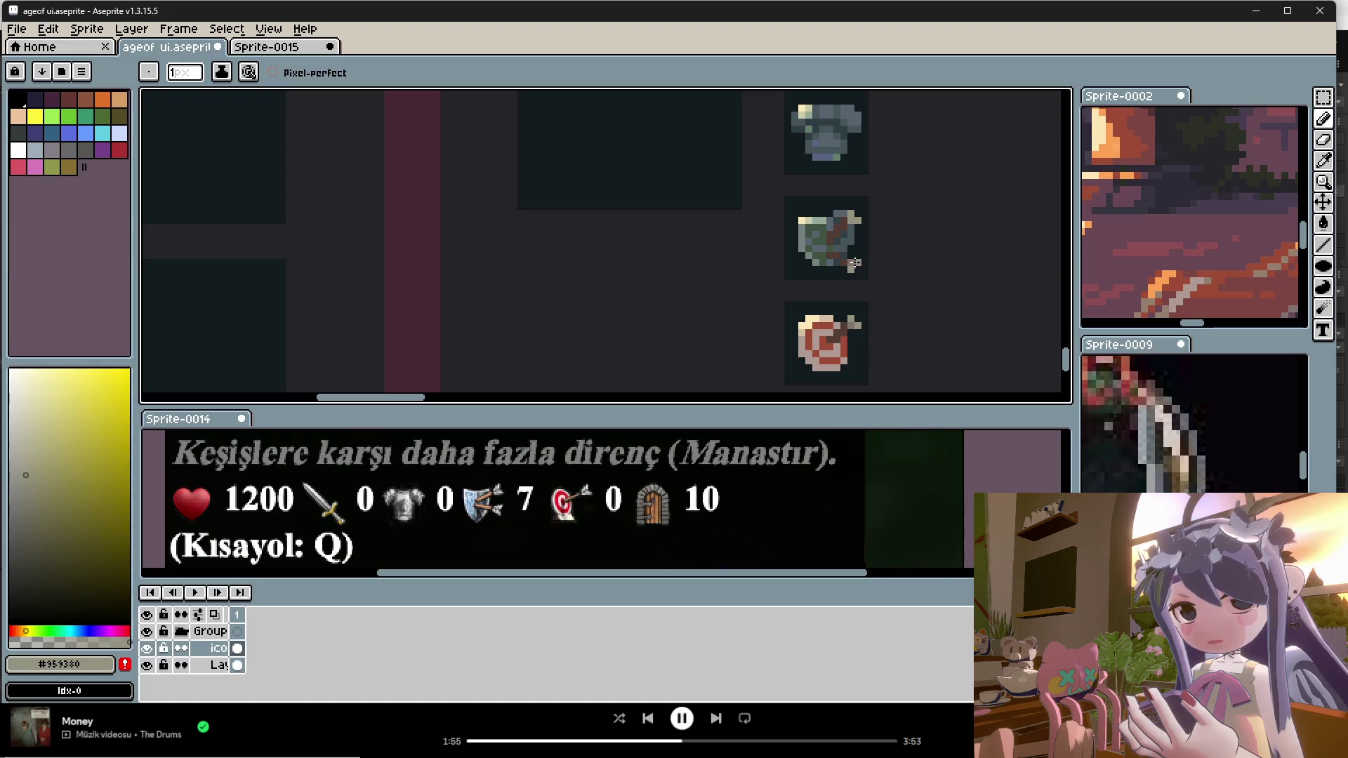
# Step: Sample the armour icon's dark grey, then a pale green-grey from the icons
pyautogui.scroll(-1, 864, 330)
pyautogui.scroll(-1, 892, 281)
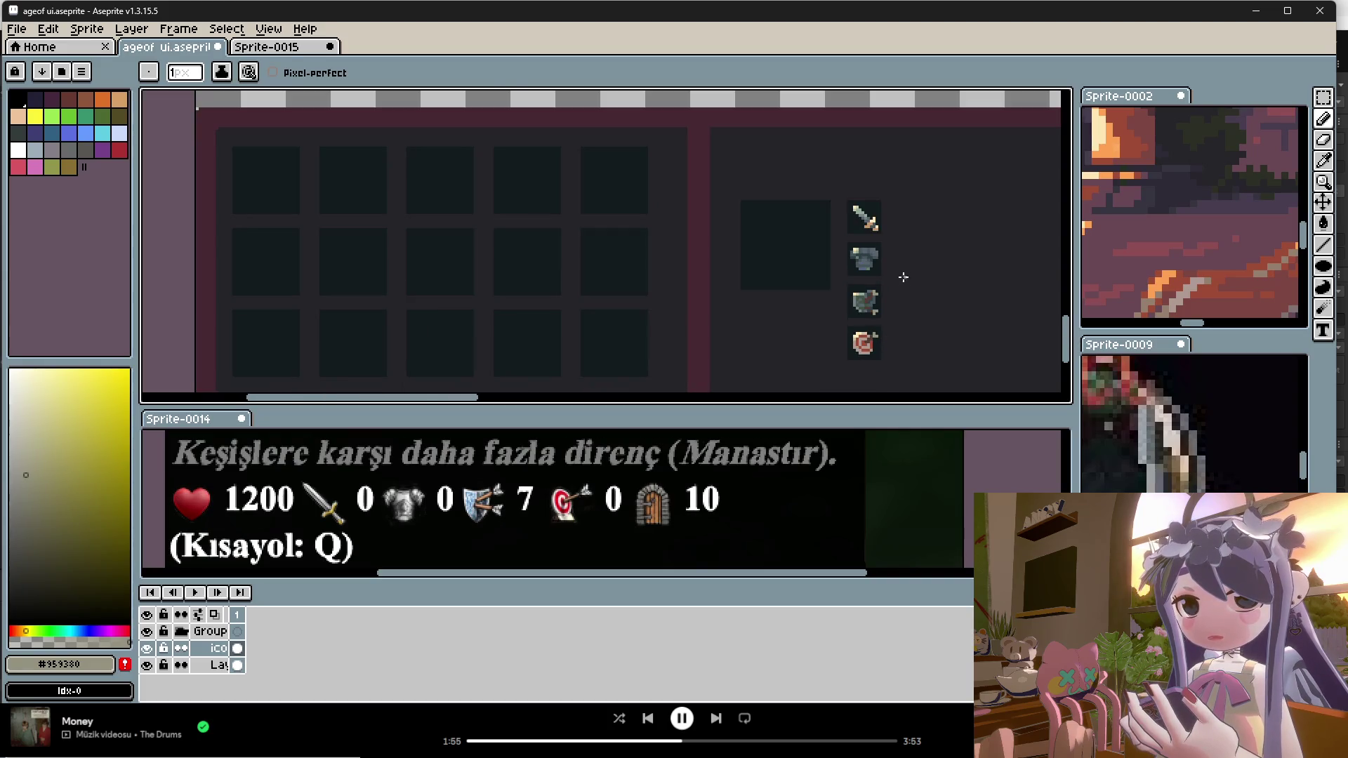
pyautogui.press('i')
pyautogui.scroll(-1, 871, 238)
pyautogui.scroll(1, 828, 260)
pyautogui.scroll(1, 836, 261)
pyautogui.scroll(1, 843, 256)
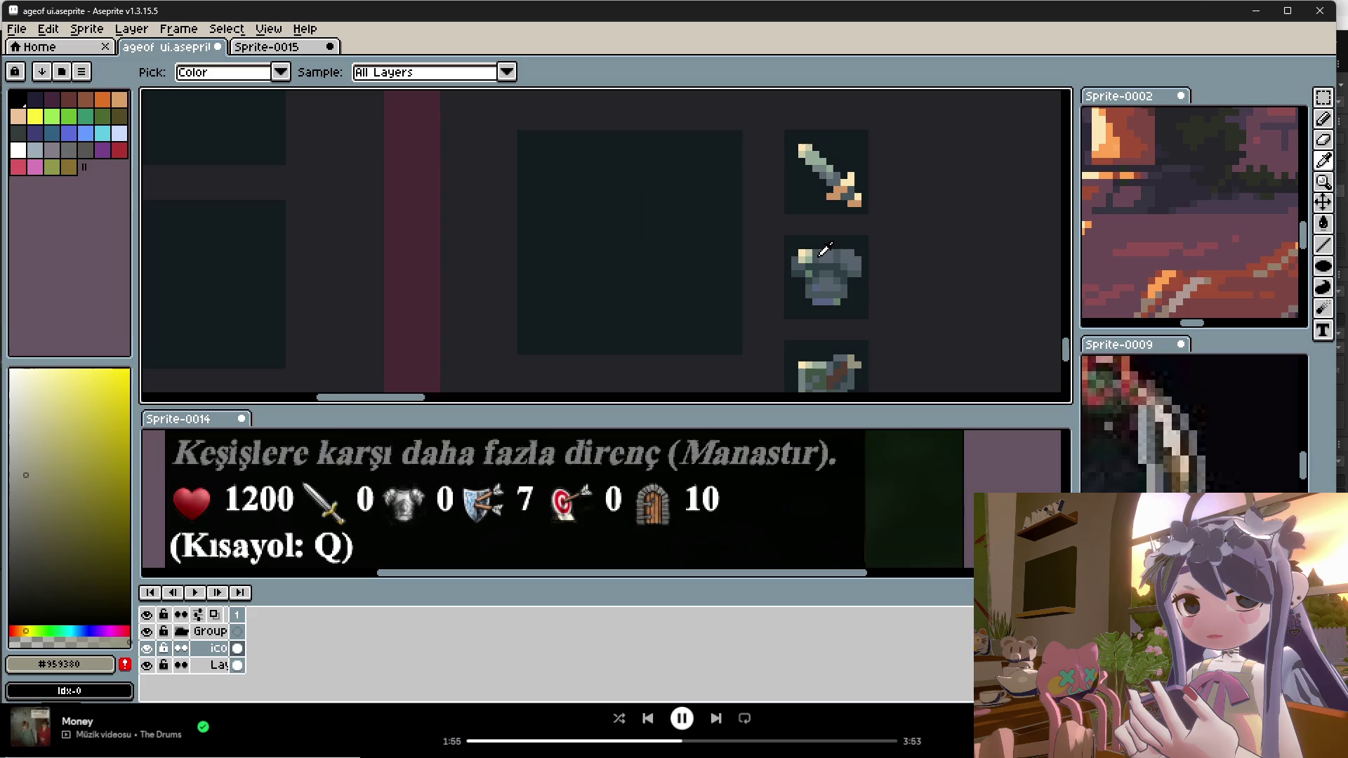
pyautogui.keyDown('alt'); pyautogui.click(811, 259); pyautogui.keyUp('alt')
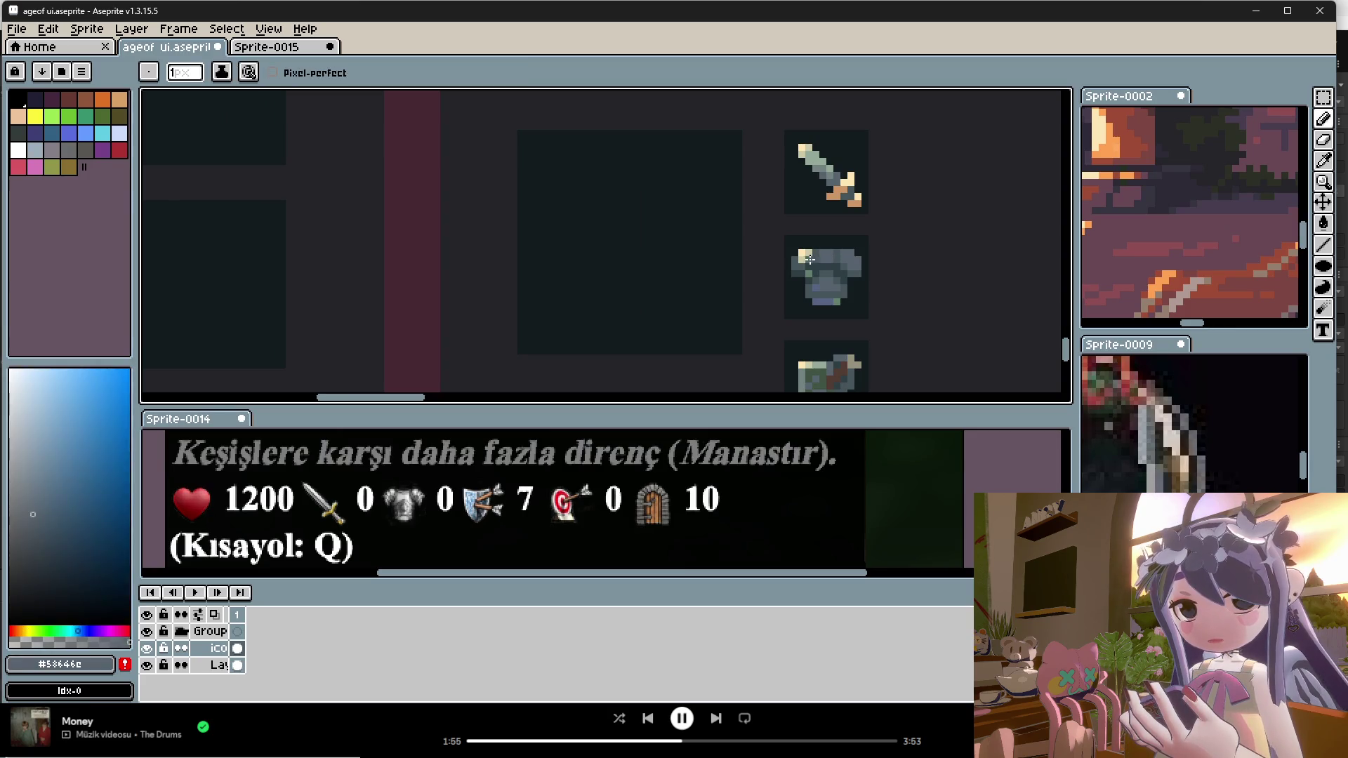
pyautogui.scroll(1, 831, 276)
pyautogui.scroll(1, 832, 277)
pyautogui.scroll(1, 833, 266)
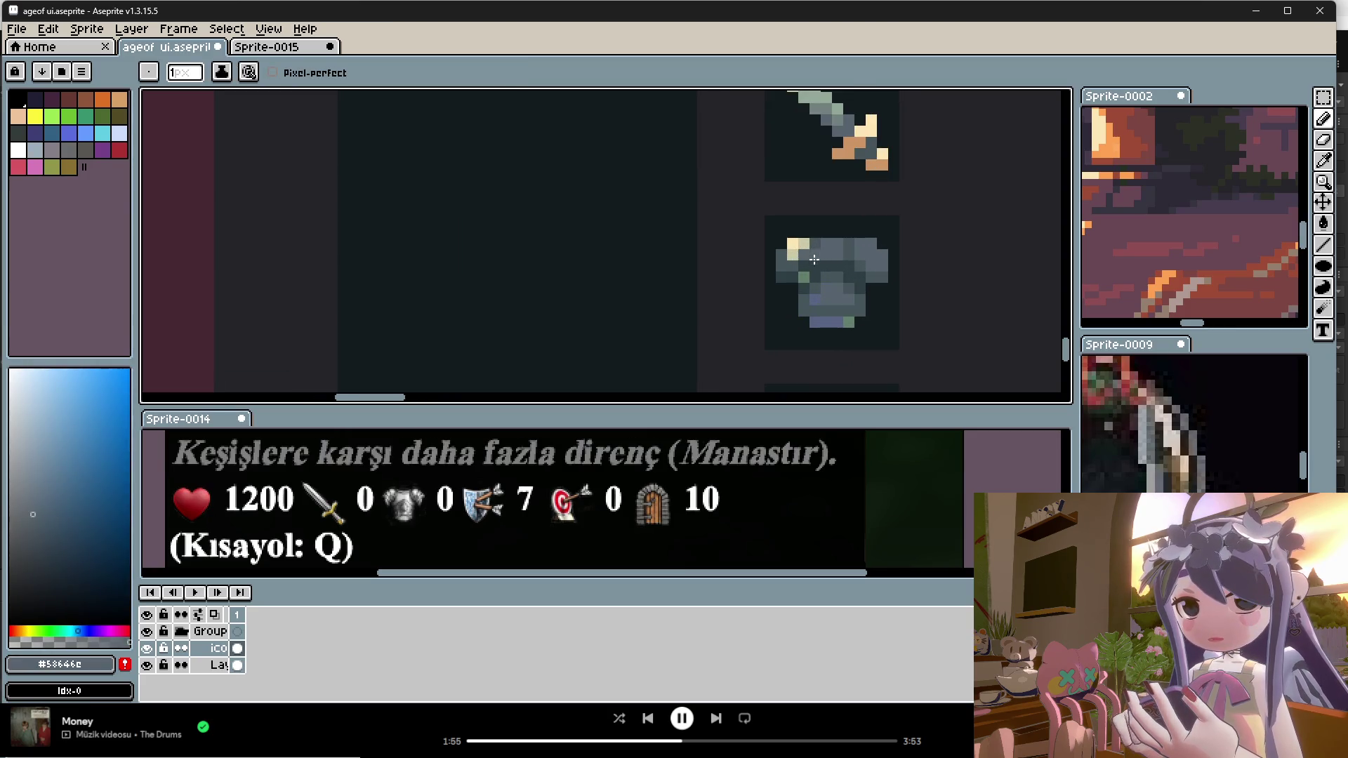
pyautogui.keyDown('alt'); pyautogui.click(824, 101); pyautogui.keyUp('alt')
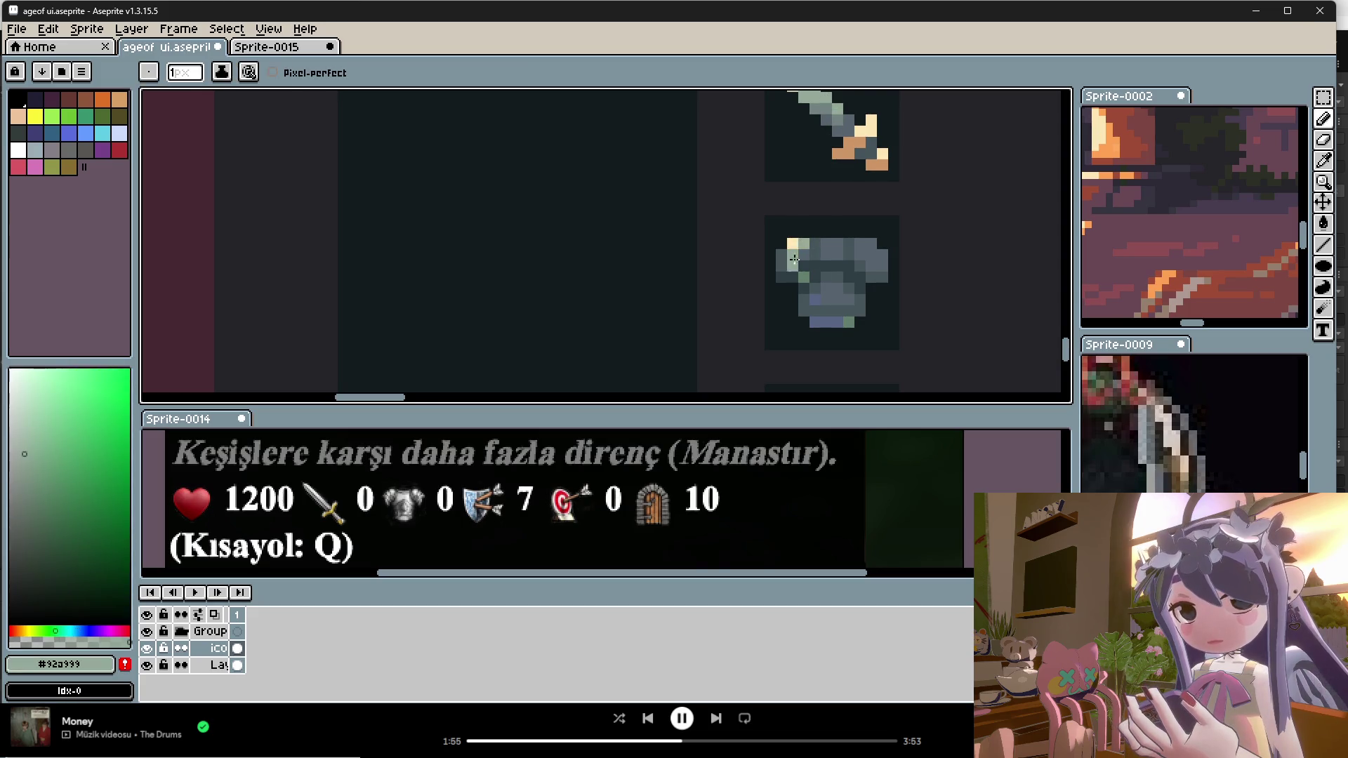
pyautogui.scroll(-3, 791, 255)
# Step: Save the file with Ctrl+S
pyautogui.hotkey('ctrl', 's')
pyautogui.scroll(-4, 856, 312)
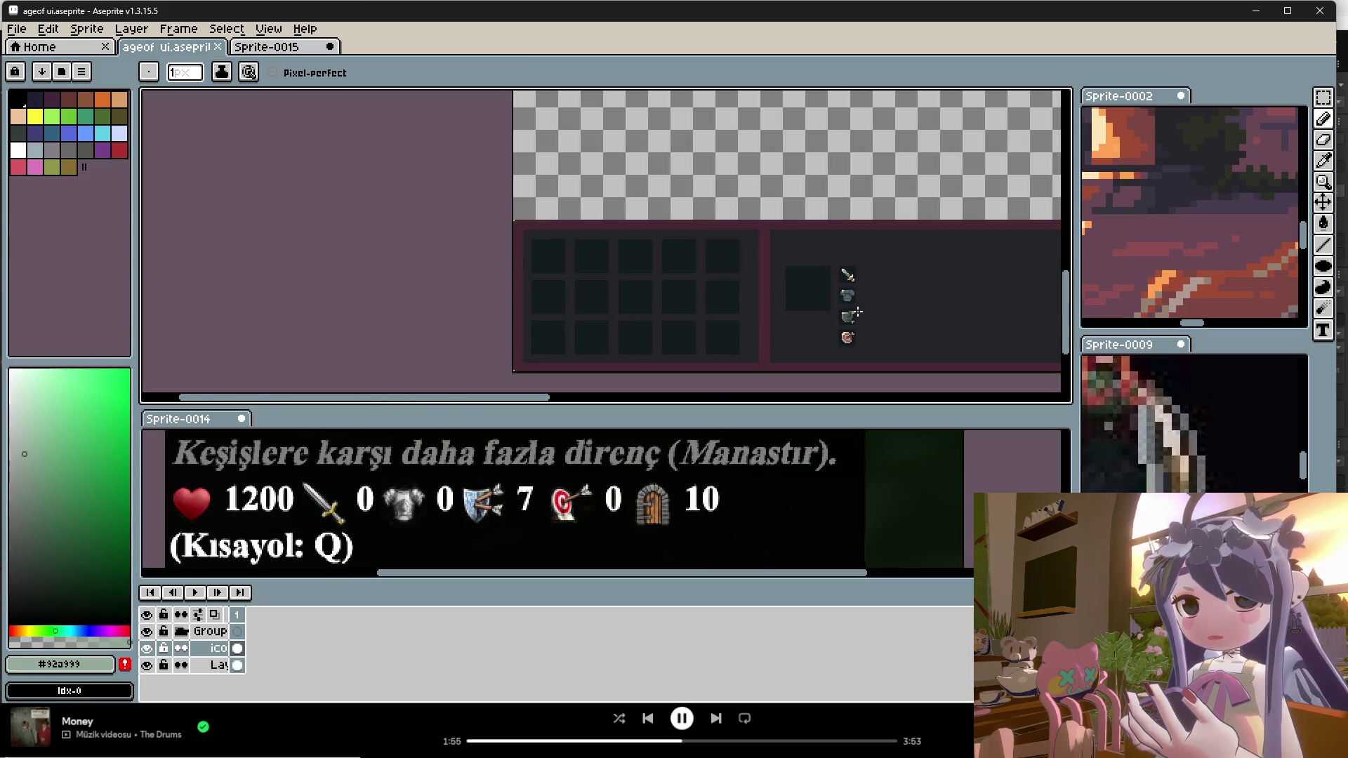
pyautogui.scroll(4, 878, 330)
pyautogui.scroll(-4, 864, 320)
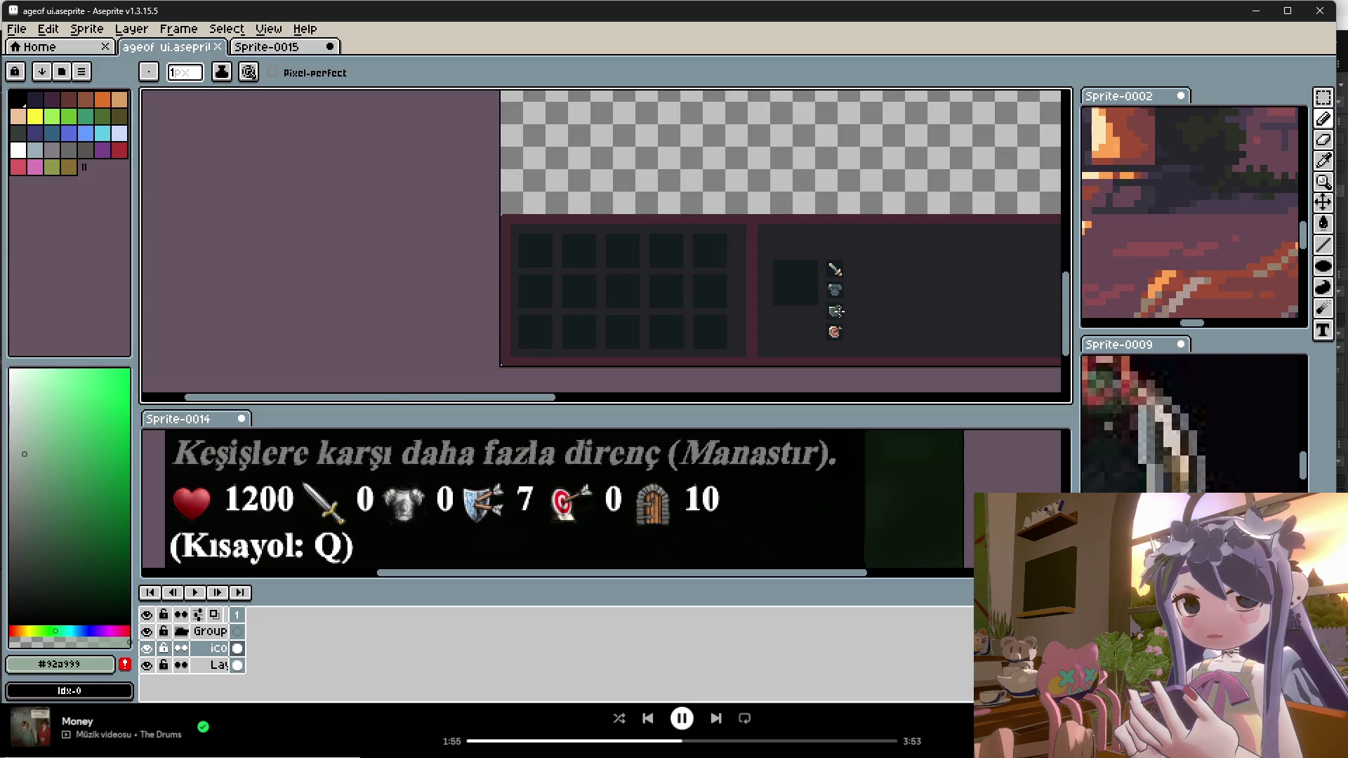
# Step: Sample the red of the target icon
pyautogui.click(1324, 97)
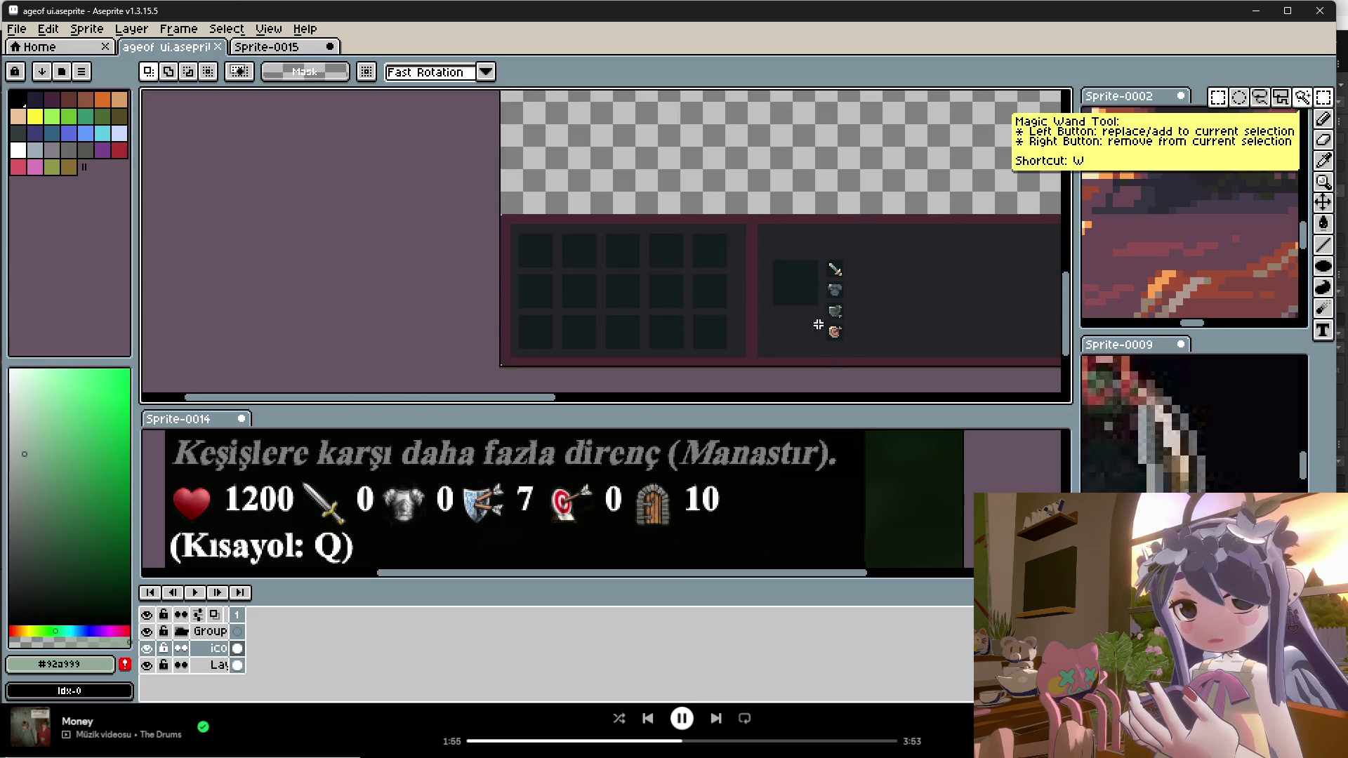
pyautogui.scroll(3, 829, 365)
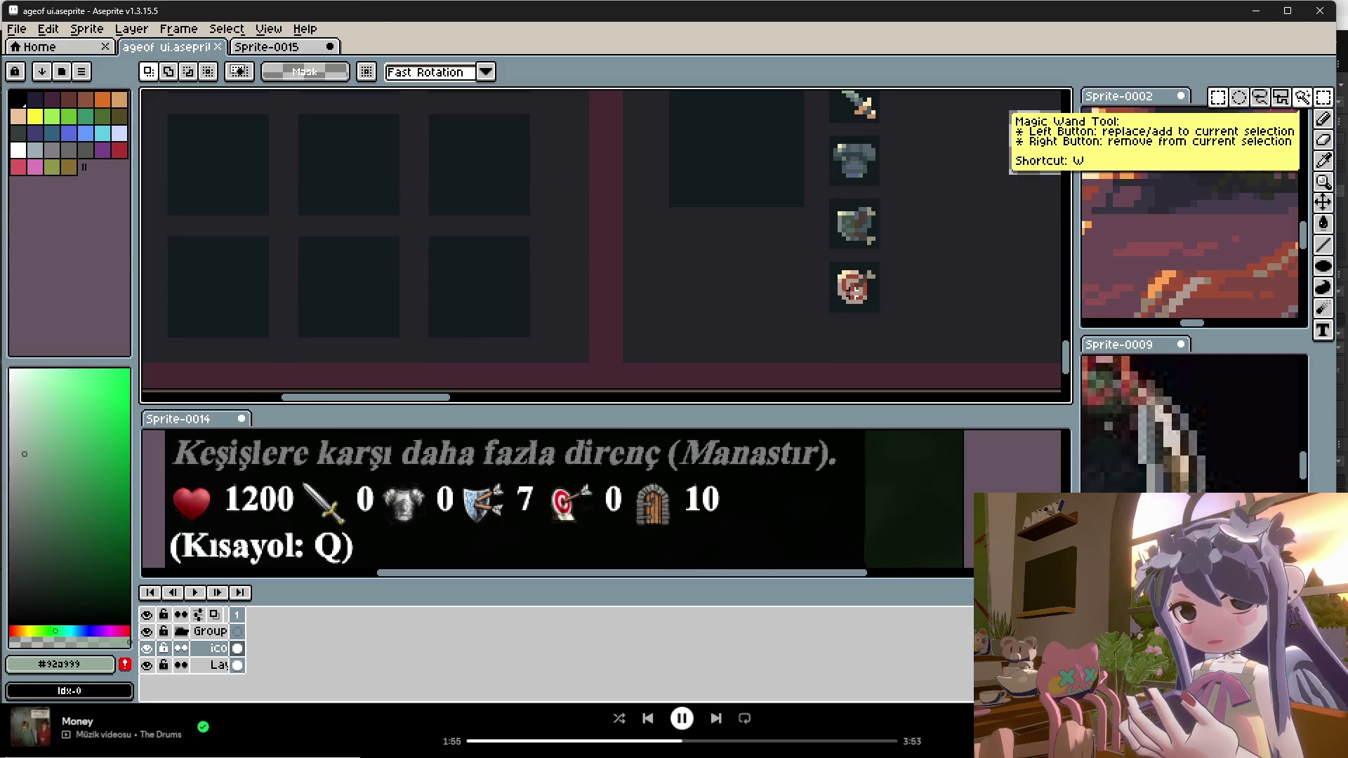
pyautogui.press('alt')
pyautogui.click(849, 279)
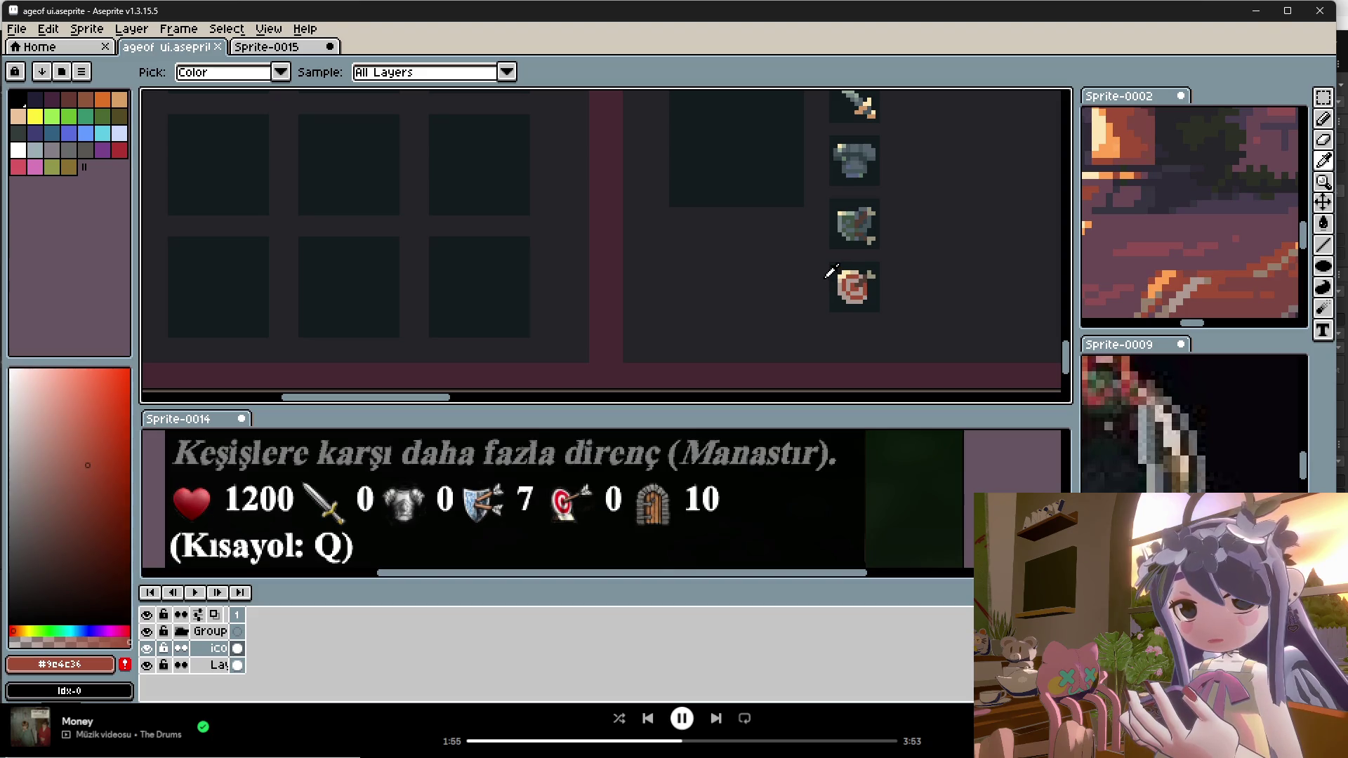
# Step: On the icon layer, duplicate the target icon to the left, below the empty dark square
pyautogui.click(1324, 97)
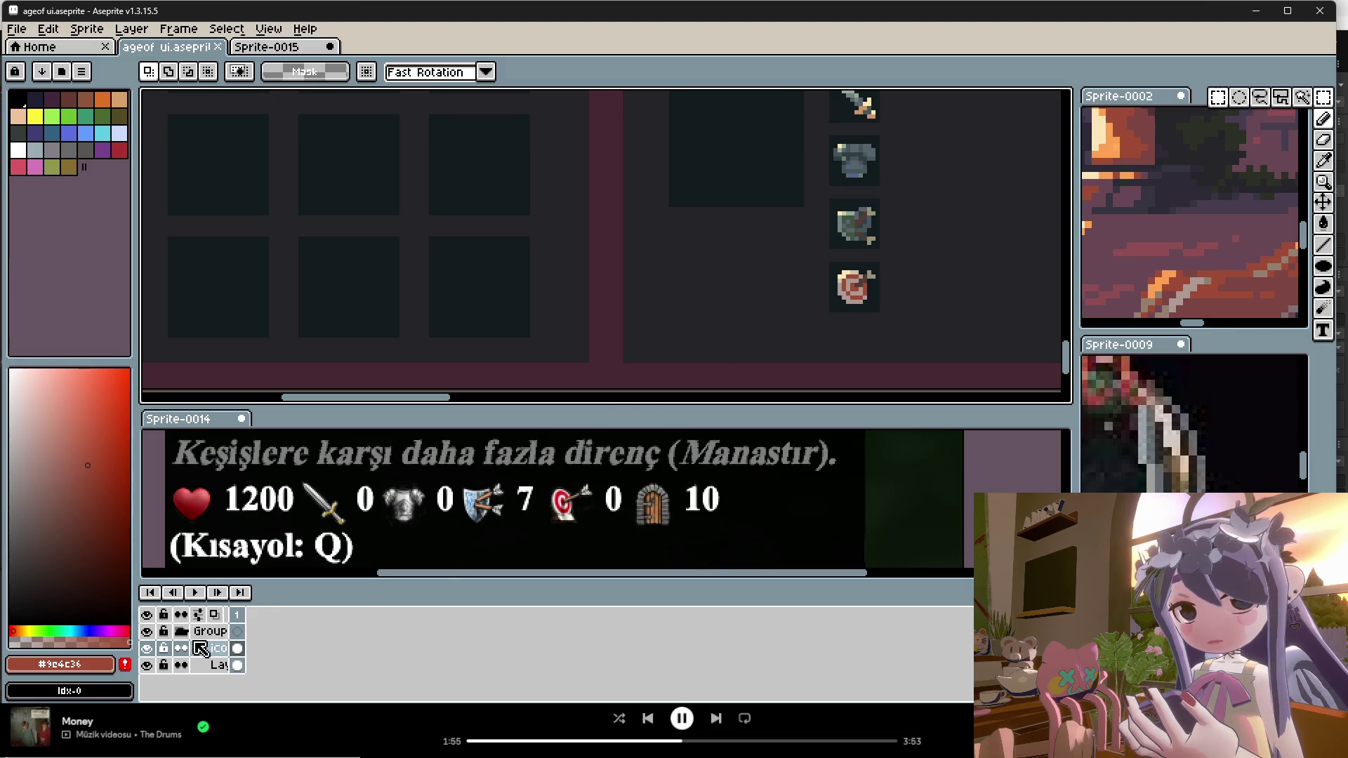
pyautogui.click(223, 649)
pyautogui.moveTo(904, 250); pyautogui.dragTo(813, 323)
pyautogui.click(878, 302)
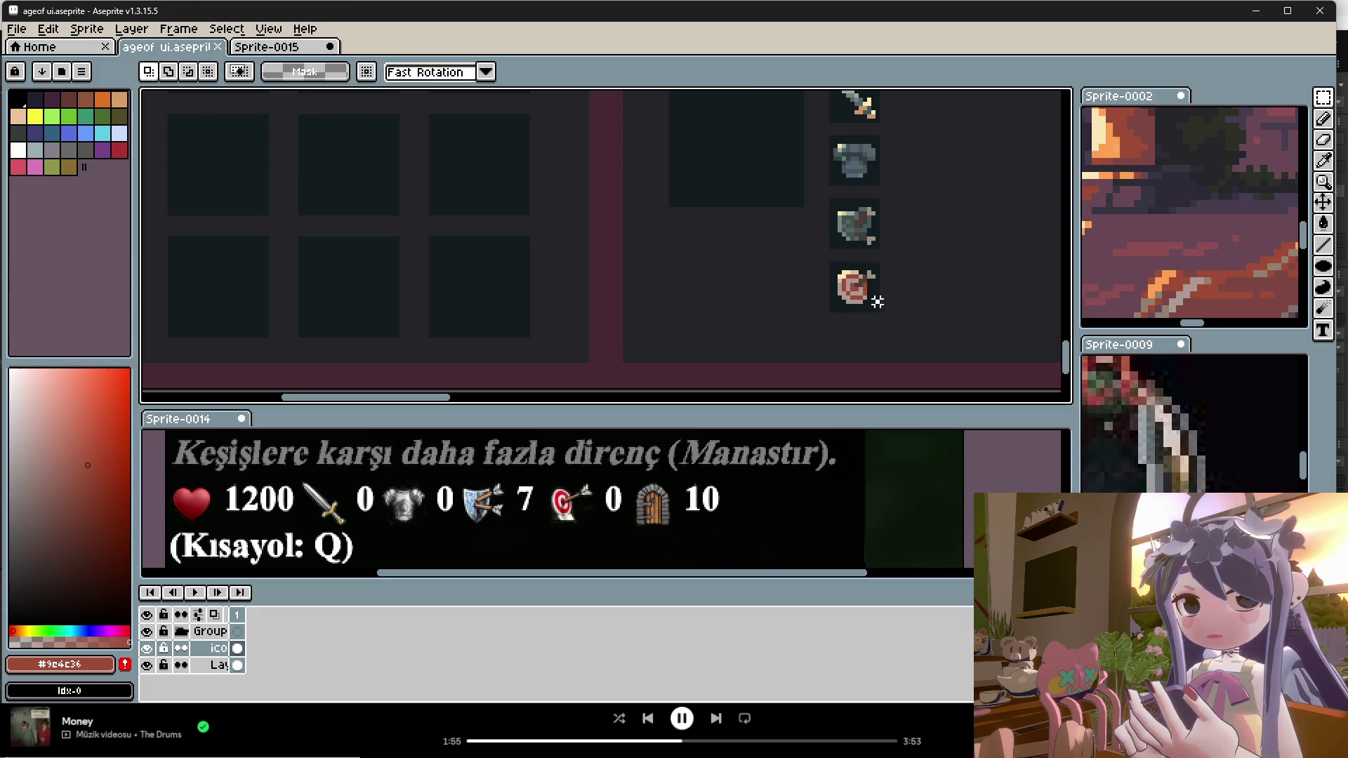
pyautogui.hotkey('ctrl', 'z')
pyautogui.click(878, 281)
pyautogui.moveTo(897, 254)
pyautogui.mouseDown()
pyautogui.moveTo(817, 328)
pyautogui.moveTo(724, 308)
pyautogui.moveTo(723, 253)
pyautogui.moveTo(734, 327)
pyautogui.moveTo(795, 329)
pyautogui.mouseUp()
pyautogui.click(888, 316)
# Step: Commit the pasted target icon copy and clear the selection around it
pyautogui.press('Return')
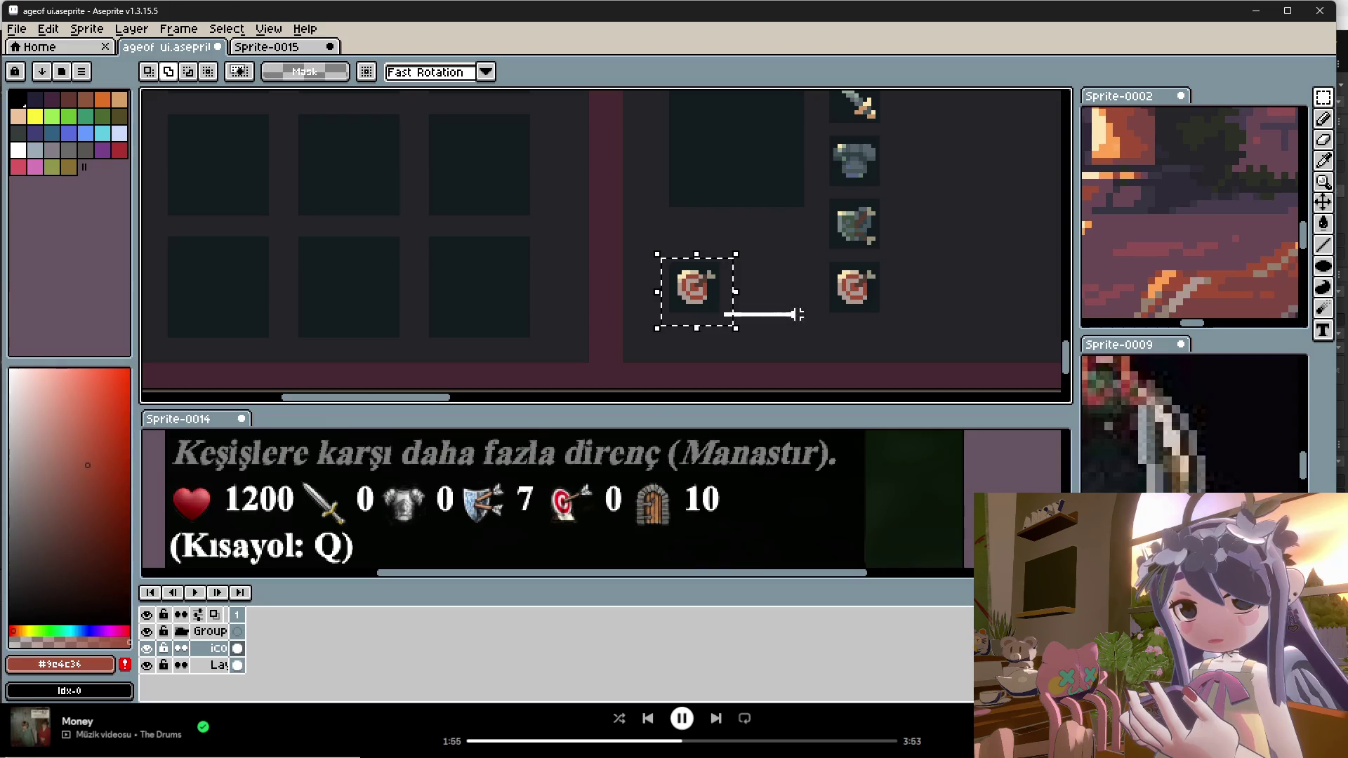
pyautogui.moveTo(711, 307); pyautogui.dragTo(847, 344)
pyautogui.scroll(3, 849, 341)
pyautogui.moveTo(839, 269); pyautogui.dragTo(464, 341)
pyautogui.click(585, 231)
pyautogui.scroll(-1, 565, 251)
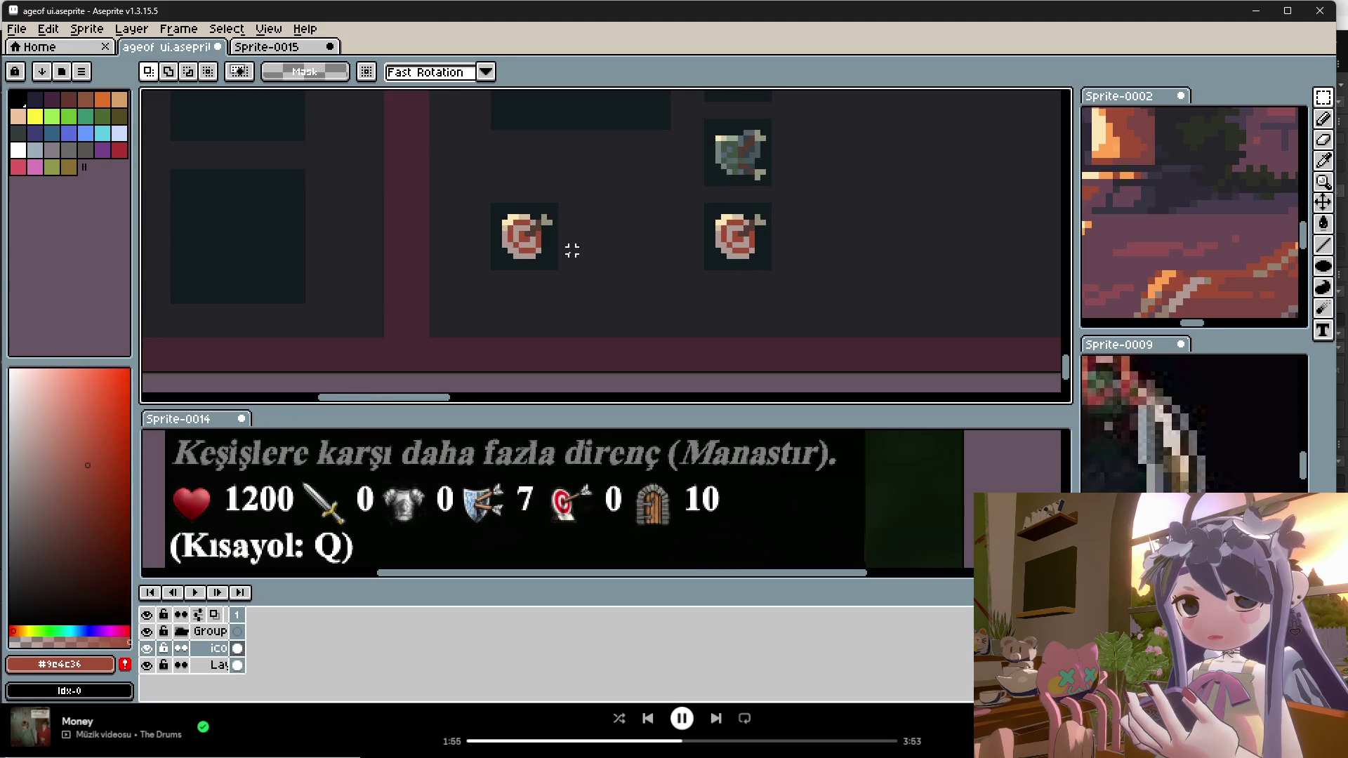
pyautogui.scroll(1, 572, 251)
# Step: Repaint the copy's light top-left and dark inner pixels red with the Pencil
pyautogui.press('b')
pyautogui.keyDown('alt'); pyautogui.click(542, 214); pyautogui.keyUp('alt')
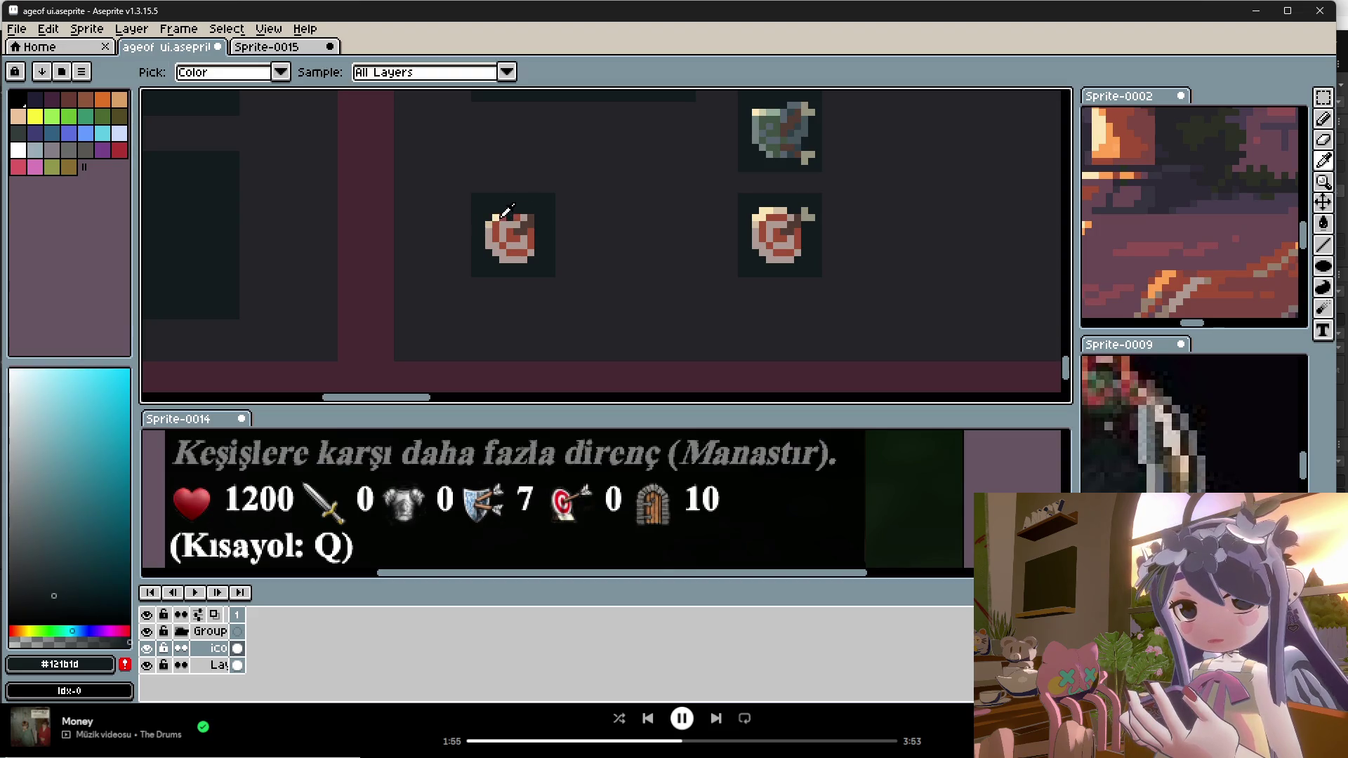
pyautogui.keyDown('alt'); pyautogui.click(500, 235); pyautogui.keyUp('alt')
pyautogui.moveTo(491, 219); pyautogui.dragTo(510, 262)
pyautogui.keyDown('alt'); pyautogui.click(514, 218); pyautogui.keyUp('alt')
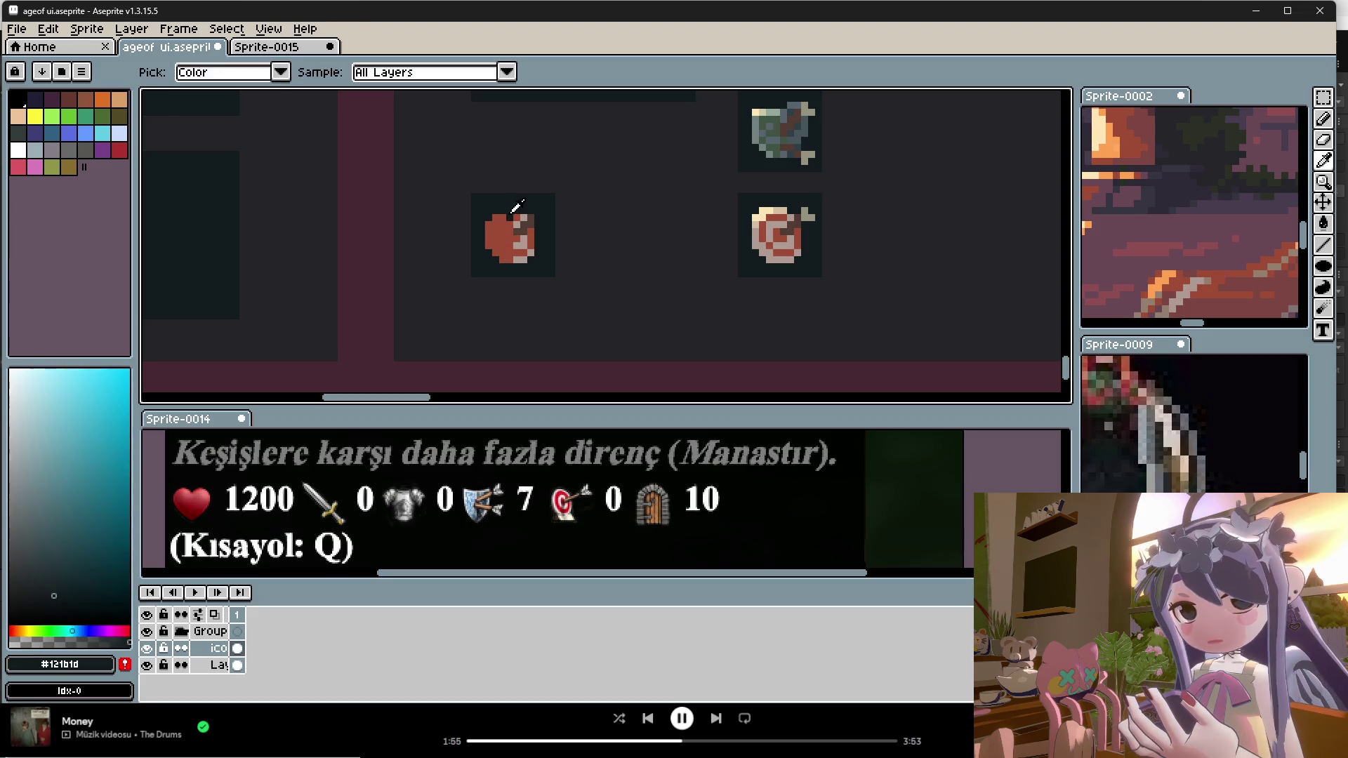
pyautogui.keyDown('alt'); pyautogui.click(530, 219); pyautogui.keyUp('alt')
pyautogui.moveTo(519, 221); pyautogui.dragTo(529, 219)
# Step: Paint over the remaining light pixels to complete the solid red heart shape
pyautogui.keyDown('alt'); pyautogui.click(518, 217); pyautogui.keyUp('alt')
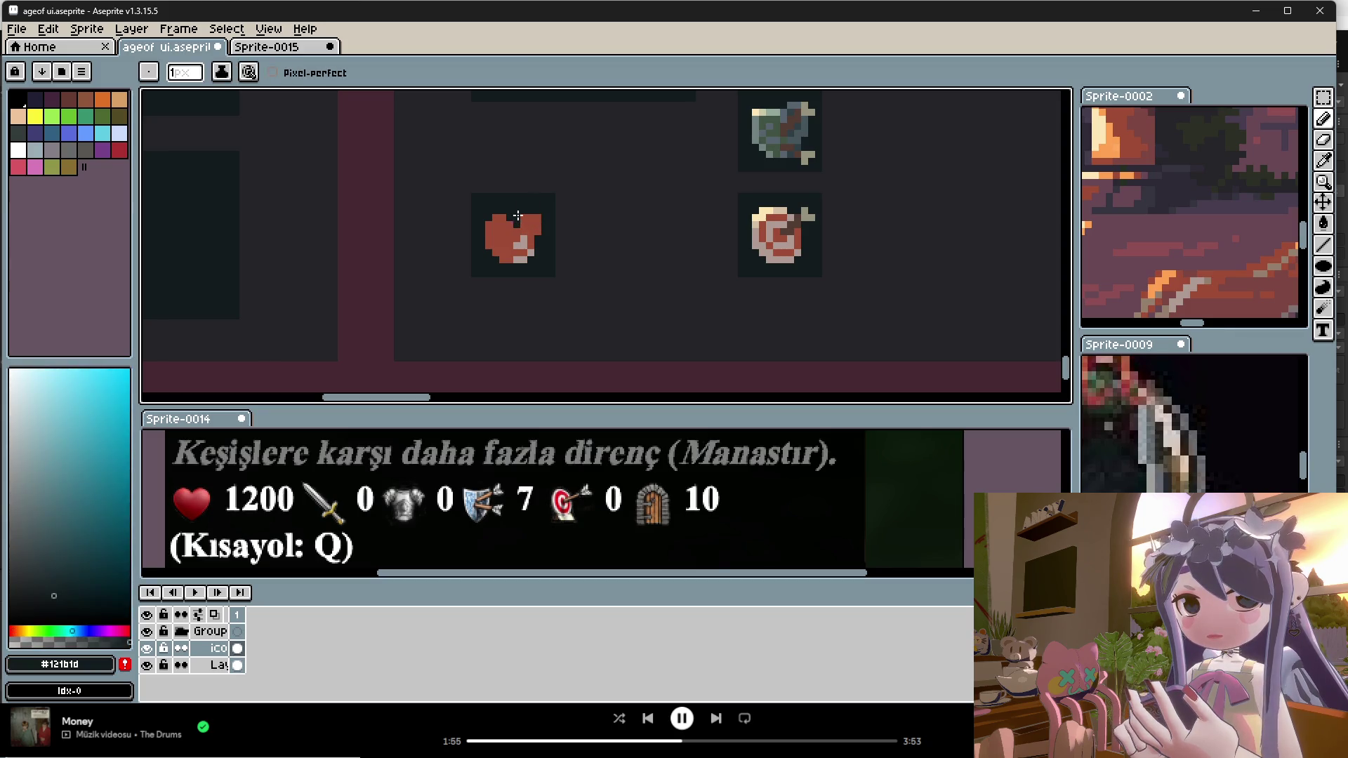
pyautogui.keyDown('alt'); pyautogui.click(542, 224); pyautogui.keyUp('alt')
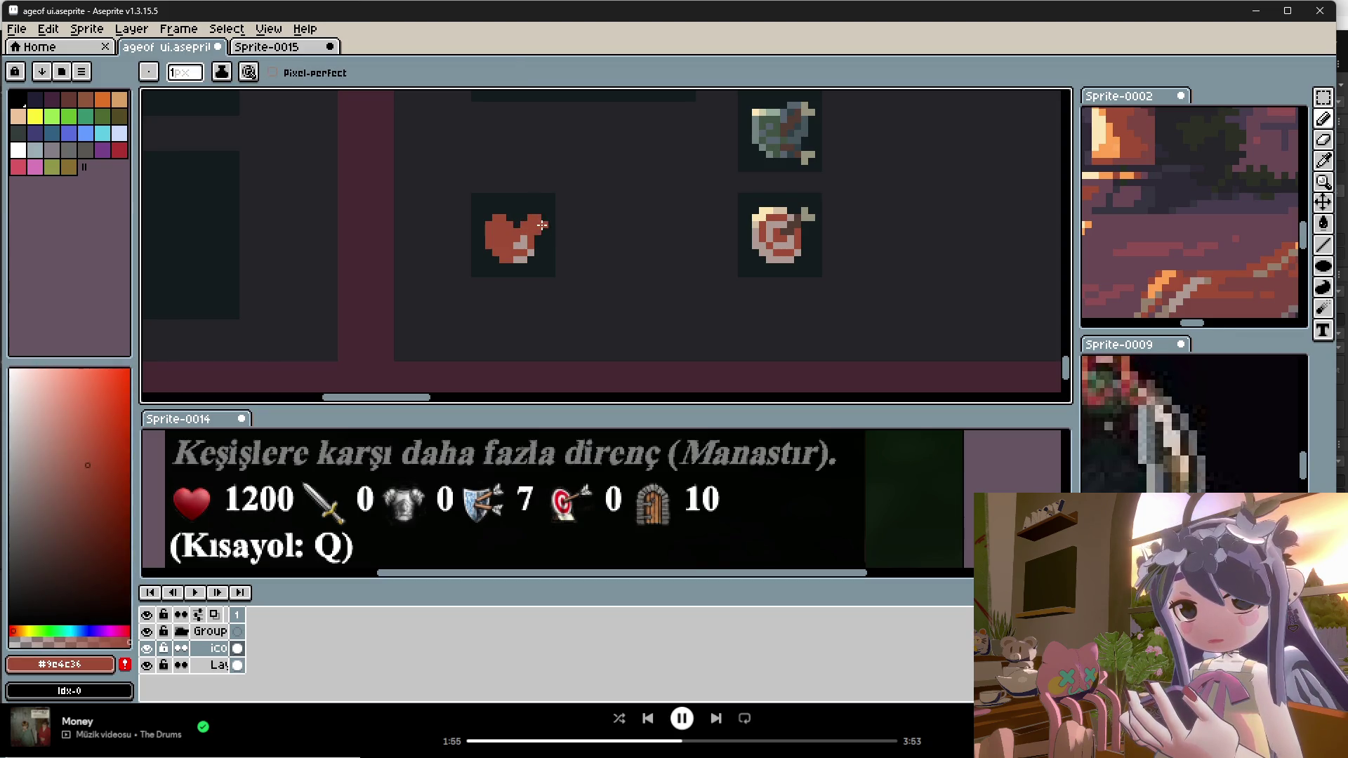
pyautogui.moveTo(534, 241); pyautogui.dragTo(523, 260)
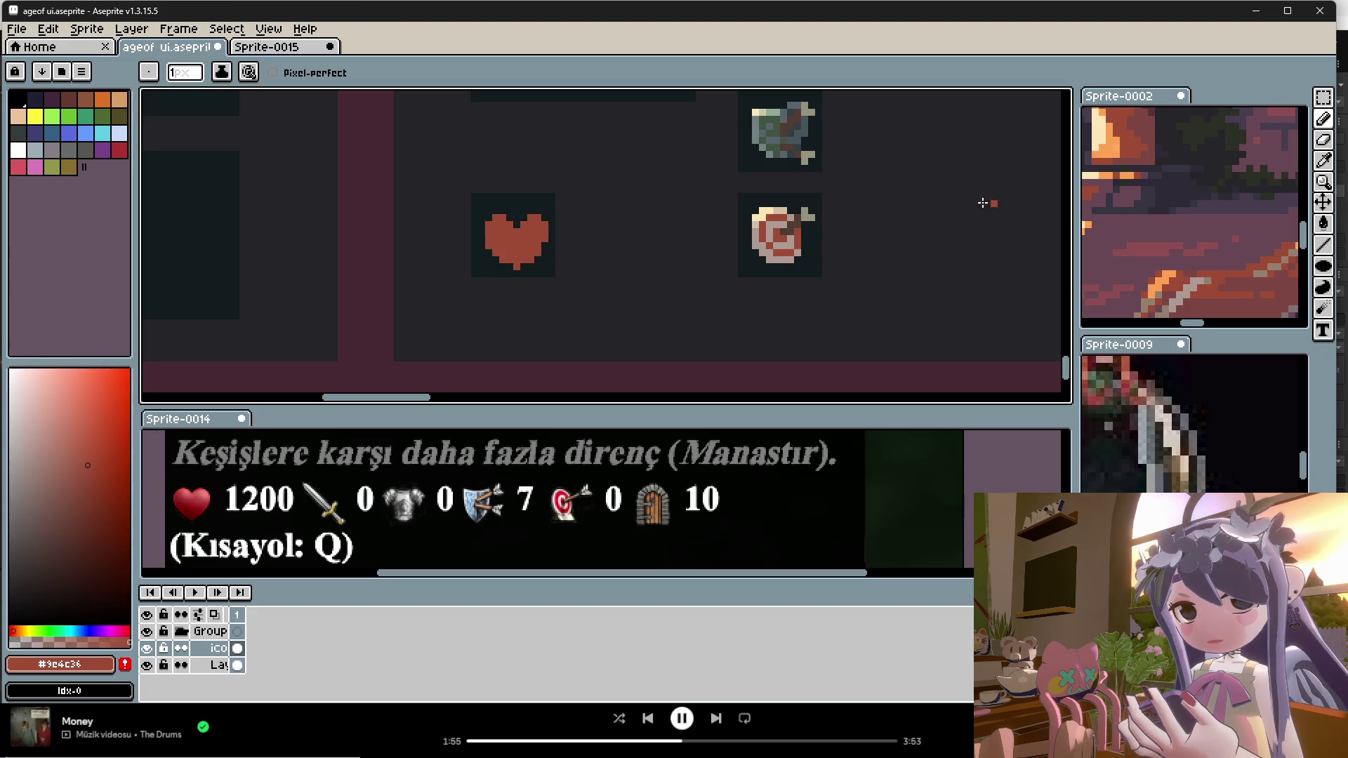
pyautogui.press('alt')
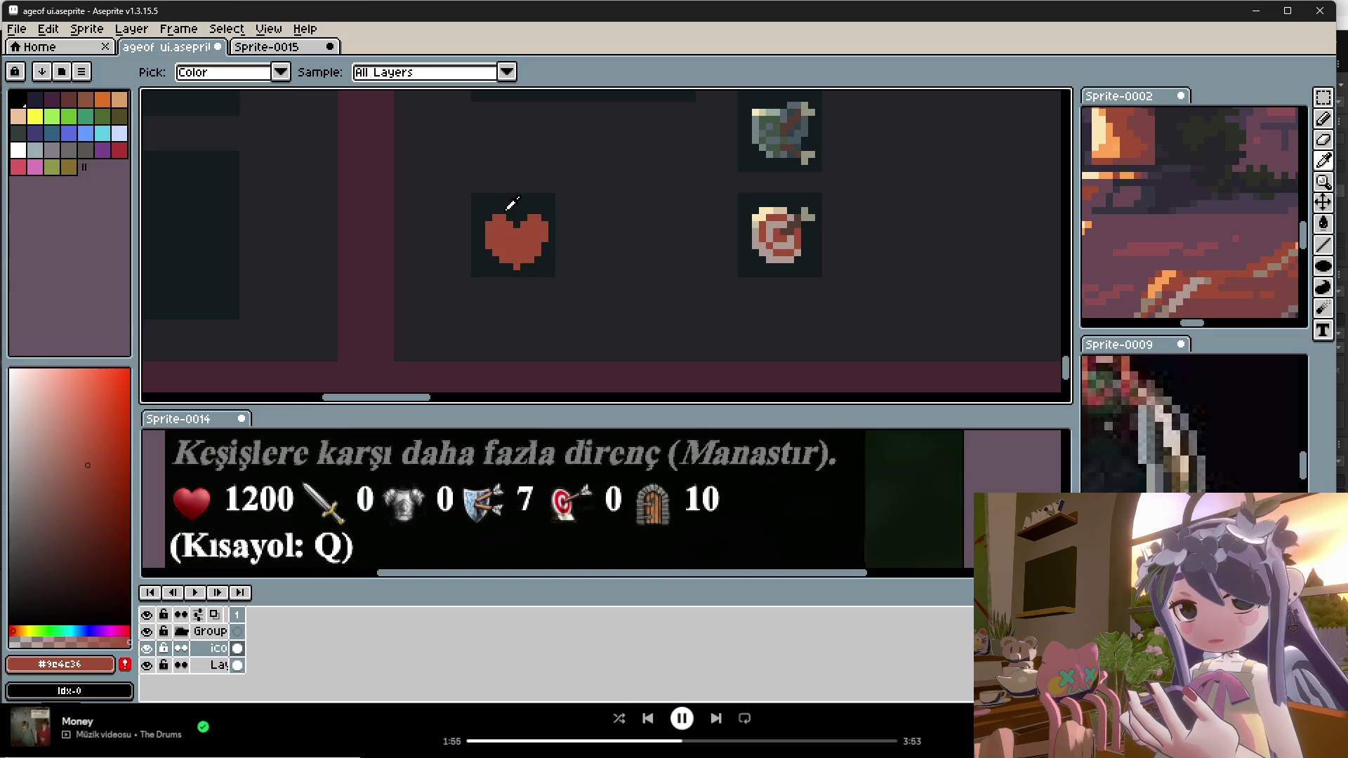
pyautogui.click(527, 207)
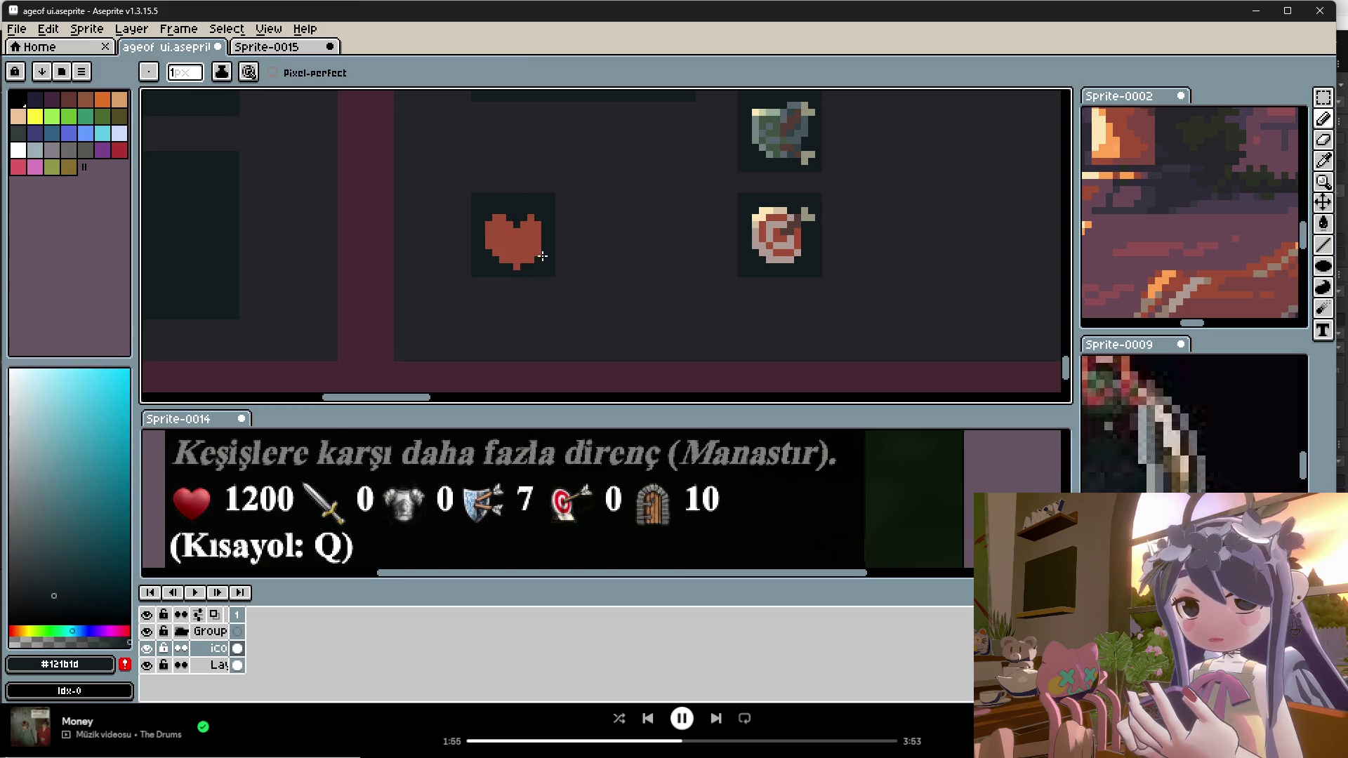
pyautogui.keyDown('alt'); pyautogui.click(518, 234); pyautogui.keyUp('alt')
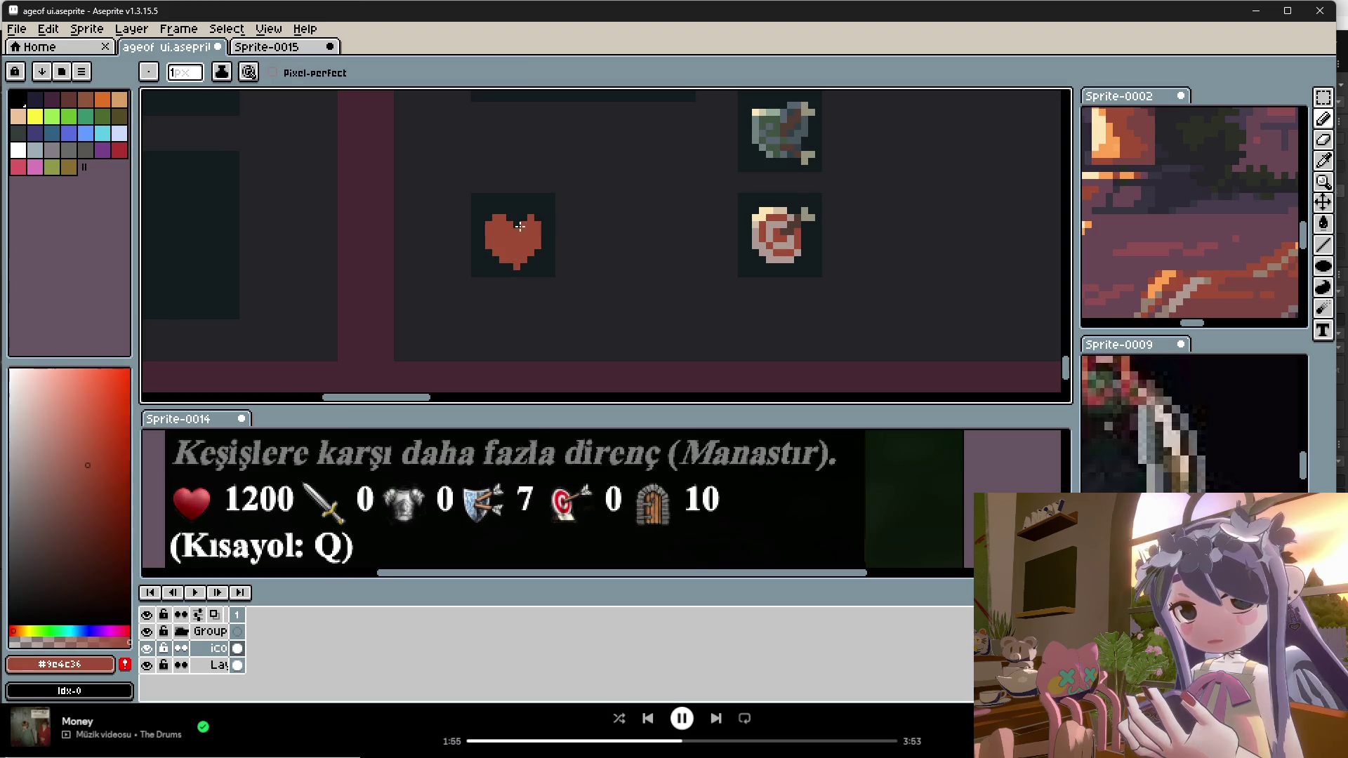
pyautogui.keyDown('alt'); pyautogui.click(518, 208); pyautogui.keyUp('alt')
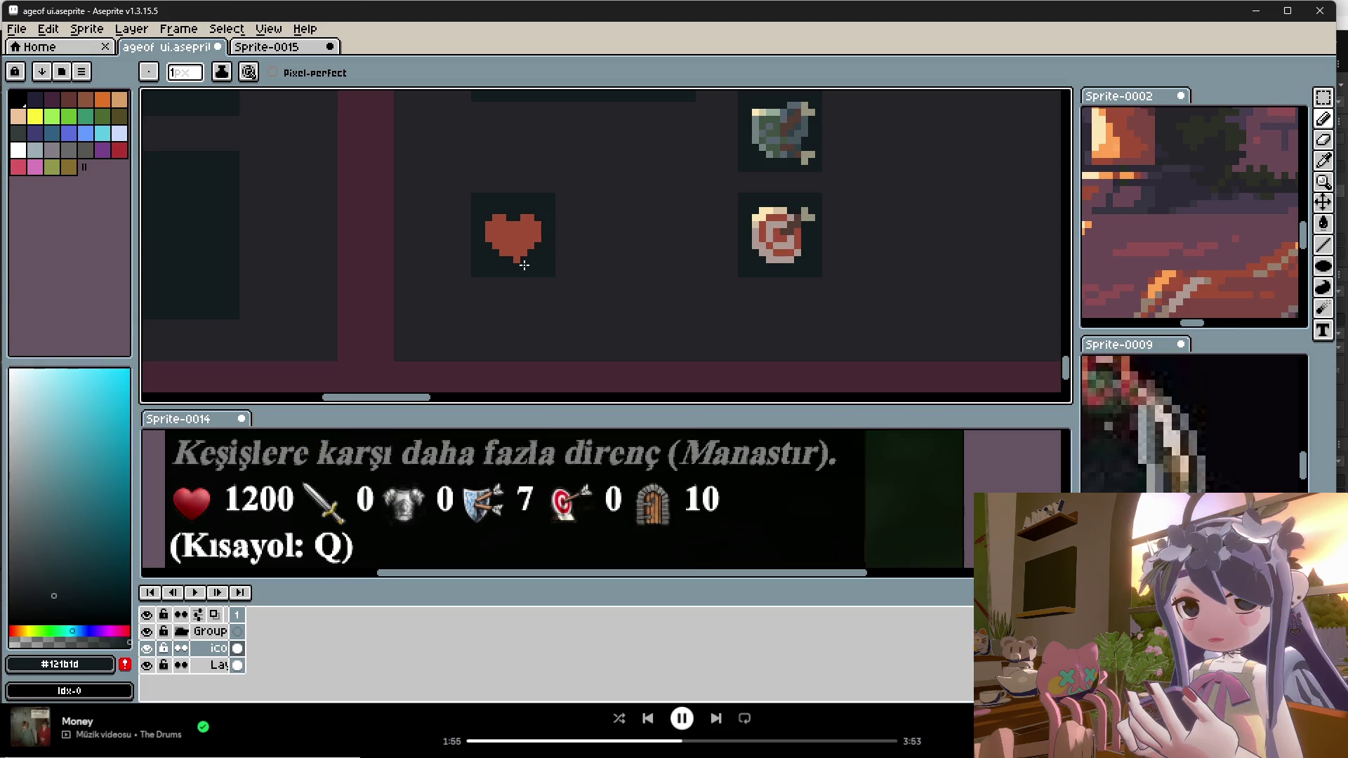
pyautogui.keyDown('alt'); pyautogui.click(515, 254); pyautogui.keyUp('alt')
# Step: Sample dark reds from the reference painting and add shading pixels to the heart
pyautogui.scroll(-2, 548, 254)
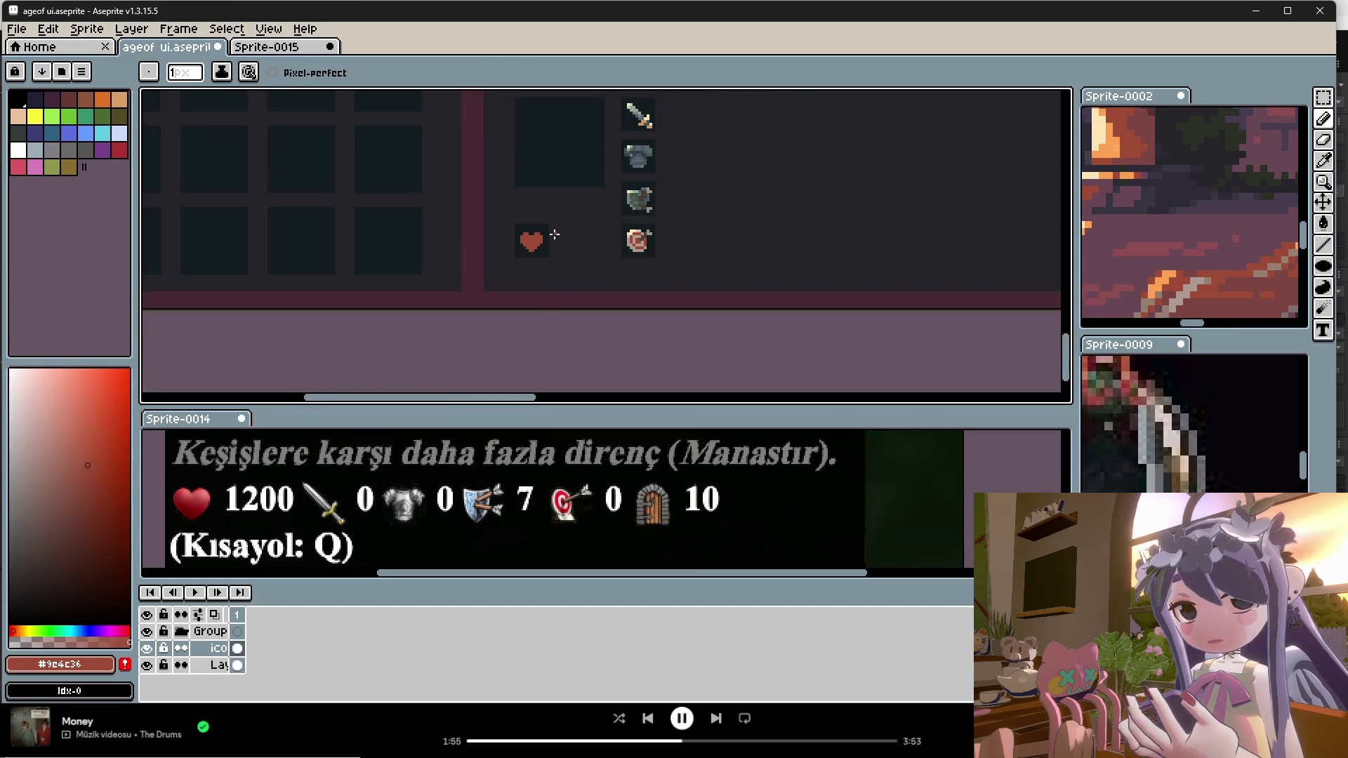
pyautogui.scroll(3, 556, 241)
pyautogui.scroll(-3, 518, 232)
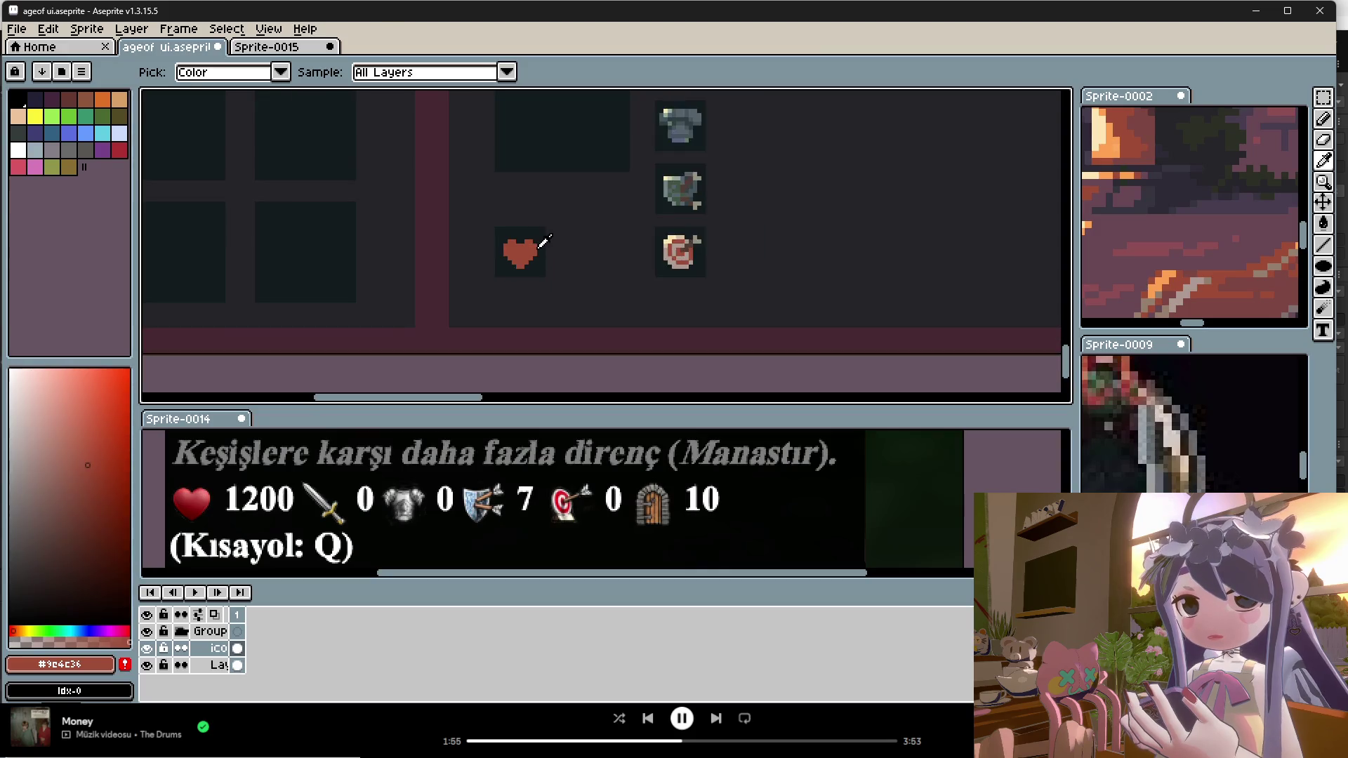
pyautogui.scroll(3, 521, 244)
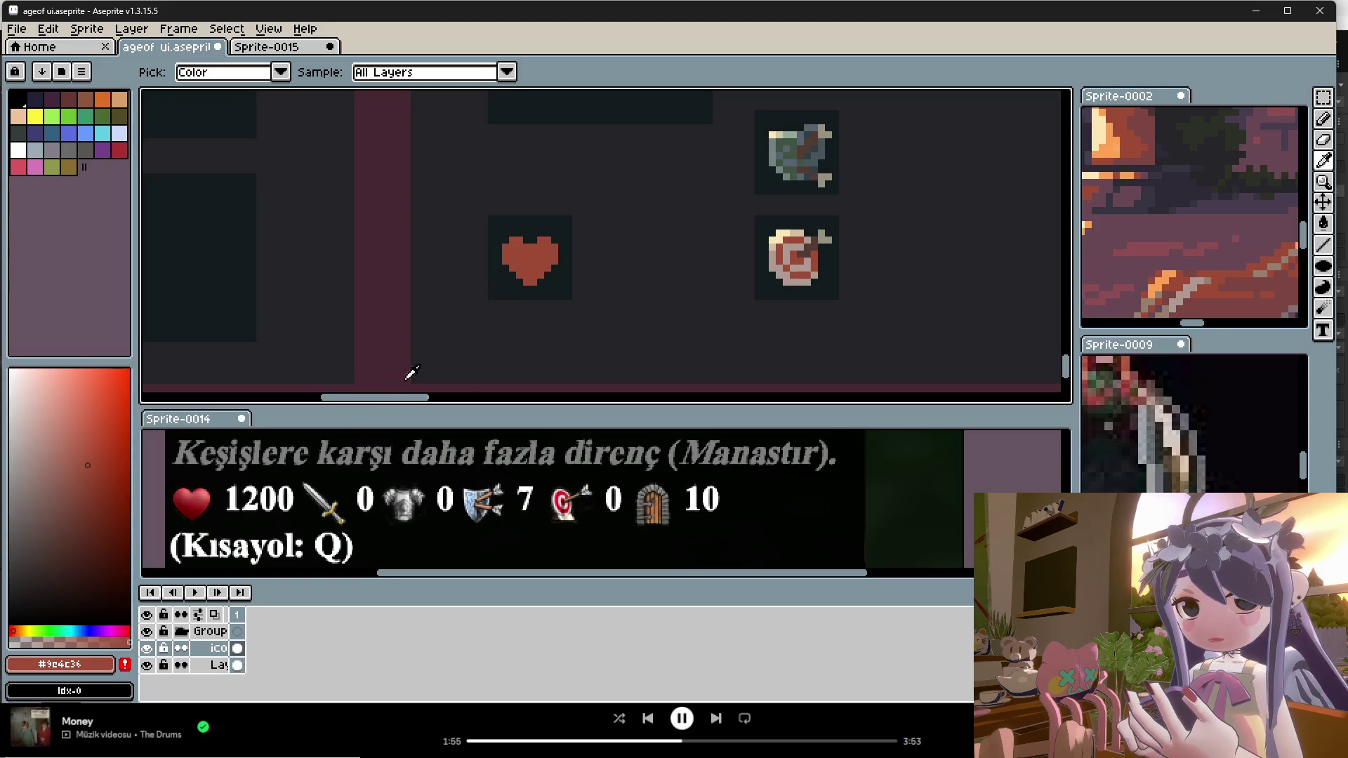
pyautogui.click(1194, 288)
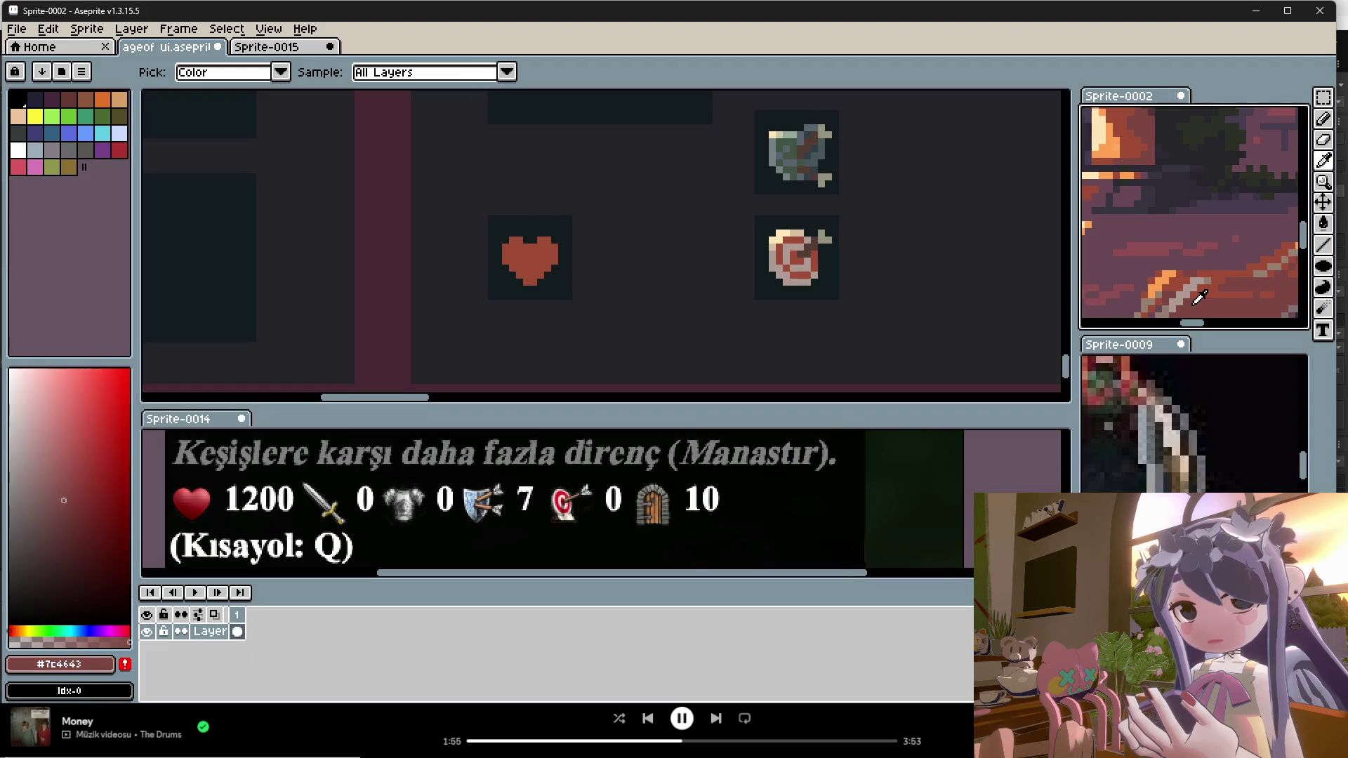
pyautogui.press('b')
pyautogui.scroll(1, 525, 262)
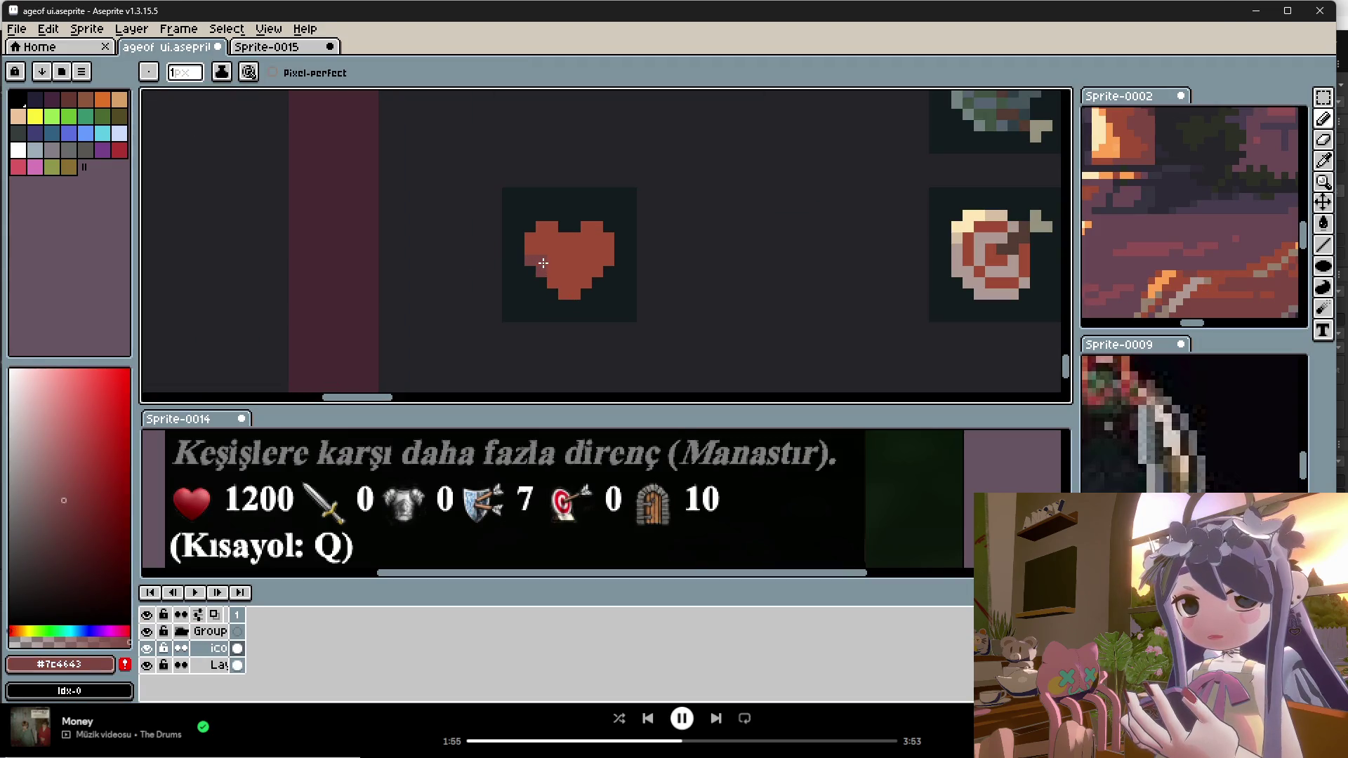
pyautogui.press('i')
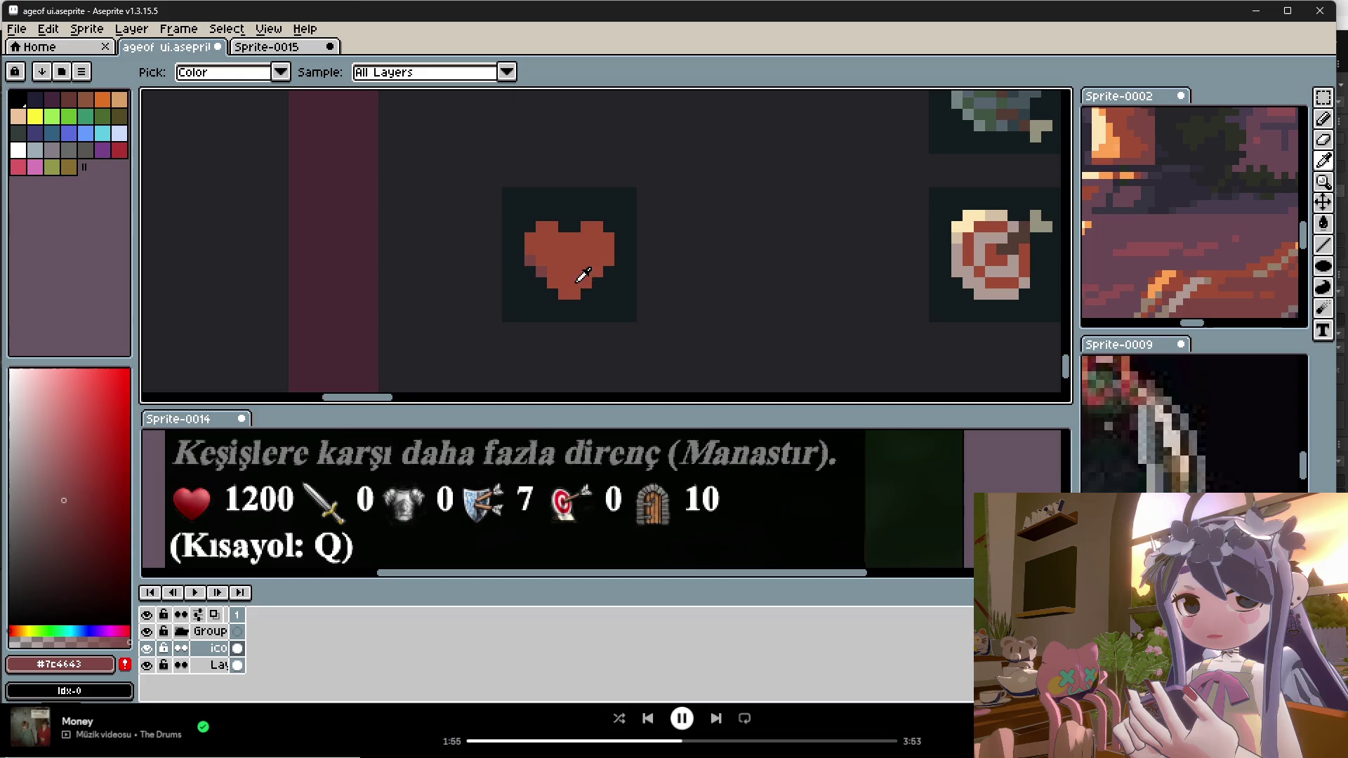
pyautogui.click(1199, 285)
pyautogui.press('b')
pyautogui.press('i')
pyautogui.click(1216, 295)
pyautogui.press('b')
pyautogui.click(1009, 274)
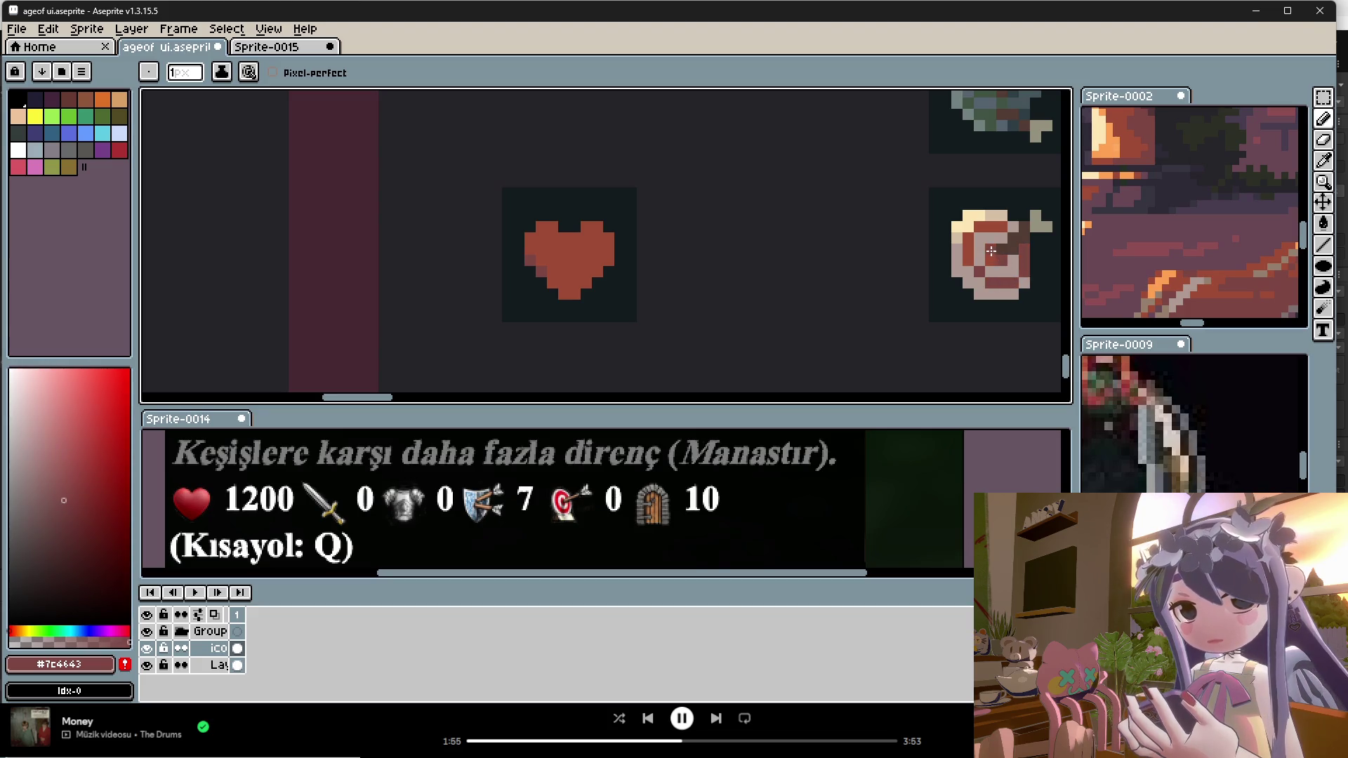
# Step: Sample further reds from the reference painting and the target icon's dark red
pyautogui.scroll(-1, 1010, 282)
pyautogui.press('i')
pyautogui.scroll(1, 1142, 204)
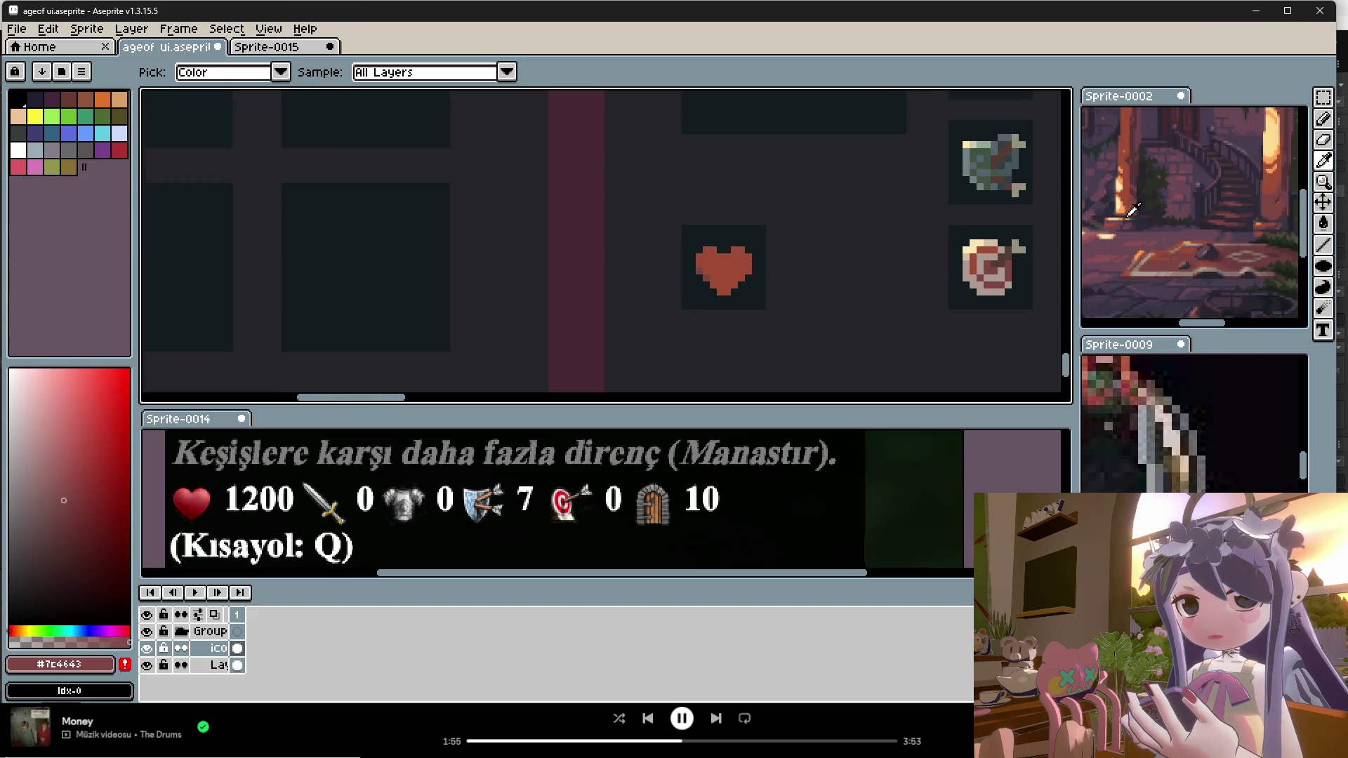
pyautogui.click(1141, 204)
pyautogui.press('b')
pyautogui.scroll(1, 987, 254)
pyautogui.press('i')
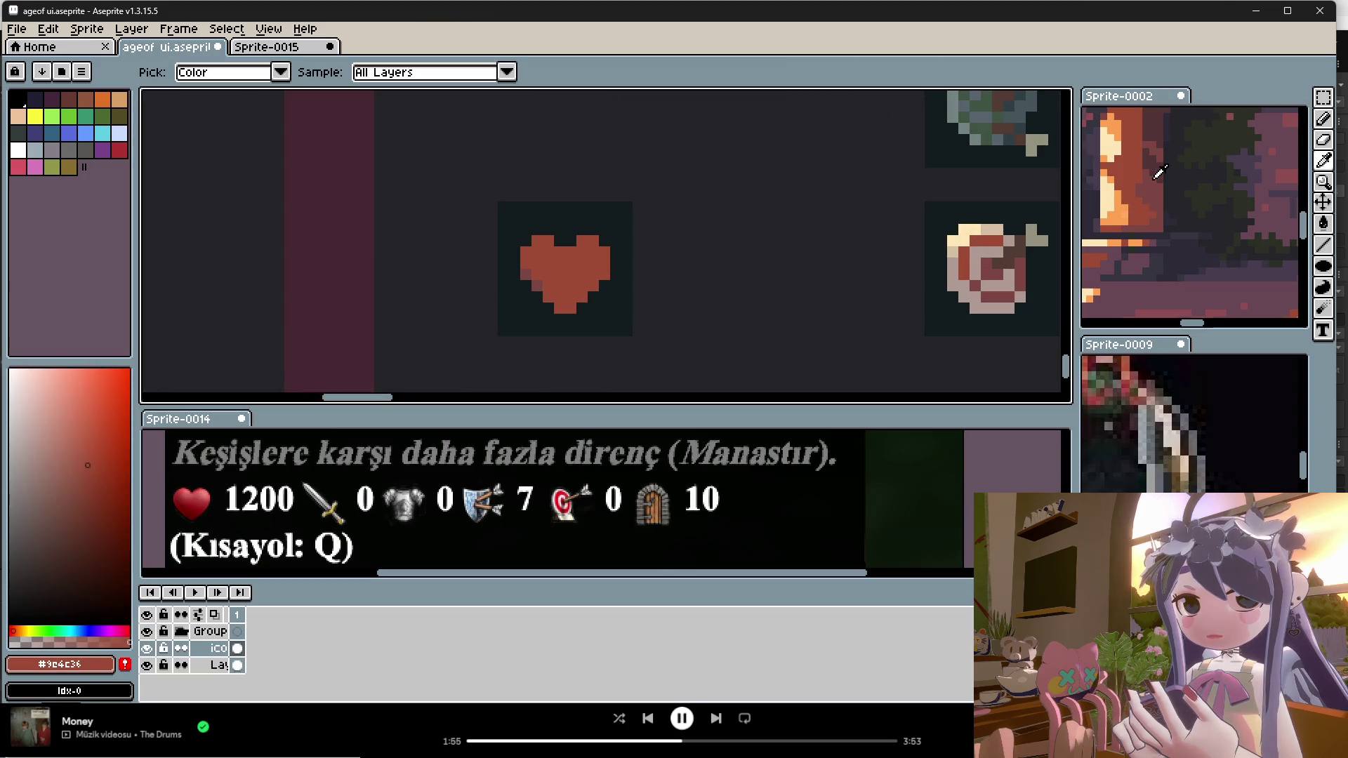
pyautogui.click(1147, 203)
pyautogui.press('b')
pyautogui.press('i')
pyautogui.click(1017, 284)
pyautogui.press('b')
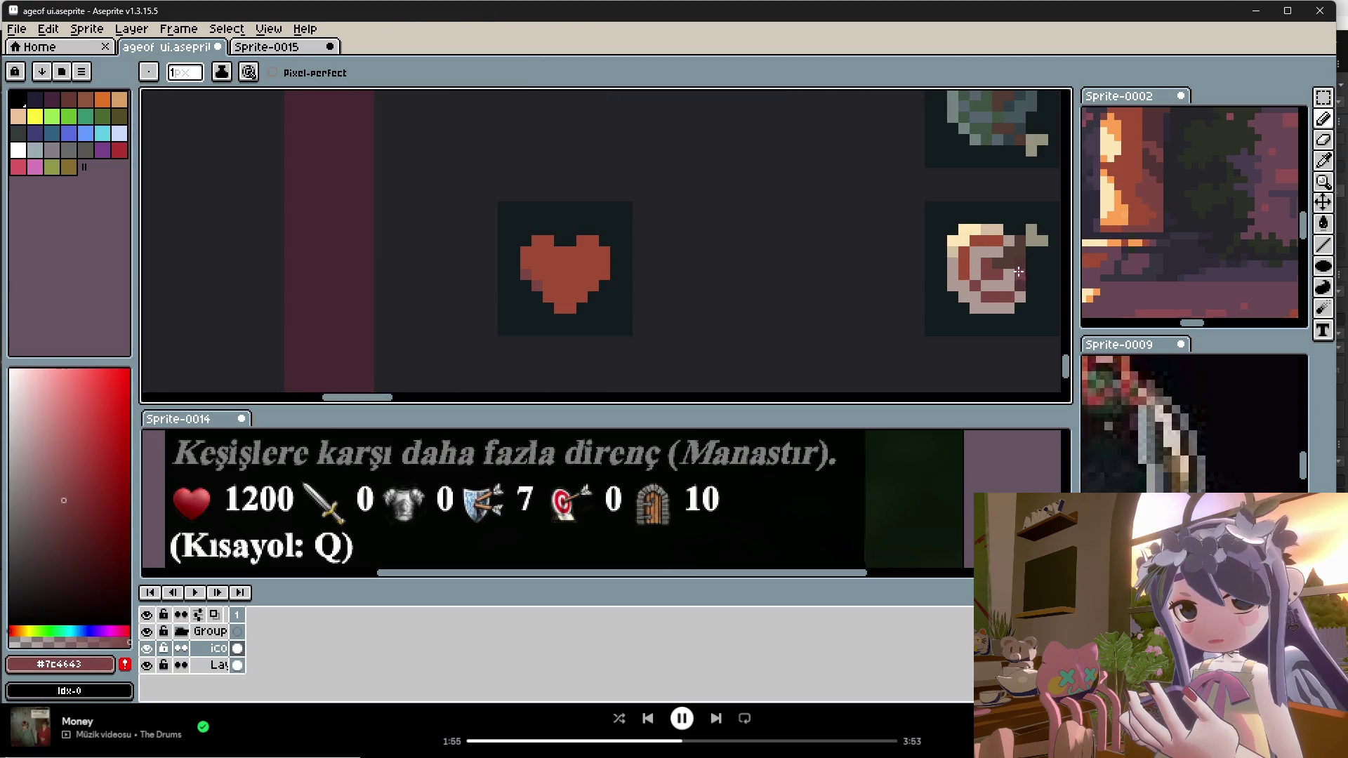
# Step: Pick orange #ffa253 from the reference and add highlight pixels to the target icon
pyautogui.press('i')
pyautogui.click(1138, 249)
pyautogui.press('b')
pyautogui.press('i')
pyautogui.click(1119, 141)
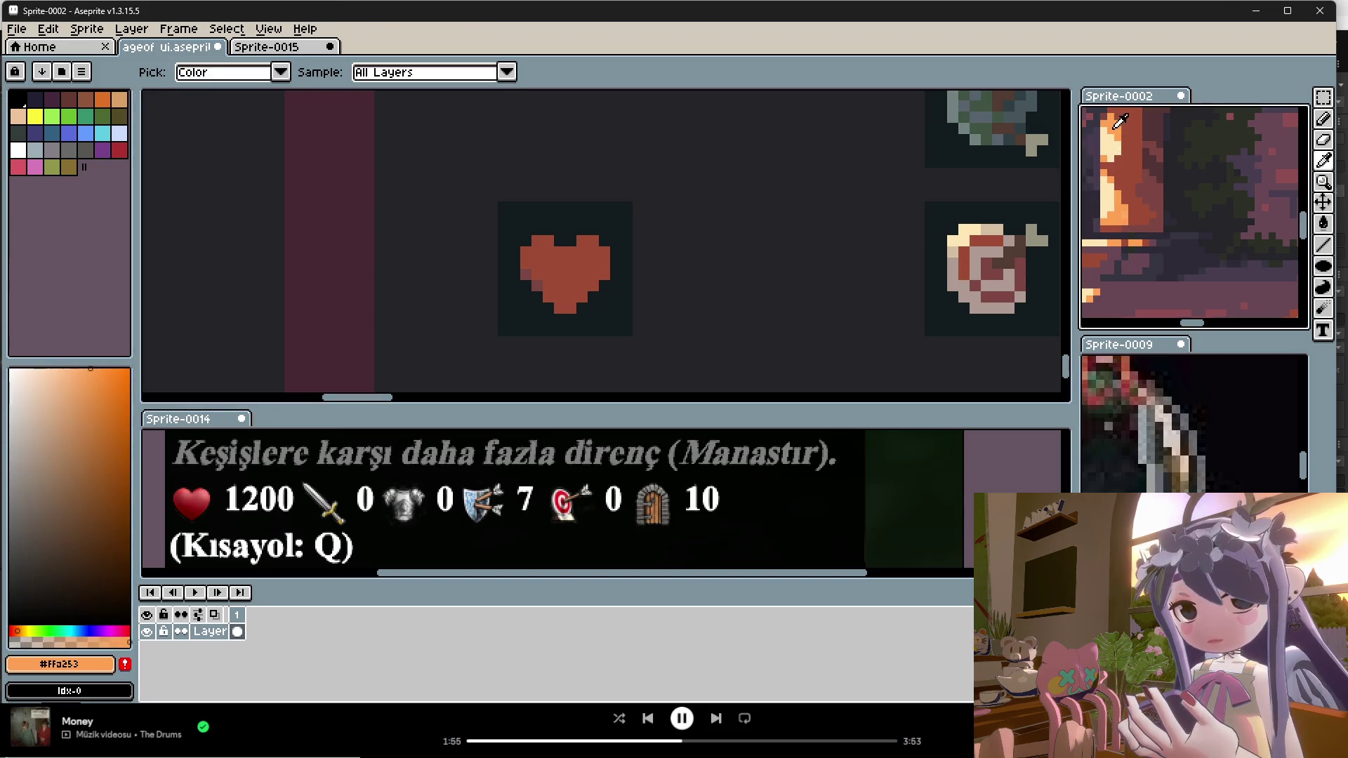
pyautogui.press('b')
pyautogui.click(977, 245)
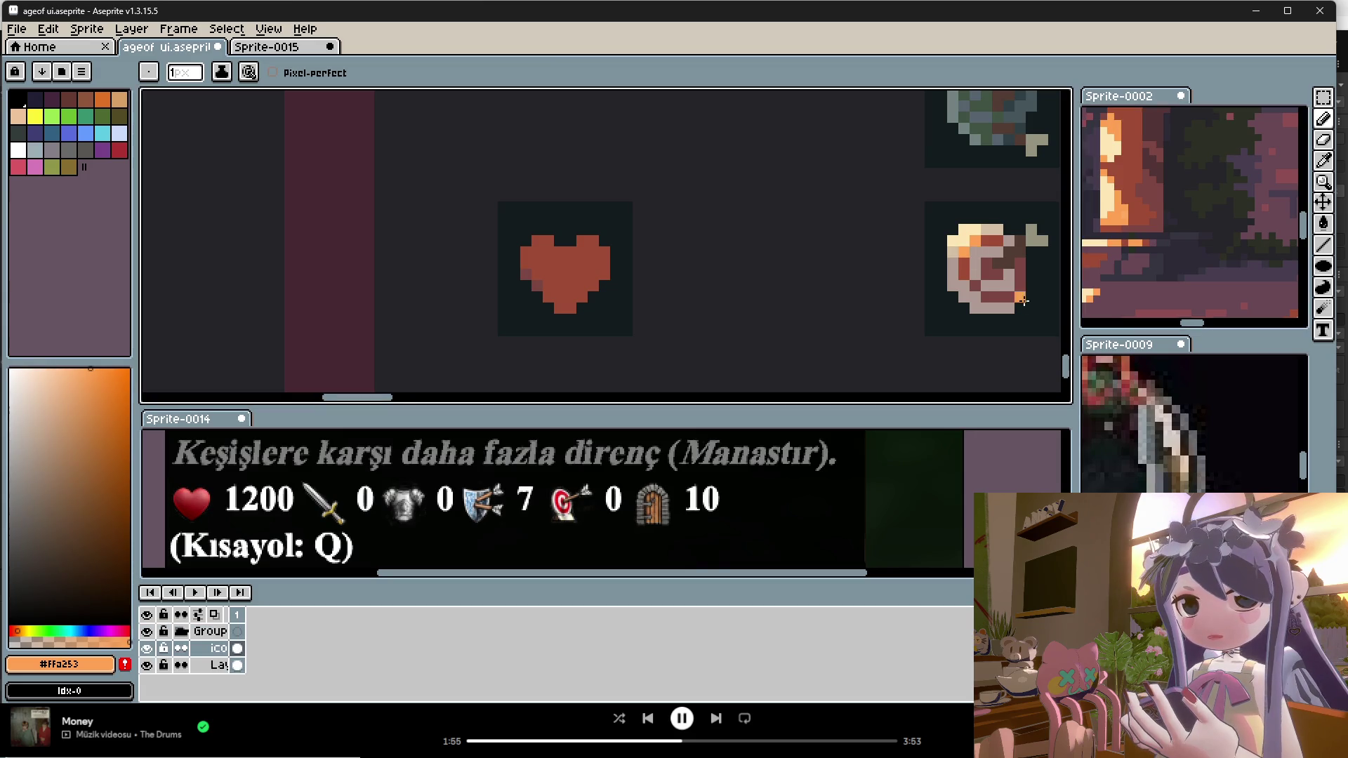
pyautogui.scroll(-5, 979, 287)
pyautogui.scroll(5, 979, 297)
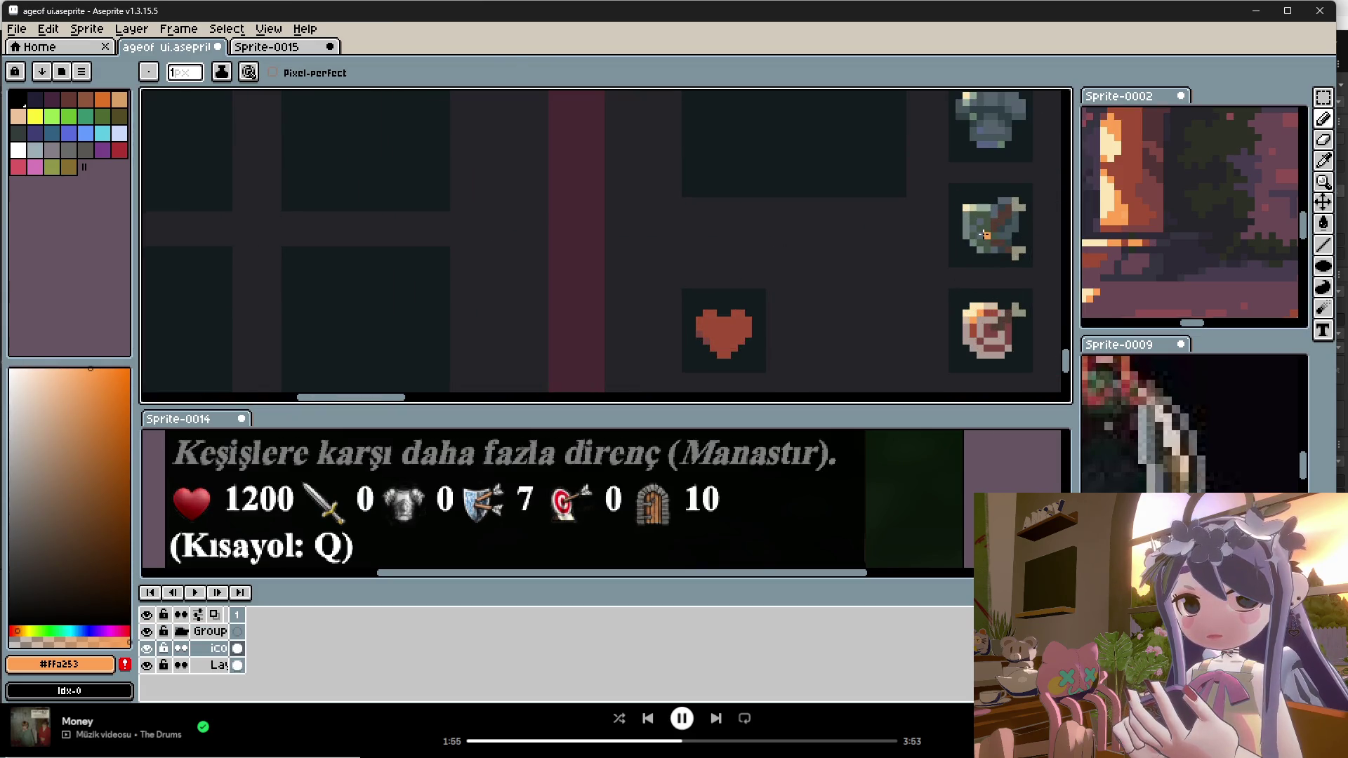
# Step: Sample a green from the reference painting and add green shading to the shield icon
pyautogui.press('i')
pyautogui.scroll(-3, 1232, 197)
pyautogui.scroll(3, 1229, 207)
pyautogui.click(1227, 215)
pyautogui.press('b')
pyautogui.click(980, 212)
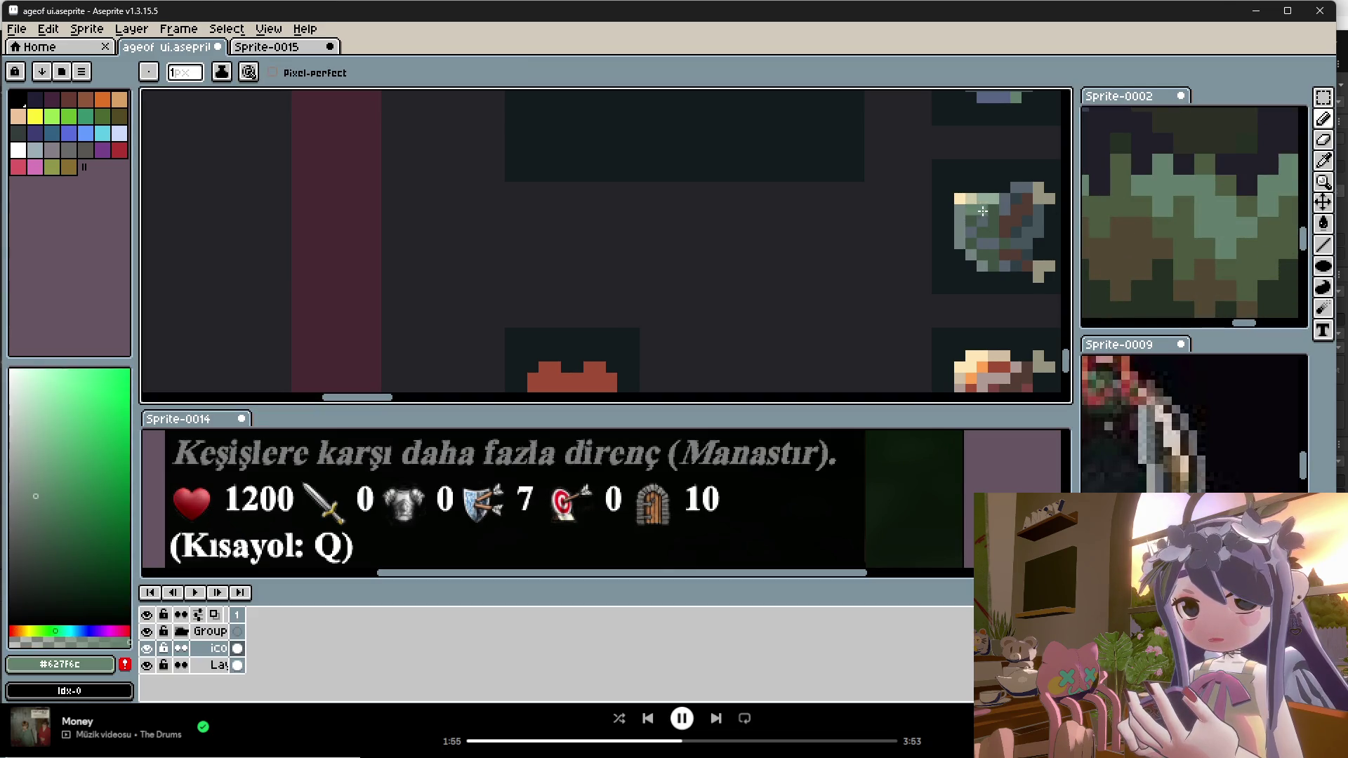
pyautogui.scroll(-2, 972, 253)
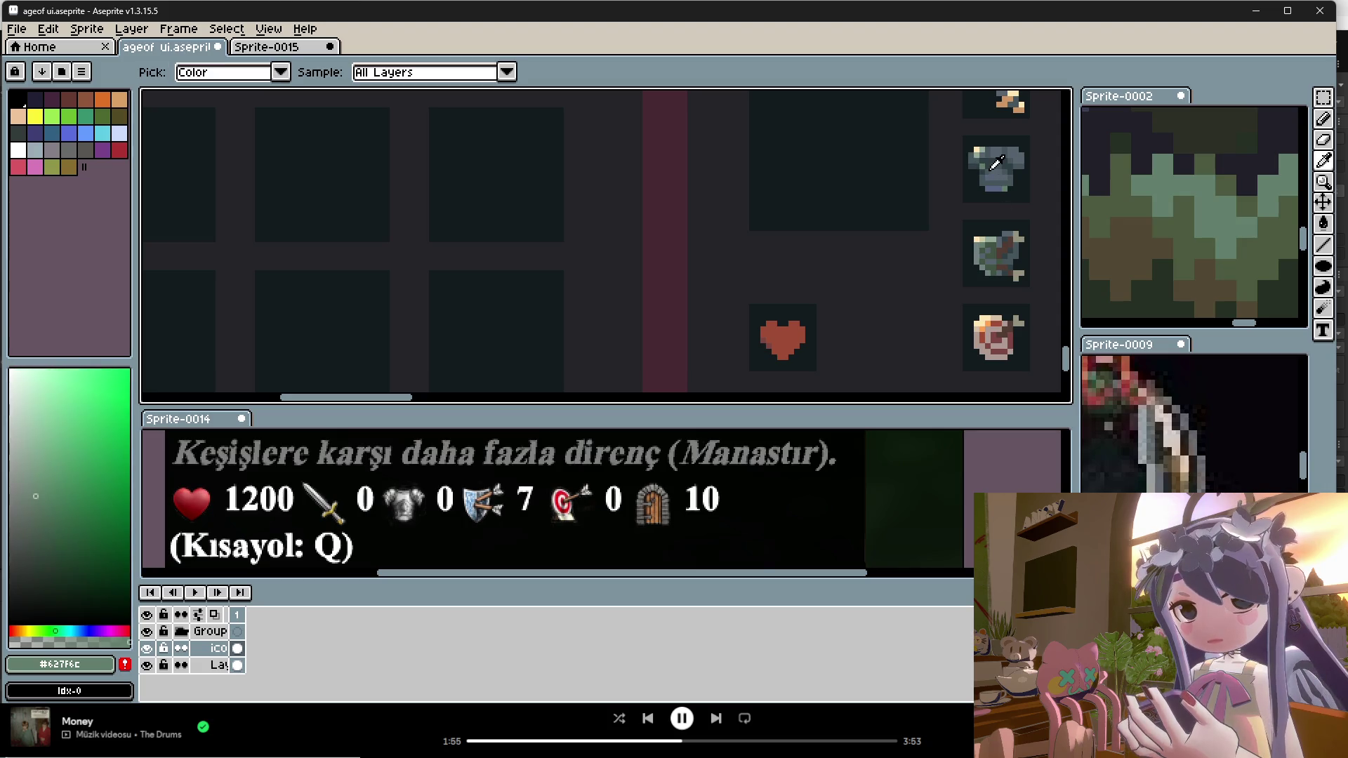
# Step: Sample blue-grey from the armor and reference, and paint it along the armor's base
pyautogui.keyDown('alt'); pyautogui.click(985, 169); pyautogui.keyUp('alt')
pyautogui.scroll(-2, 993, 221)
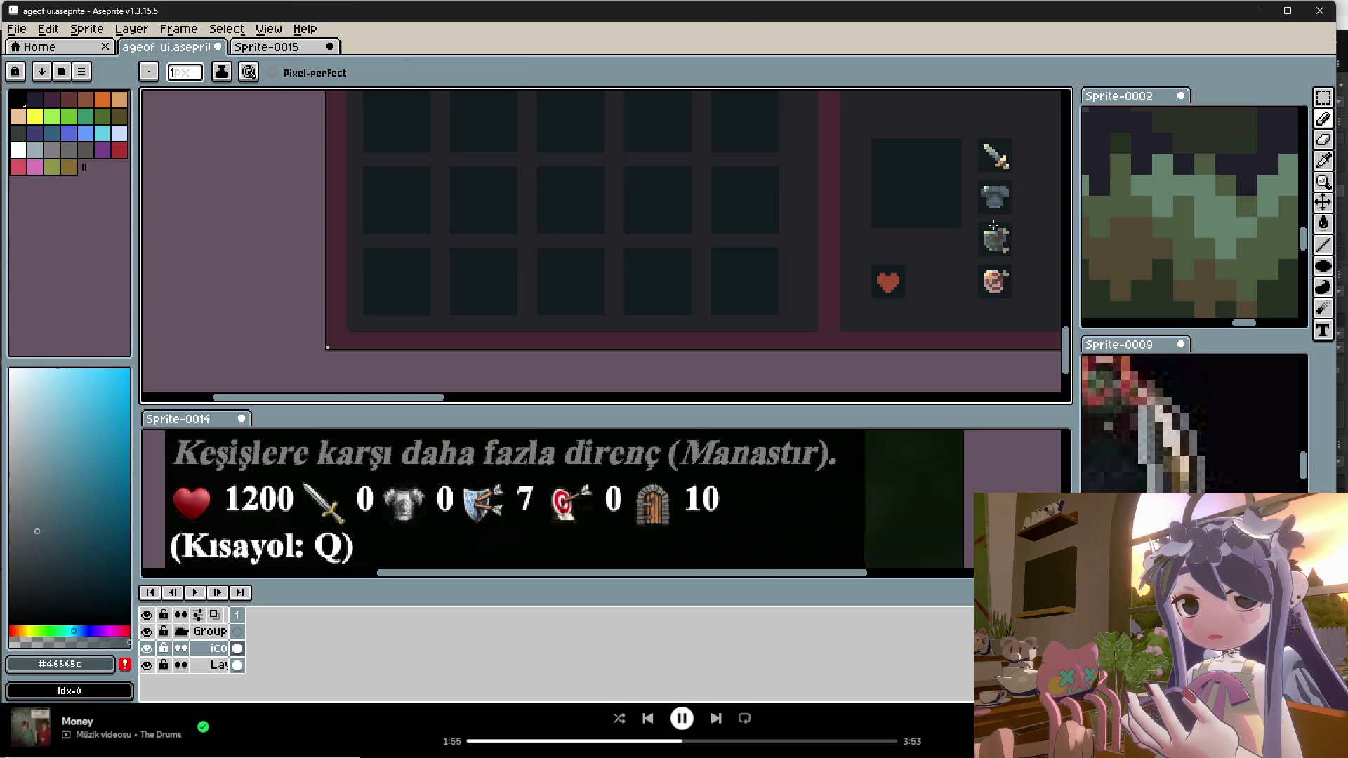
pyautogui.scroll(2, 997, 211)
pyautogui.keyDown('alt'); pyautogui.click(1006, 196); pyautogui.keyUp('alt')
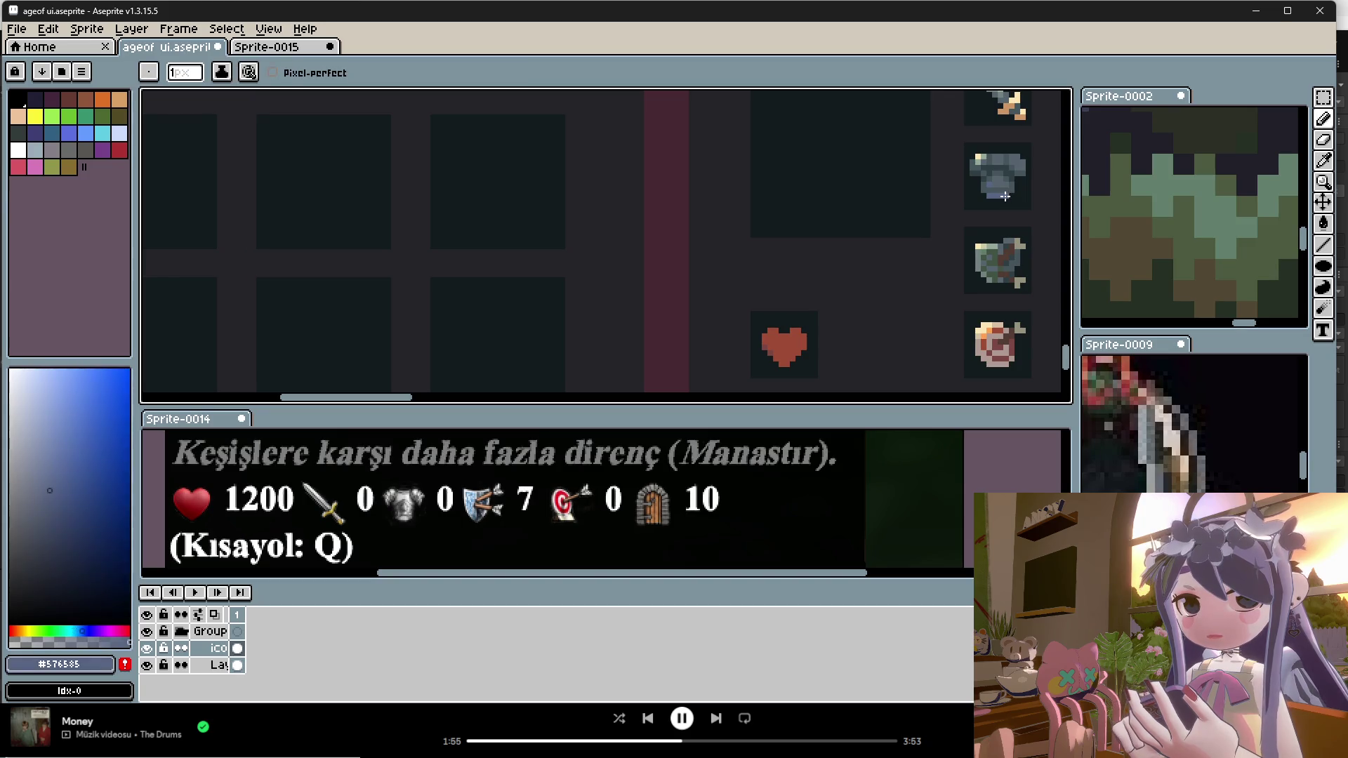
pyautogui.press('i')
pyautogui.scroll(-3, 1194, 218)
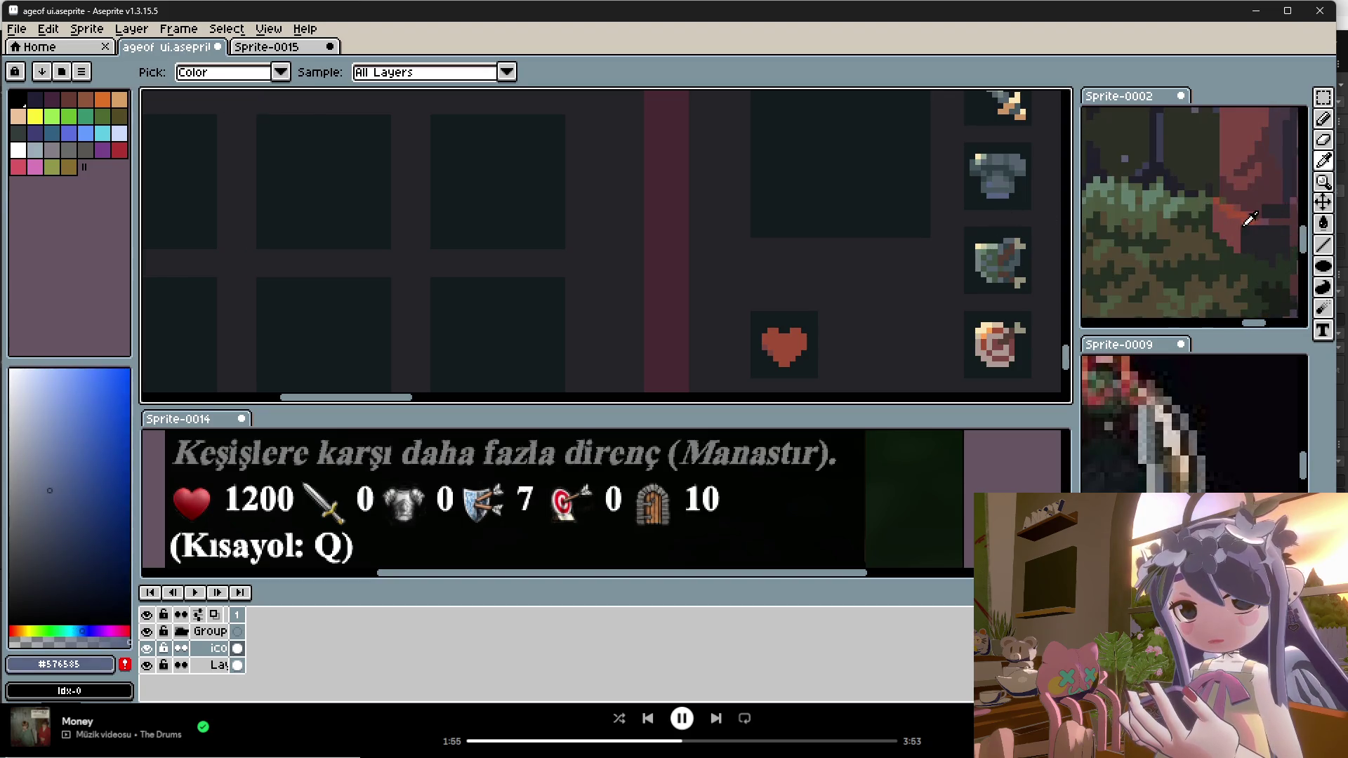
pyautogui.click(1236, 280)
pyautogui.scroll(1, 1008, 189)
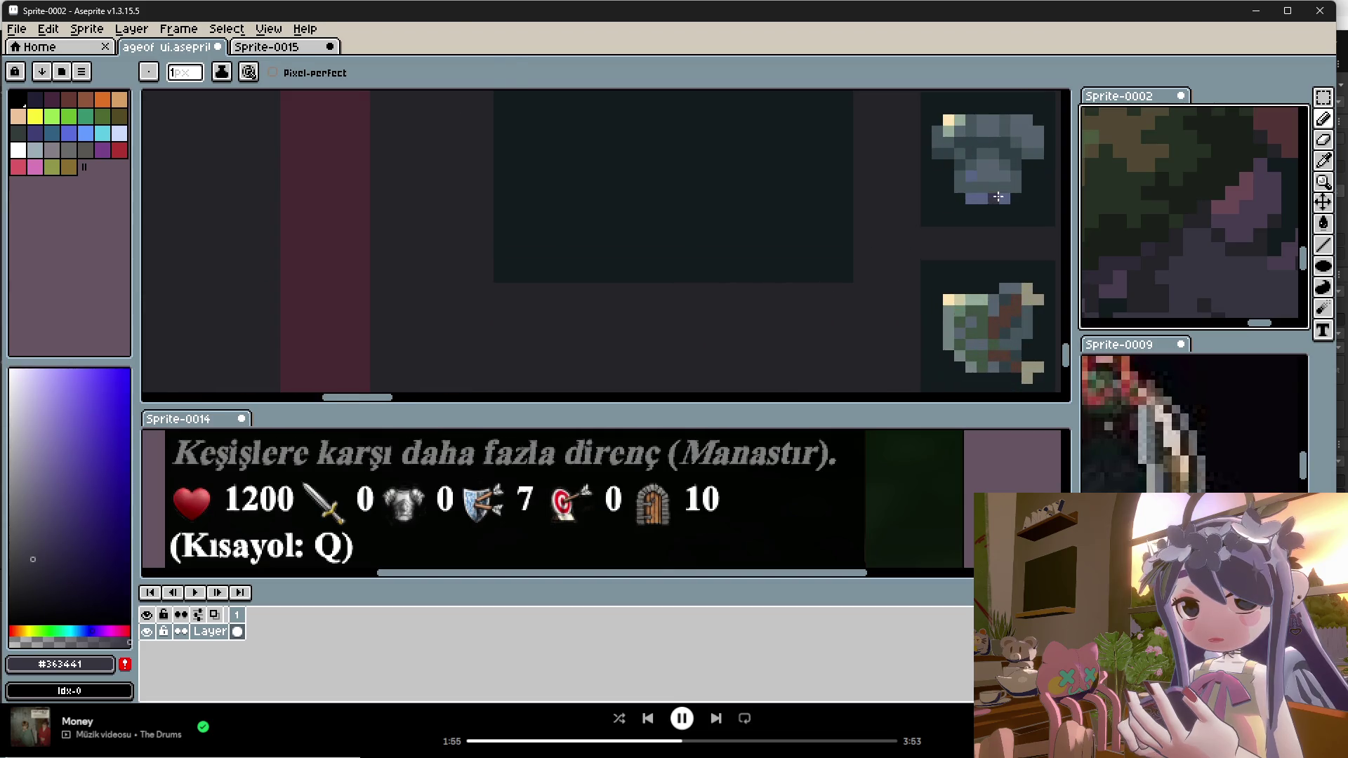
pyautogui.scroll(-2, 1132, 246)
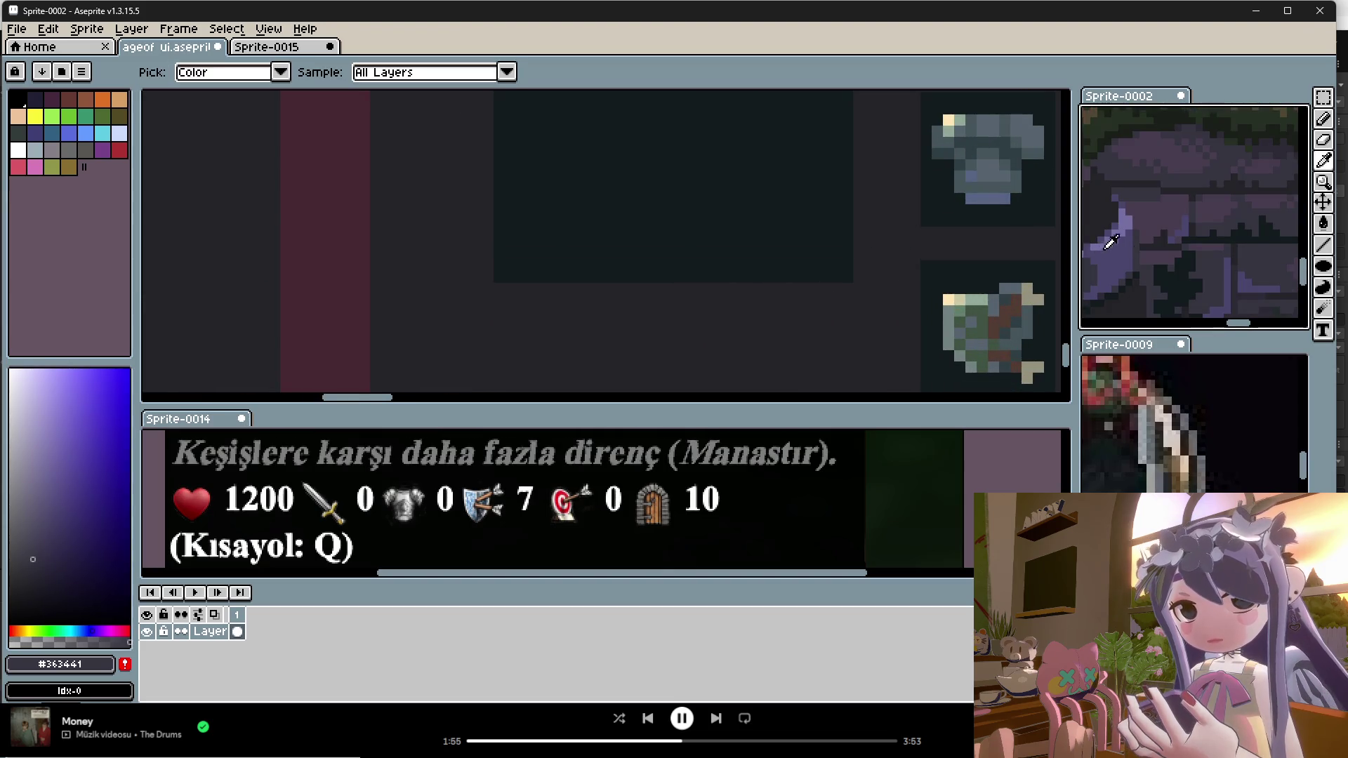
pyautogui.scroll(-2, 1158, 253)
pyautogui.scroll(3, 1214, 131)
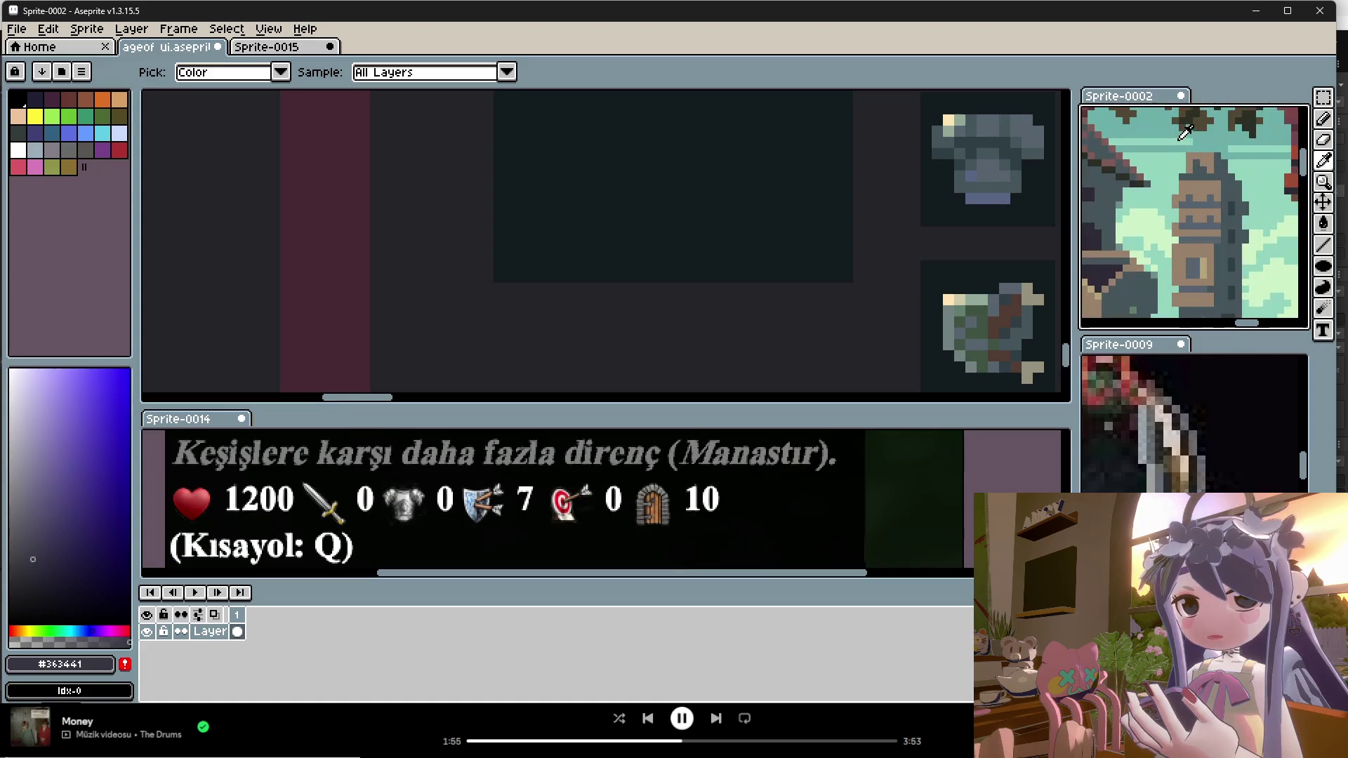
pyautogui.scroll(3, 1196, 218)
pyautogui.keyDown('alt'); pyautogui.click(1194, 215); pyautogui.keyUp('alt')
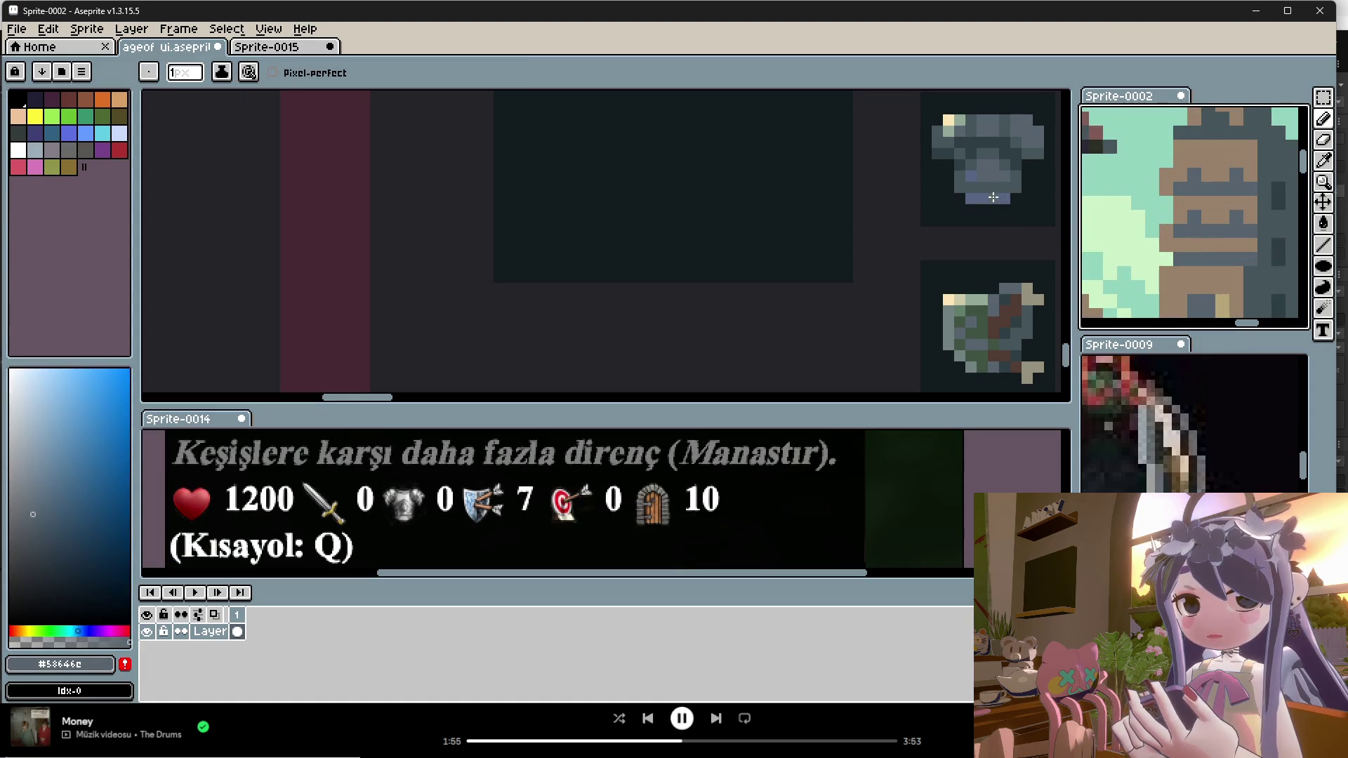
pyautogui.click(1005, 204)
# Step: Sample the purple, blue-grey and muted blue tones used on the armor icon
pyautogui.scroll(-2, 1229, 230)
pyautogui.scroll(-5, 1230, 229)
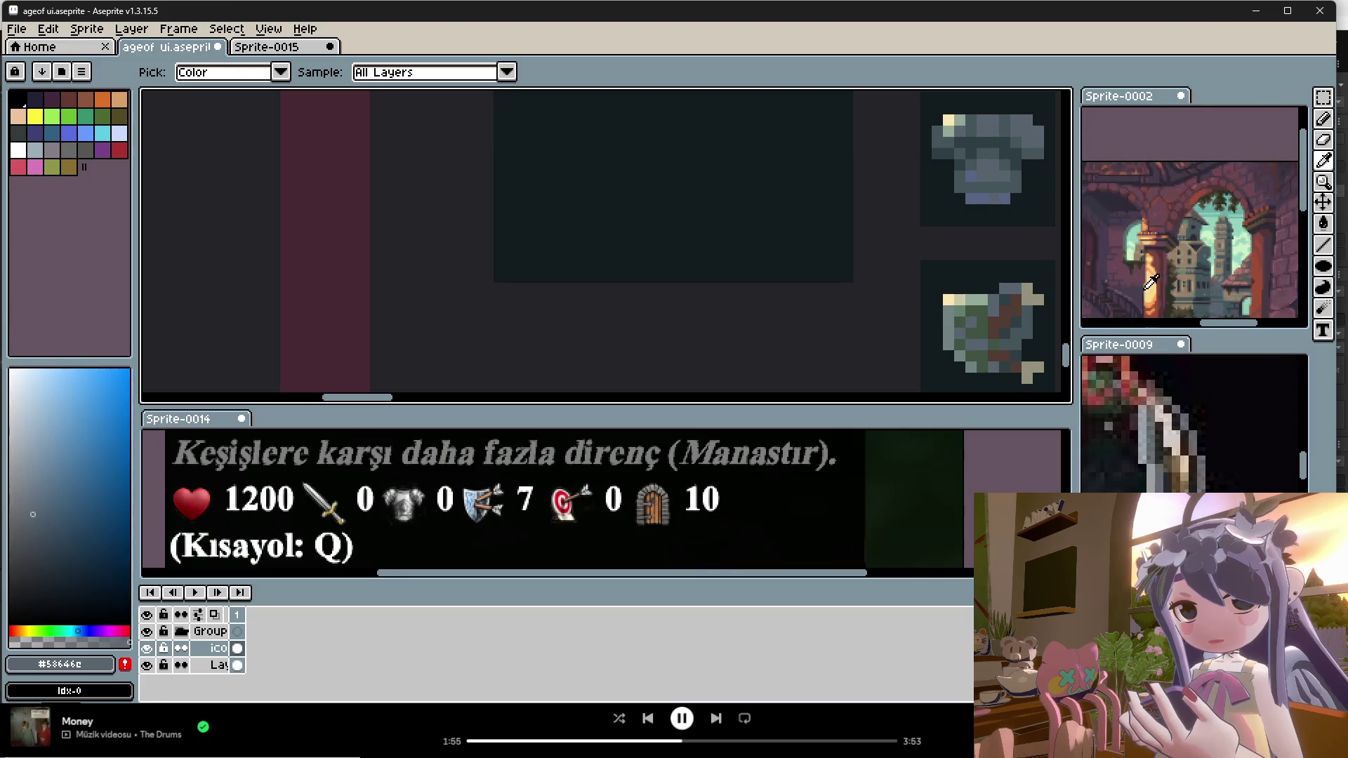
pyautogui.scroll(5, 1194, 225)
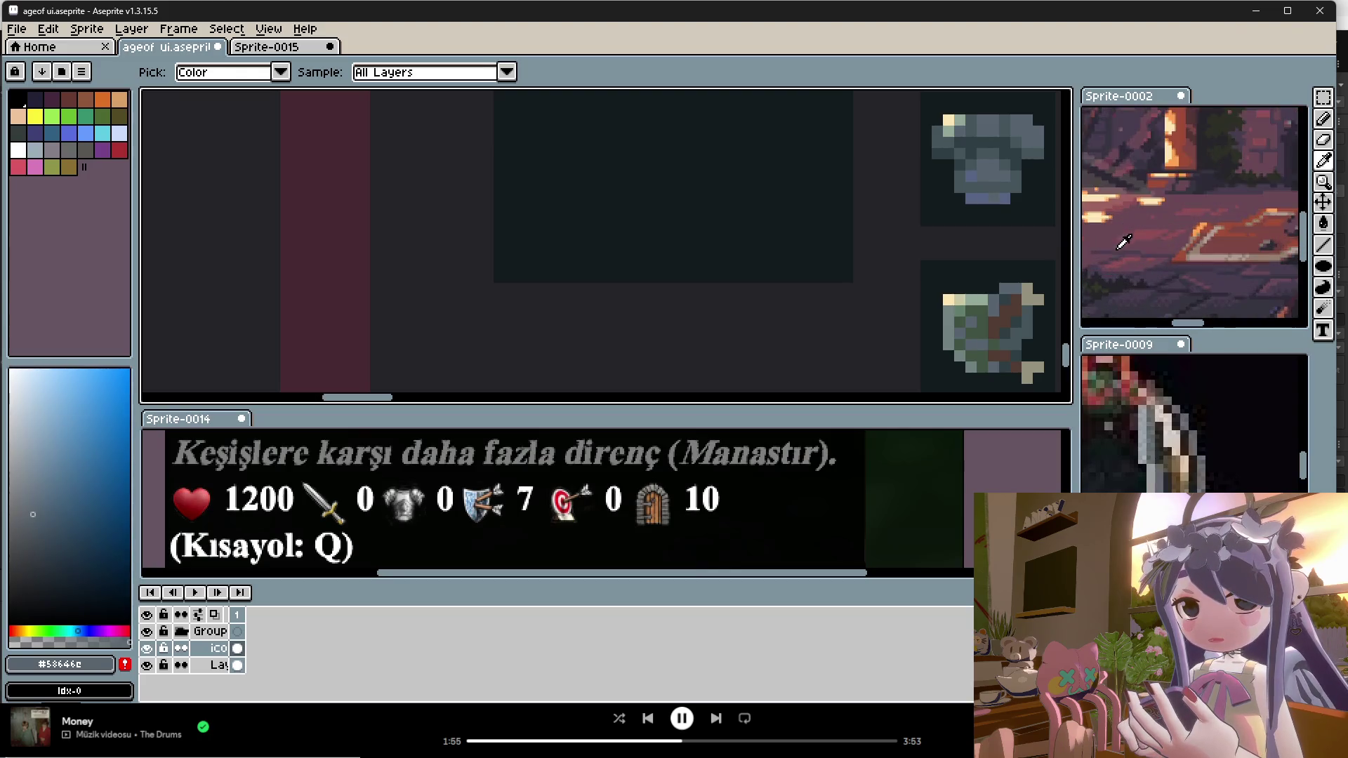
pyautogui.keyDown('alt'); pyautogui.click(1182, 232); pyautogui.keyUp('alt')
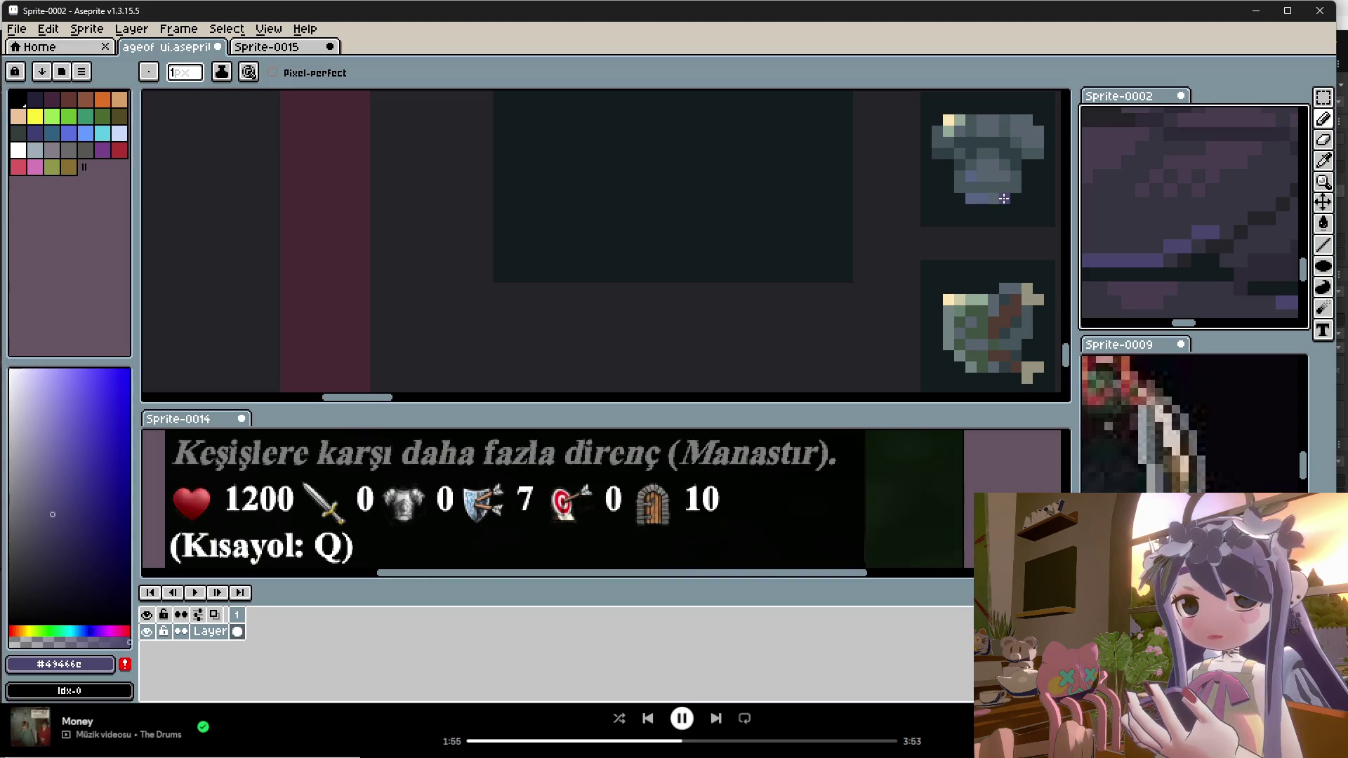
pyautogui.scroll(-2, 1007, 214)
pyautogui.scroll(1, 1022, 232)
pyautogui.press('alt')
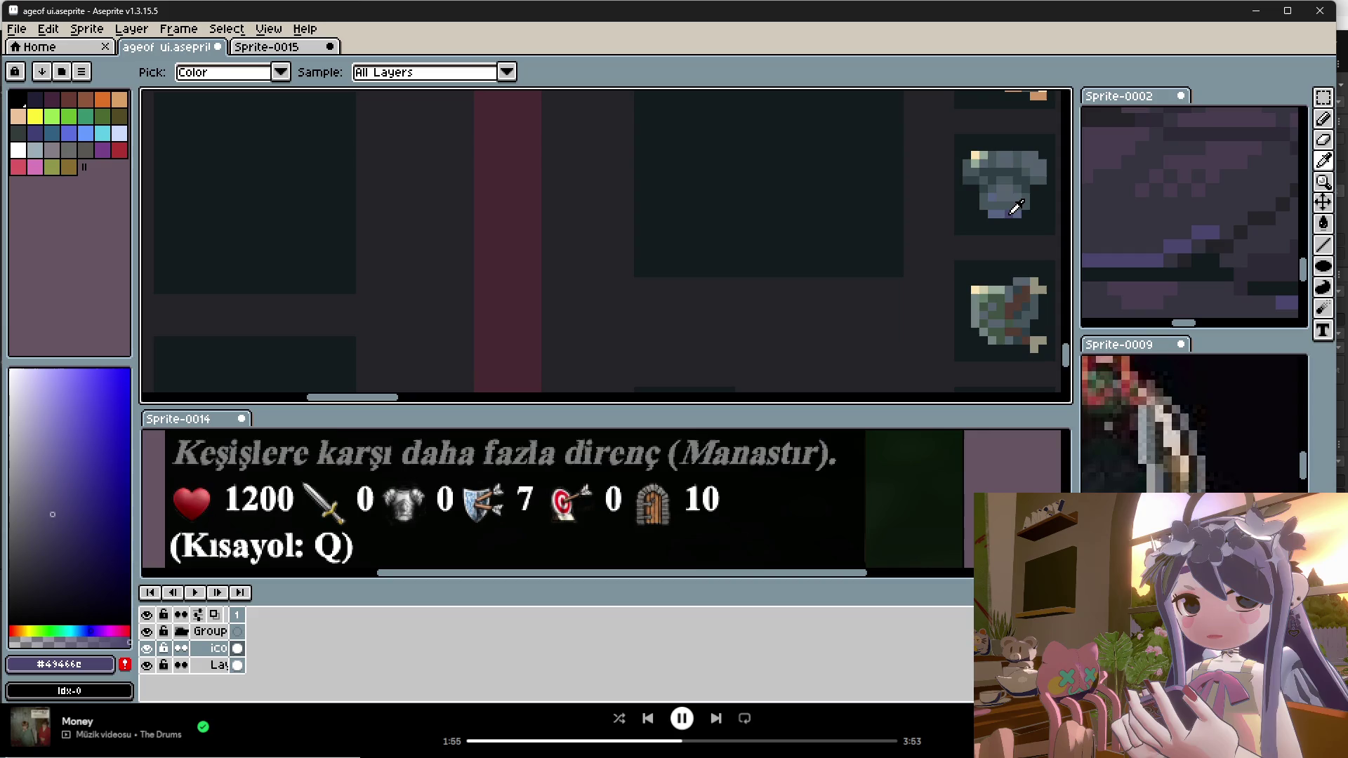
pyautogui.keyDown('alt'); pyautogui.click(1004, 211); pyautogui.keyUp('alt')
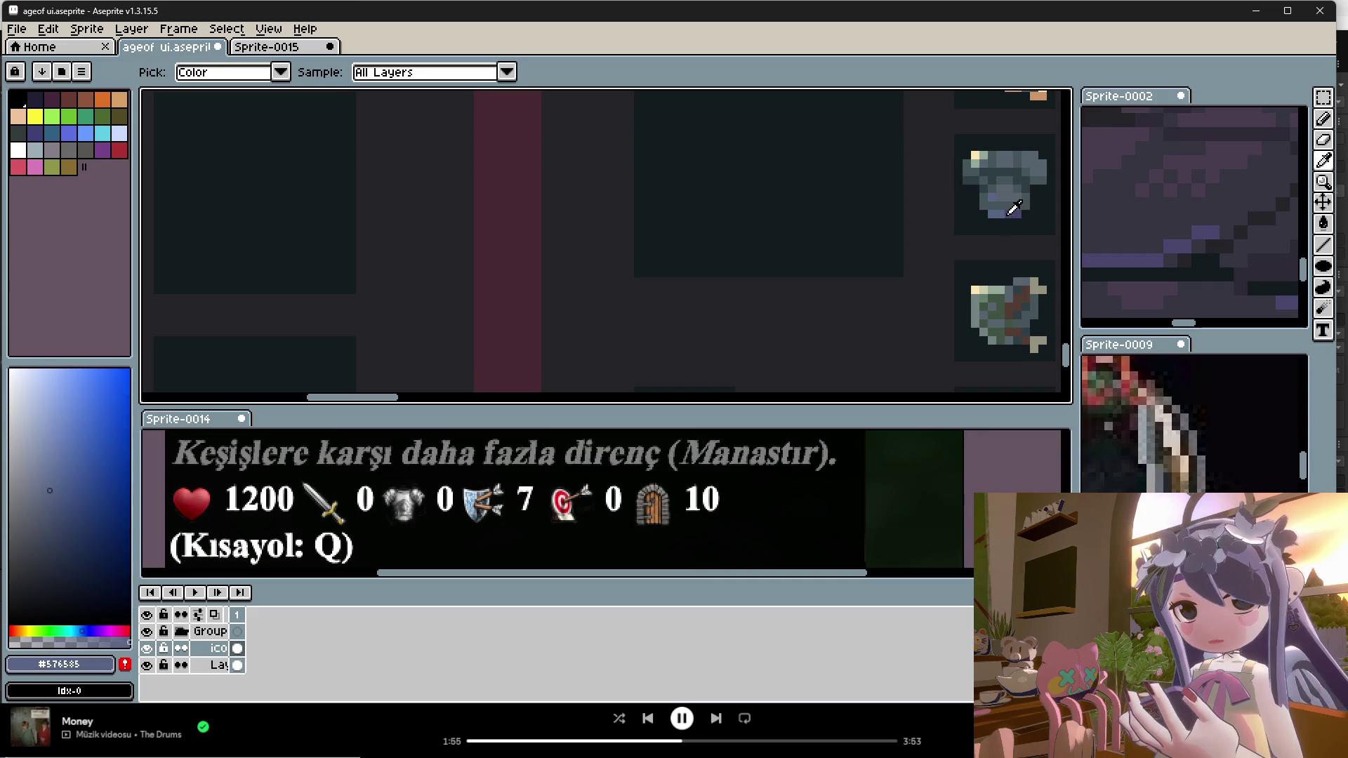
pyautogui.keyDown('alt'); pyautogui.click(1018, 212); pyautogui.keyUp('alt')
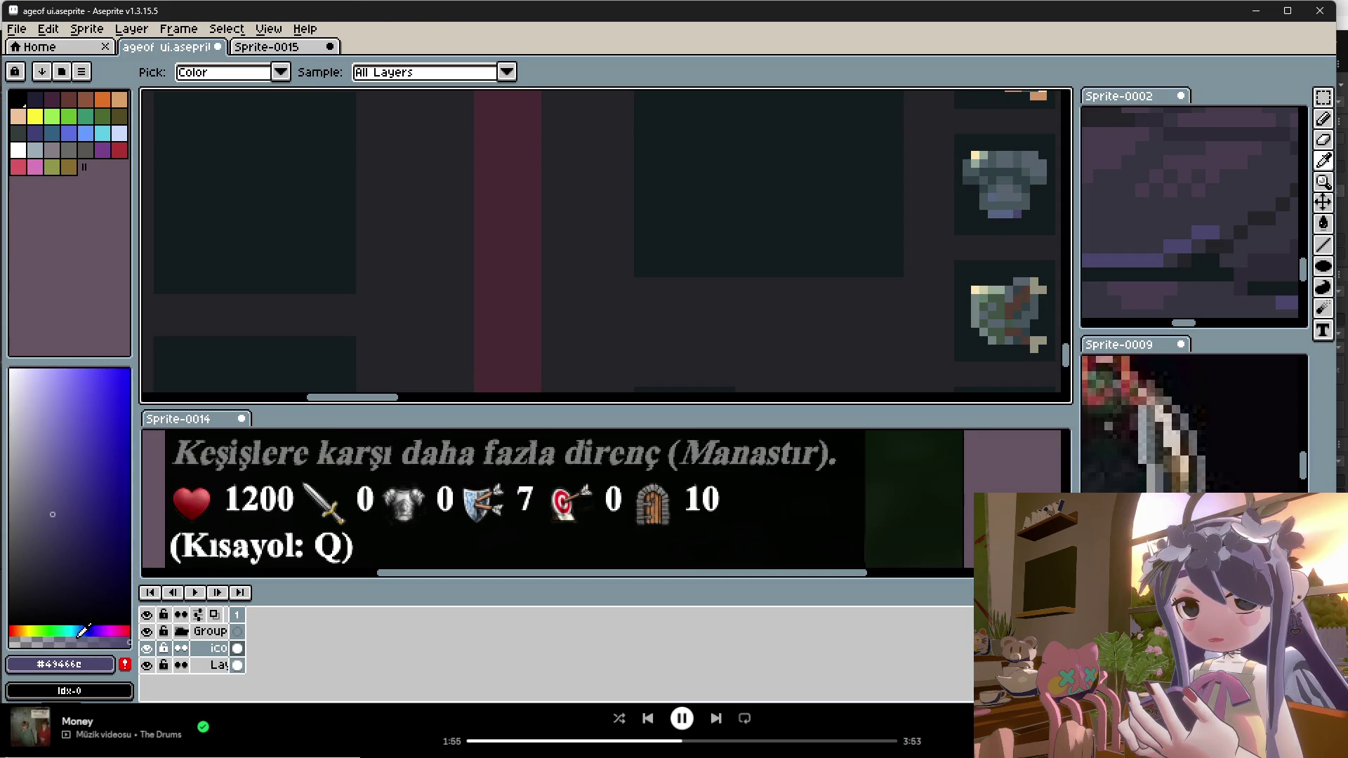
pyautogui.scroll(-3, 991, 278)
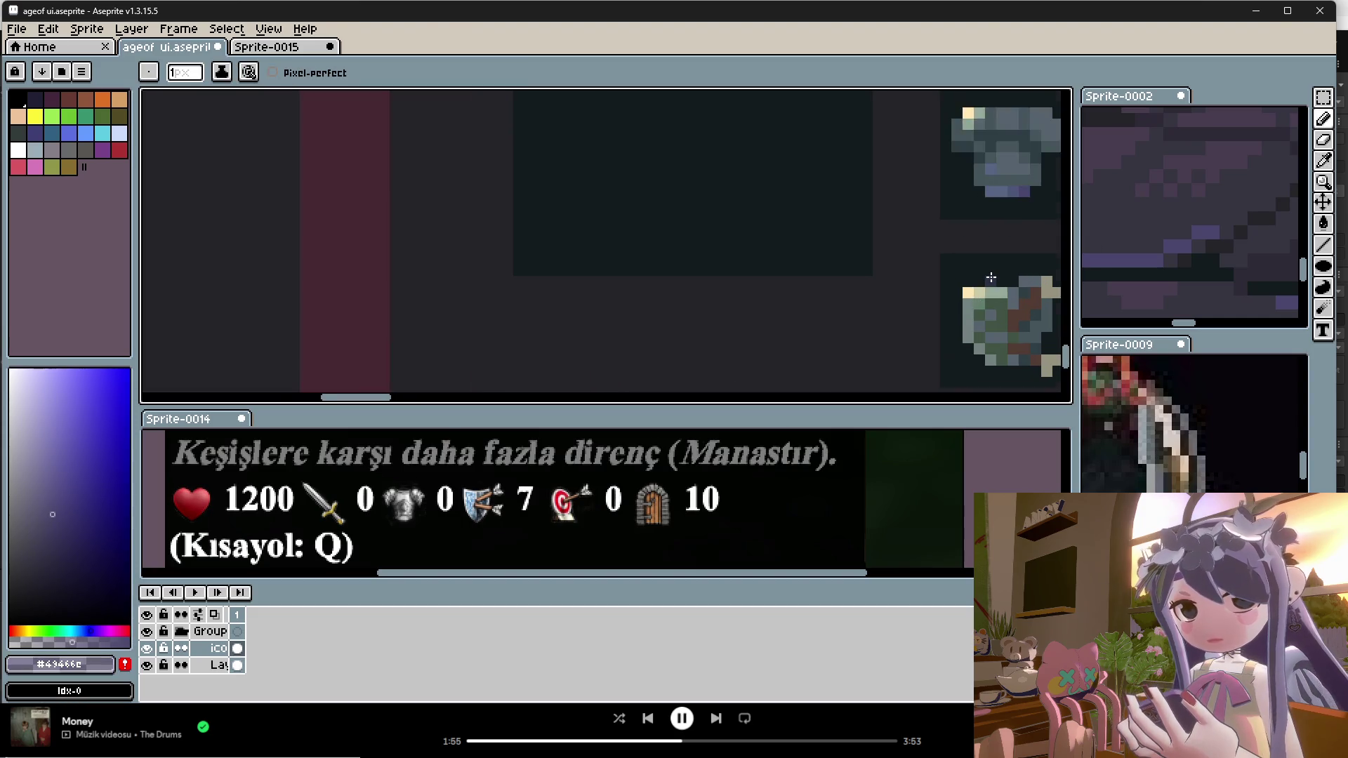
pyautogui.scroll(-1, 991, 278)
pyautogui.scroll(3, 991, 231)
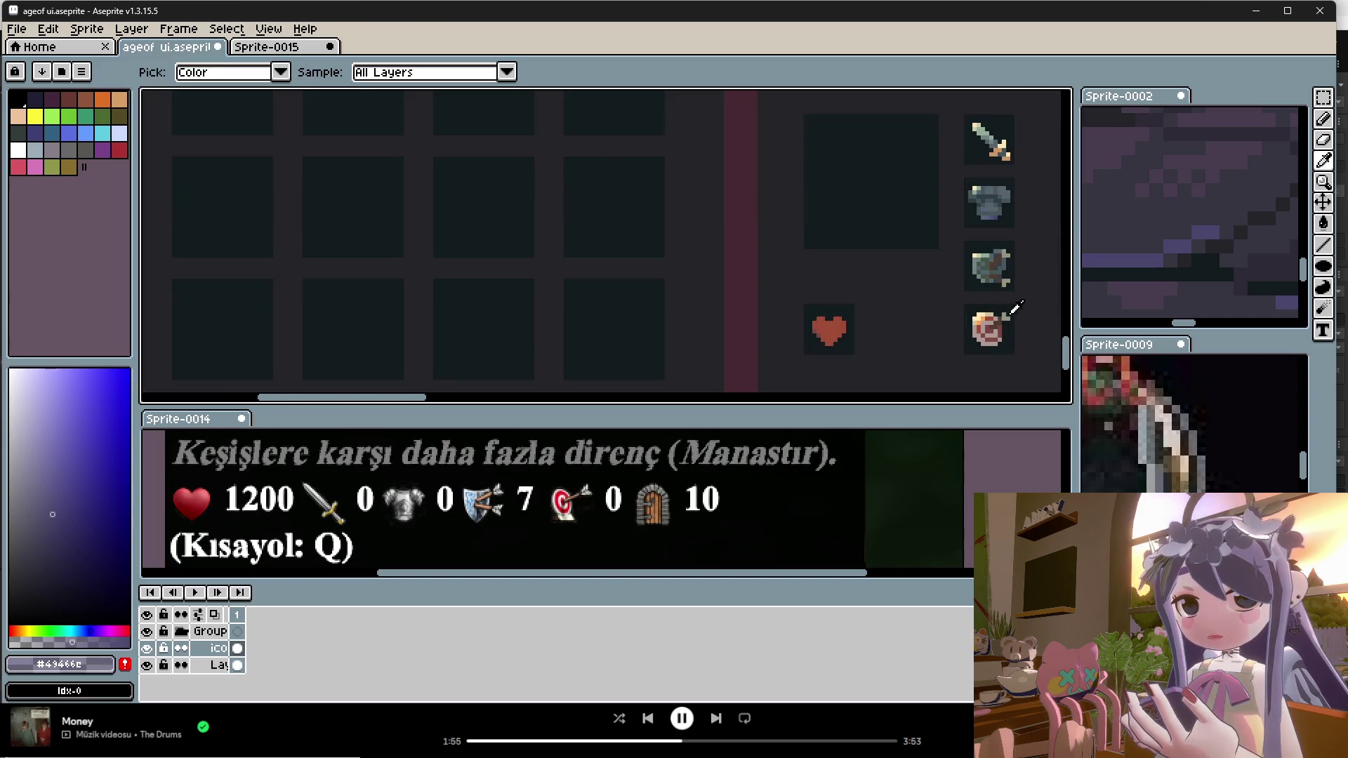
pyautogui.keyDown('alt'); pyautogui.click(992, 190); pyautogui.keyUp('alt')
pyautogui.scroll(1, 1005, 284)
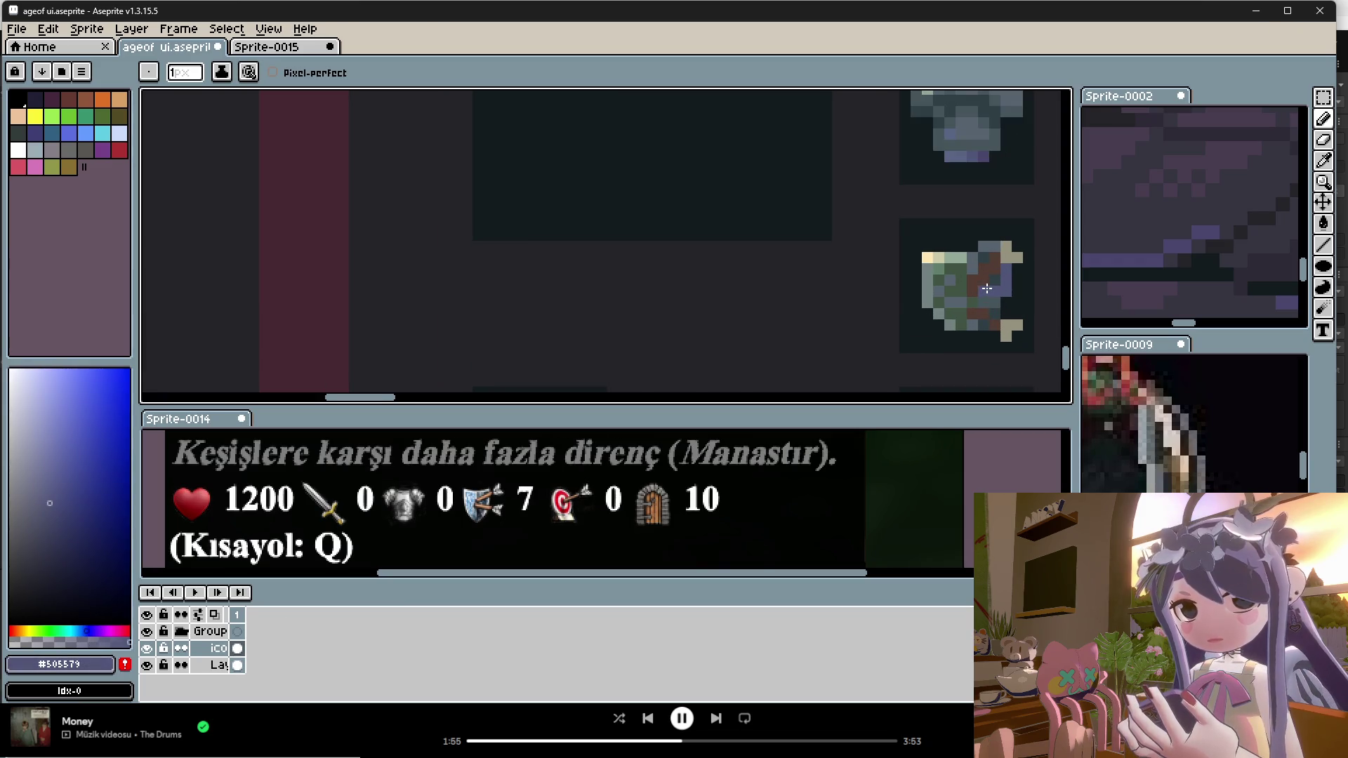
pyautogui.keyDown('alt'); pyautogui.click(995, 165); pyautogui.keyUp('alt')
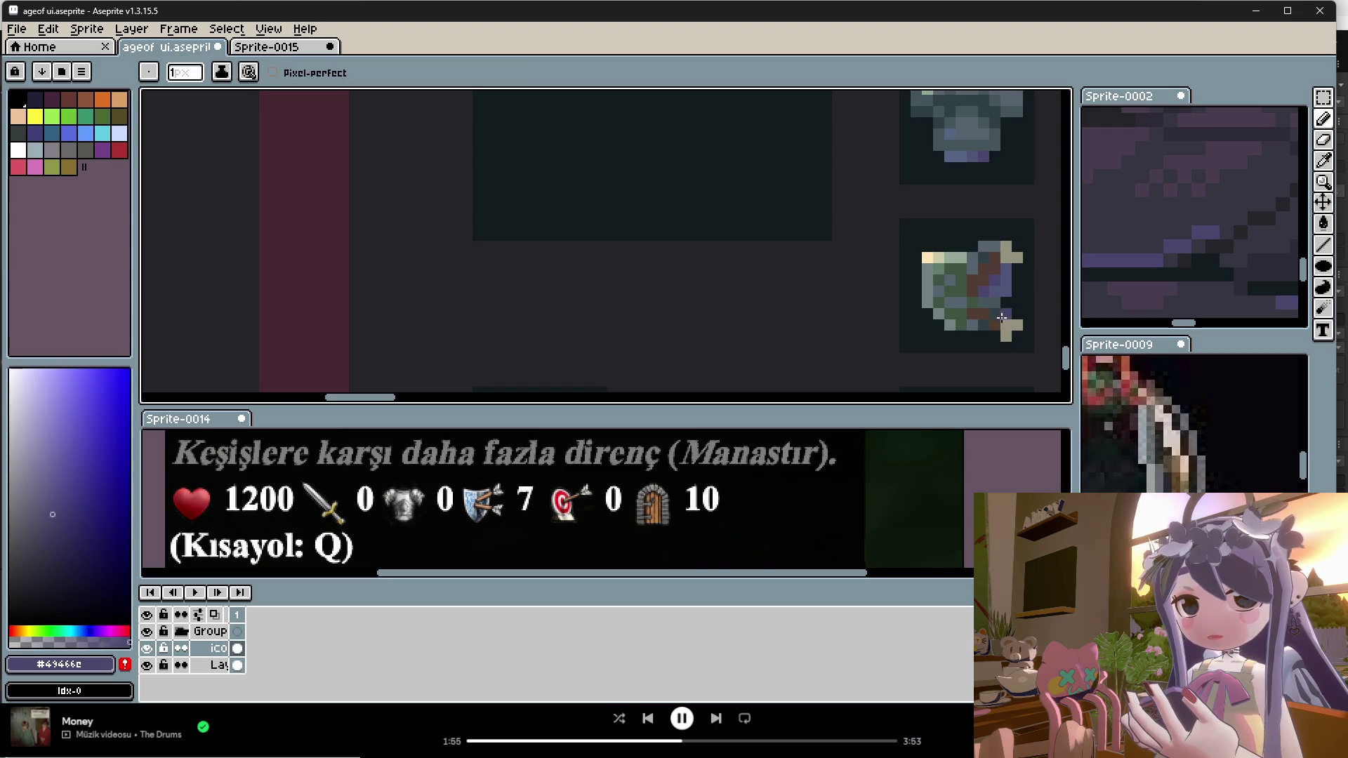
# Step: Settle on the armor icon's mid-grey #46565c as drawing colour, then switch to Visual Studio
pyautogui.scroll(-2, 979, 339)
pyautogui.scroll(-1, 982, 340)
pyautogui.scroll(2, 990, 340)
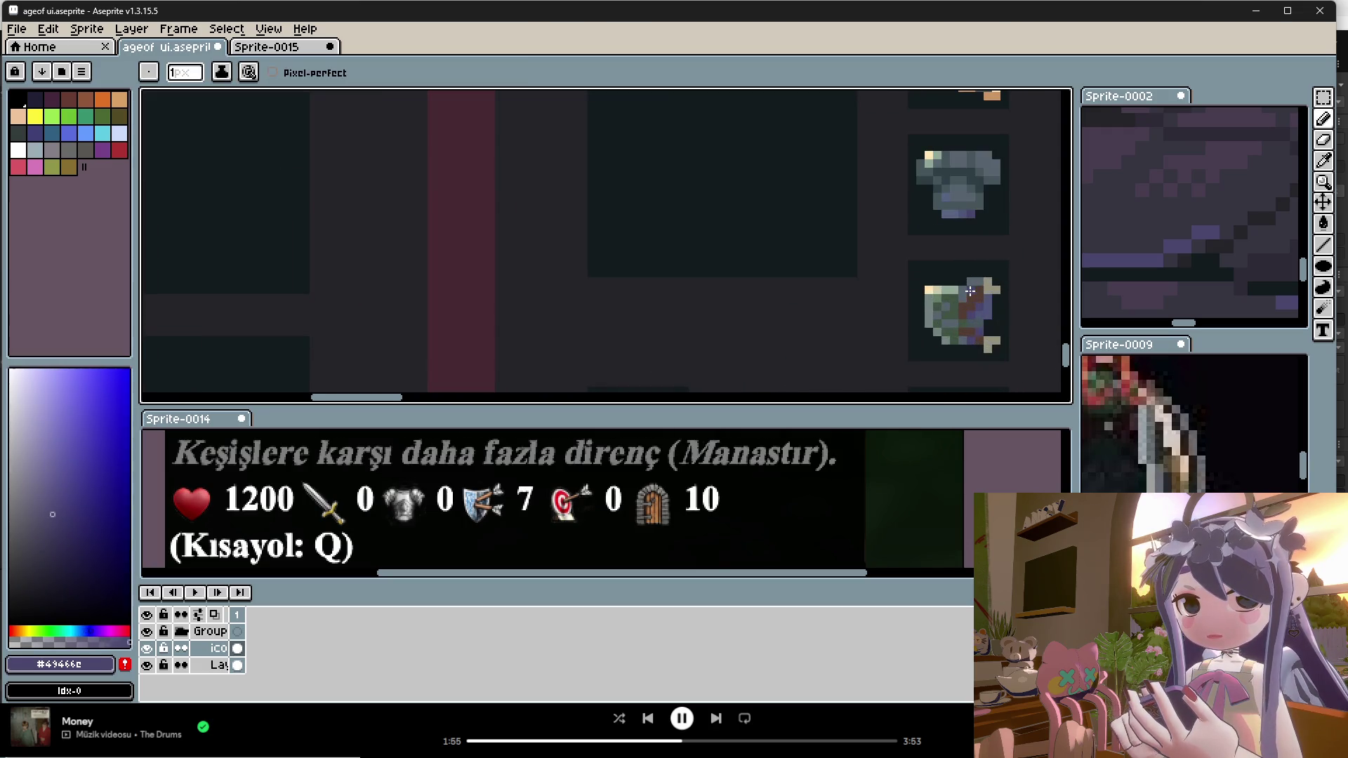
pyautogui.scroll(1, 1000, 342)
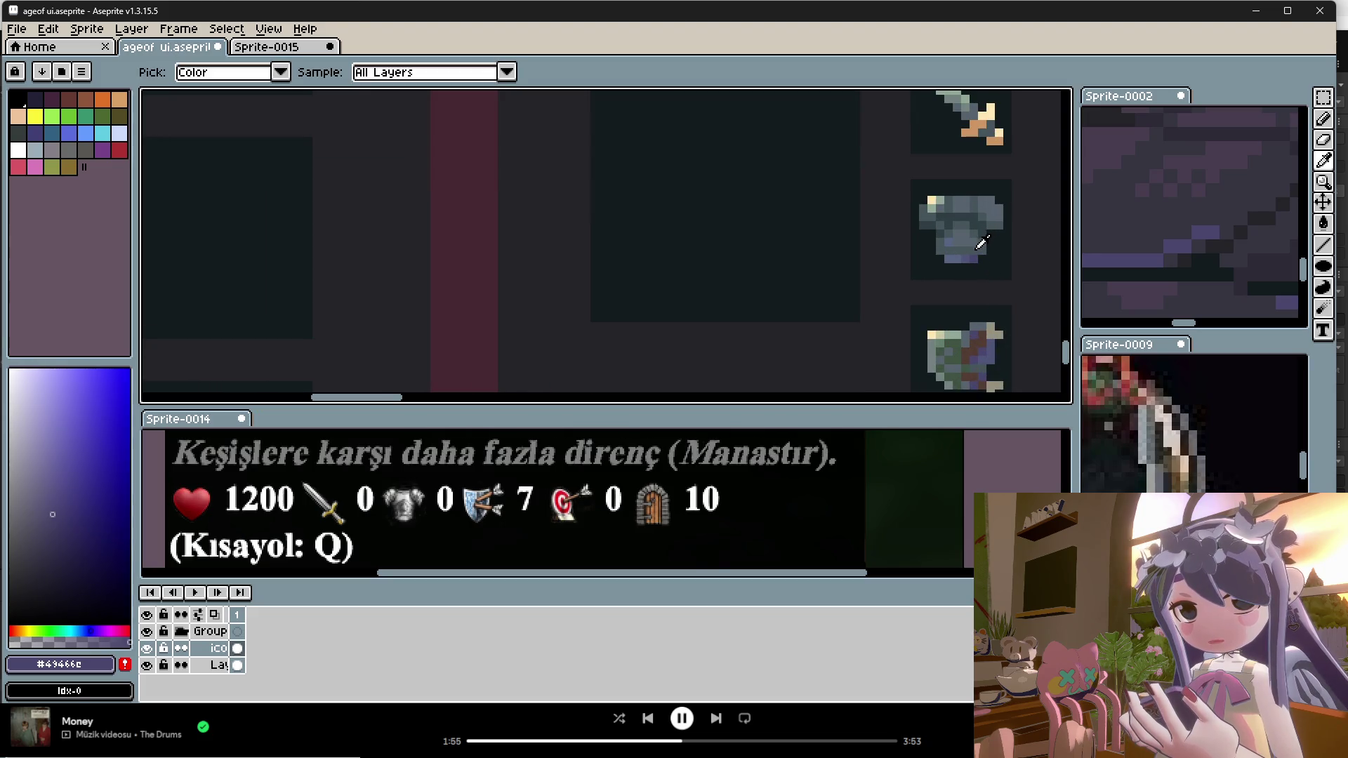
pyautogui.keyDown('alt'); pyautogui.click(983, 246); pyautogui.keyUp('alt')
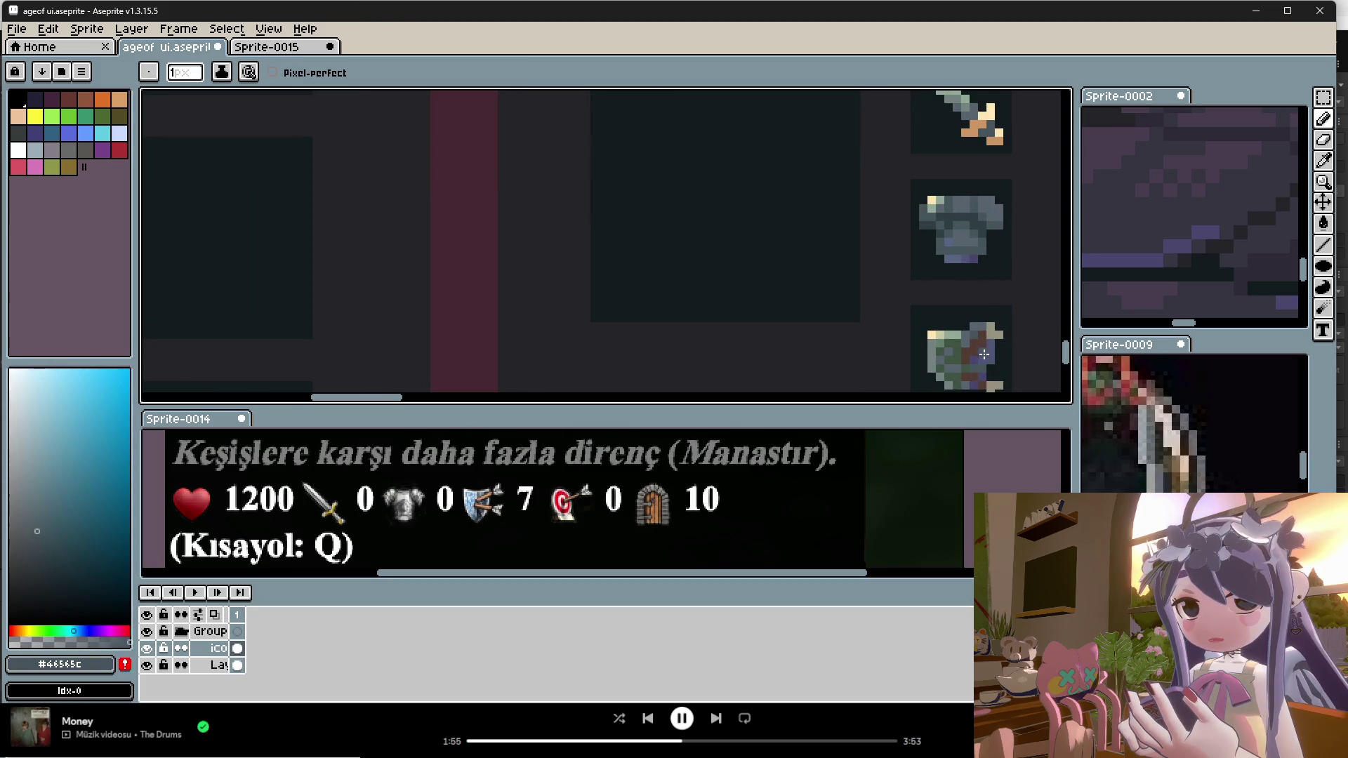
pyautogui.scroll(1, 990, 298)
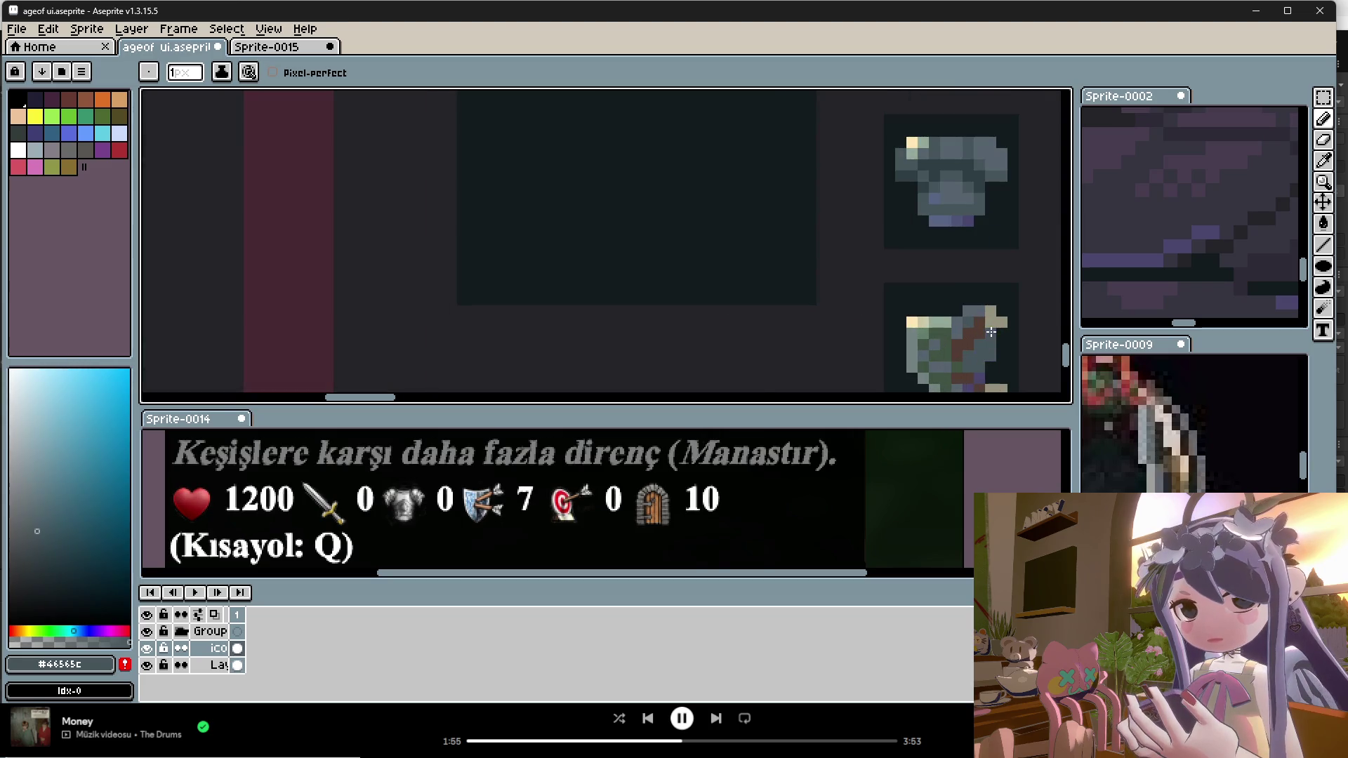
pyautogui.keyDown('alt'); pyautogui.click(981, 201); pyautogui.keyUp('alt')
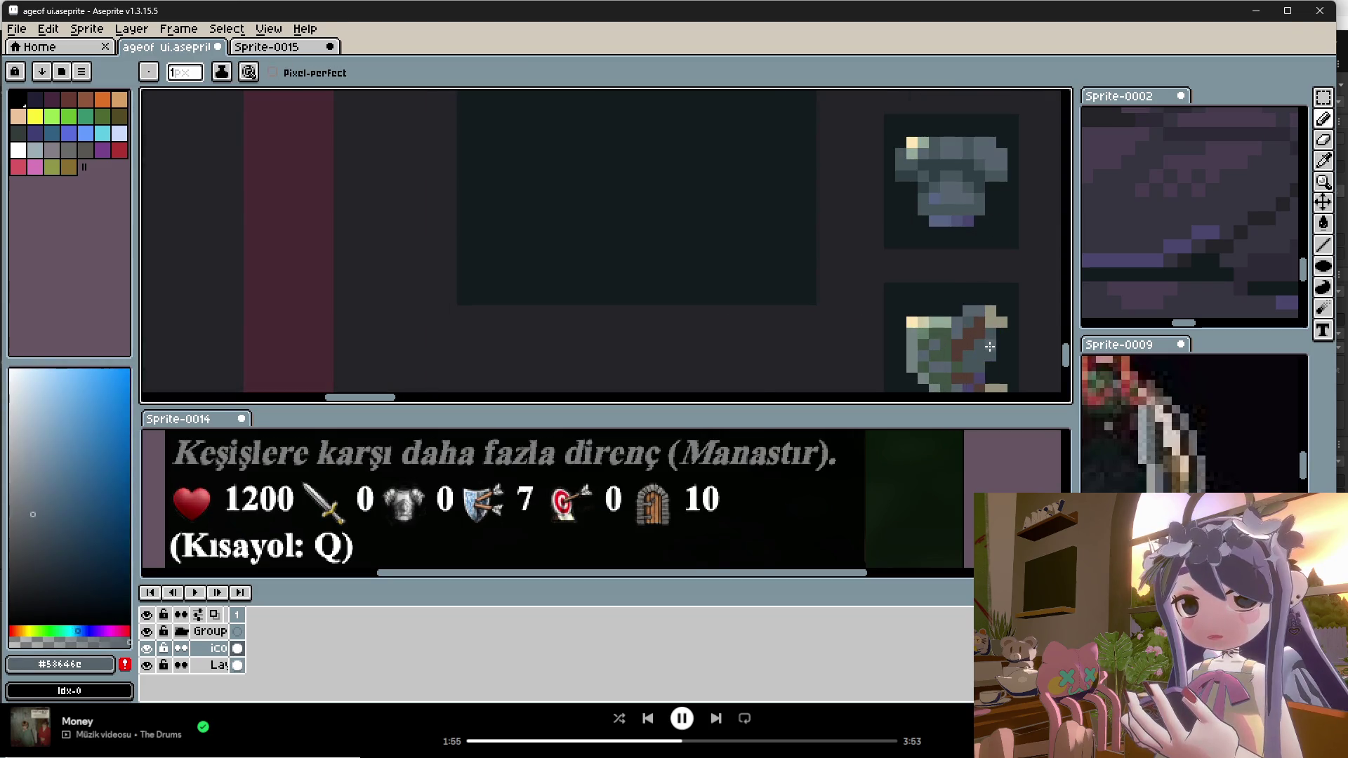
pyautogui.keyDown('alt'); pyautogui.click(985, 195); pyautogui.keyUp('alt')
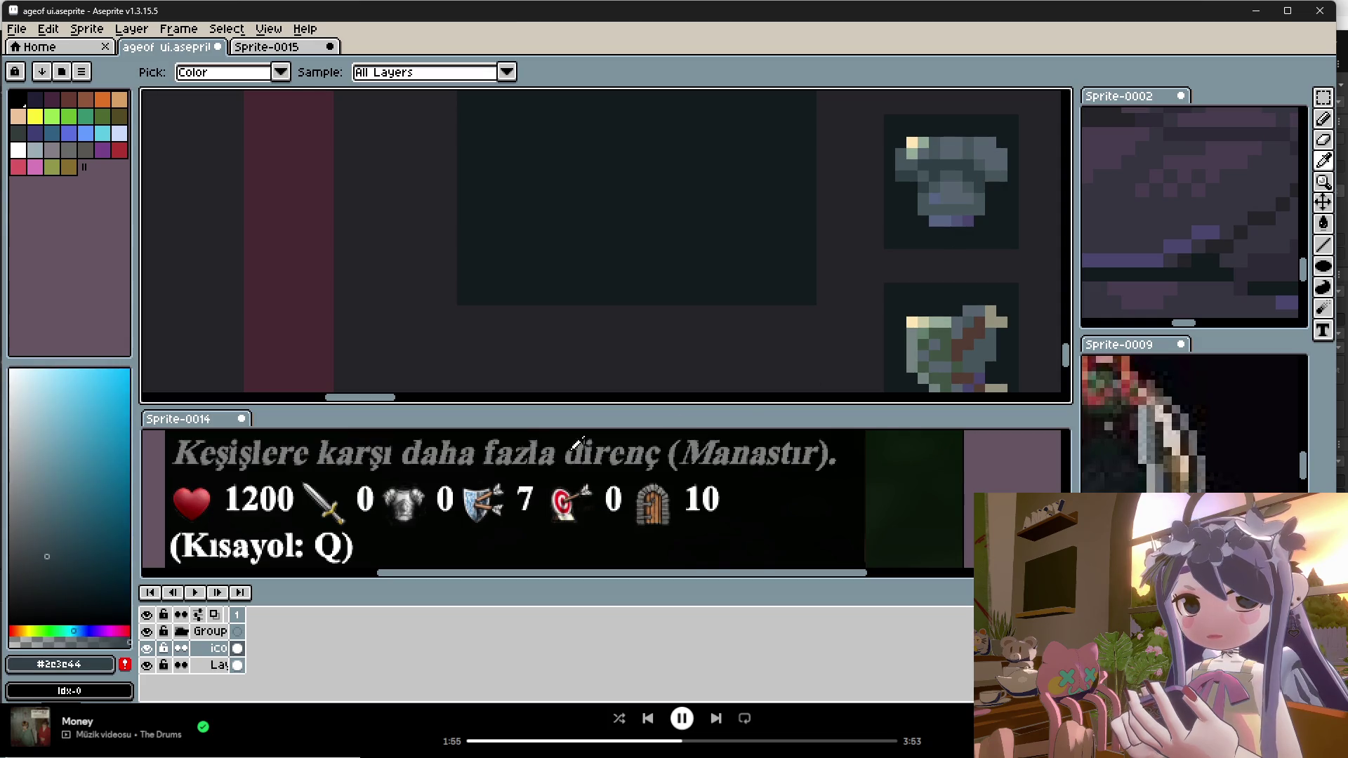
pyautogui.scroll(-2, 997, 294)
pyautogui.scroll(2, 997, 309)
pyautogui.scroll(-1, 983, 291)
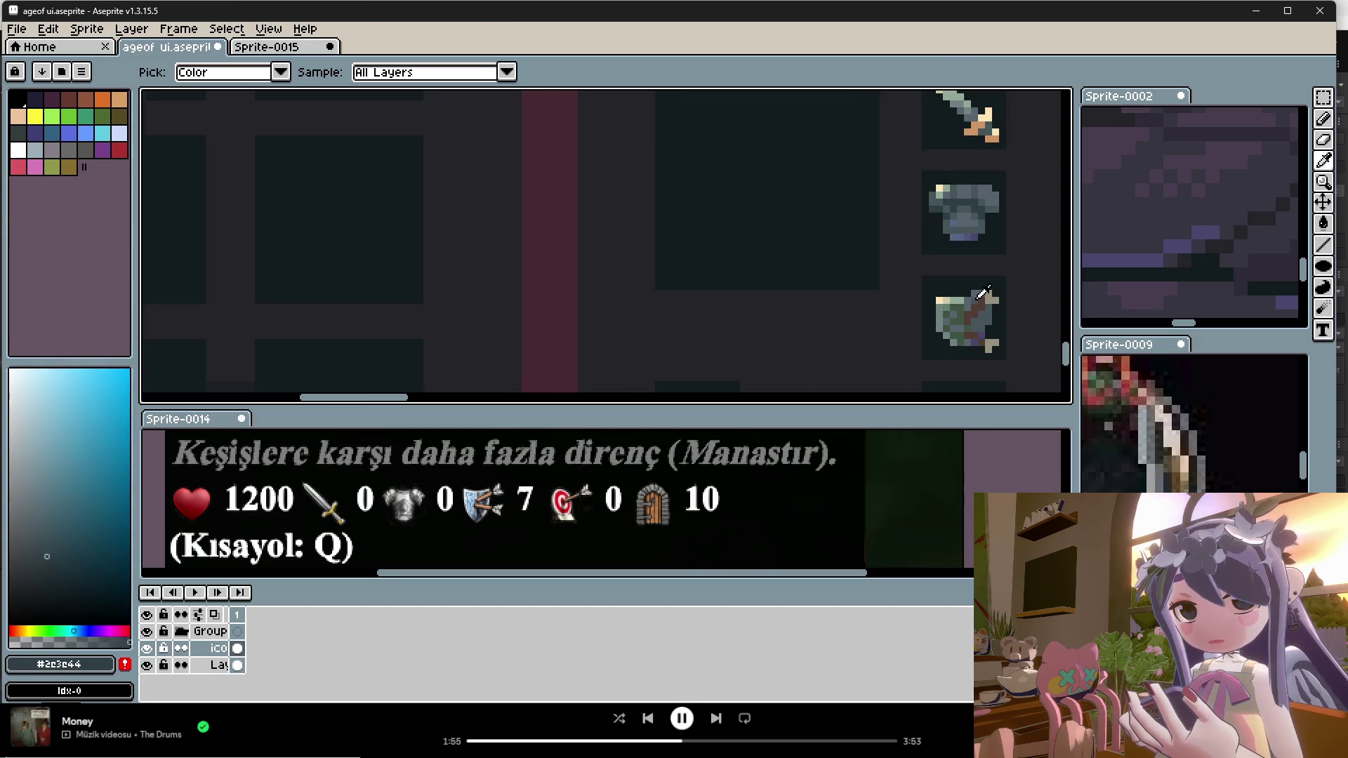
pyautogui.keyDown('alt'); pyautogui.click(967, 189); pyautogui.keyUp('alt')
pyautogui.scroll(1, 969, 184)
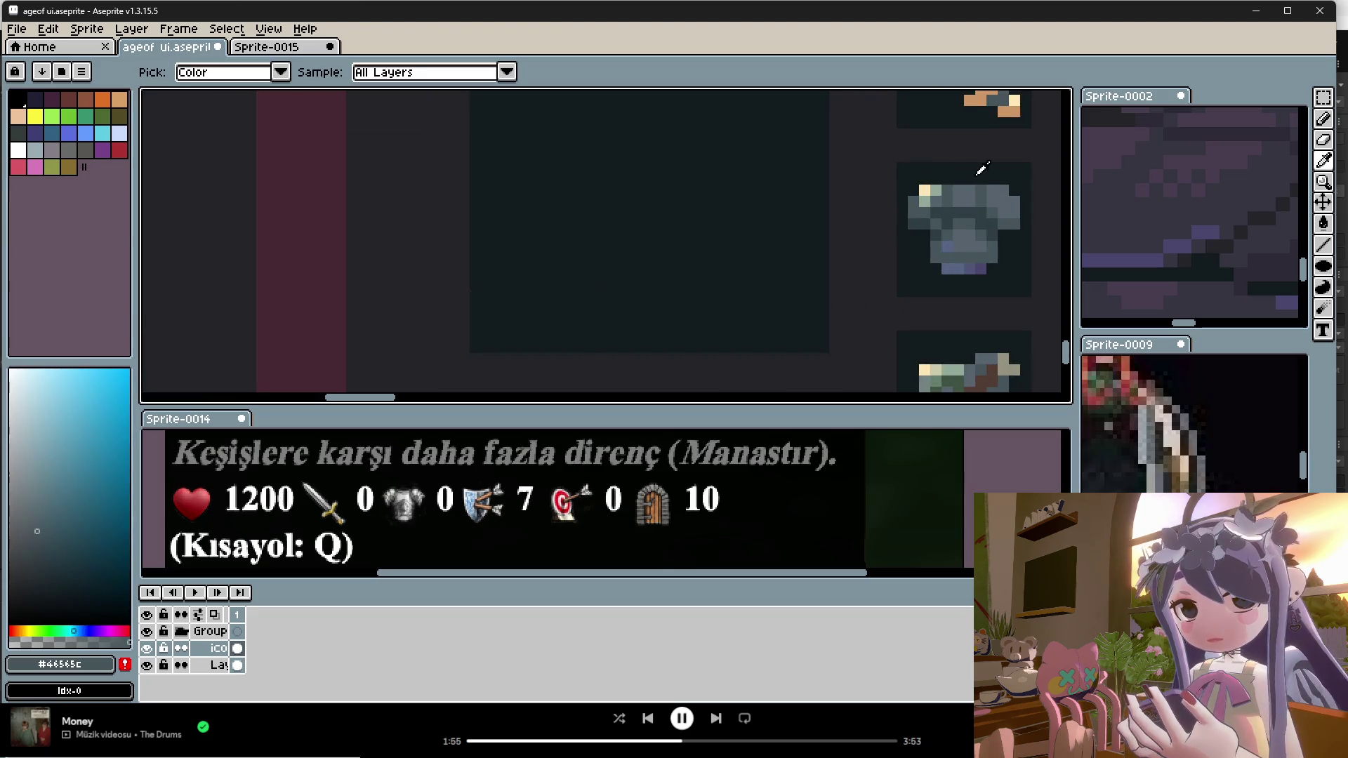
pyautogui.scroll(-1, 971, 176)
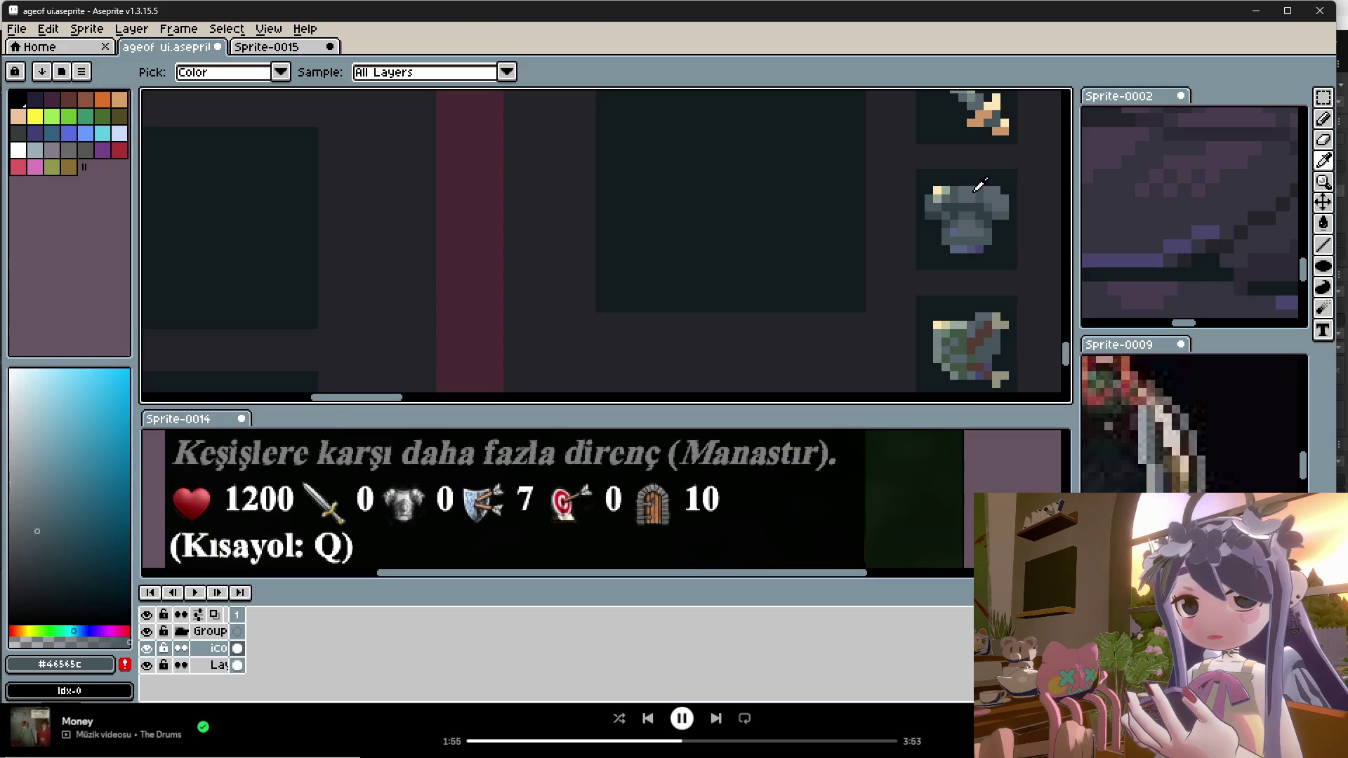
pyautogui.scroll(-1, 971, 172)
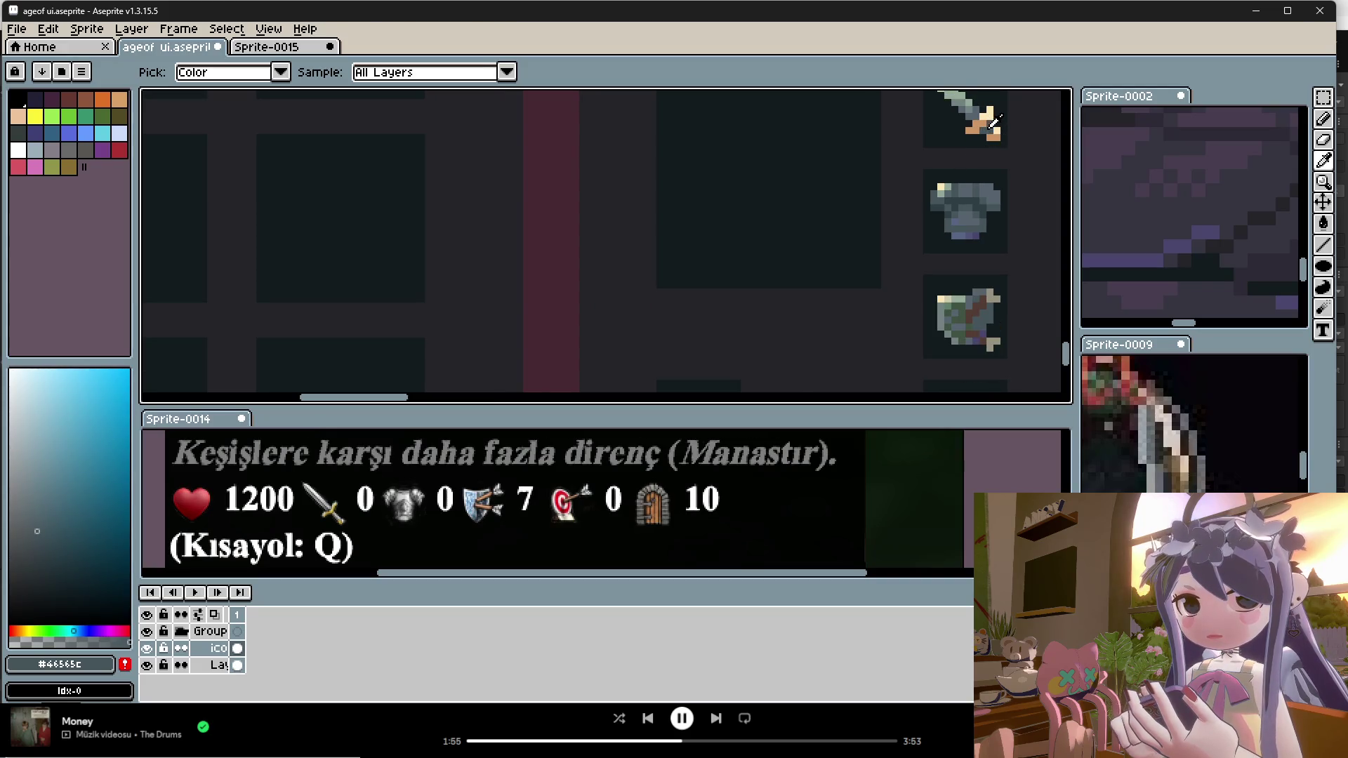
pyautogui.scroll(1, 979, 316)
pyautogui.hotkey('alt', 'Tab')
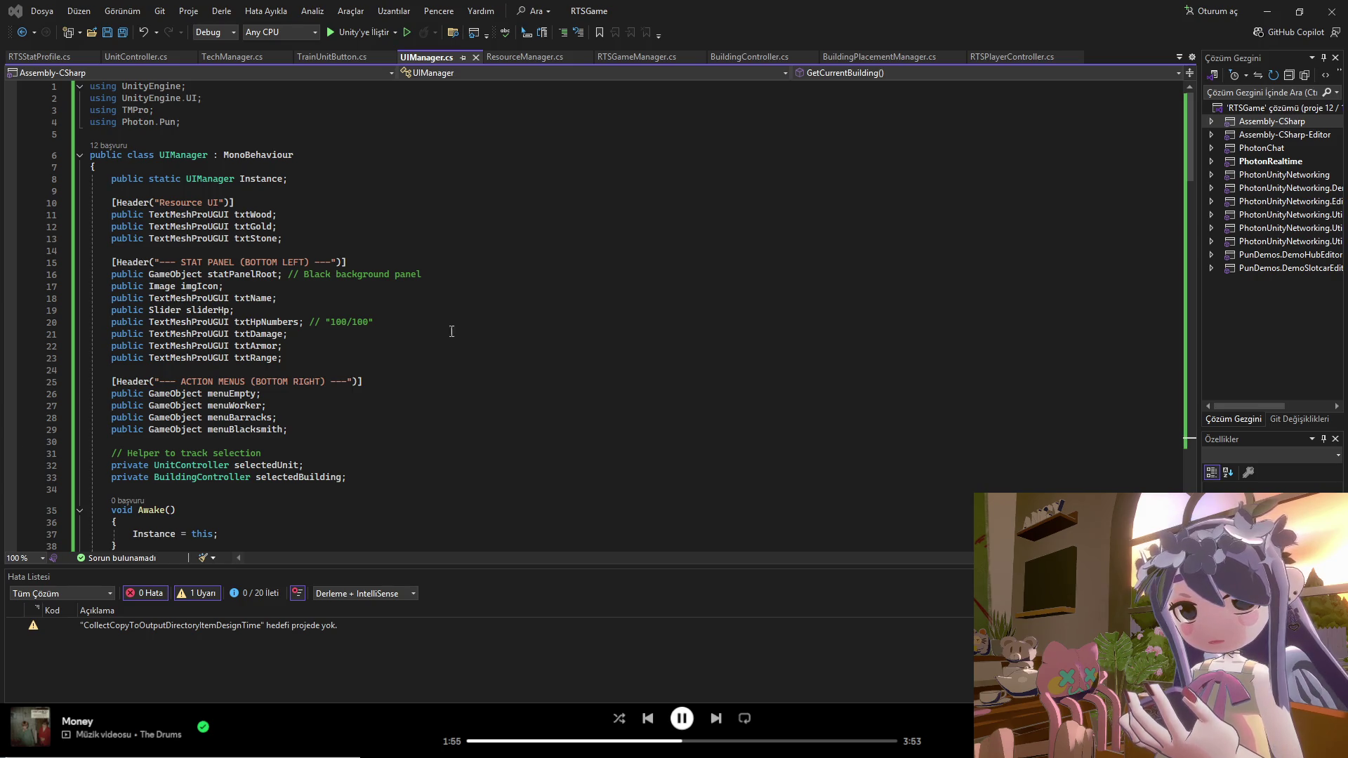
# Step: Scroll through the UIManager.cs stat panel code, then bring up TechManager.cs
pyautogui.scroll(-1, 611, 349)
pyautogui.scroll(1, 608, 351)
pyautogui.scroll(-3, 573, 357)
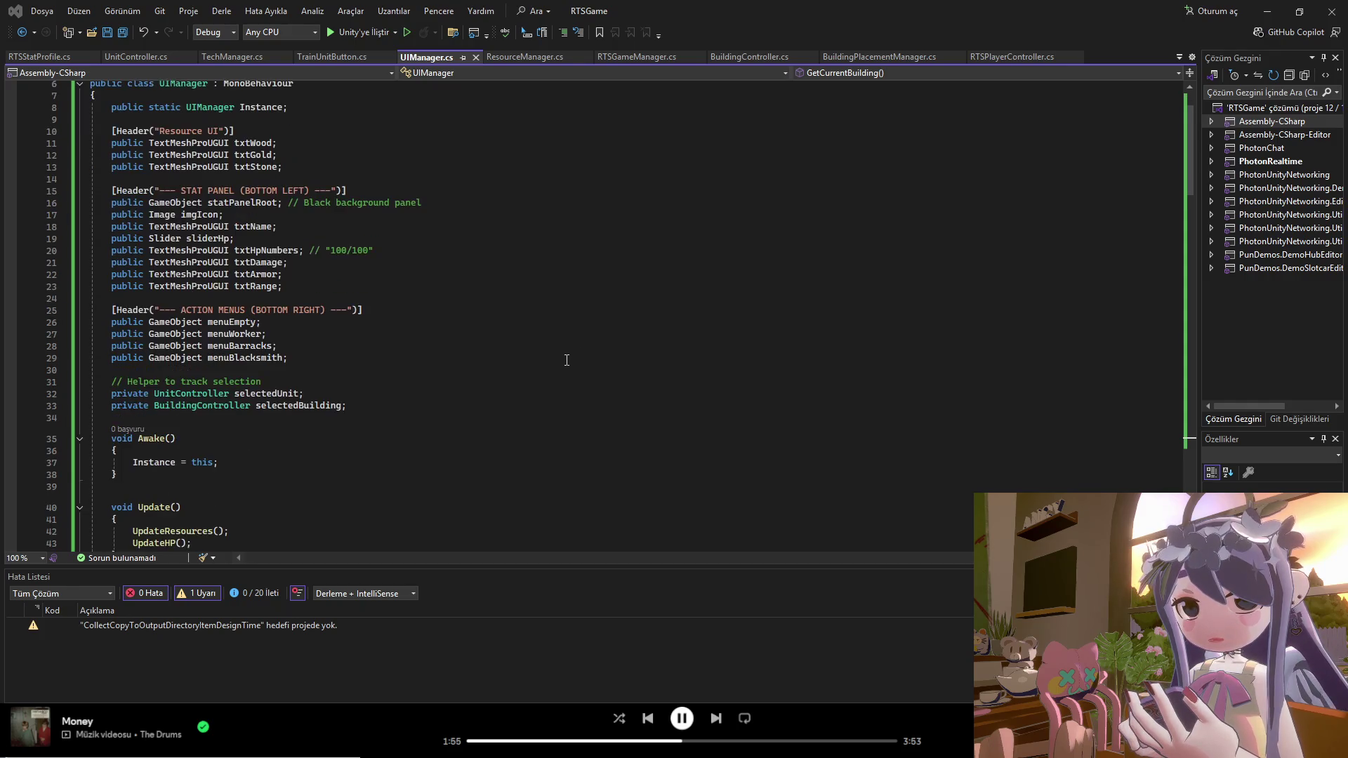
pyautogui.scroll(3, 565, 385)
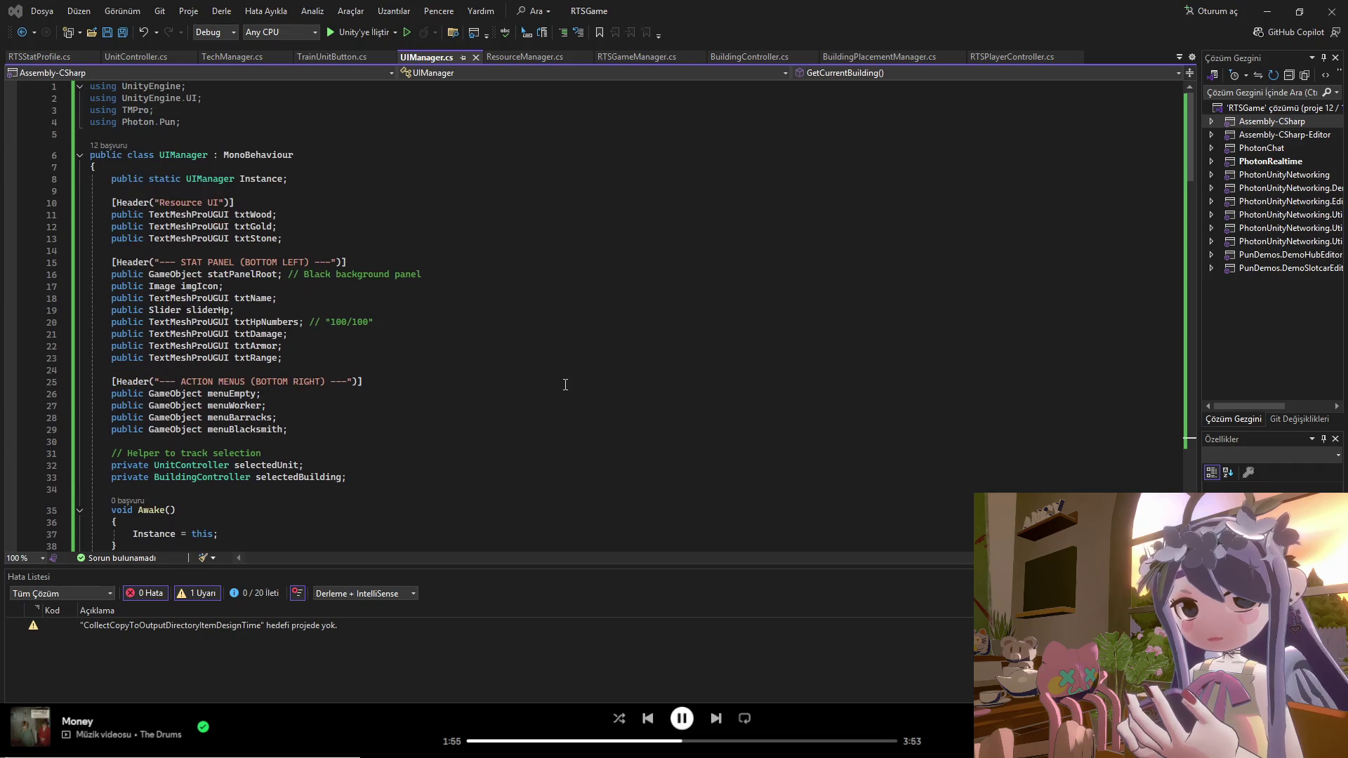
pyautogui.scroll(-5, 565, 385)
pyautogui.scroll(4, 559, 399)
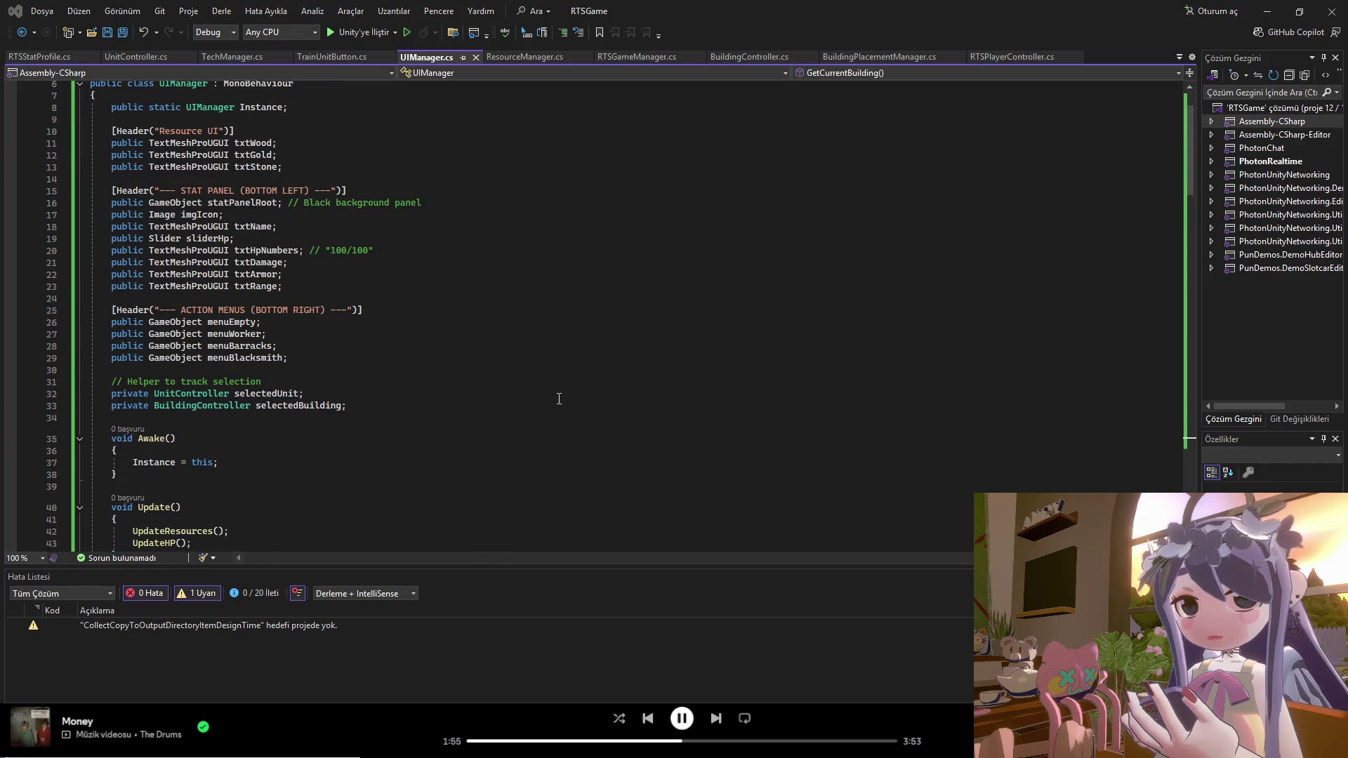
pyautogui.scroll(-15, 559, 399)
pyautogui.scroll(-7, 552, 400)
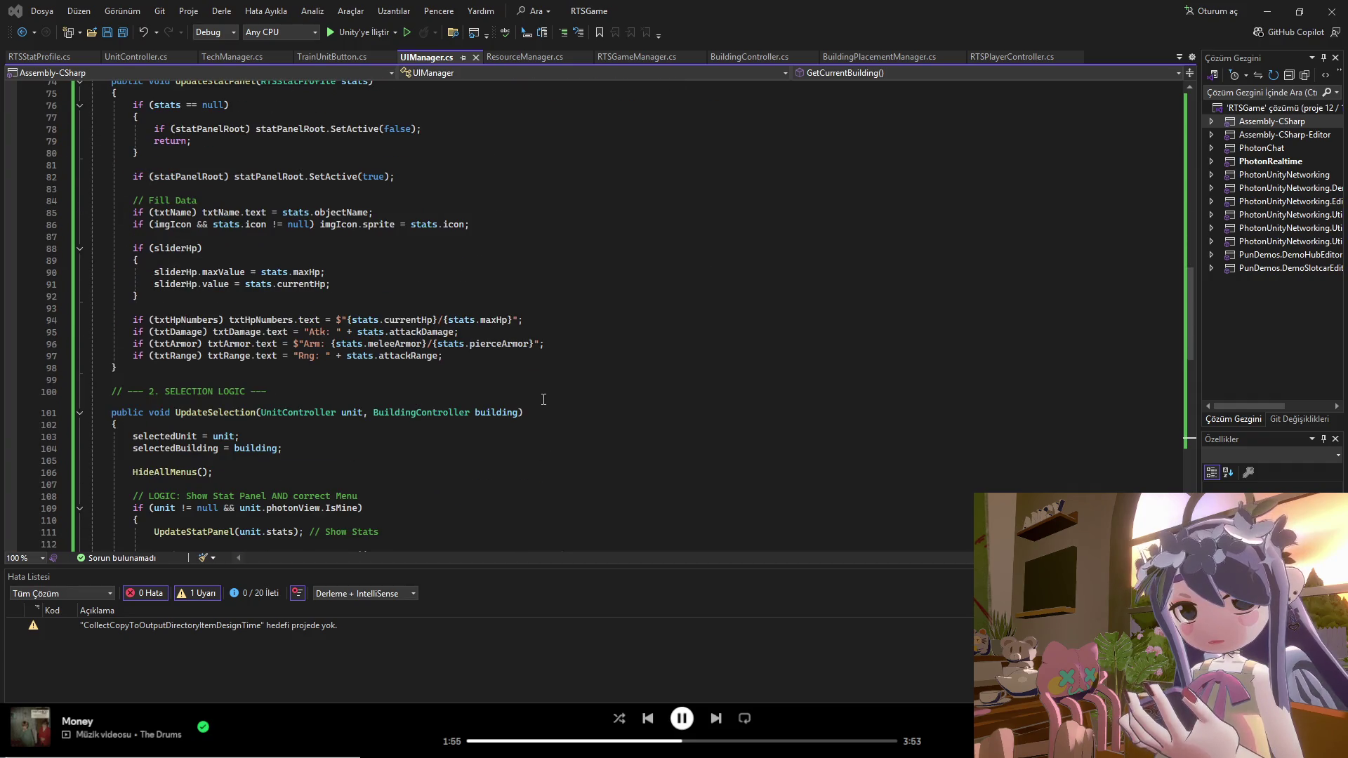
pyautogui.scroll(-16, 546, 400)
pyautogui.scroll(-1, 505, 424)
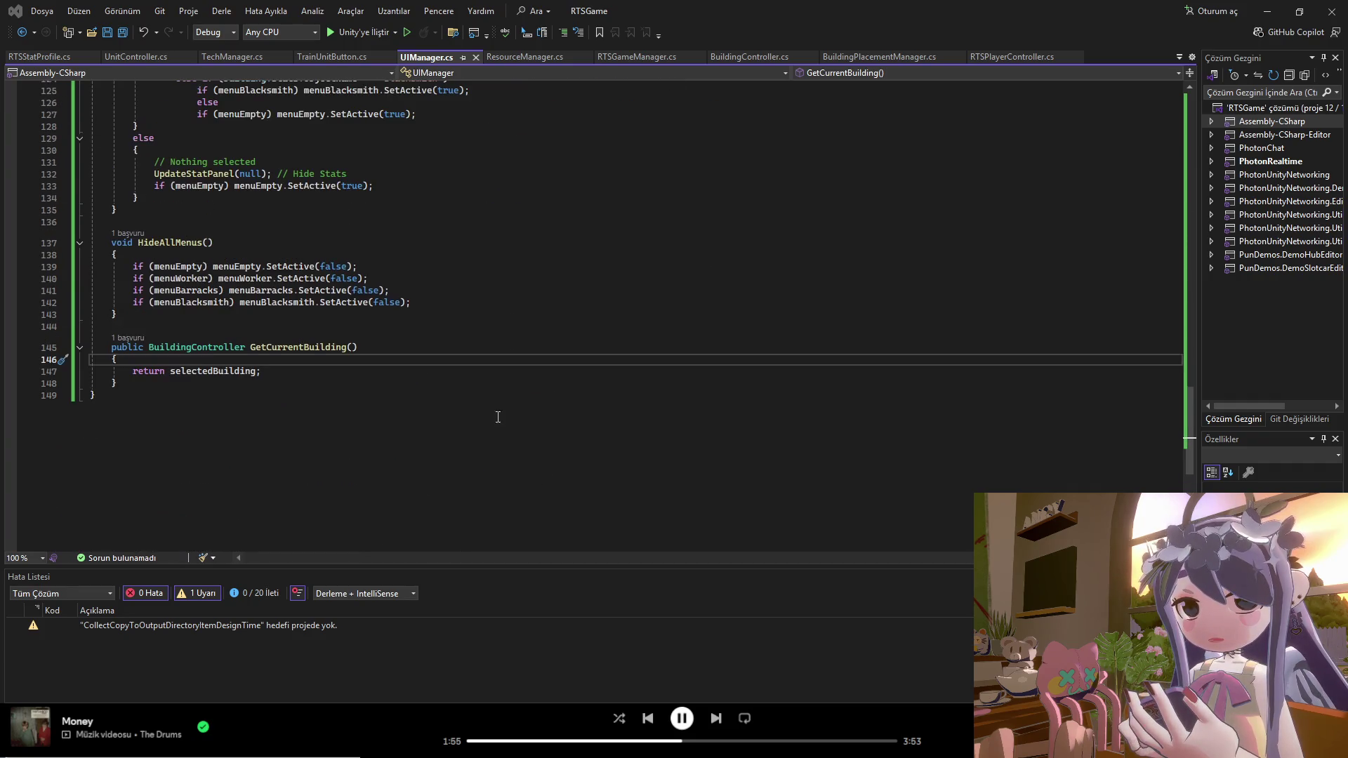
pyautogui.click(243, 62)
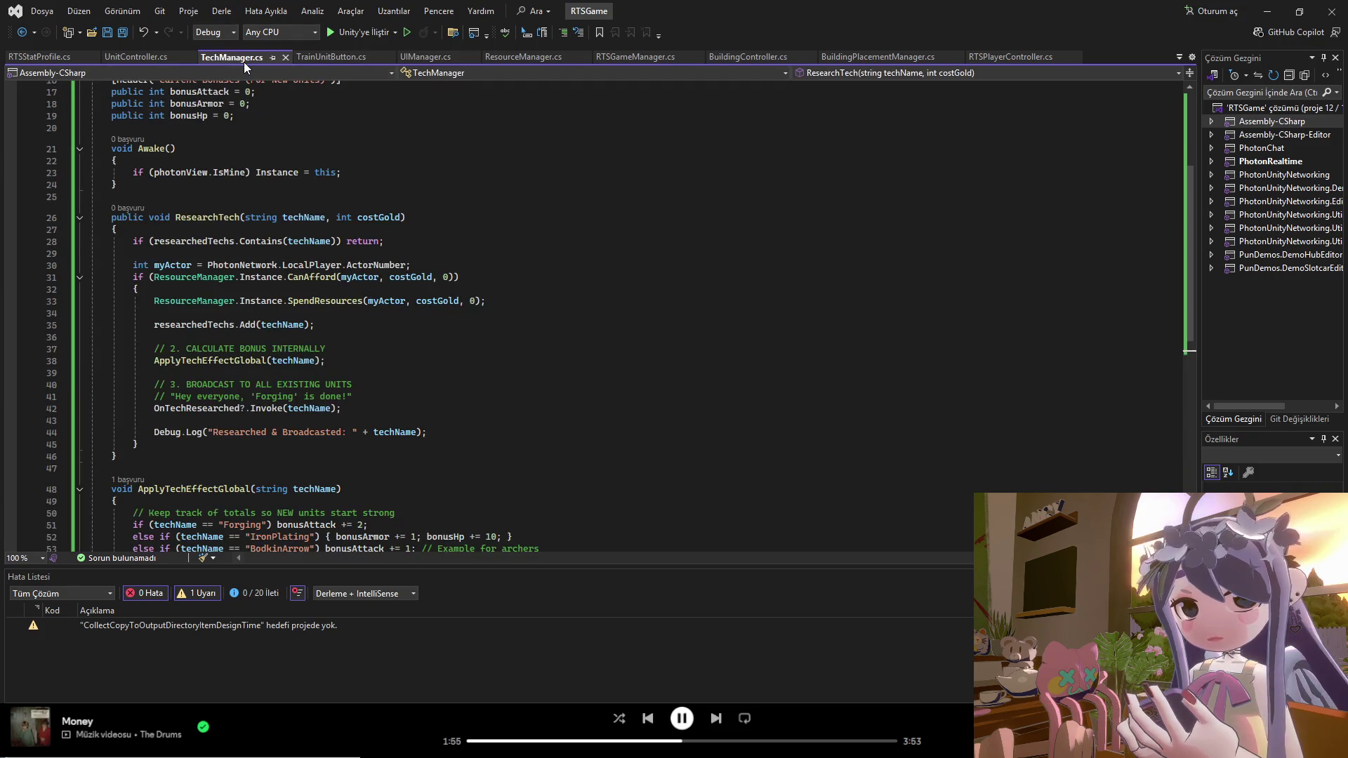
# Step: Check UnitController, RTSStatProfile, TechManager and UIManager scripts, finishing on TrainUnitButton.cs
pyautogui.scroll(5, 329, 228)
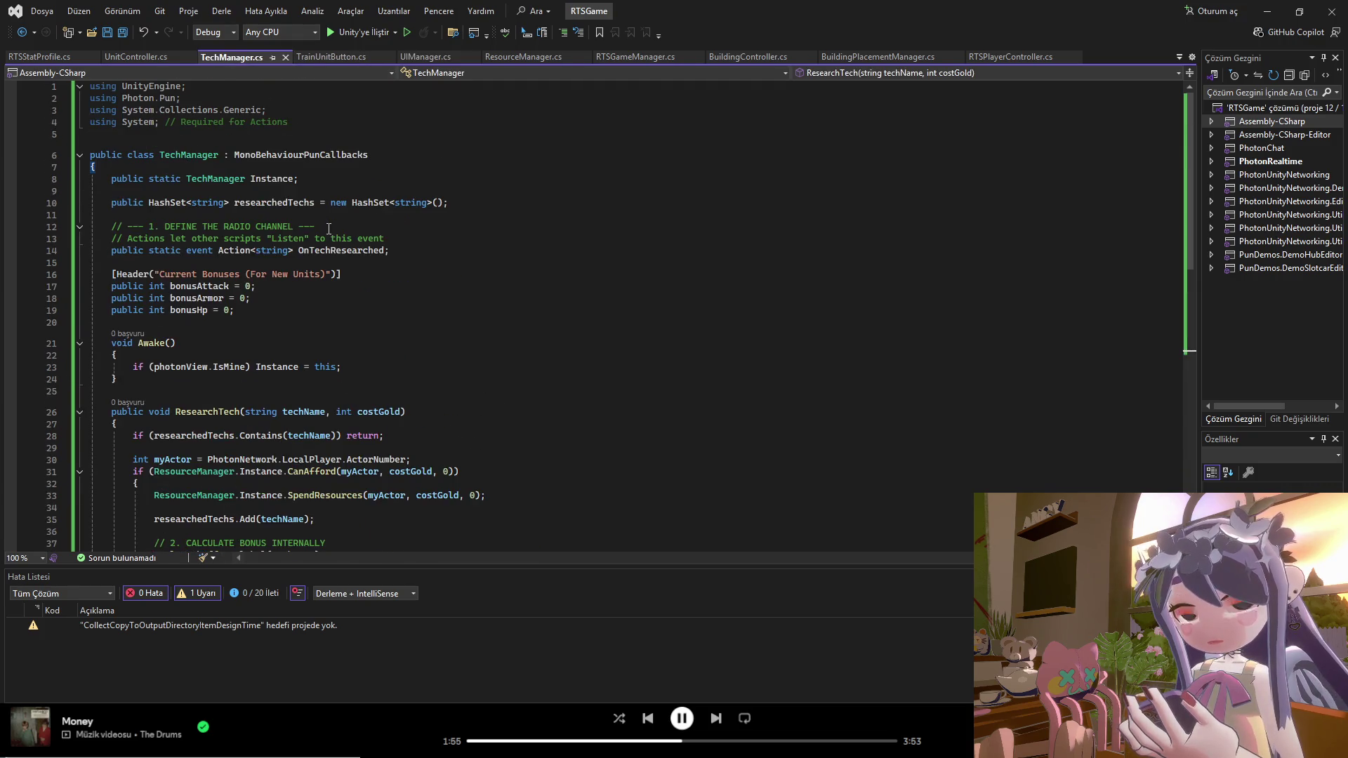
pyautogui.click(143, 56)
pyautogui.scroll(19, 344, 400)
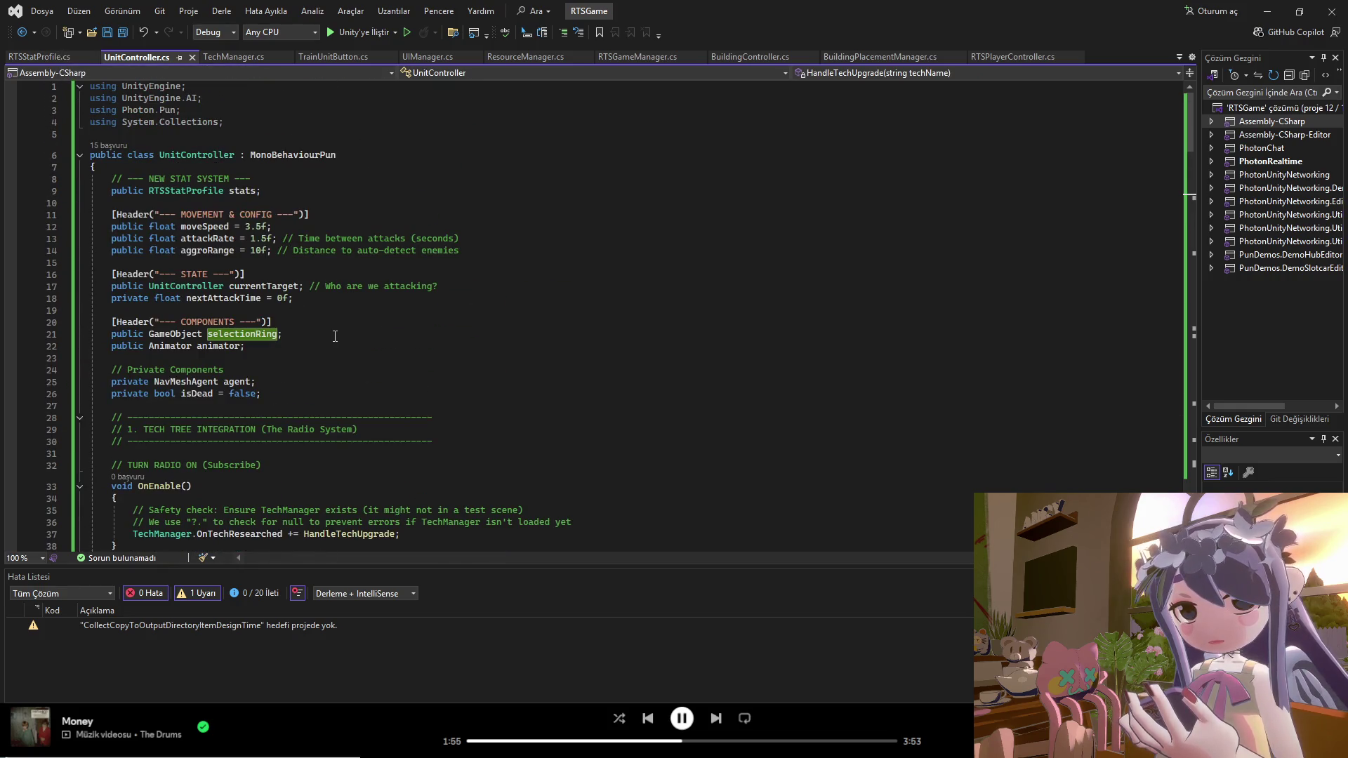
pyautogui.click(72, 56)
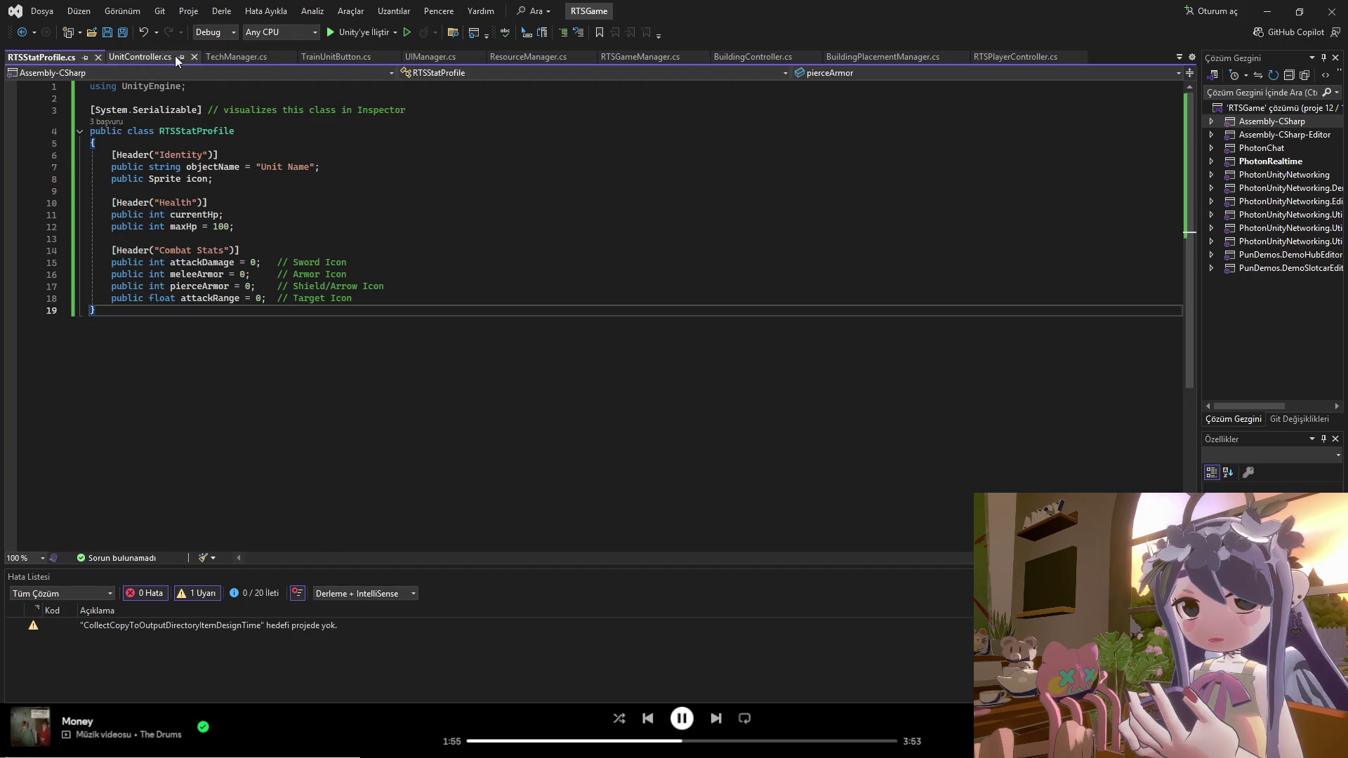
pyautogui.click(217, 56)
pyautogui.click(330, 58)
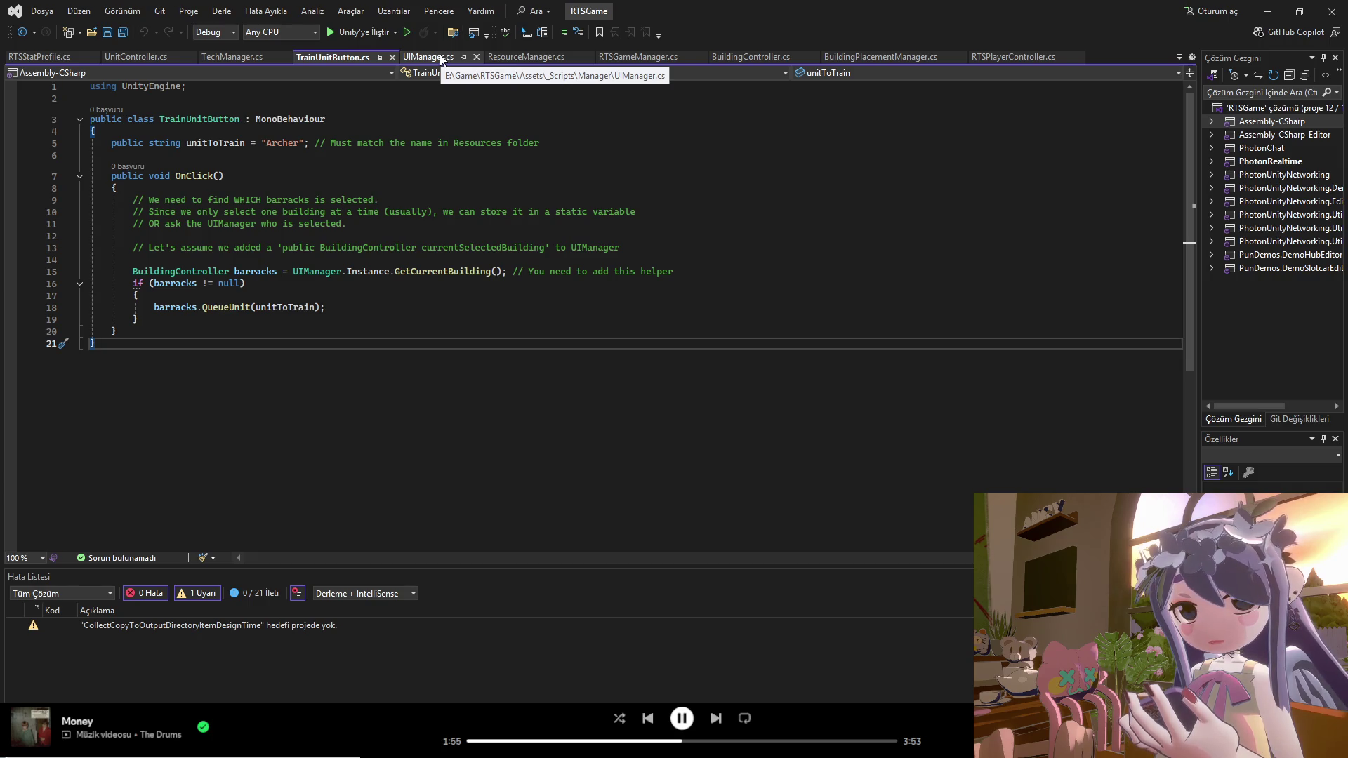
pyautogui.click(441, 59)
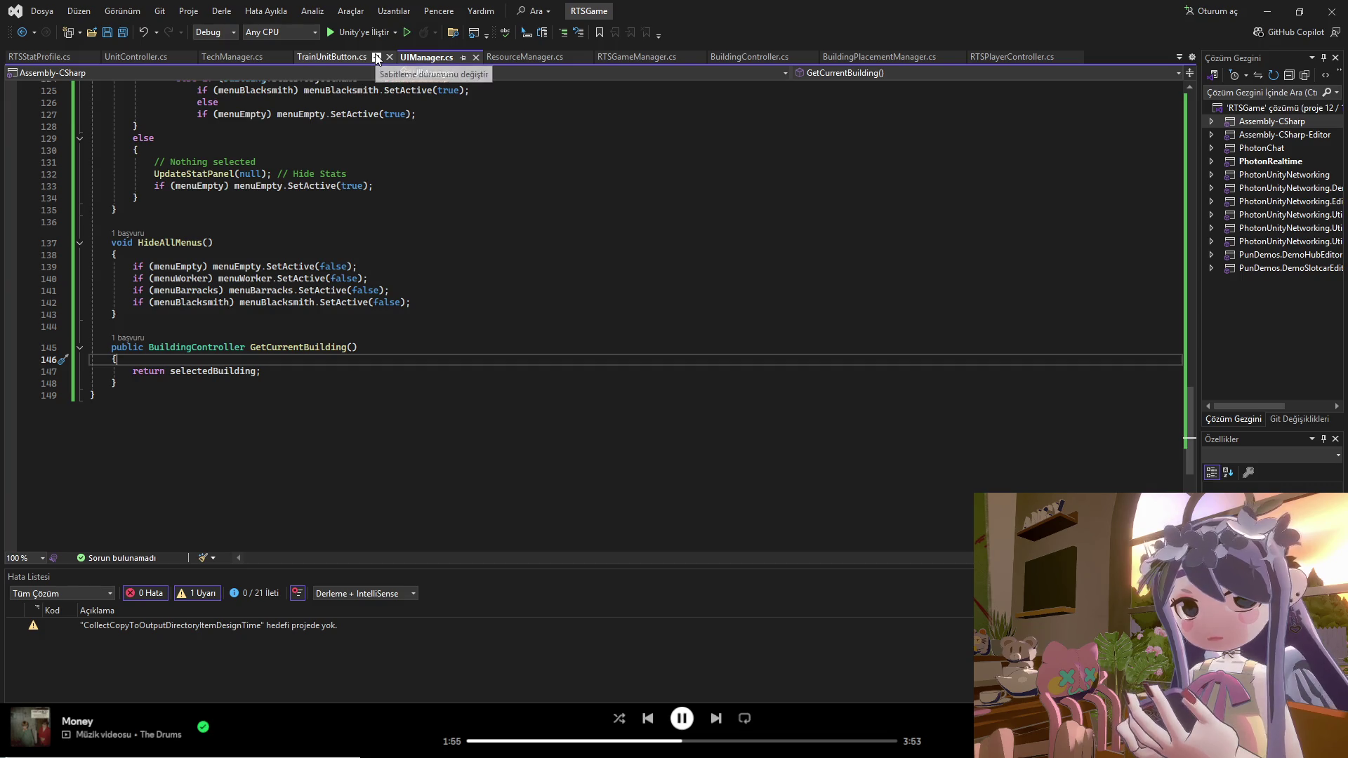
pyautogui.click(344, 55)
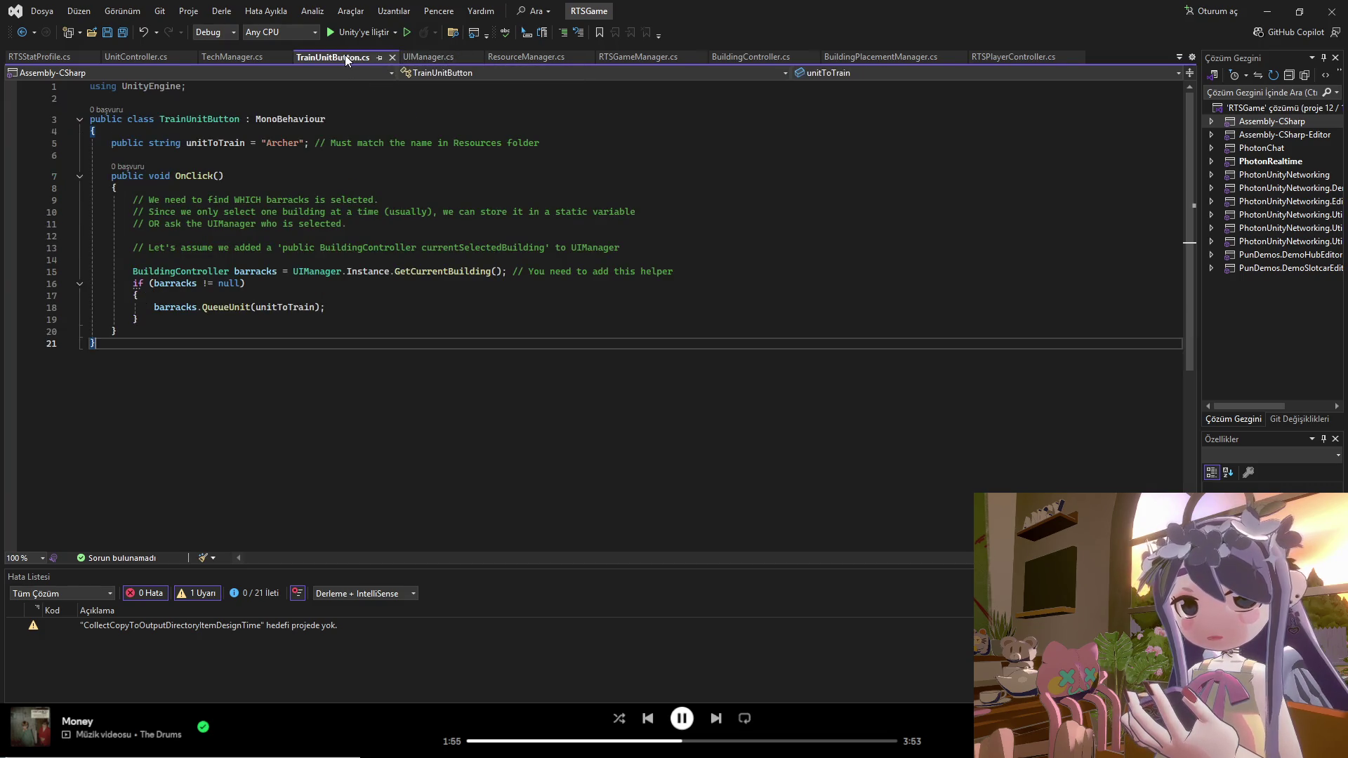
pyautogui.click(235, 57)
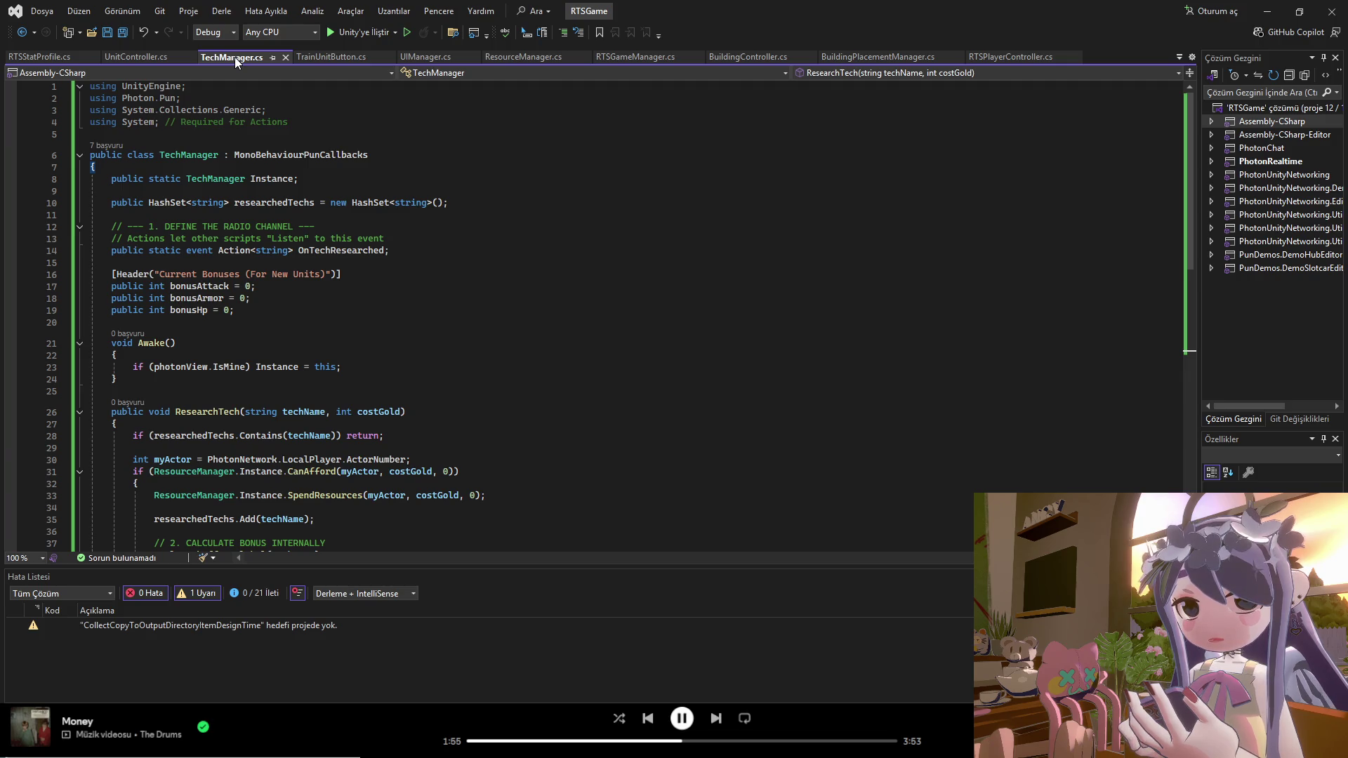
pyautogui.click(167, 57)
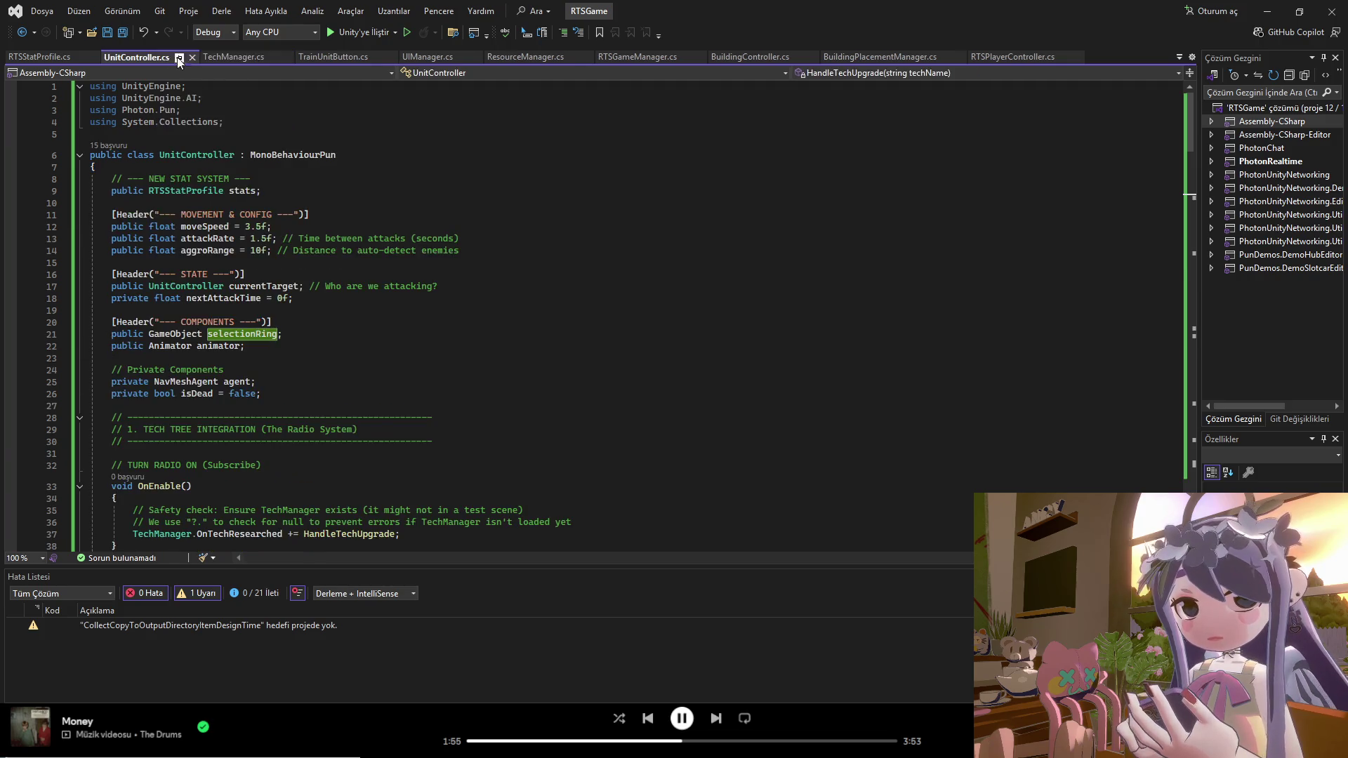
pyautogui.click(330, 56)
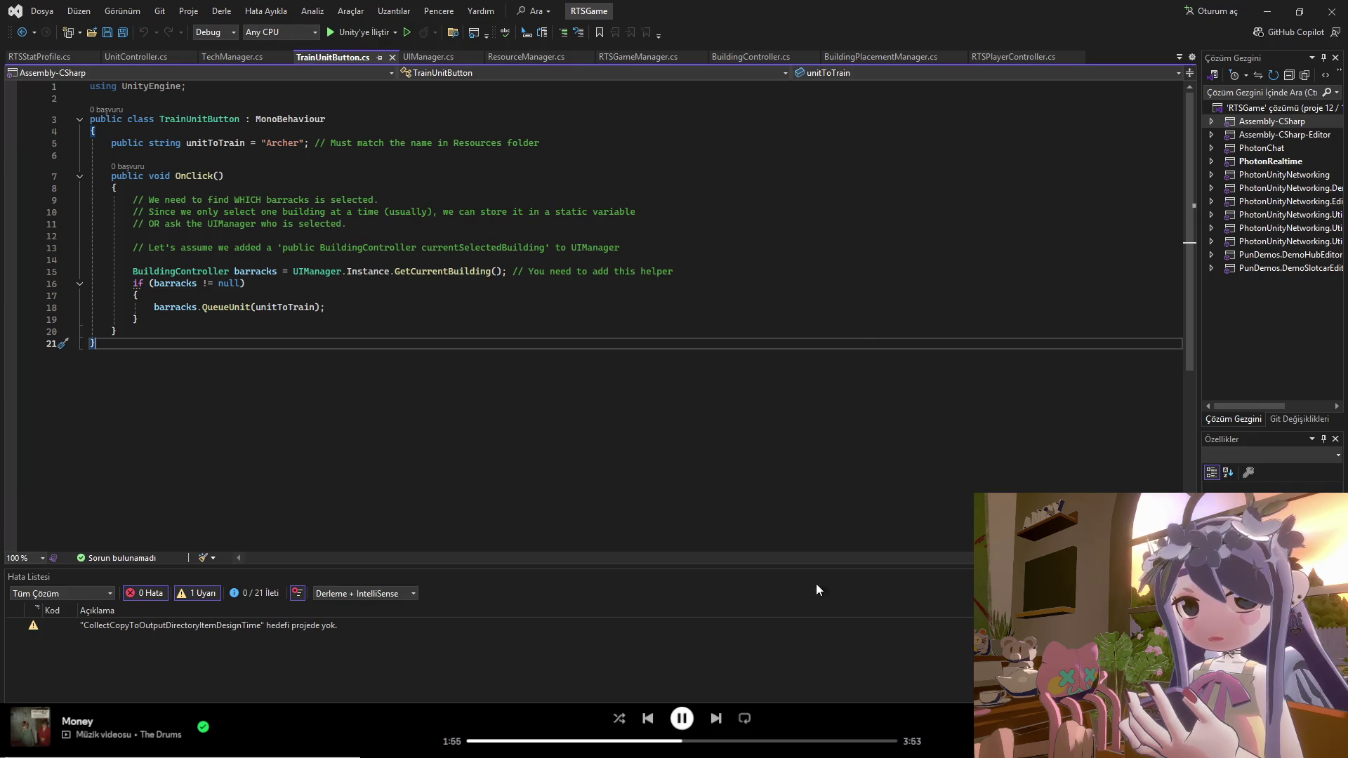
pyautogui.hotkey('alt', 'Tab')
# Step: Zoom in on the heart, sword, armor, shield and target icons in the ageof ui mockup
pyautogui.scroll(-3, 574, 319)
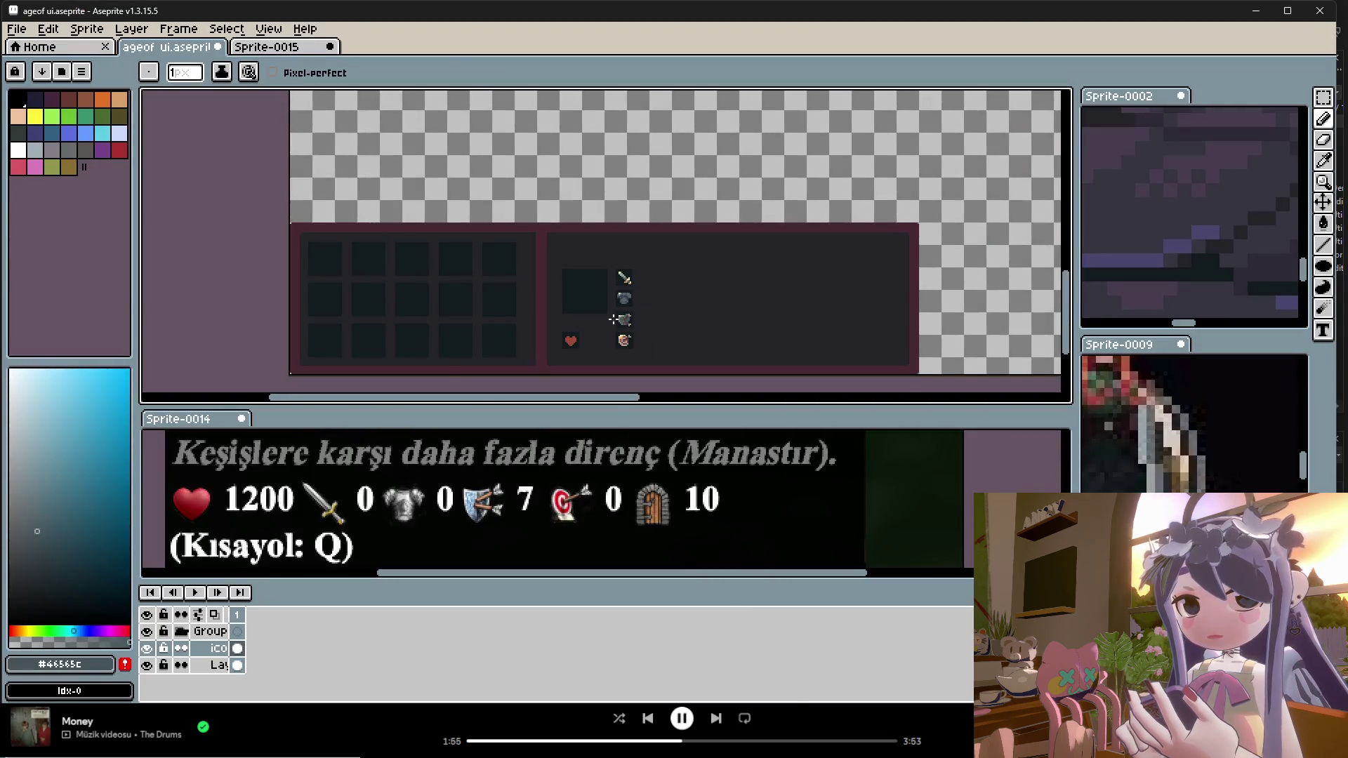
pyautogui.scroll(3, 625, 134)
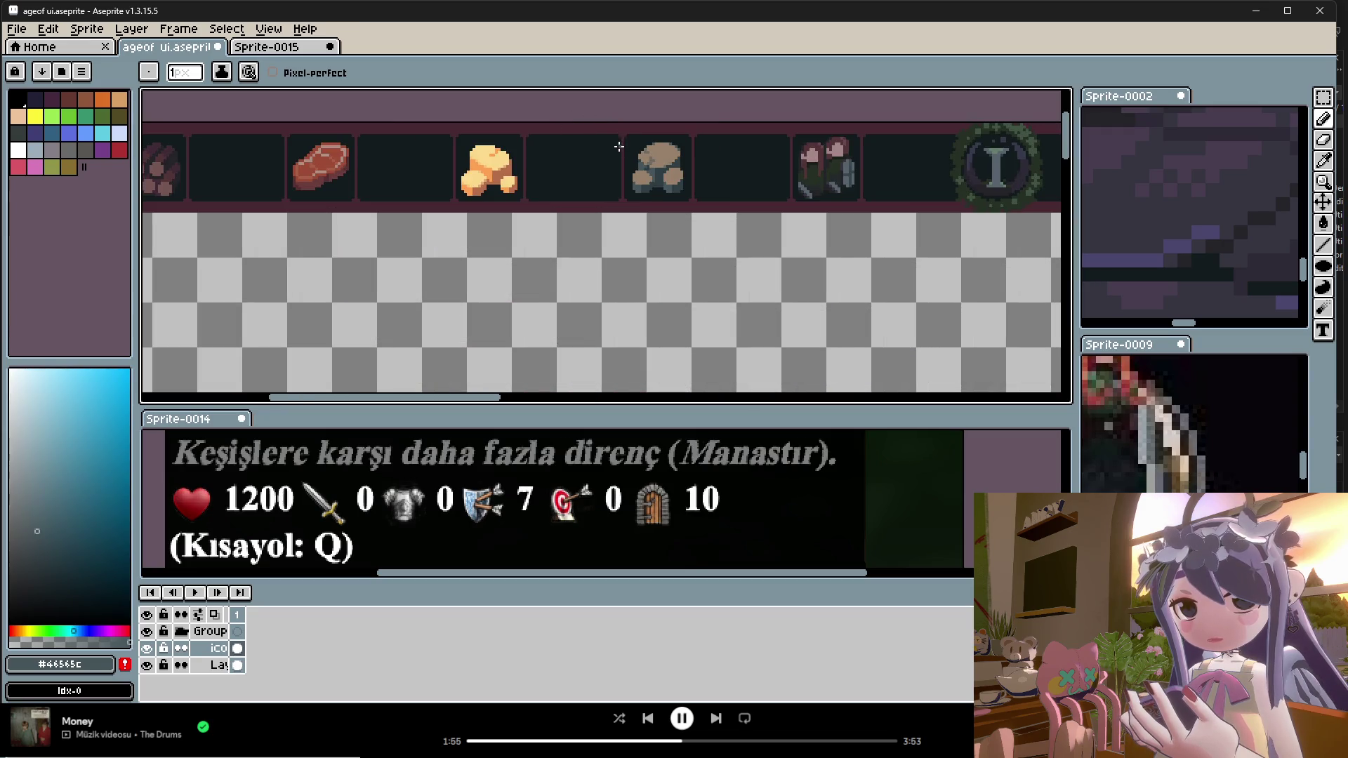
pyautogui.scroll(-3, 607, 153)
pyautogui.scroll(-2, 607, 152)
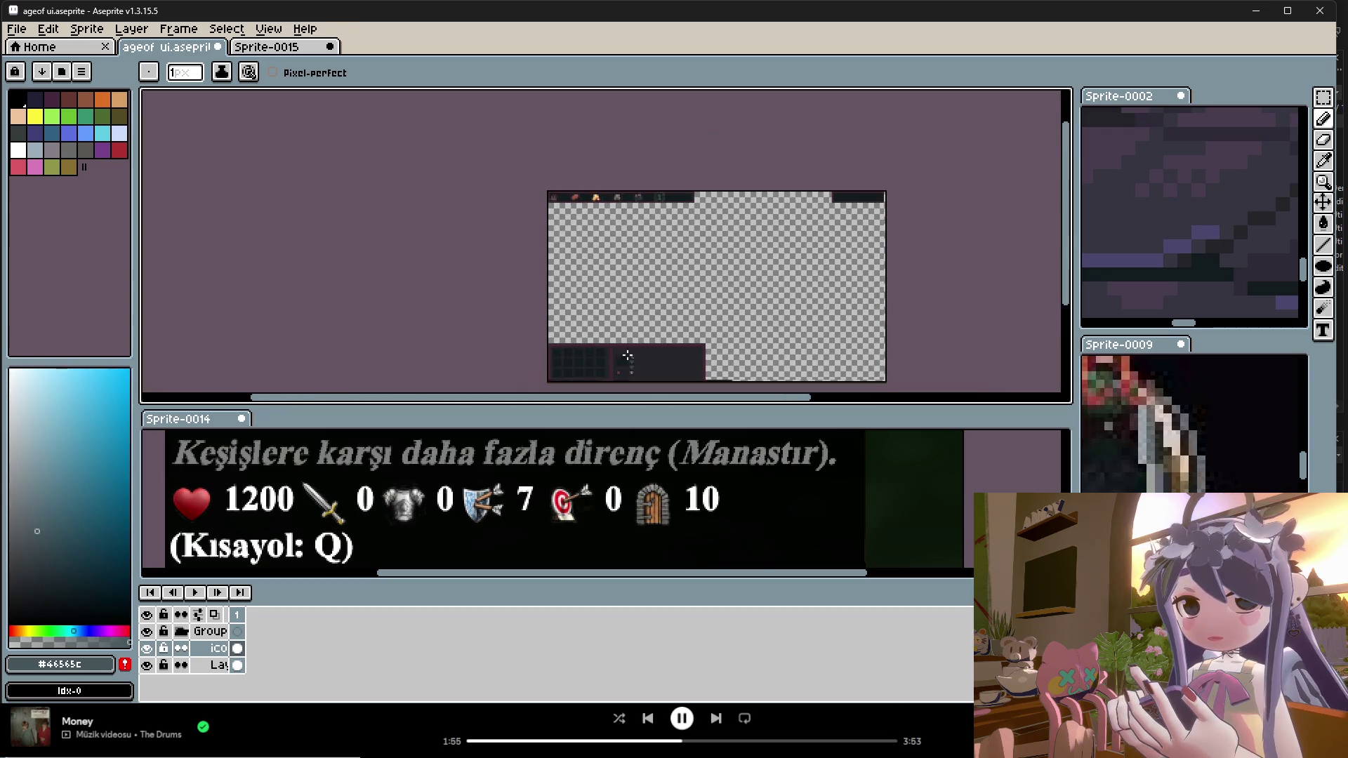
pyautogui.scroll(5, 618, 375)
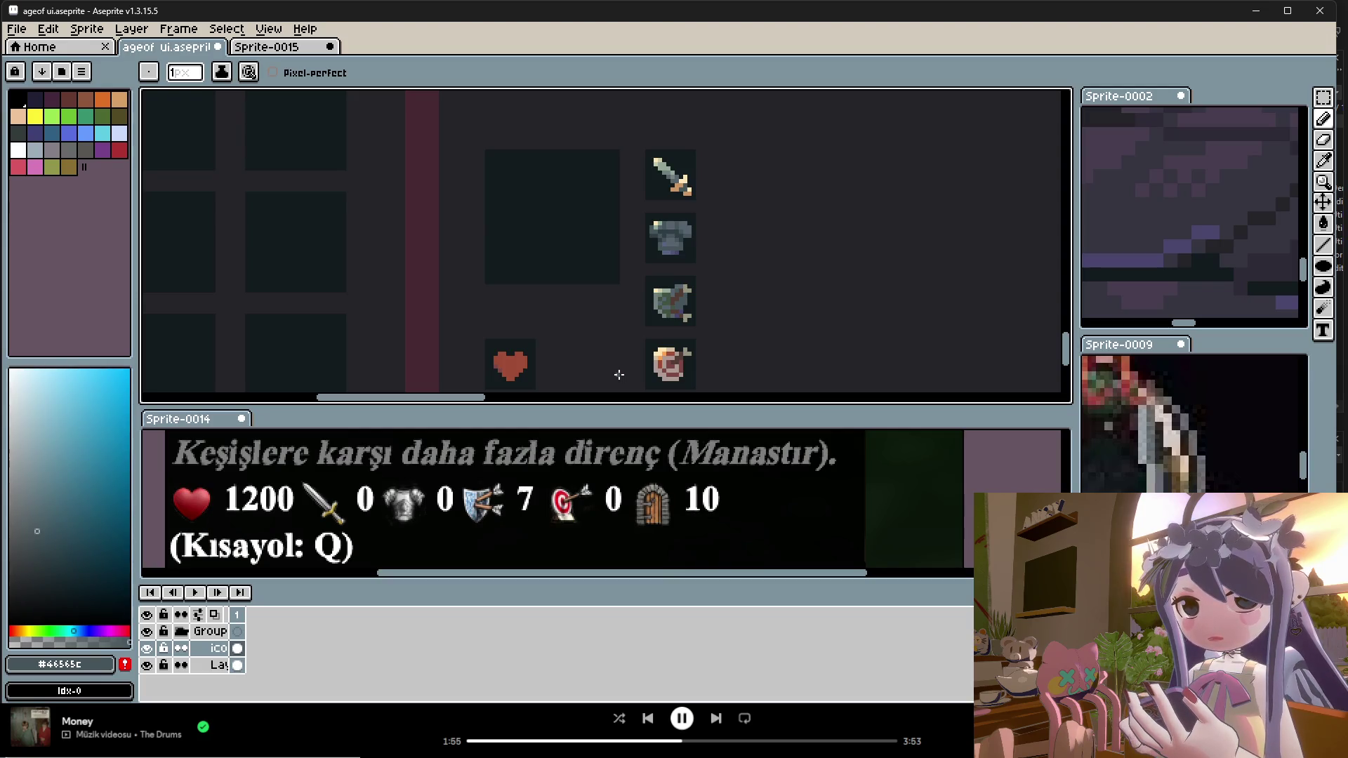
pyautogui.press('alt')
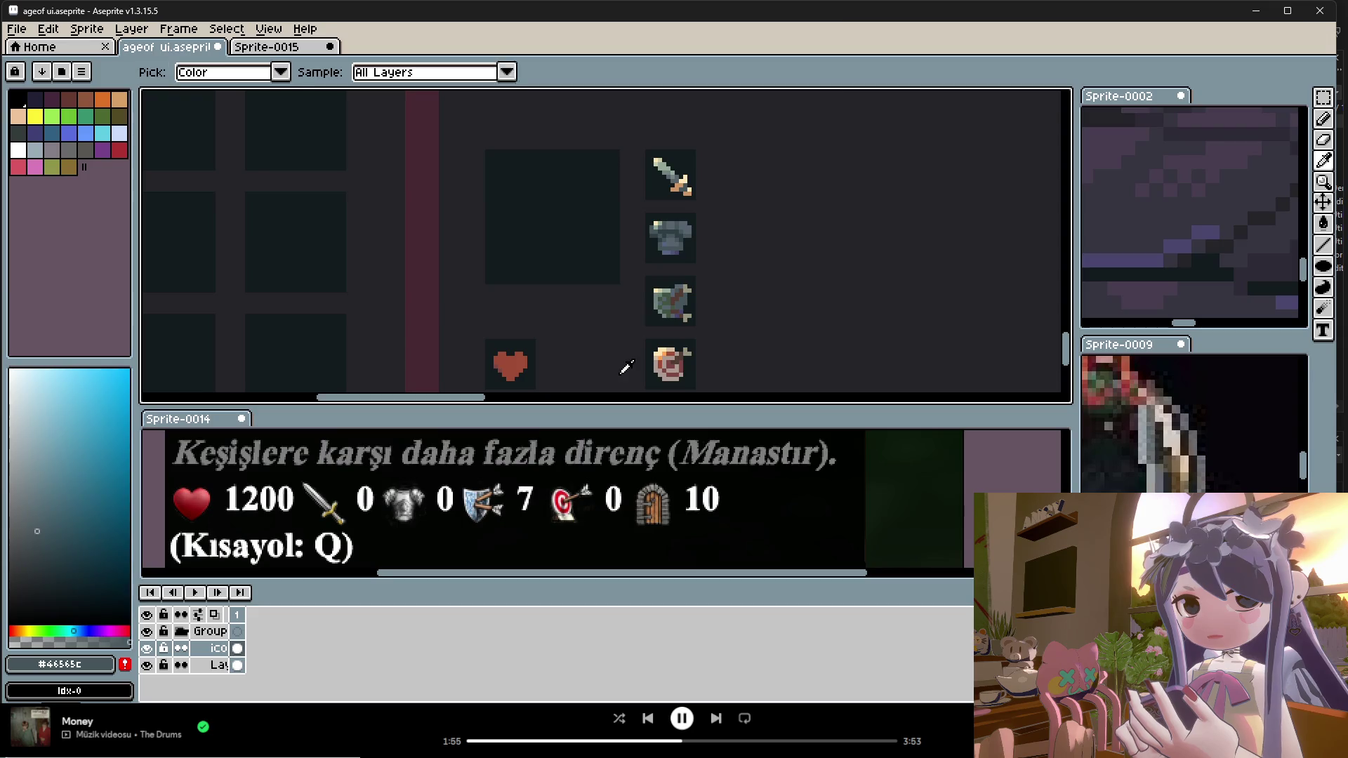
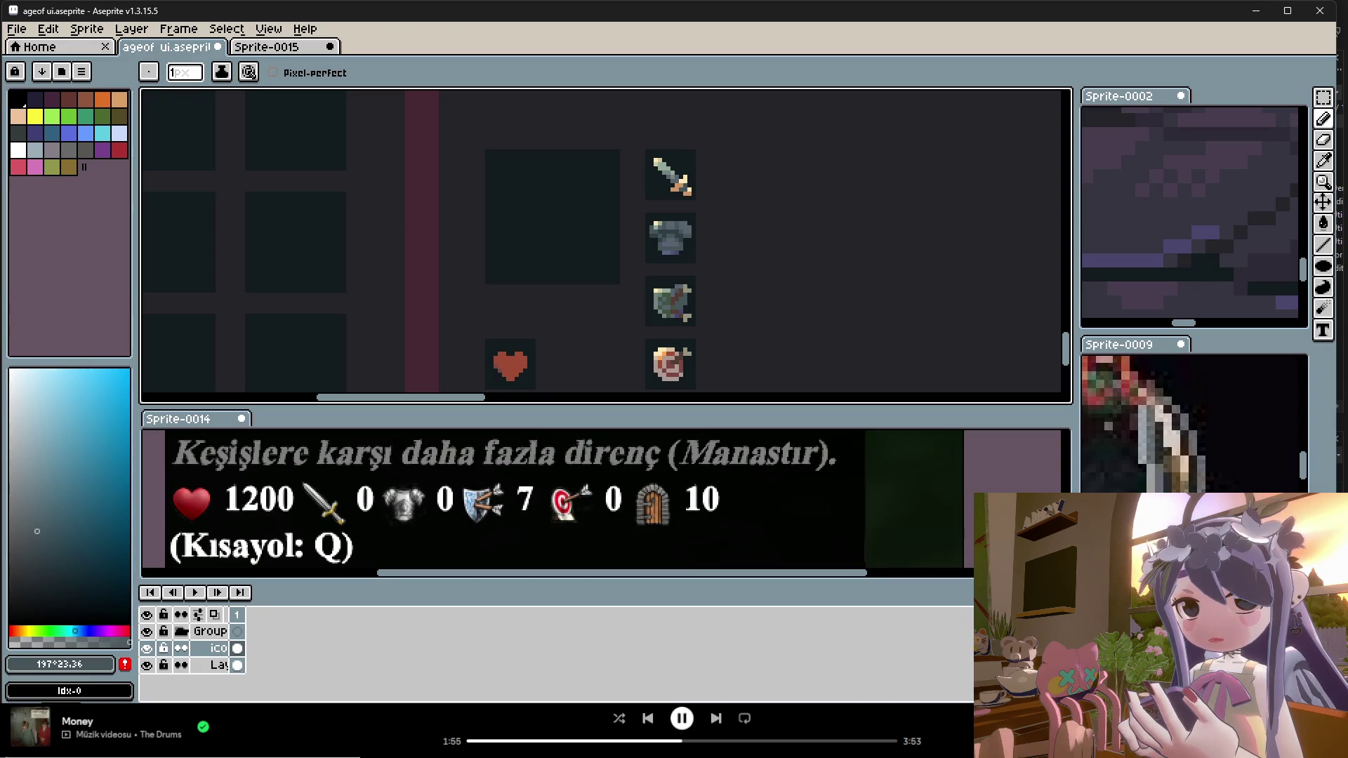
# Step: Export the panel sprite over the existing ageof ui.png at 200%, then return to Unity
pyautogui.scroll(-3, 410, 337)
pyautogui.scroll(1, 421, 309)
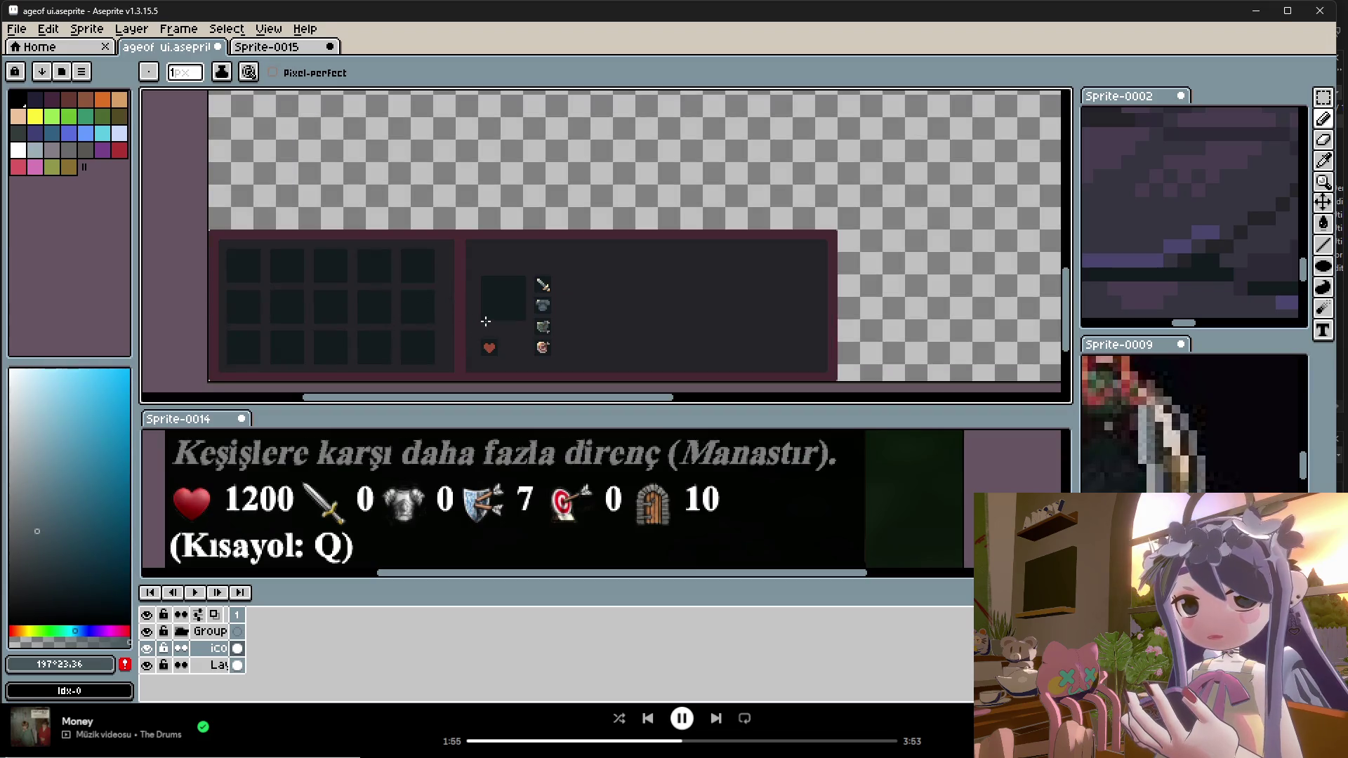
pyautogui.scroll(-2, 485, 321)
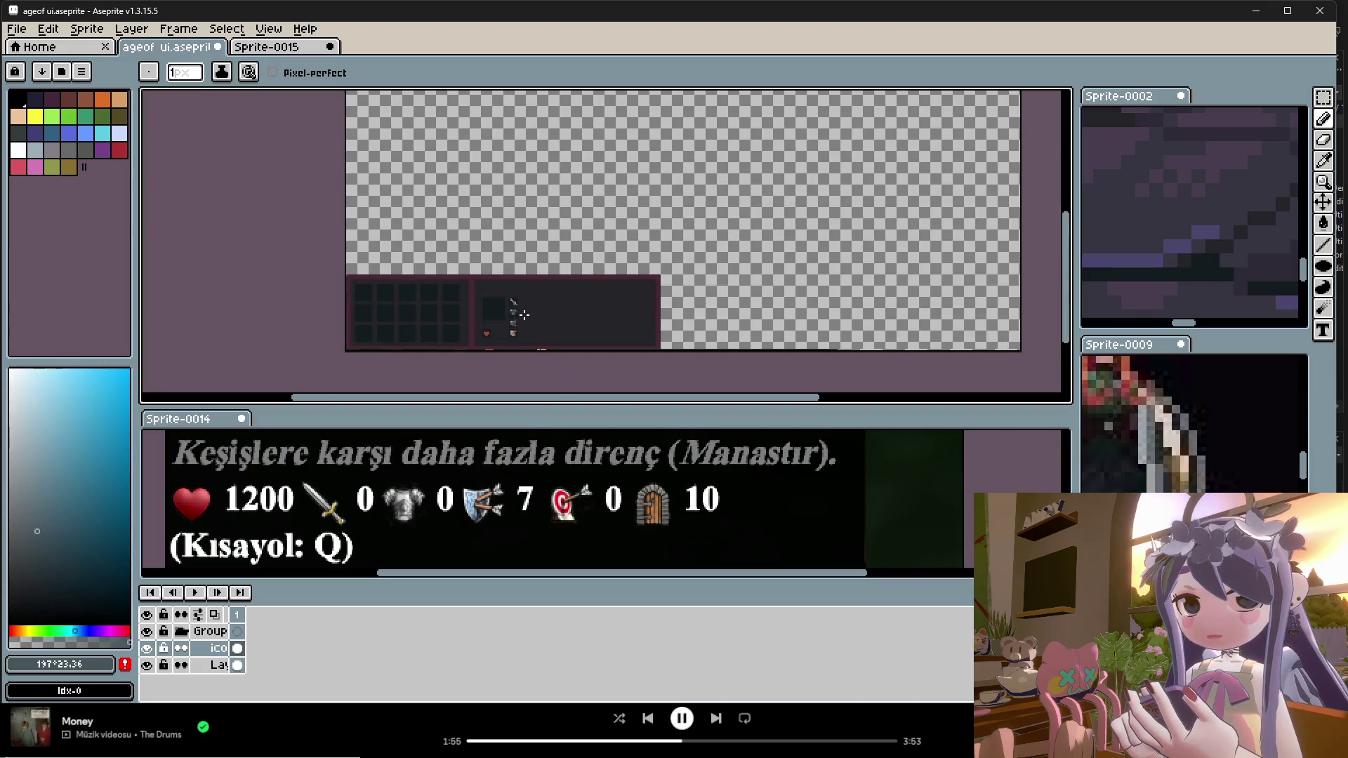
pyautogui.scroll(1, 535, 276)
pyautogui.scroll(-1, 505, 323)
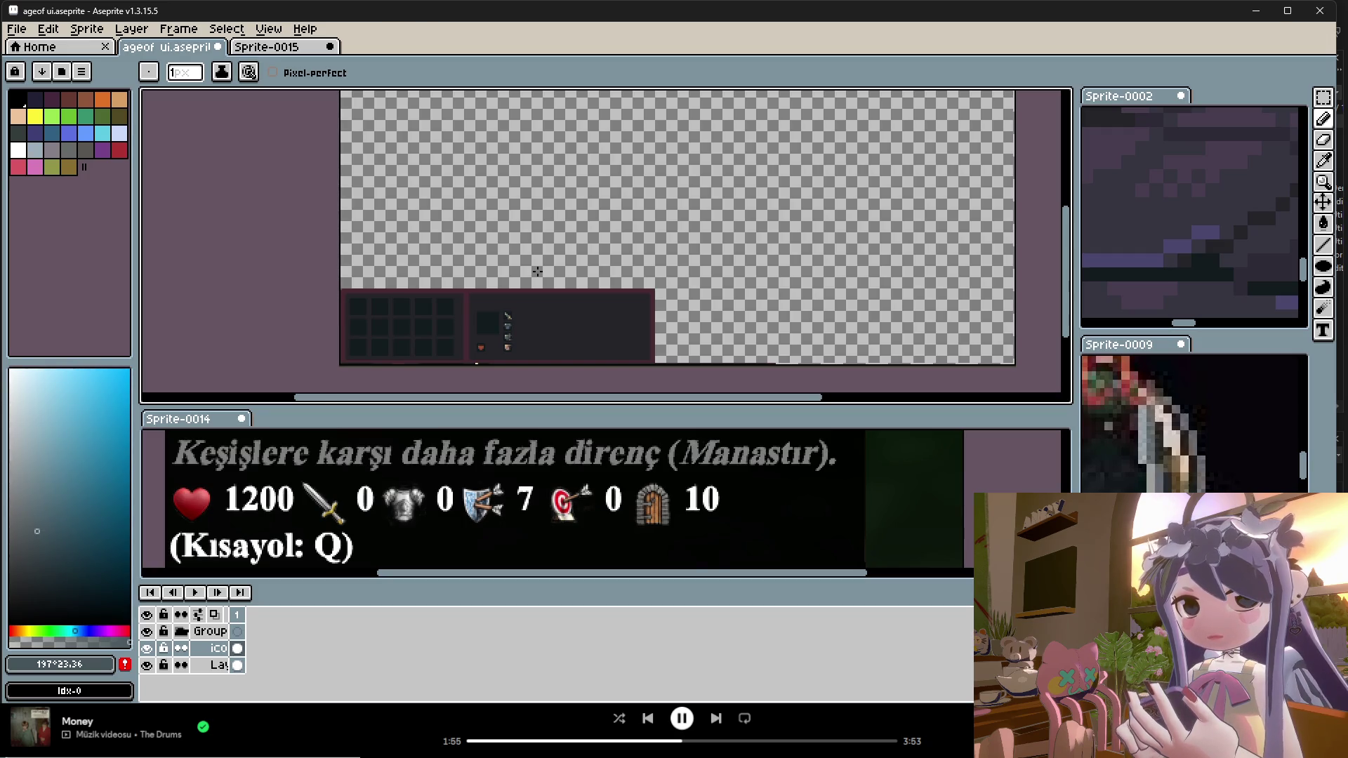
pyautogui.scroll(3, 492, 316)
pyautogui.scroll(-1, 464, 337)
pyautogui.scroll(1, 450, 362)
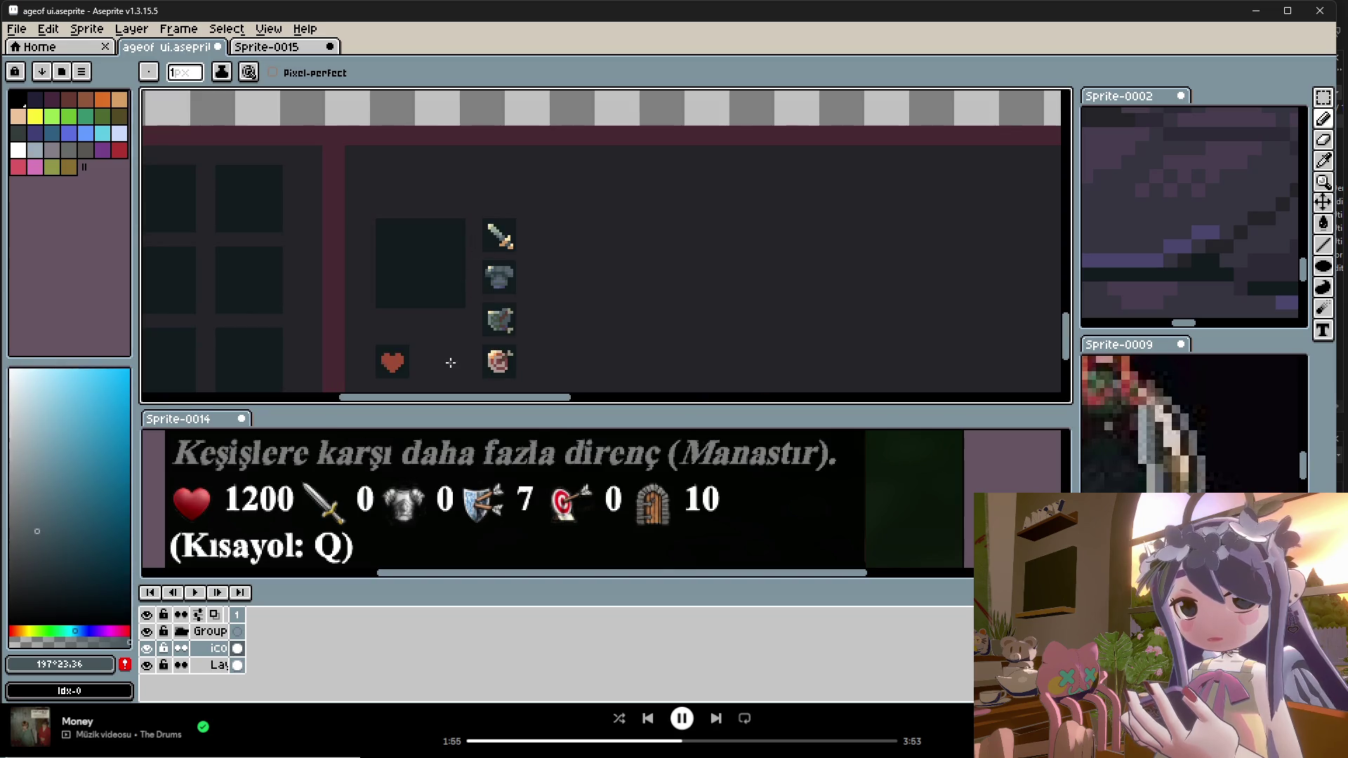
pyautogui.scroll(1, 415, 358)
pyautogui.scroll(-1, 439, 299)
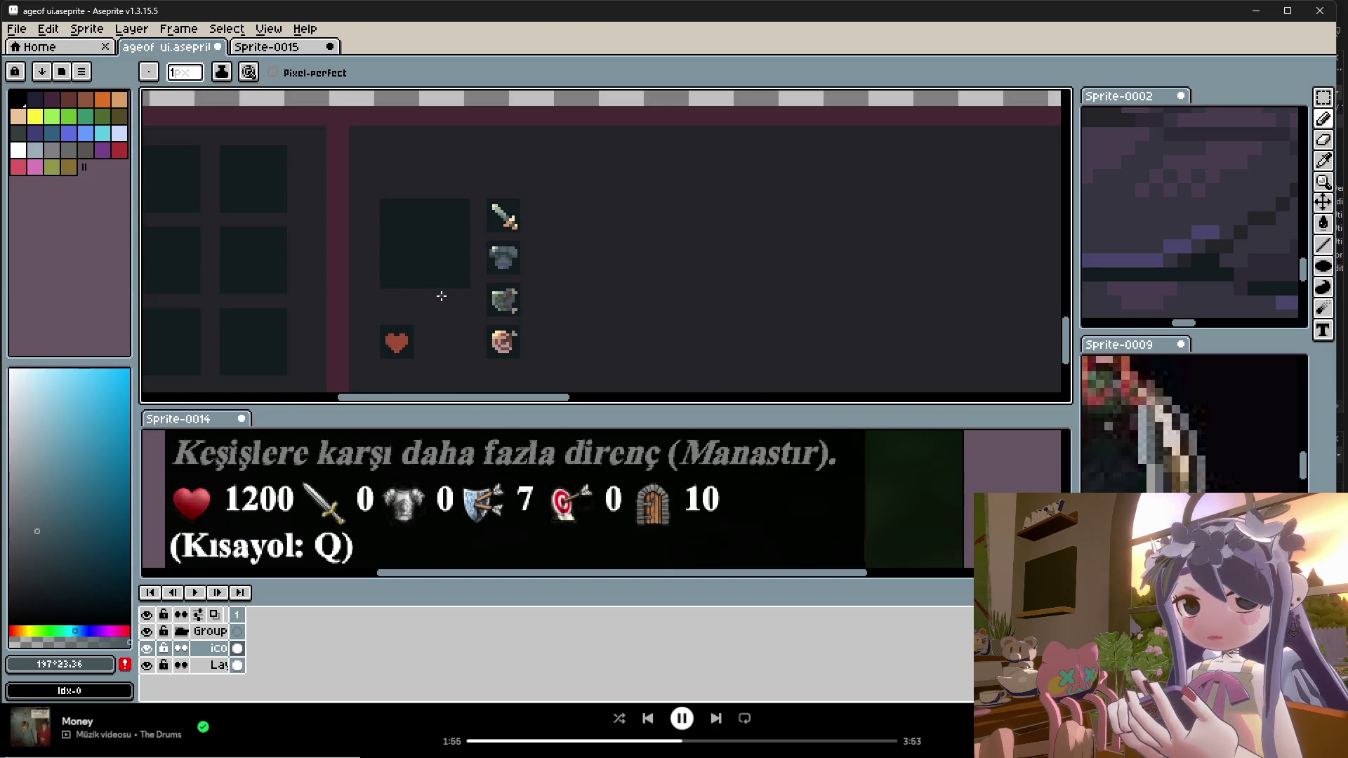
pyautogui.scroll(-1, 439, 332)
pyautogui.scroll(1, 447, 329)
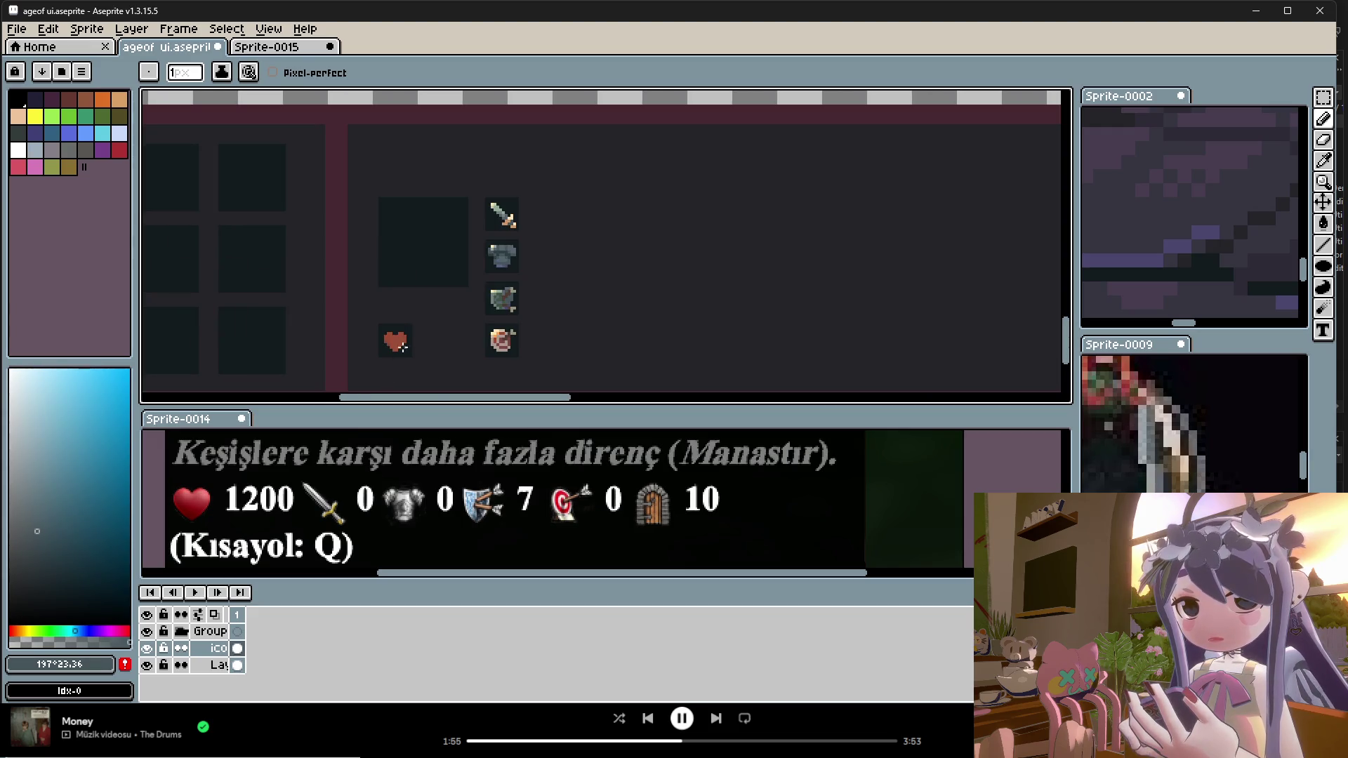
pyautogui.scroll(-1, 407, 341)
pyautogui.click(16, 29)
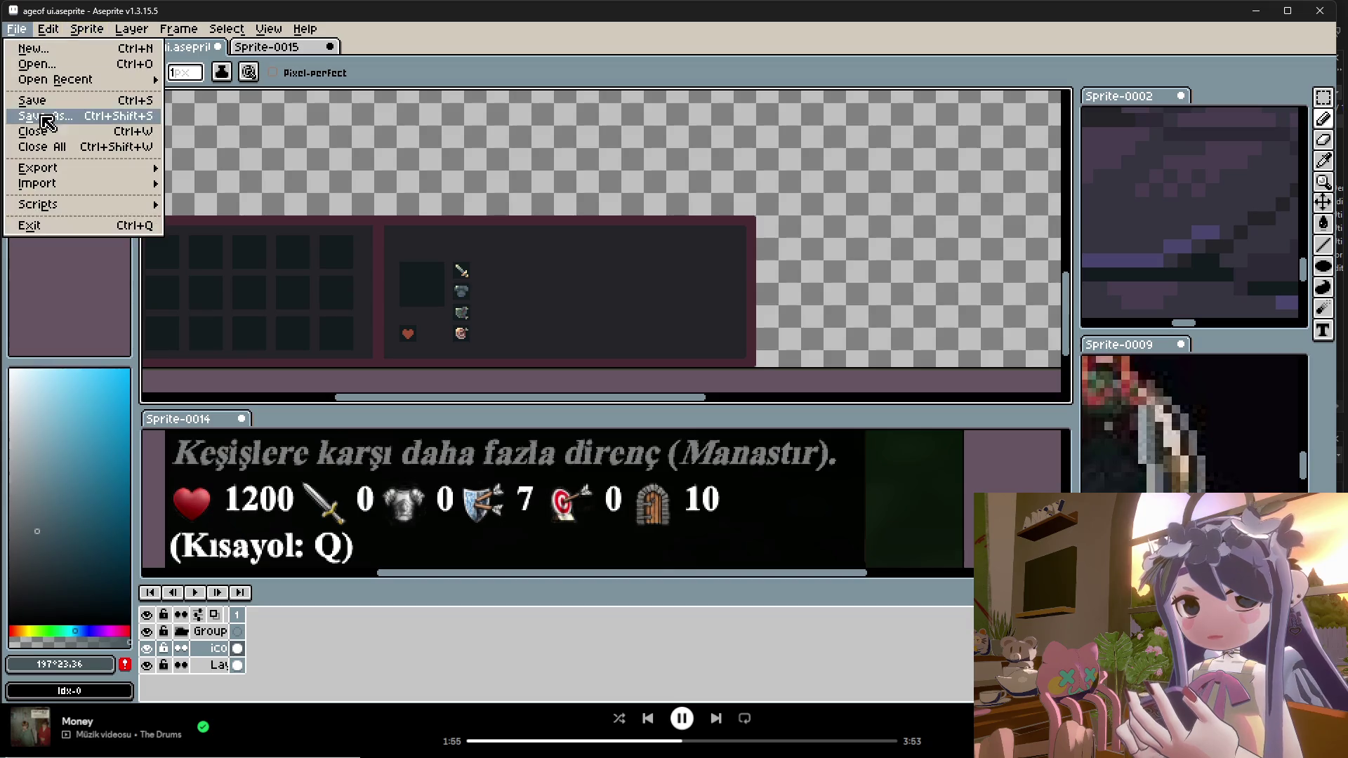
pyautogui.moveTo(64, 168)
pyautogui.click(209, 175)
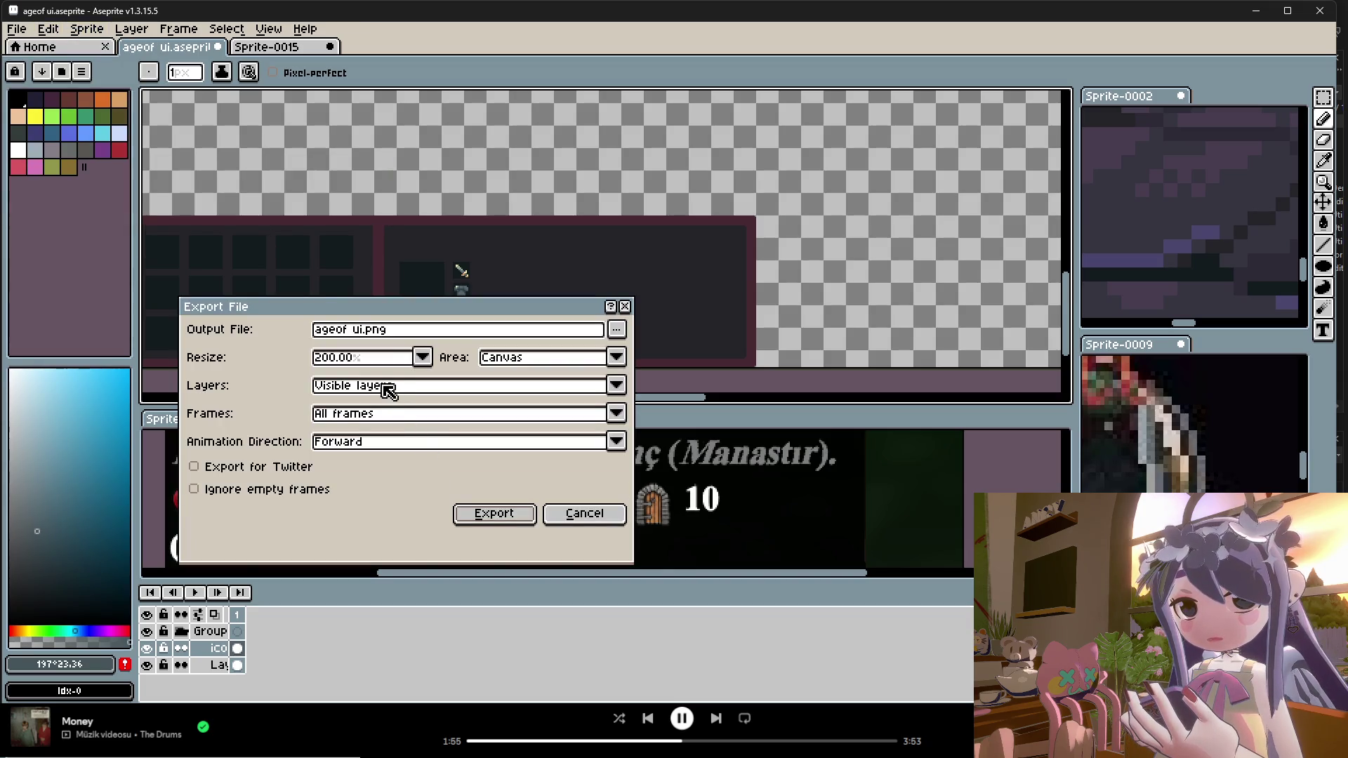
pyautogui.click(495, 511)
pyautogui.click(635, 414)
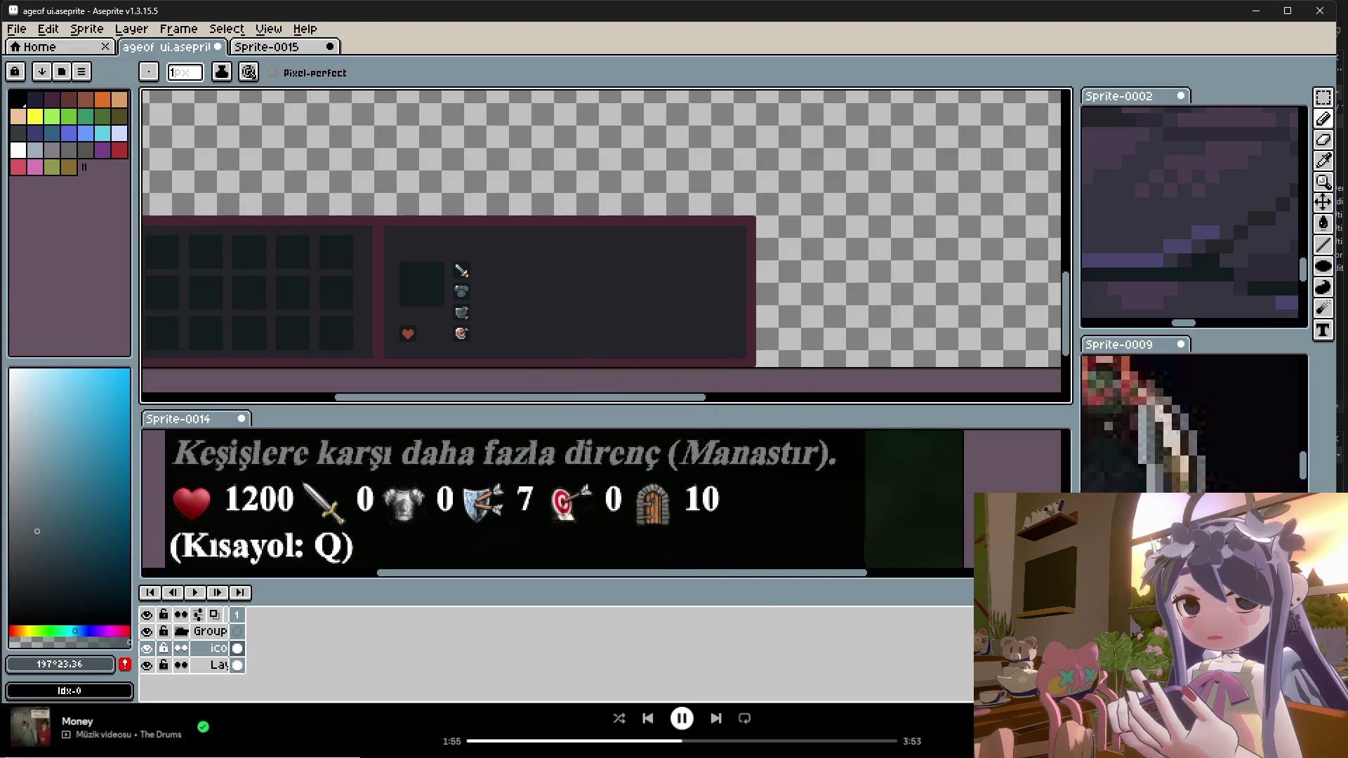
pyautogui.hotkey('alt', 'Tab')
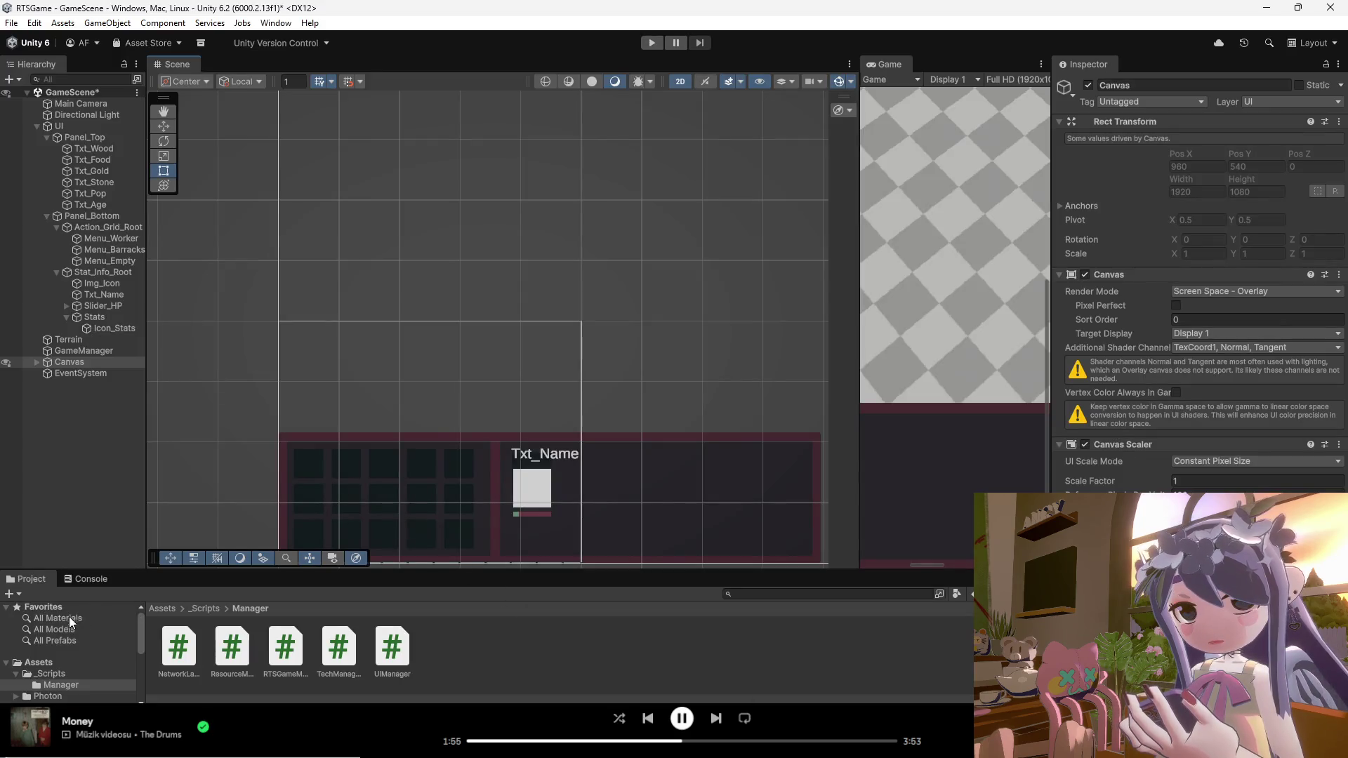
# Step: In the Assets folder, delete the old BottomBar image and rename BottomBar 1 to BottomBar
pyautogui.click(39, 662)
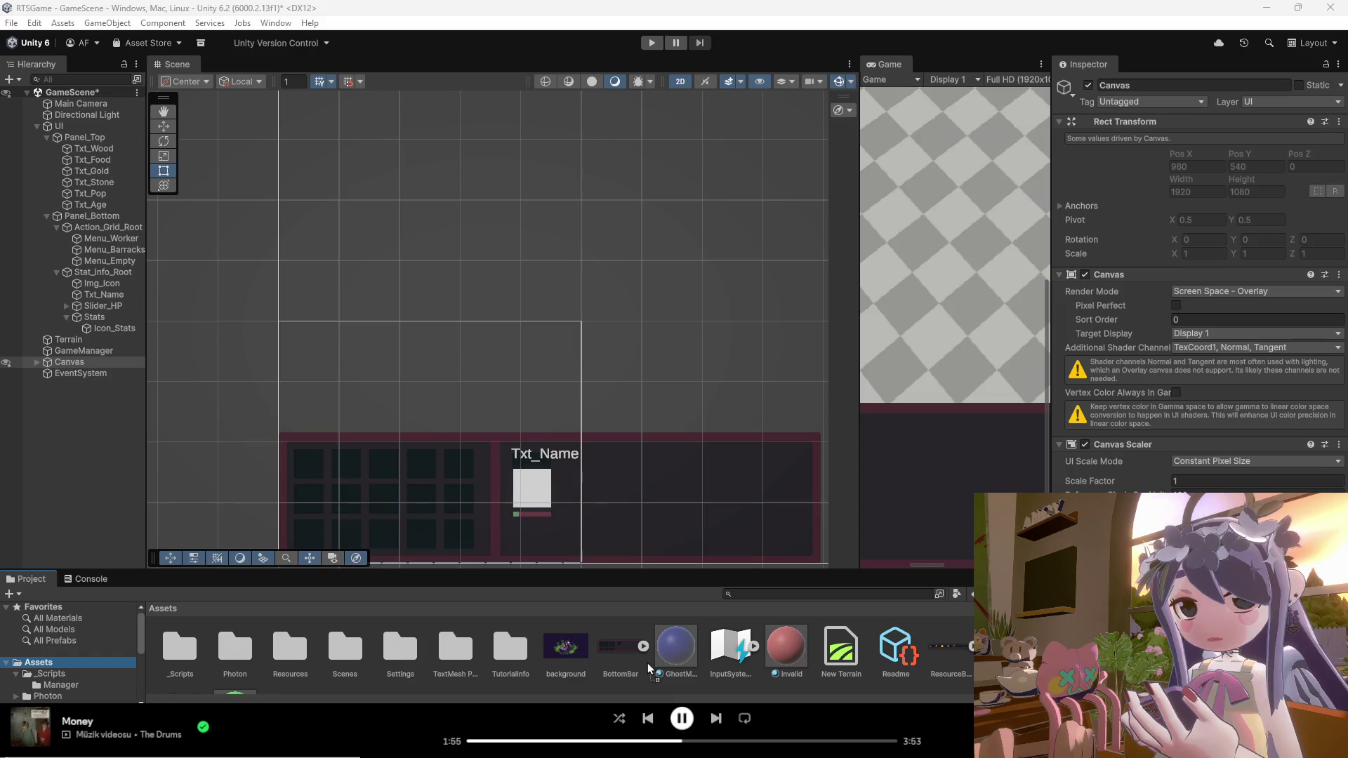
pyautogui.rightClick(620, 652)
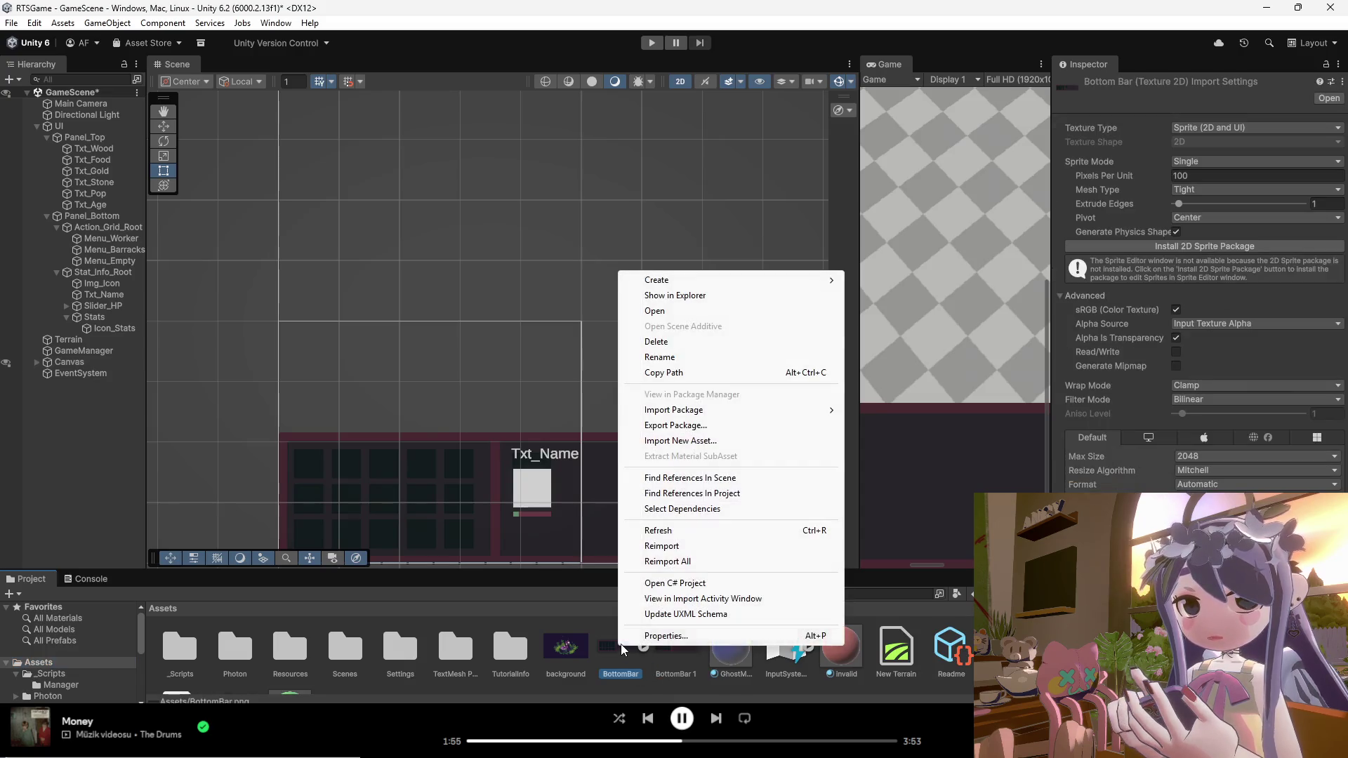
pyautogui.click(671, 342)
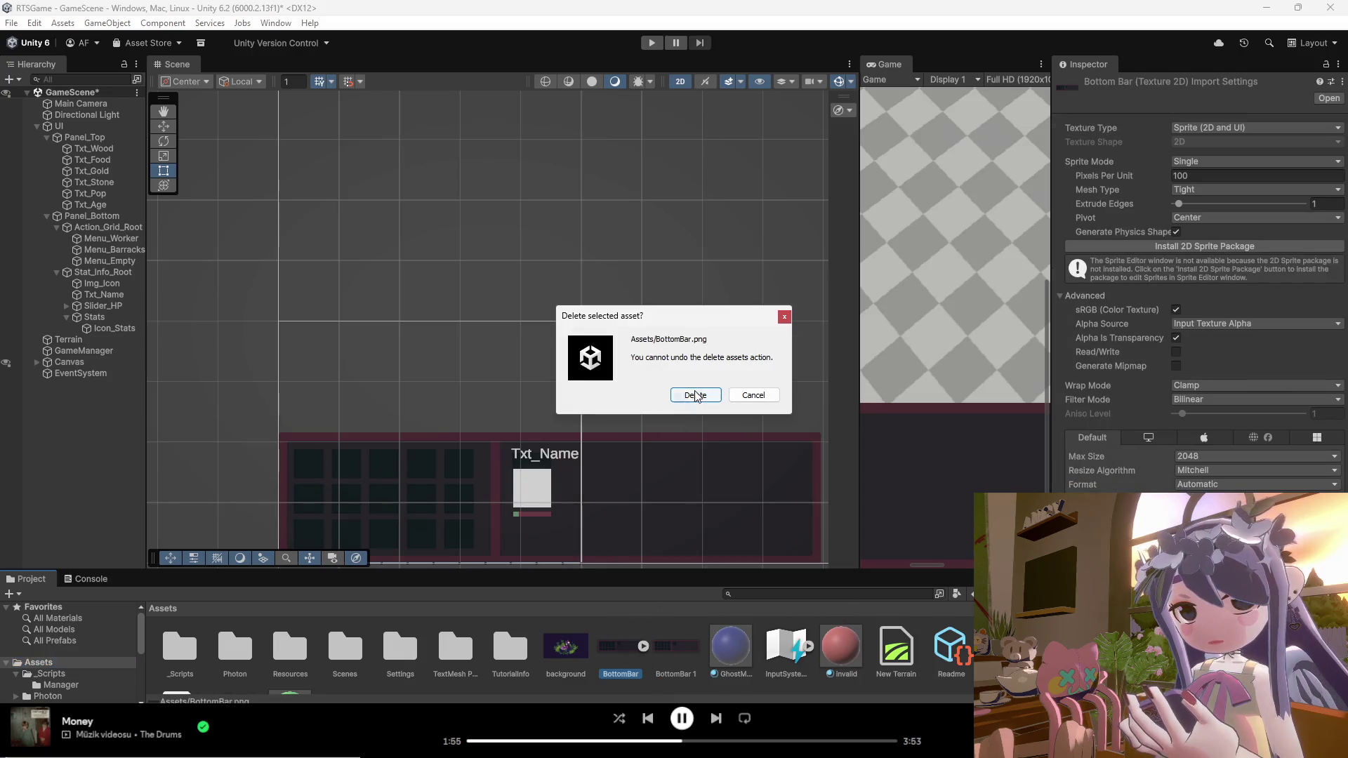
pyautogui.click(695, 397)
pyautogui.rightClick(622, 650)
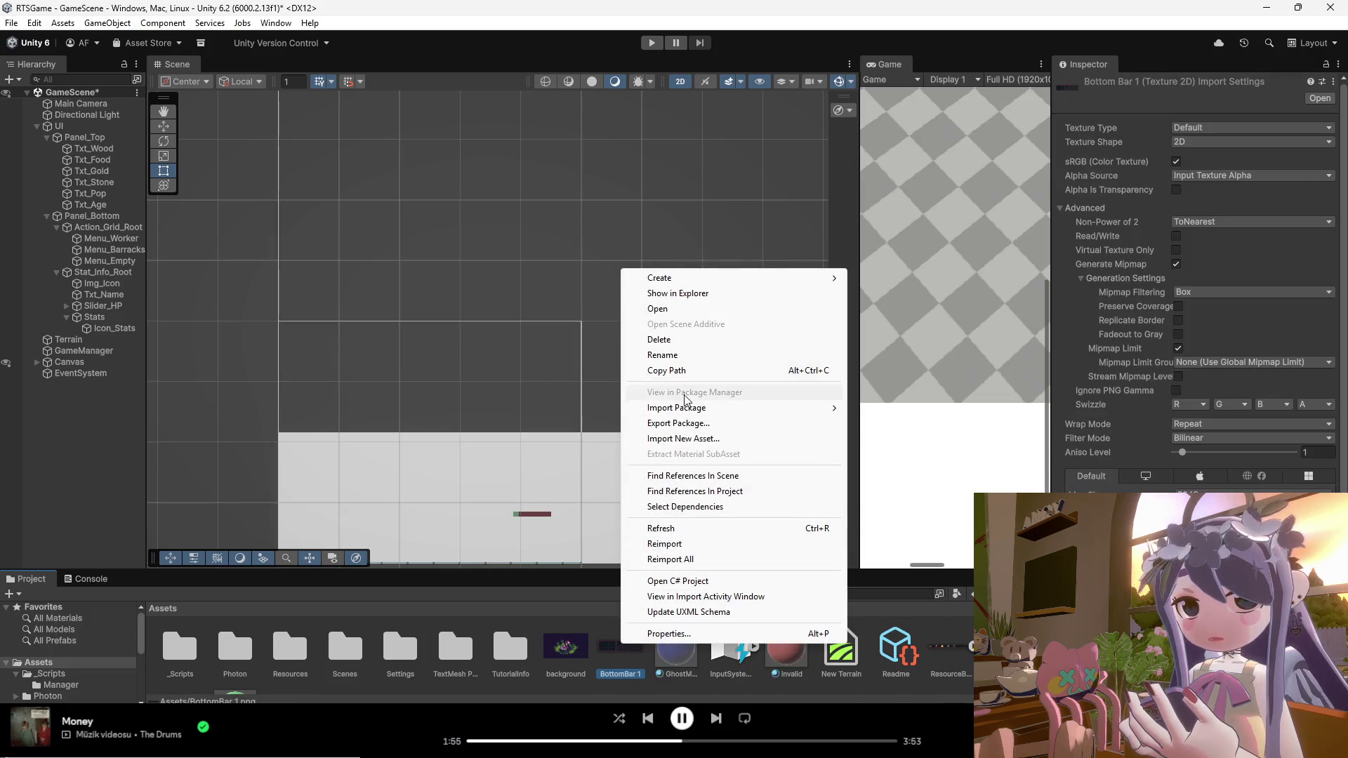
pyautogui.click(677, 357)
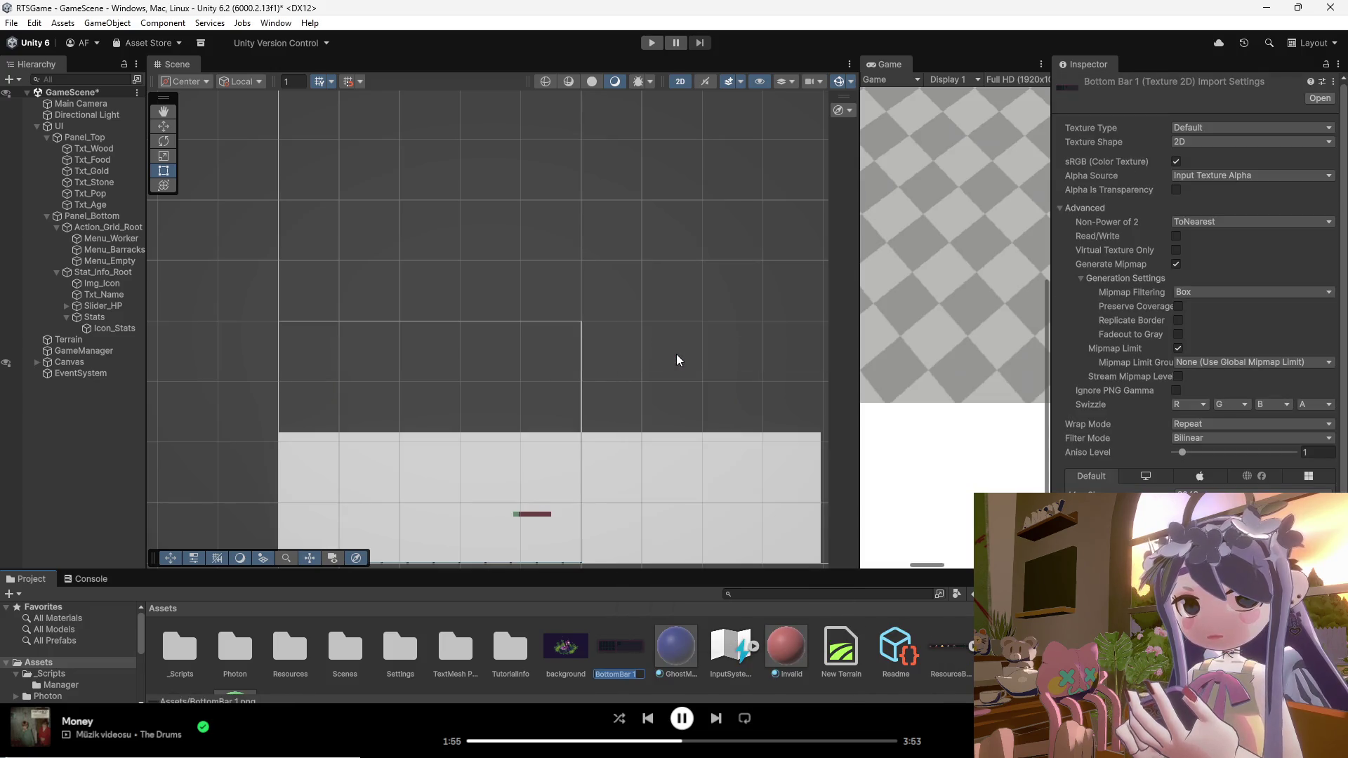
pyautogui.write('Bo')
pyautogui.write('ar')
pyautogui.press('Return')
# Step: Set BottomBar's Texture Type to Sprite (2D and UI) with Sprite Mode Single
pyautogui.rightClick(628, 635)
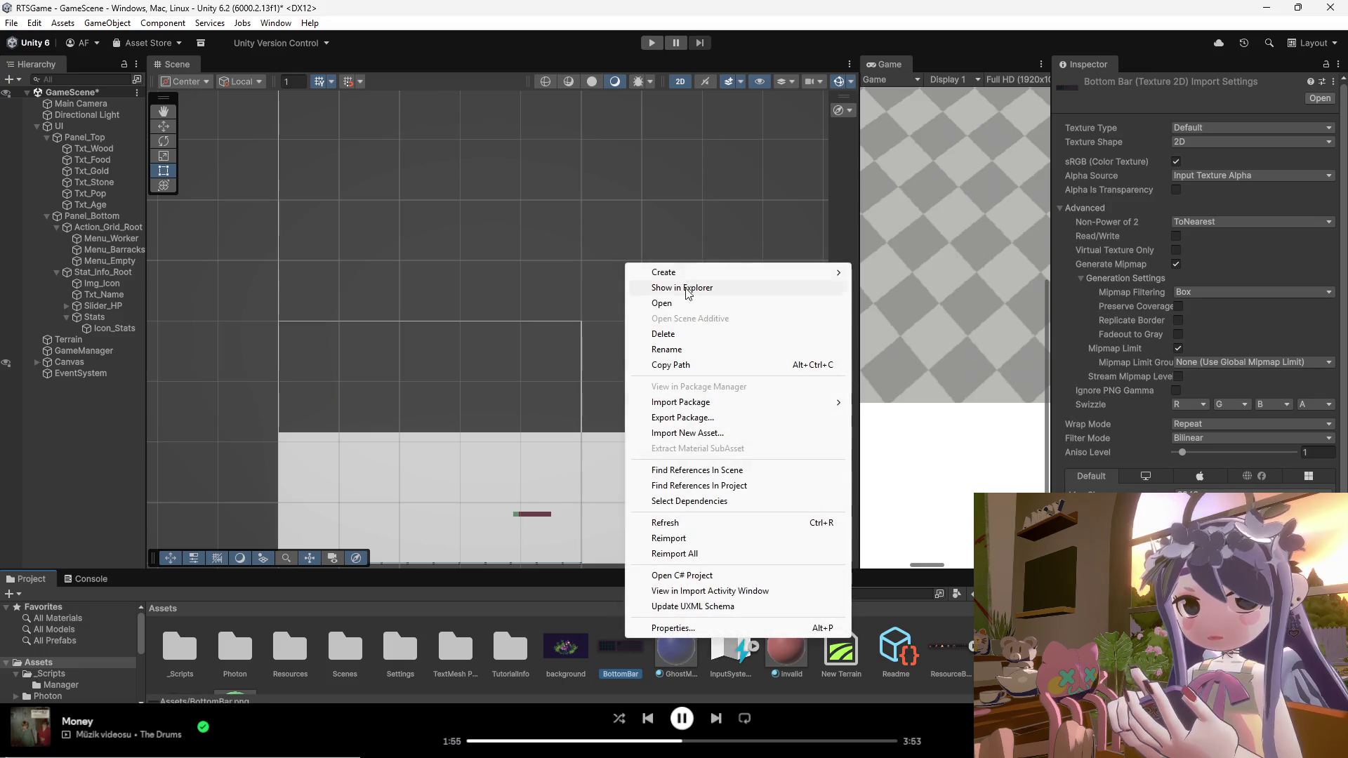
pyautogui.click(1225, 128)
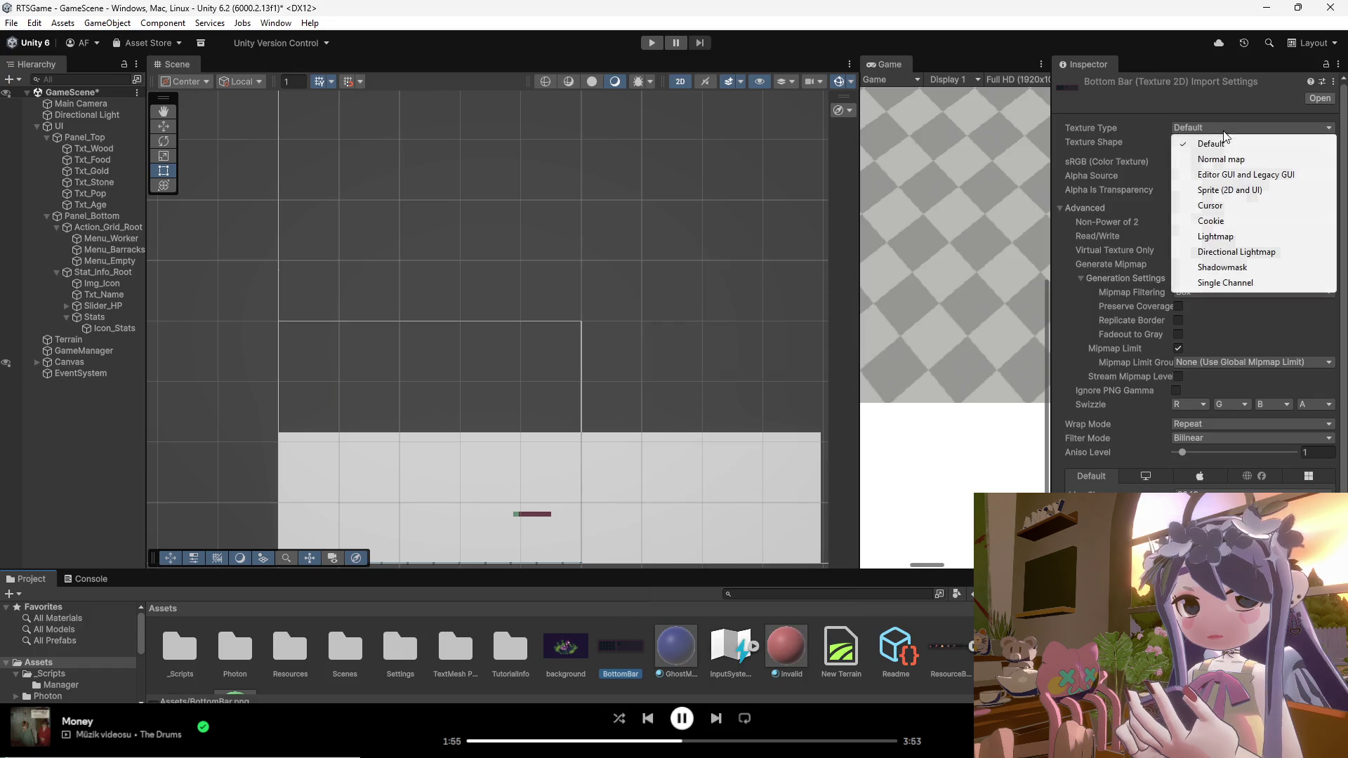
pyautogui.click(1229, 191)
pyautogui.click(1207, 163)
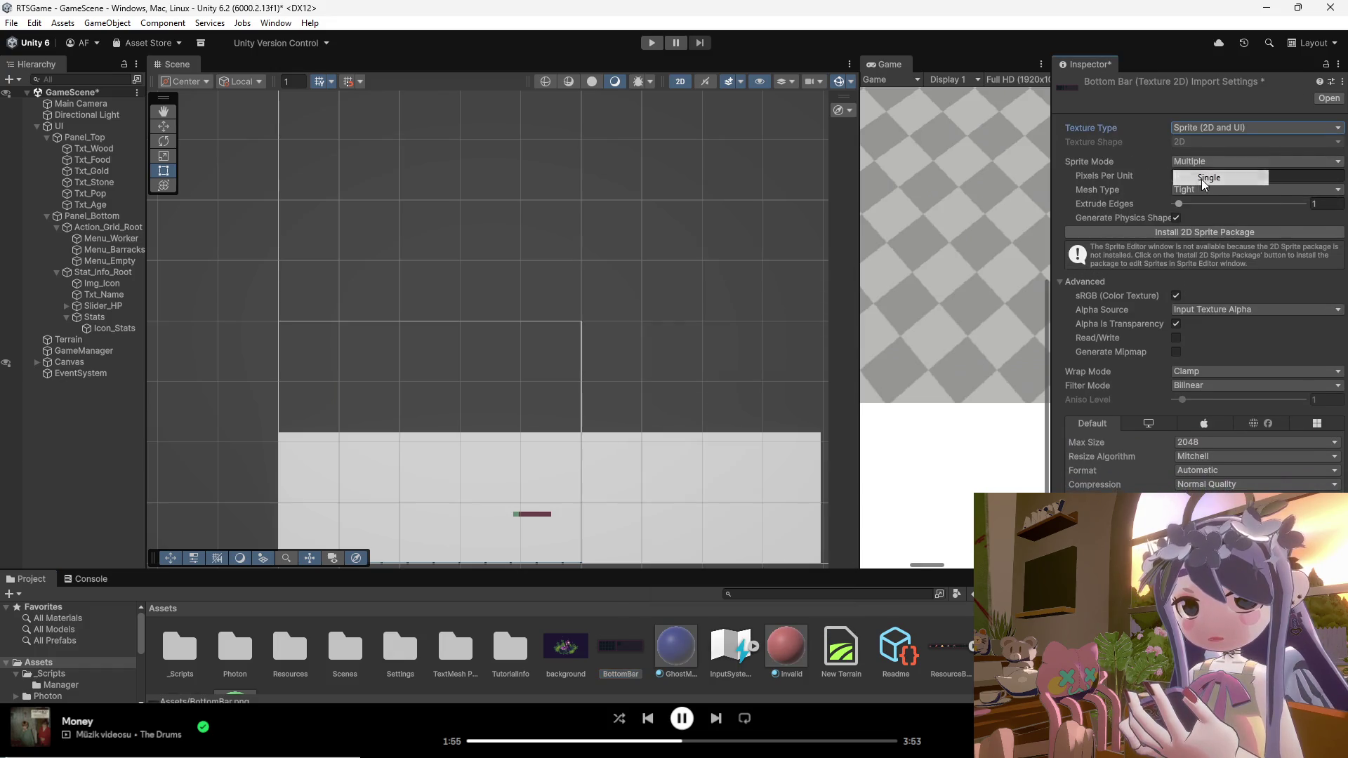
pyautogui.click(1206, 175)
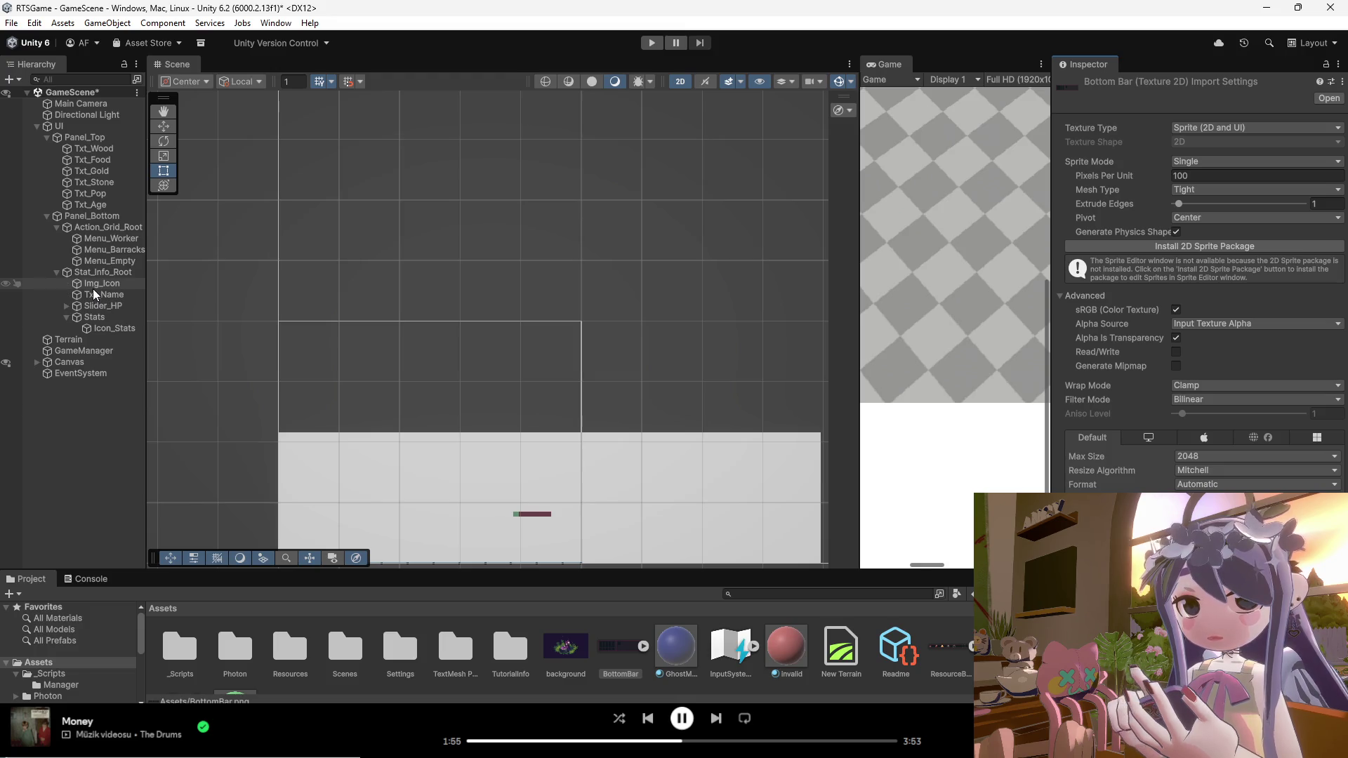
# Step: Assign the BottomBar sprite as Panel_Bottom's Source Image
pyautogui.click(91, 224)
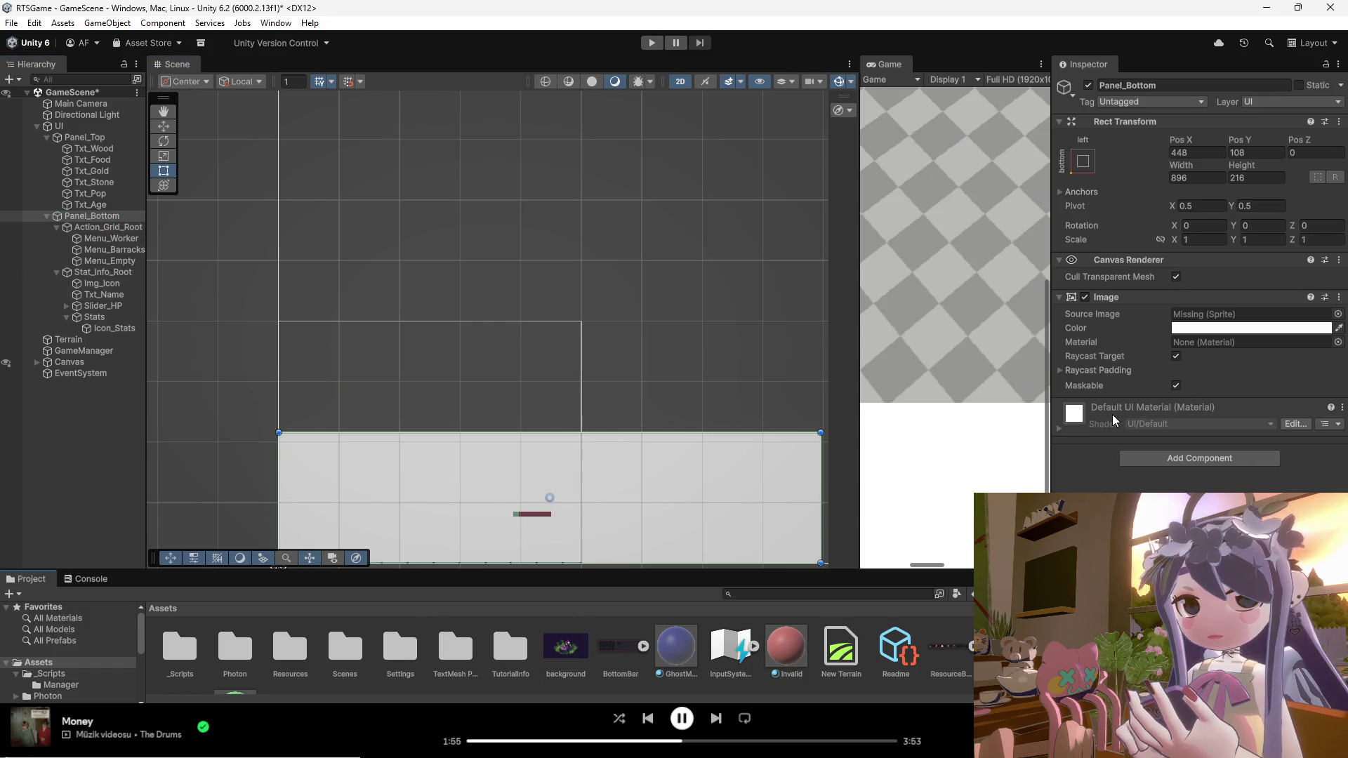
pyautogui.moveTo(620, 646)
pyautogui.mouseDown()
pyautogui.moveTo(948, 456)
pyautogui.moveTo(1250, 314)
pyautogui.mouseUp()
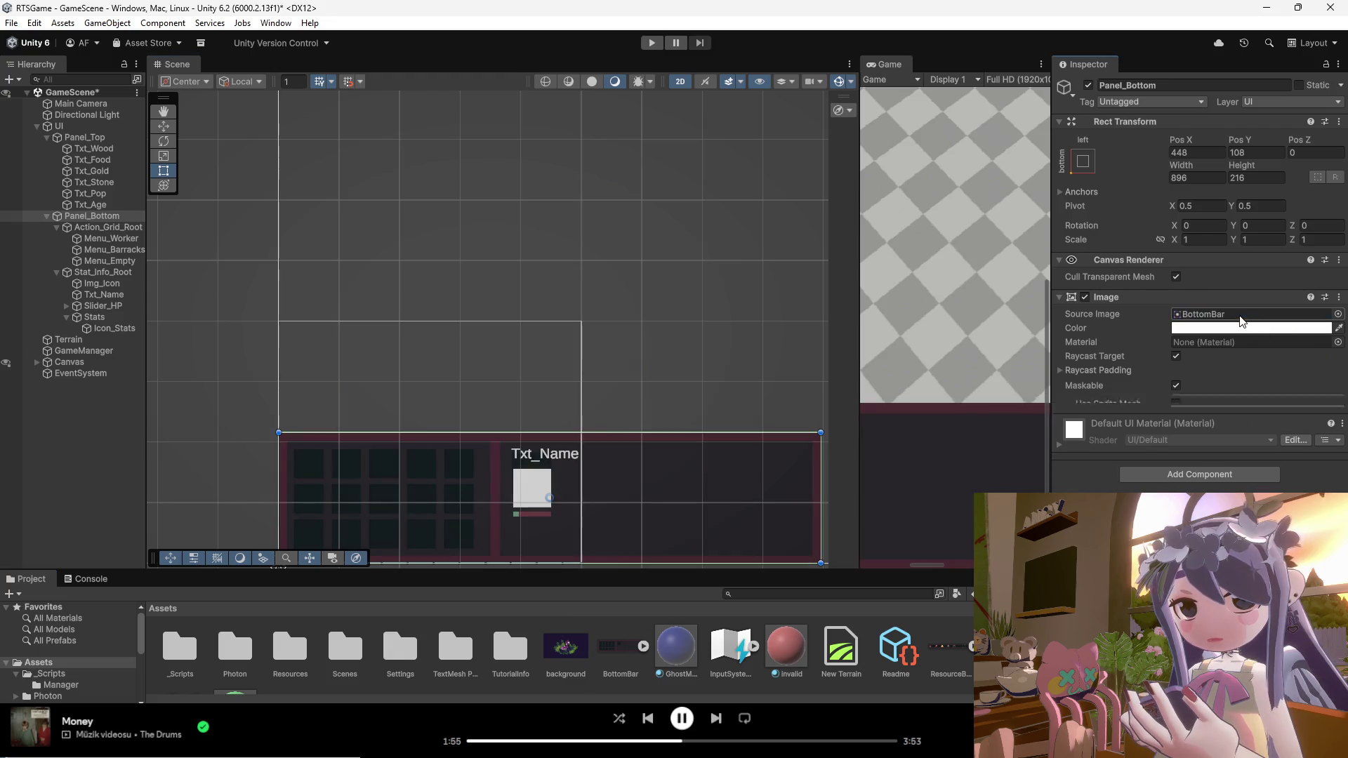
pyautogui.scroll(-1, 569, 292)
pyautogui.scroll(4, 517, 490)
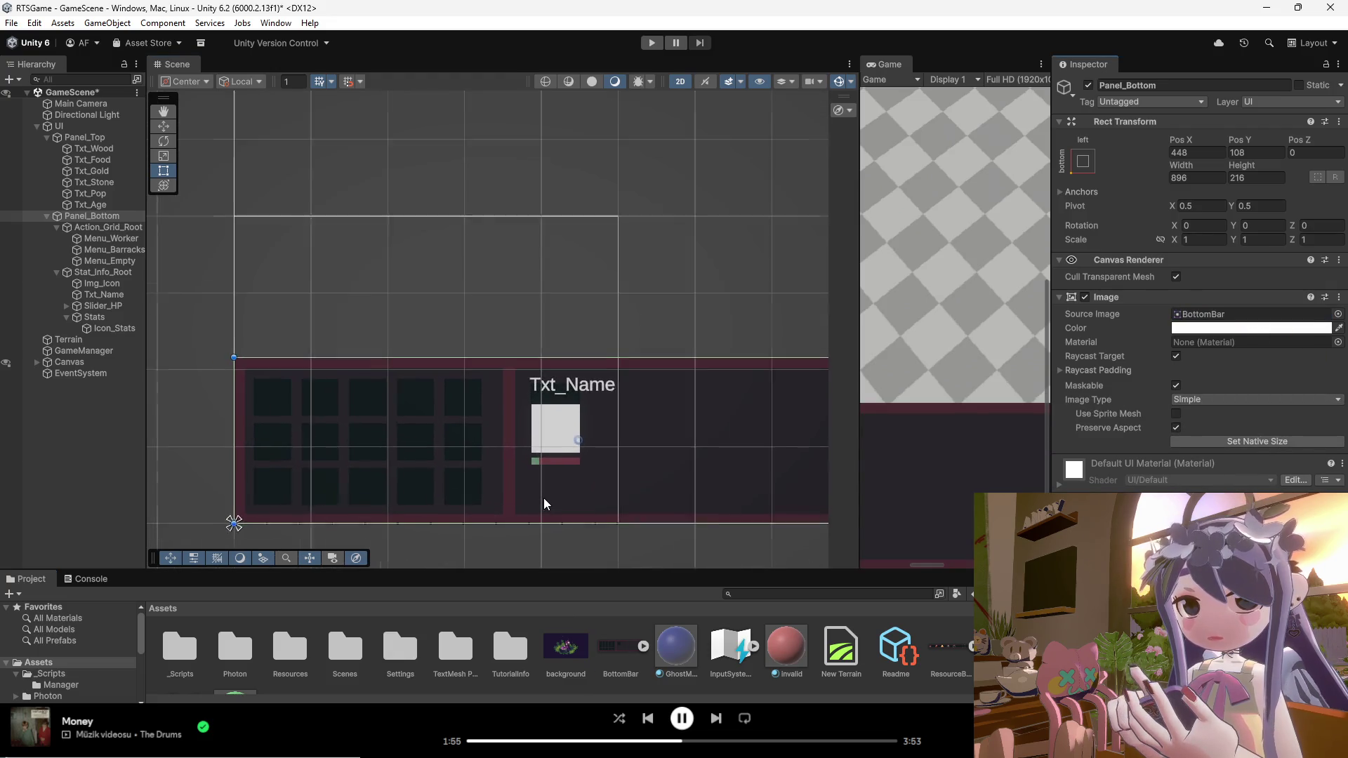
# Step: Preview BottomBar.png in an image viewer, then close it
pyautogui.click(620, 654)
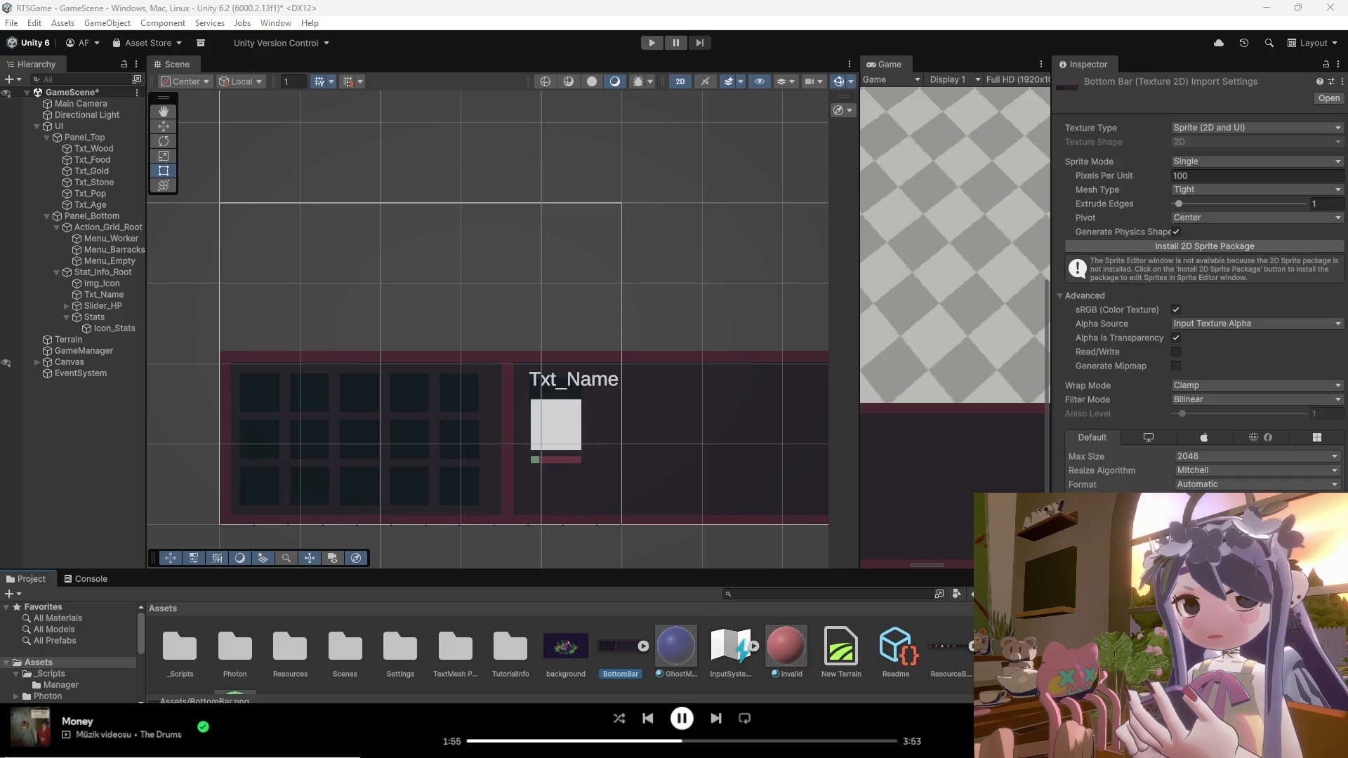
pyautogui.doubleClick(621, 649)
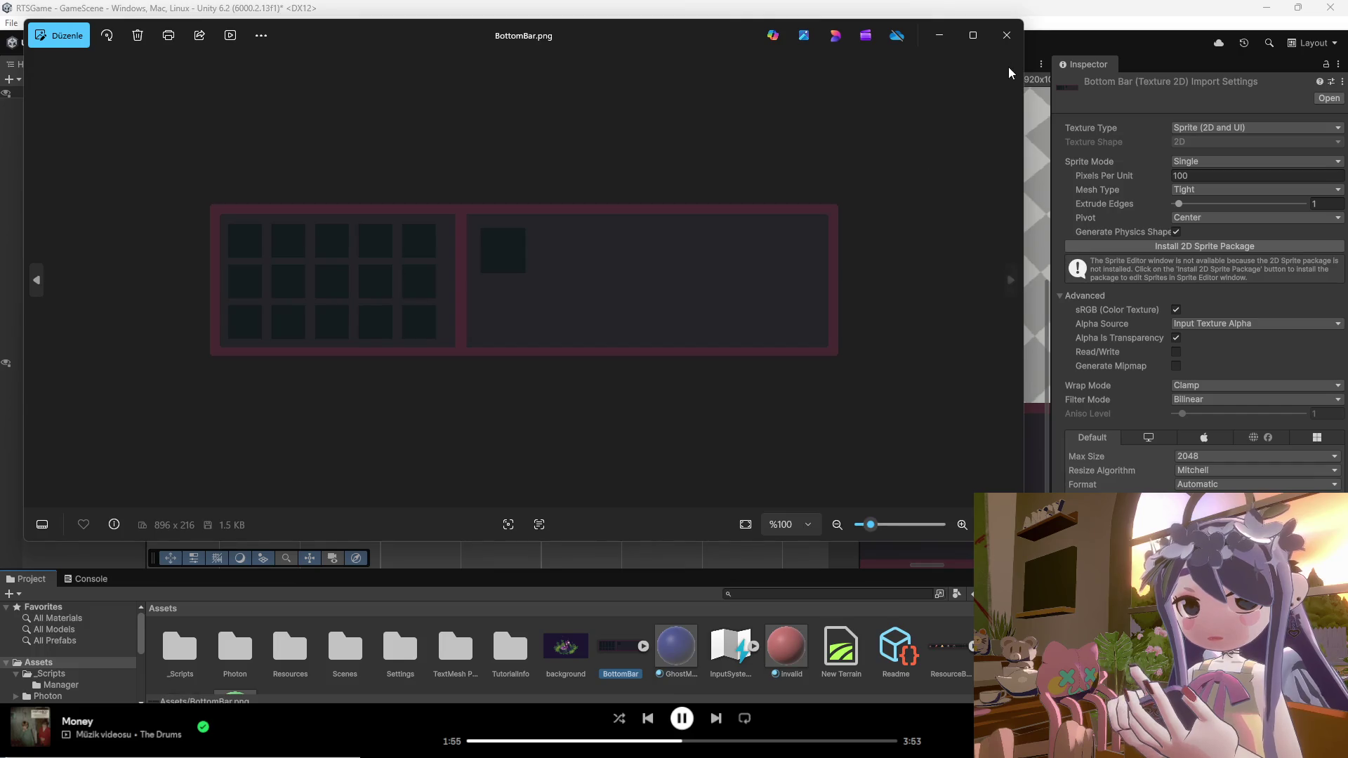
pyautogui.click(1006, 35)
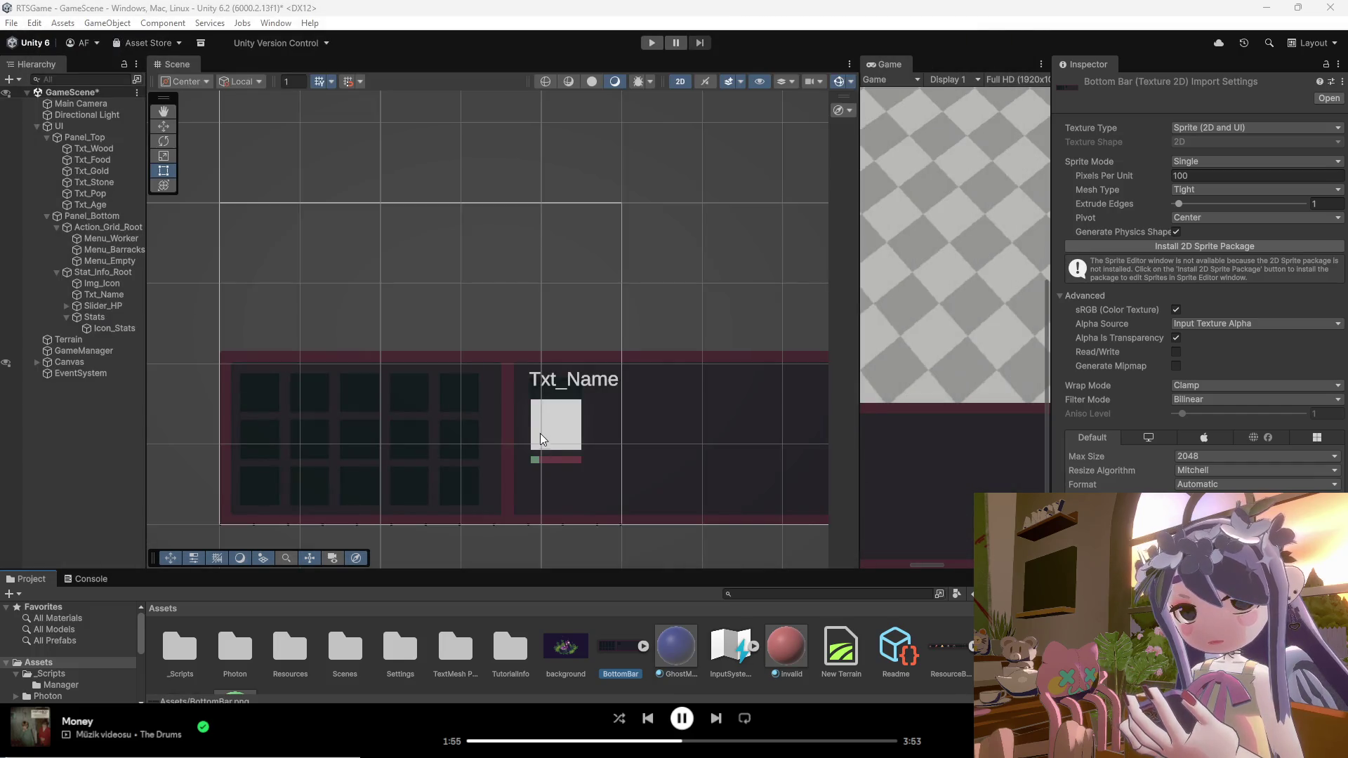
# Step: Zoom out the Scene view and switch back to the ageof ui canvas in Aseprite
pyautogui.scroll(-4, 502, 424)
pyautogui.scroll(-4, 490, 425)
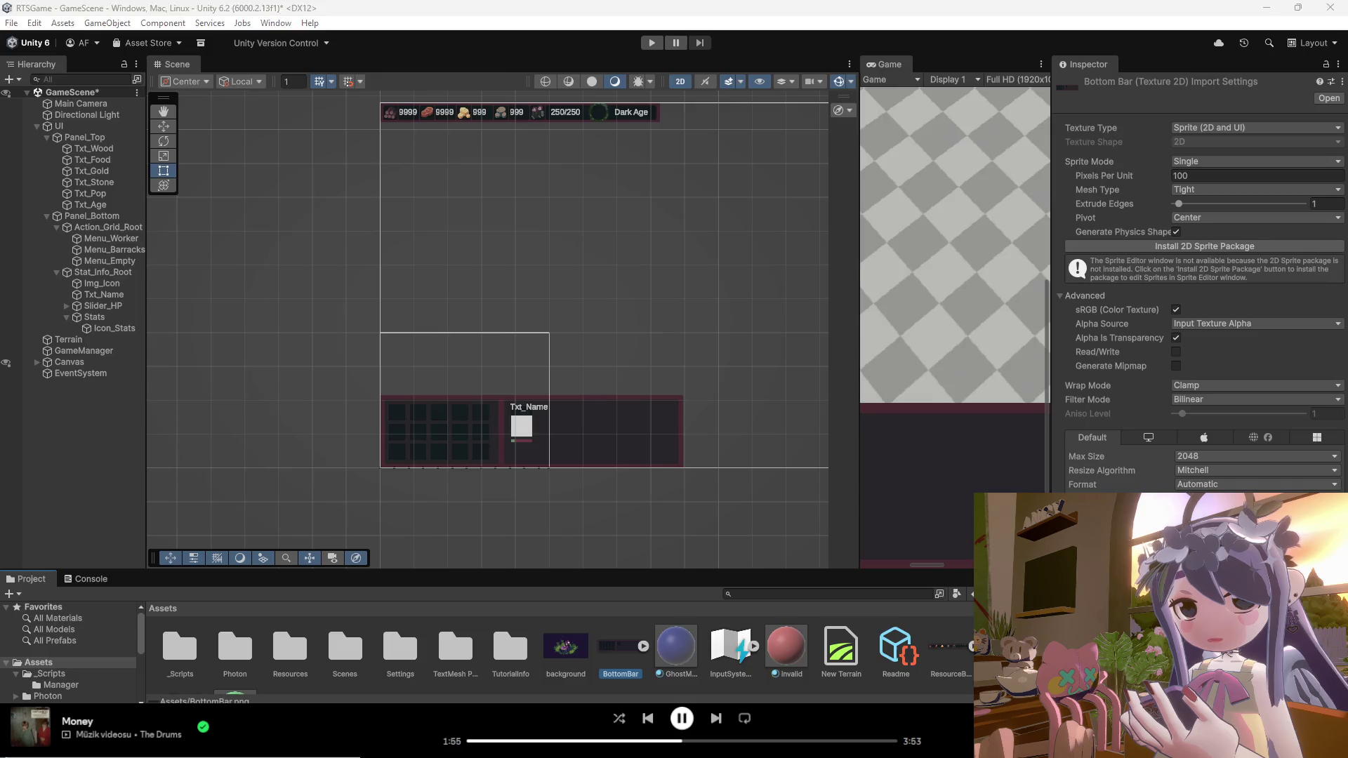
pyautogui.hotkey('alt', 'Tab')
pyautogui.scroll(-3, 705, 357)
pyautogui.scroll(2, 706, 357)
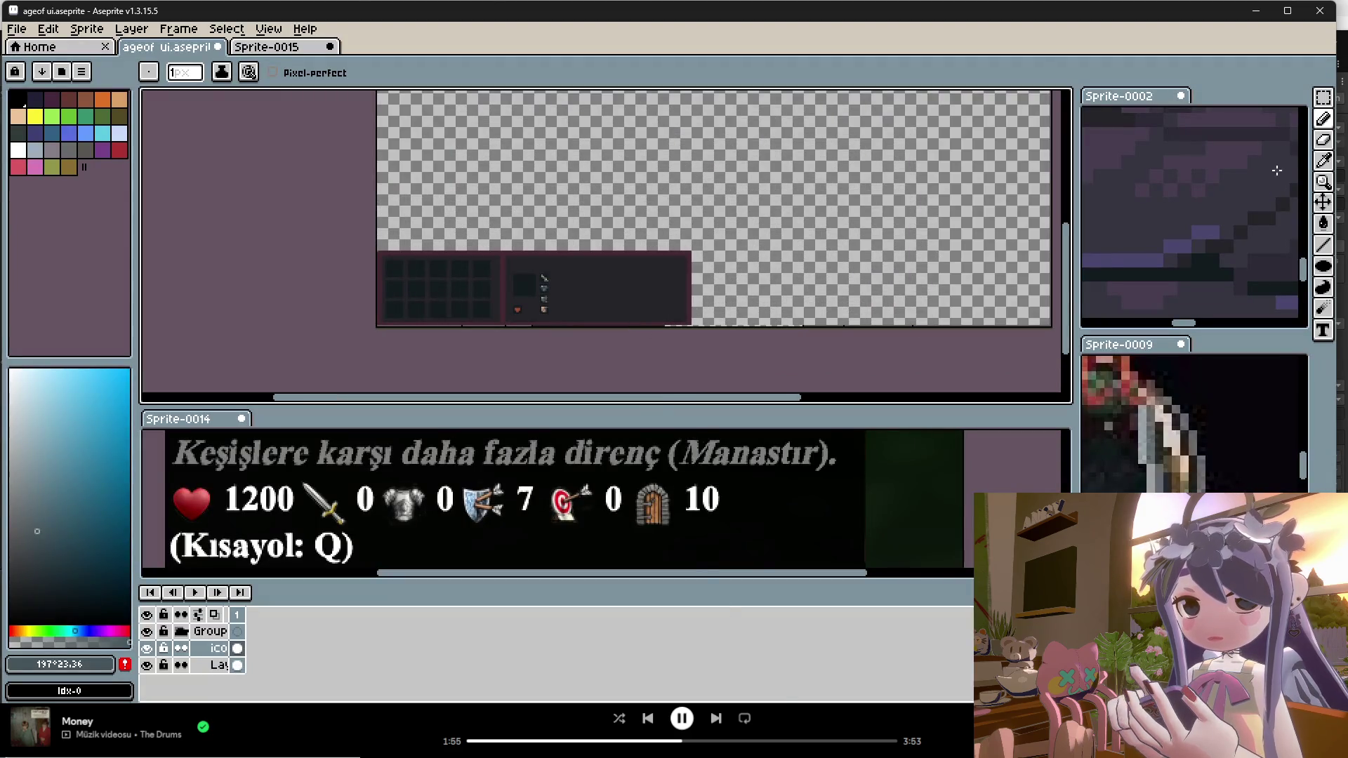
# Step: Choose the magic wand tool, return to the ageof ui document, and cancel a new sprite
pyautogui.press('w')
pyautogui.scroll(2, 667, 274)
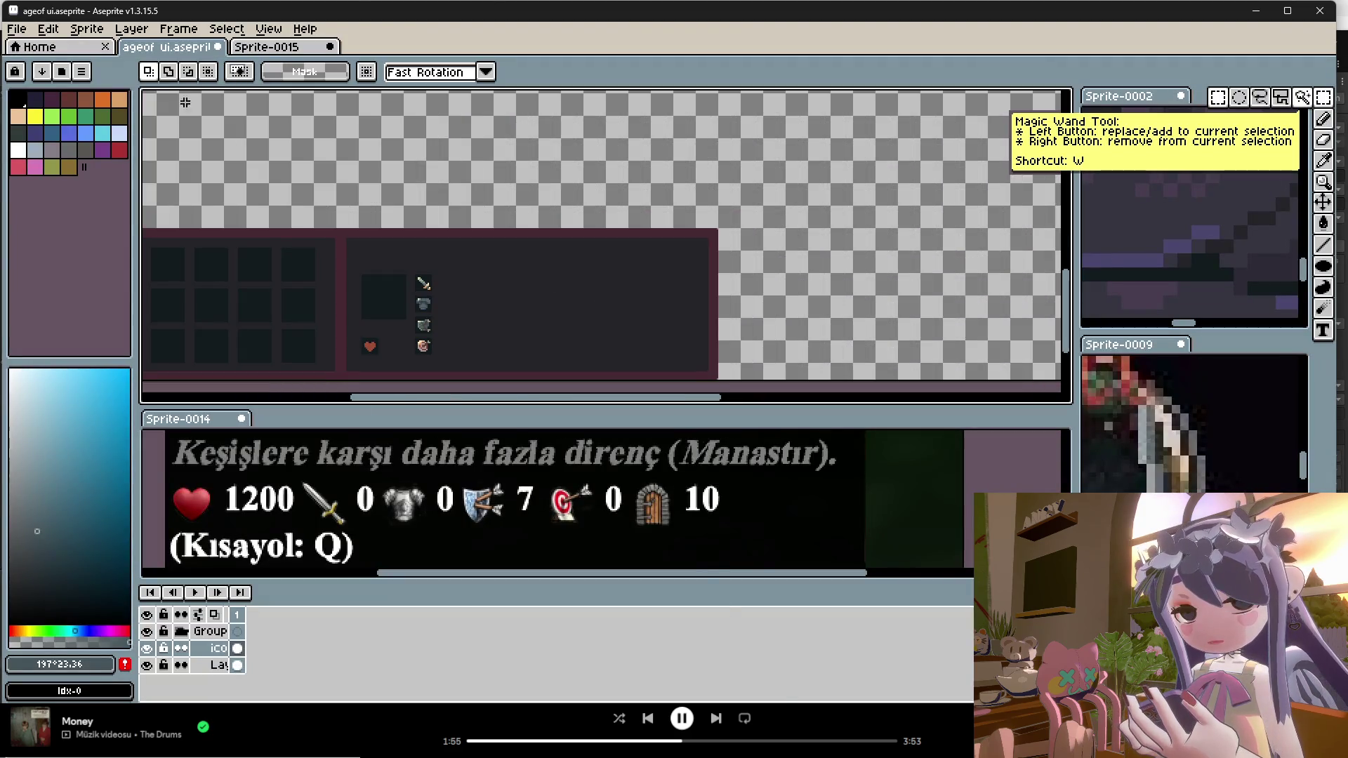
pyautogui.click(263, 47)
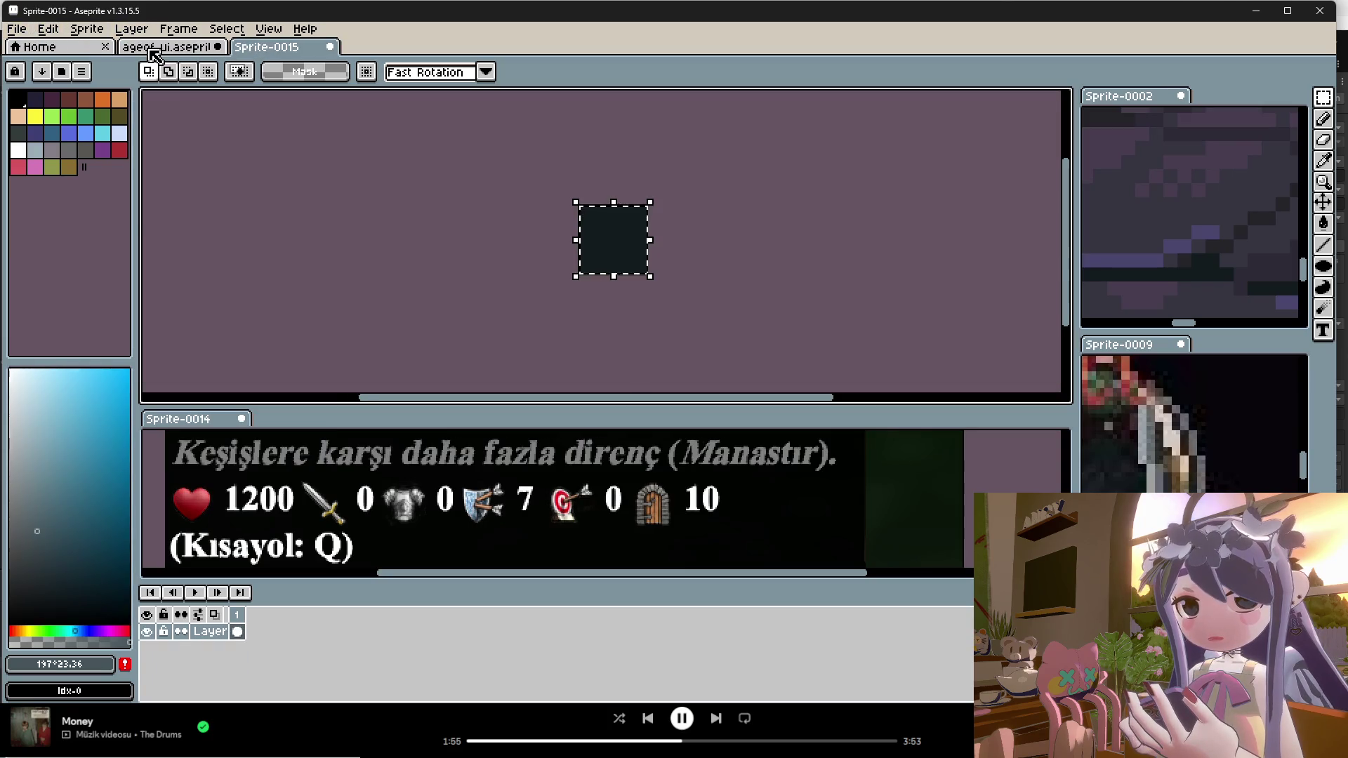
pyautogui.click(166, 47)
pyautogui.click(16, 29)
pyautogui.click(28, 47)
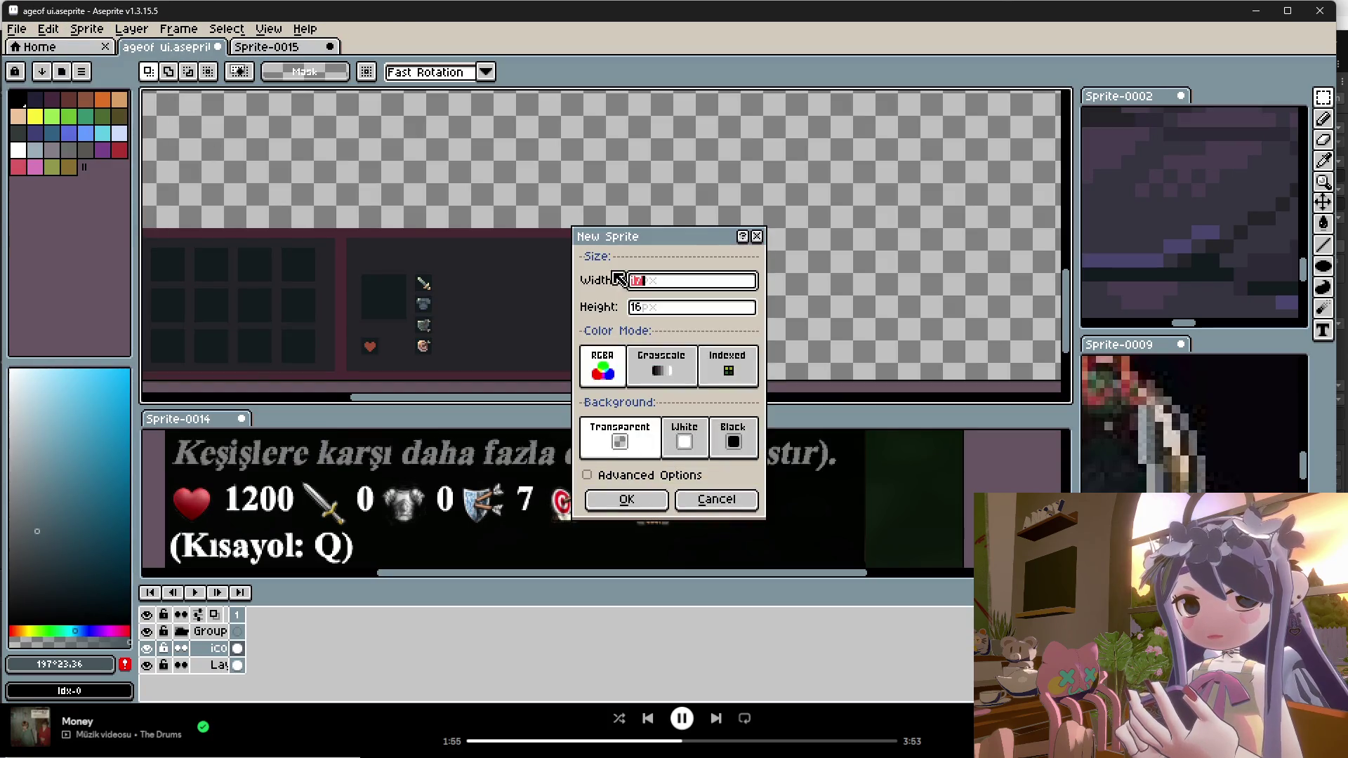
pyautogui.click(756, 237)
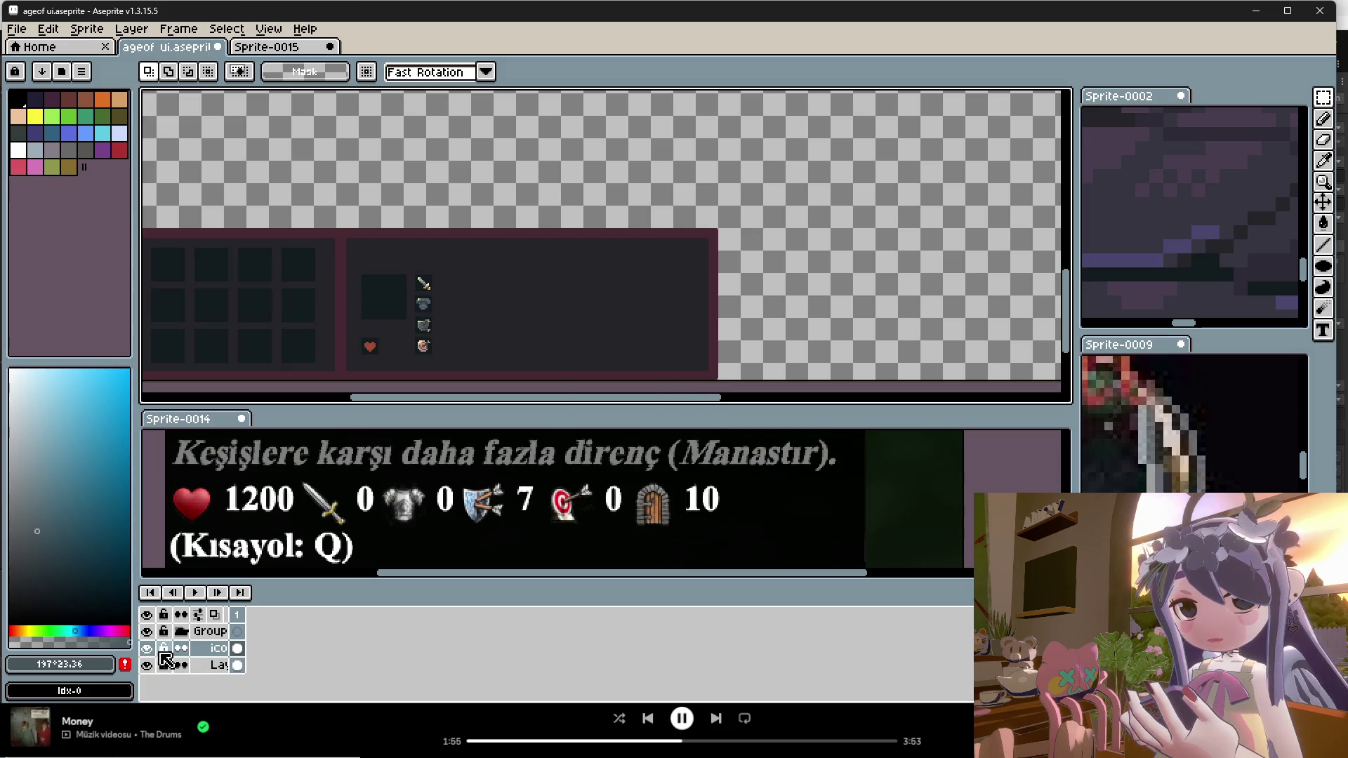
# Step: Select the UI bar artwork on the bottom layer, undoing an accidental deselect
pyautogui.click(187, 667)
pyautogui.hscroll(-2, 788, 180)
pyautogui.scroll(-2, 625, 239)
pyautogui.hscroll(-2, 625, 239)
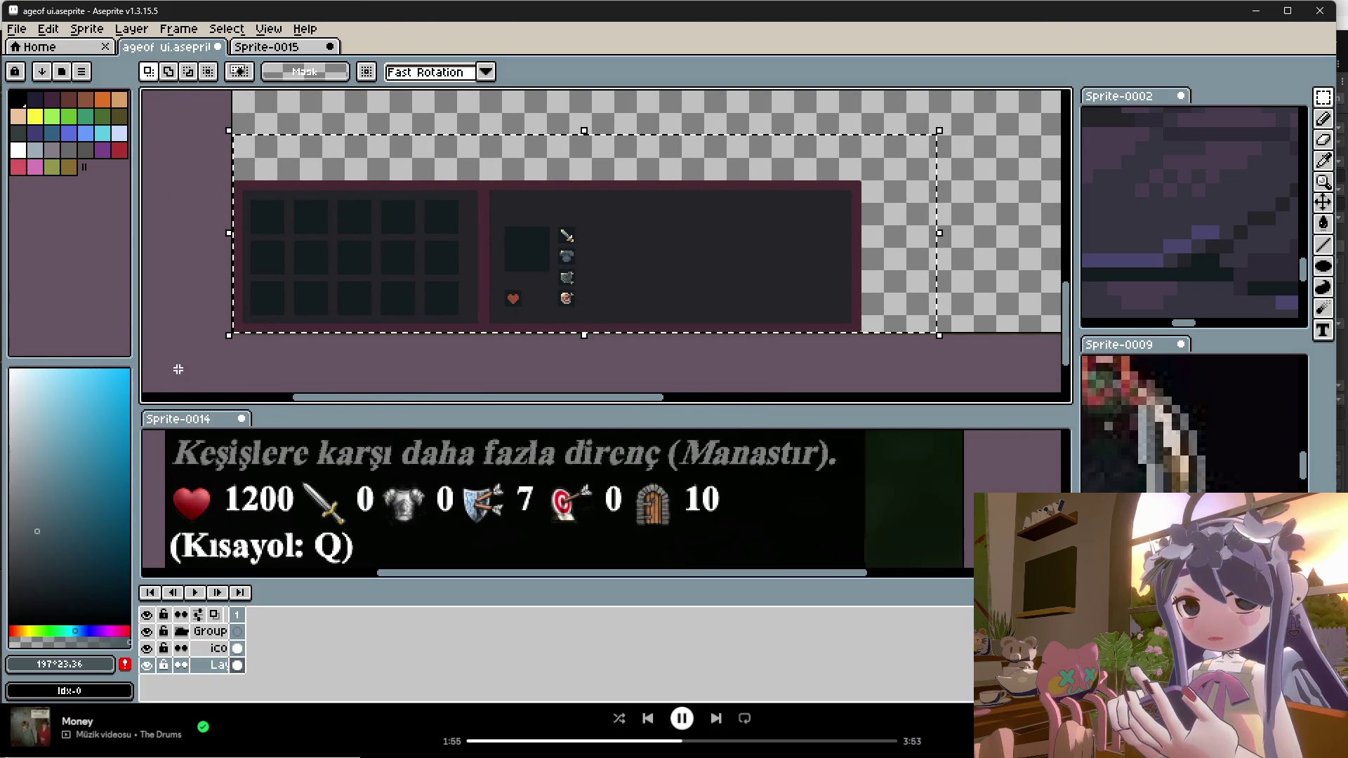
pyautogui.click(19, 115)
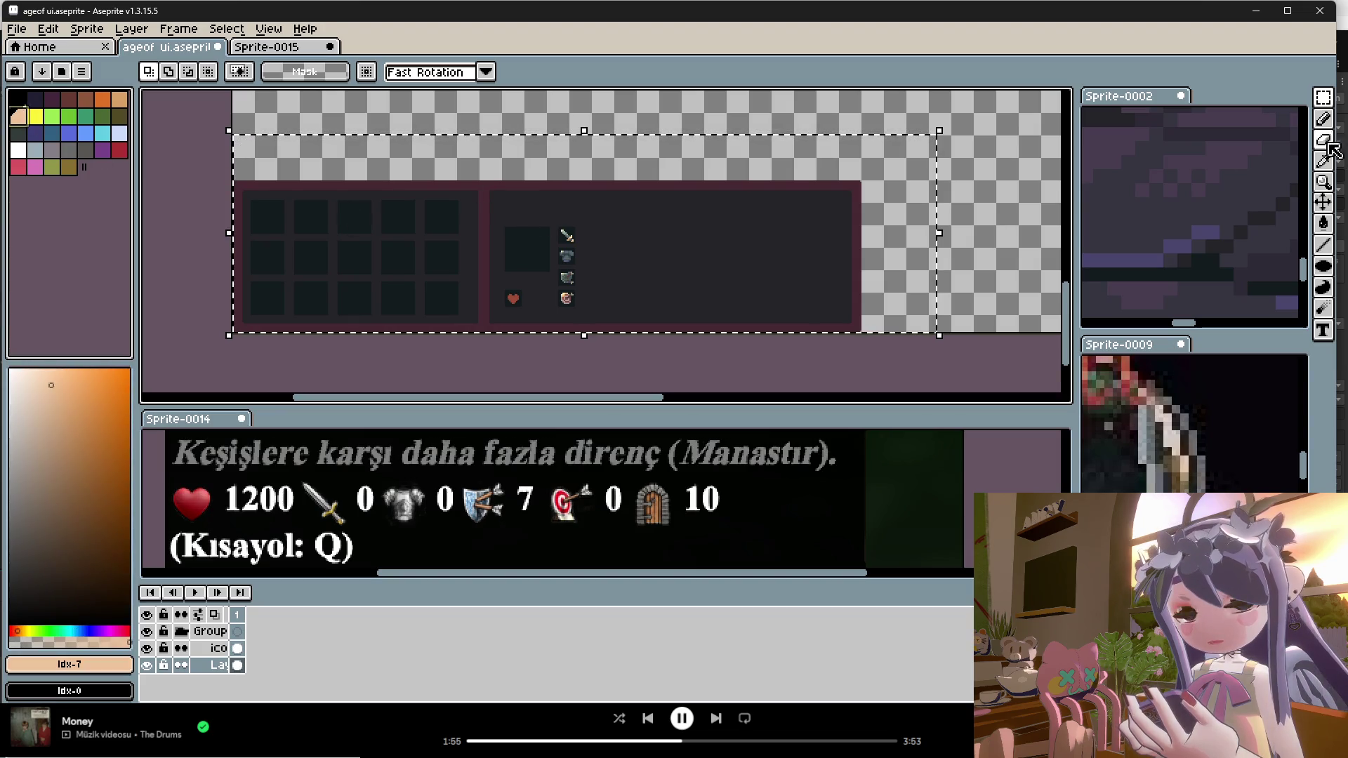
pyautogui.click(914, 134)
pyautogui.scroll(-1, 913, 134)
pyautogui.hscroll(-1, 913, 134)
pyautogui.hotkey('ctrl', 'z')
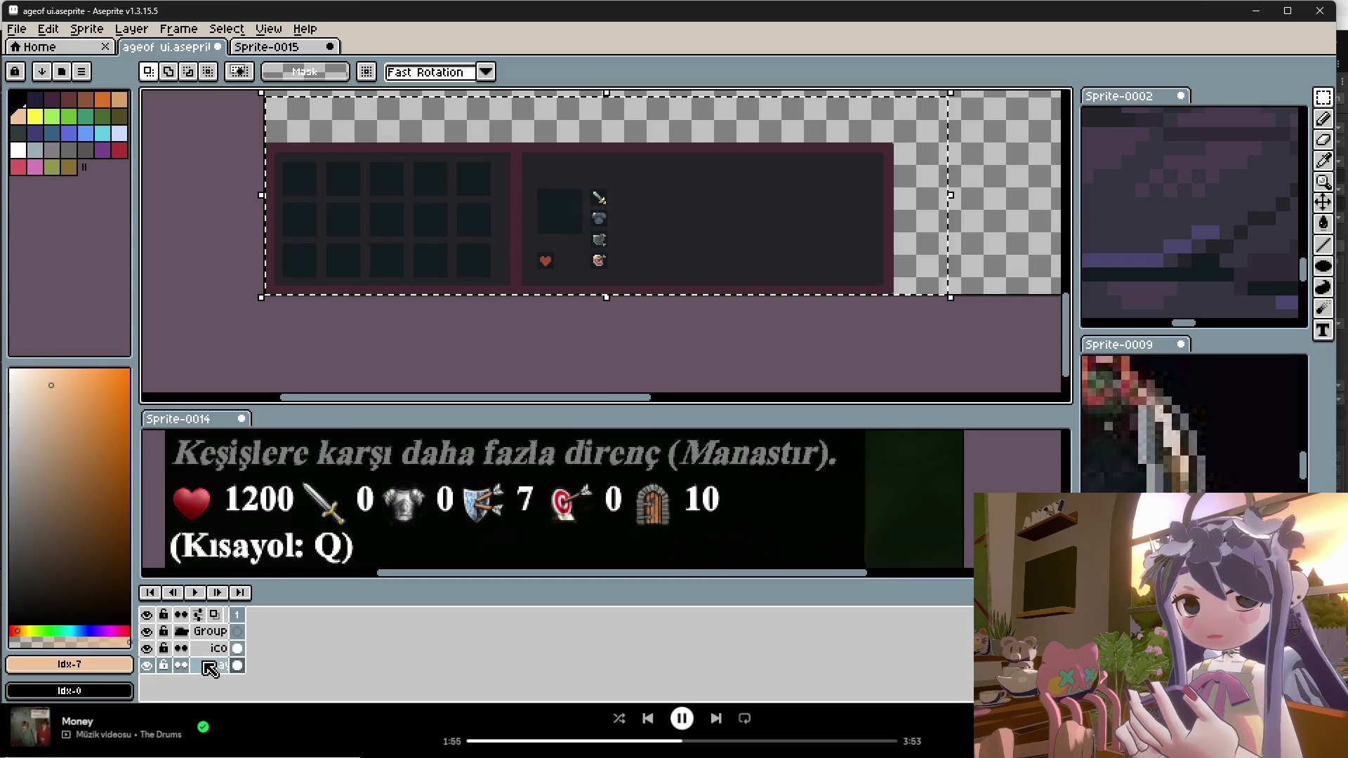
# Step: Clear the old selection and drag a new selection around the UI bar area
pyautogui.click(17, 28)
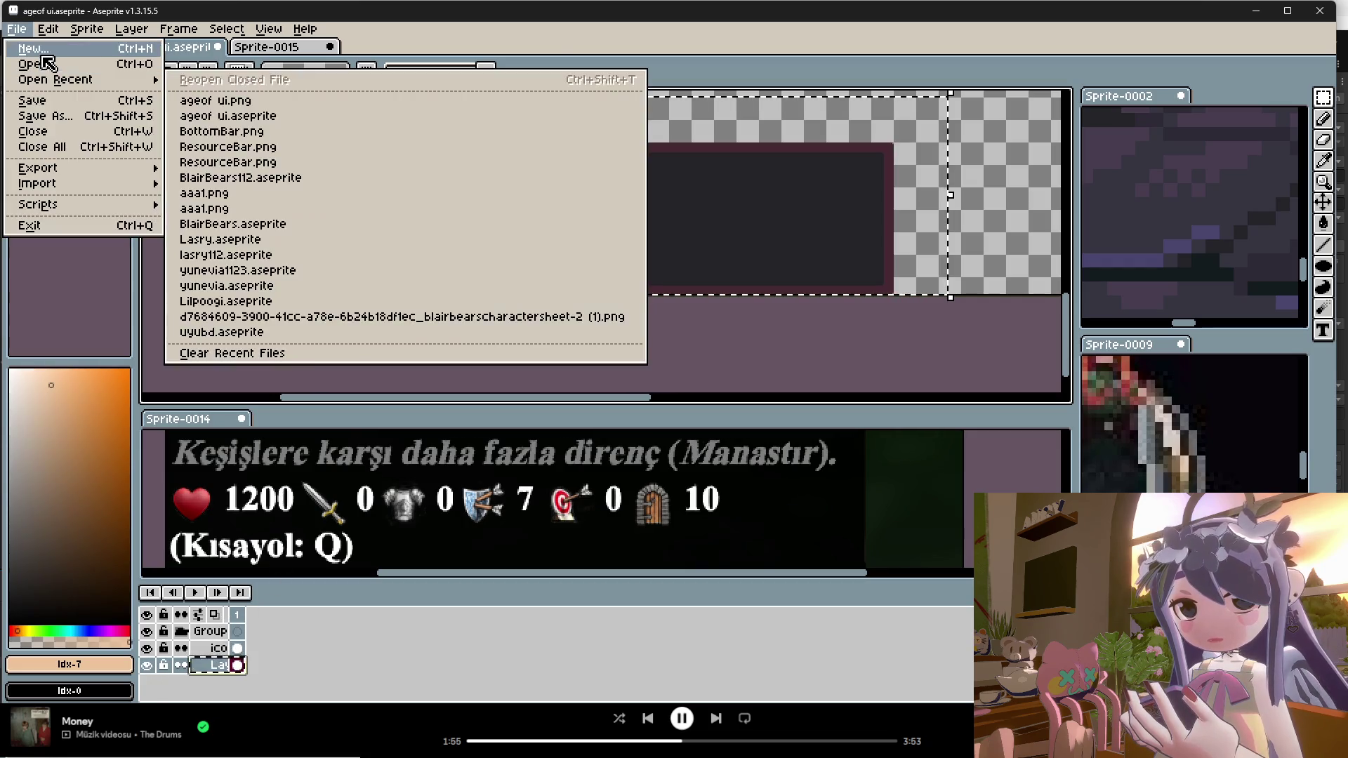
pyautogui.click(33, 48)
pyautogui.press('Escape')
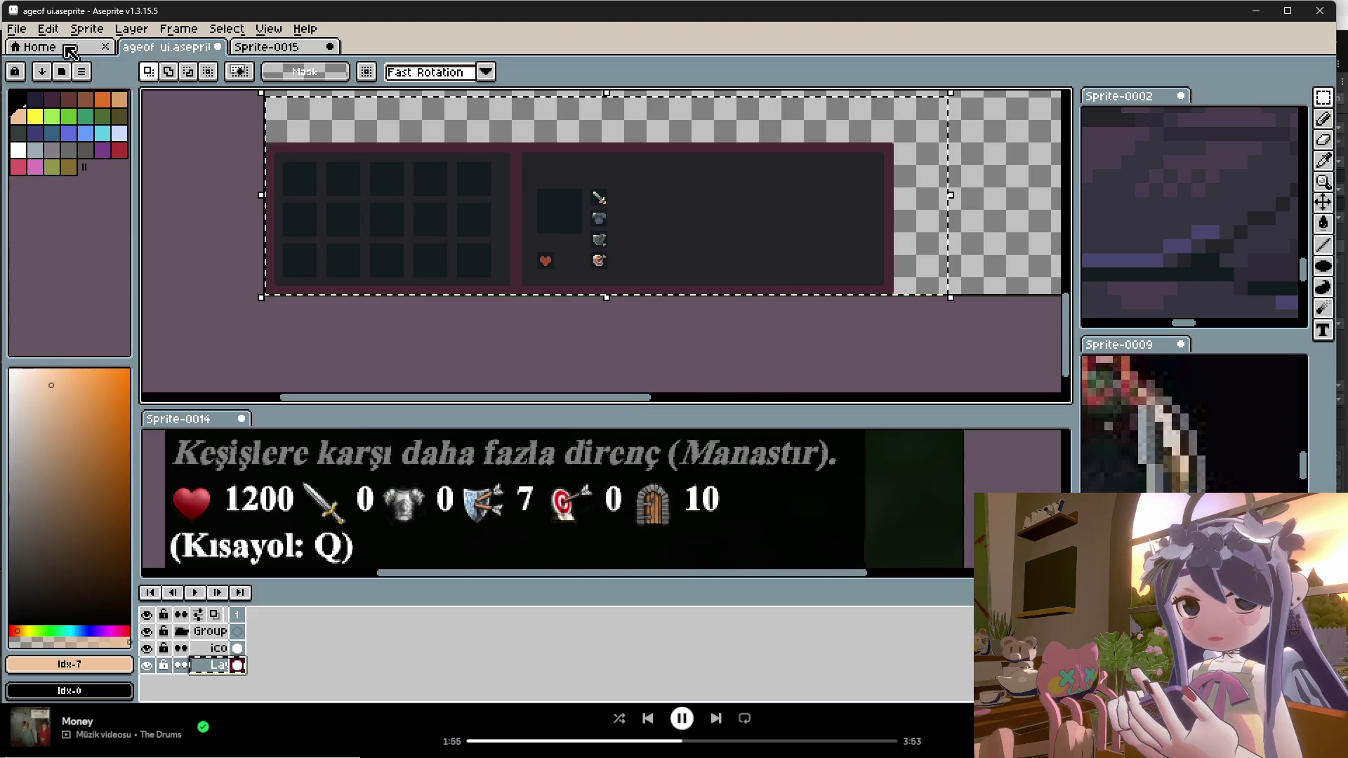
pyautogui.click(17, 28)
pyautogui.click(441, 311)
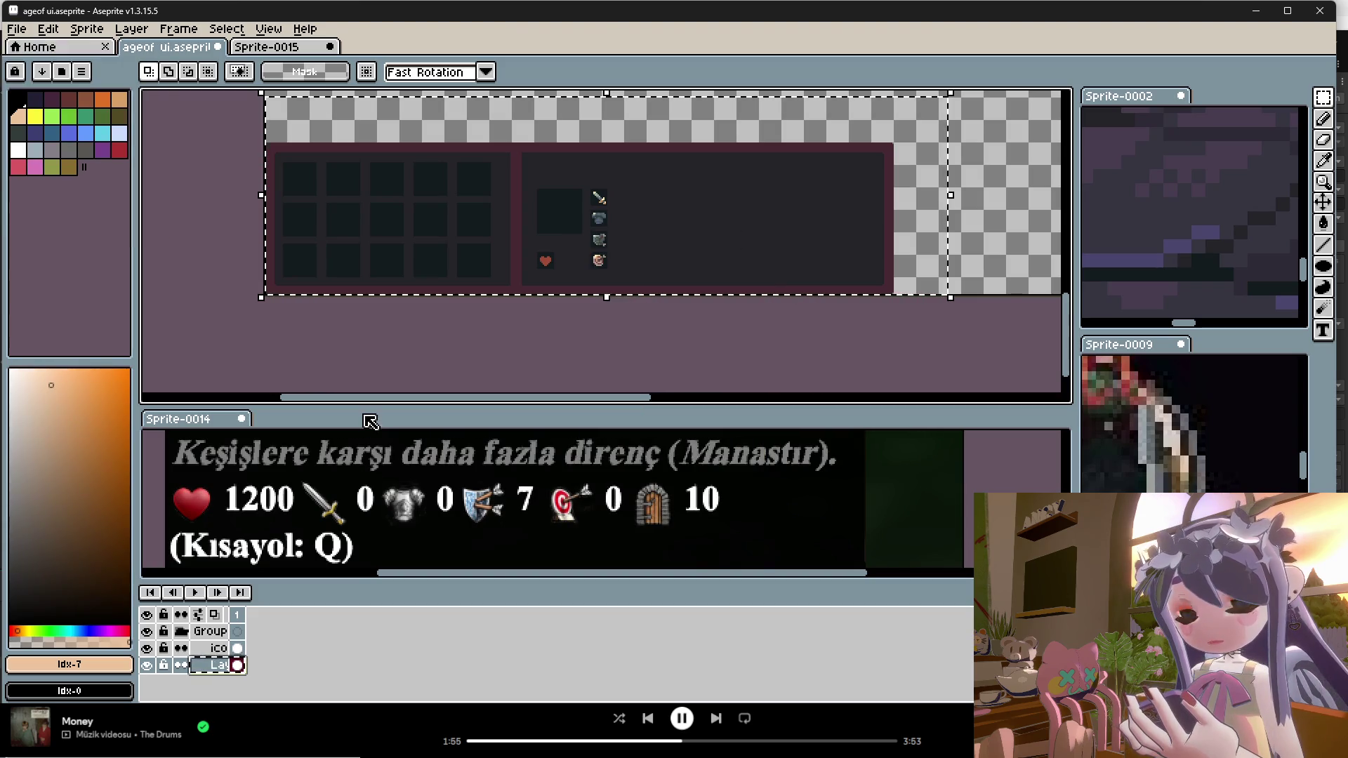
pyautogui.hotkey('ctrl', 'd')
pyautogui.moveTo(914, 113); pyautogui.dragTo(261, 298)
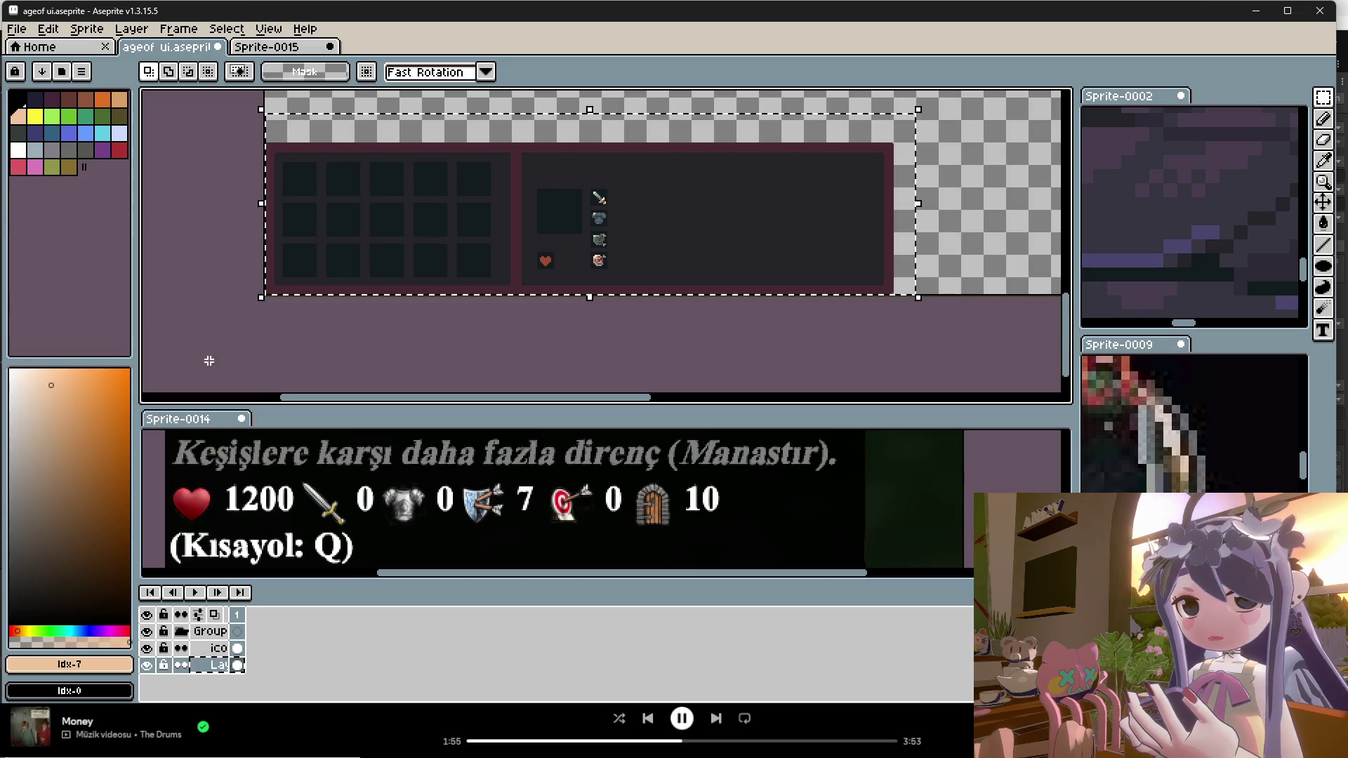
# Step: Create a 463×129 sprite, Sprite-0016, and paste the copied UI bar into it
pyautogui.click(16, 29)
pyautogui.click(36, 52)
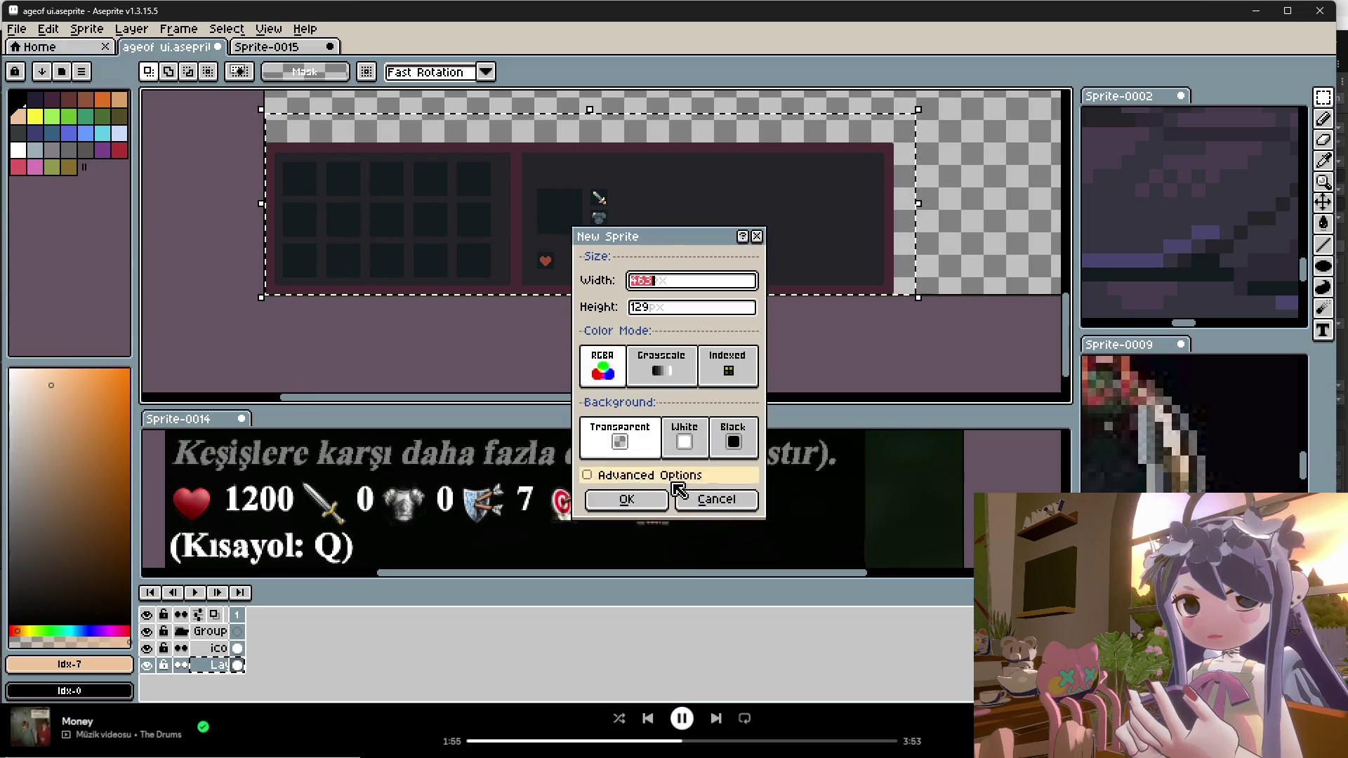
pyautogui.click(638, 500)
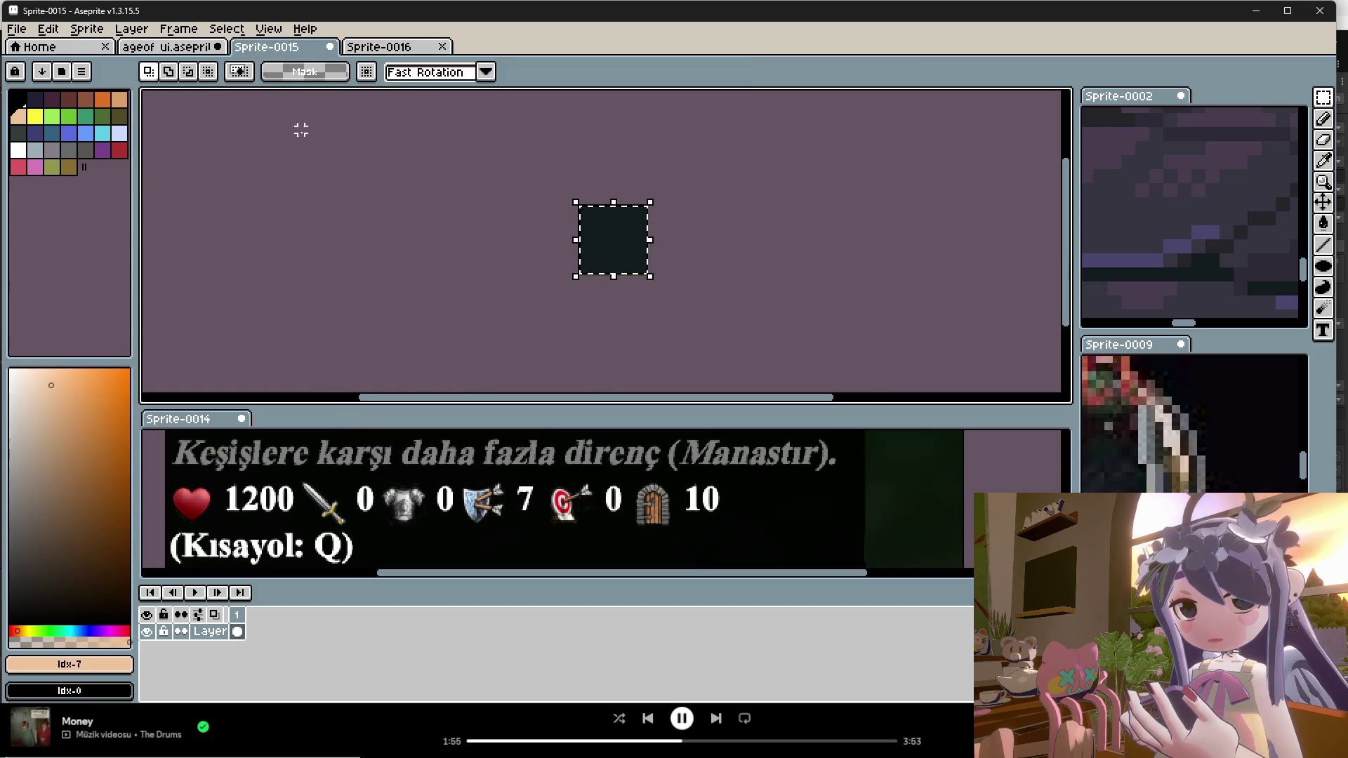
pyautogui.click(176, 47)
pyautogui.keyDown('ctrl'); pyautogui.click(223, 656); pyautogui.keyUp('ctrl')
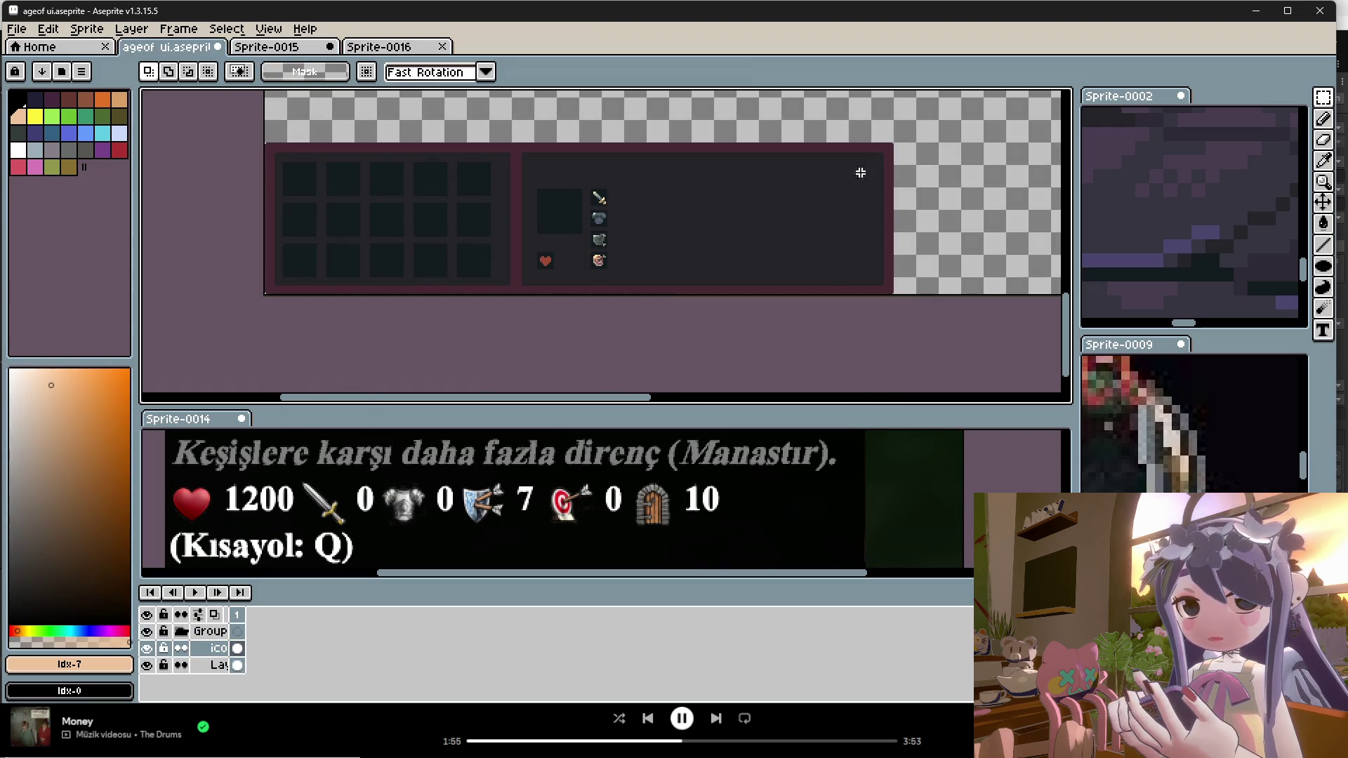
pyautogui.click(366, 47)
pyautogui.hotkey('ctrl', 'v')
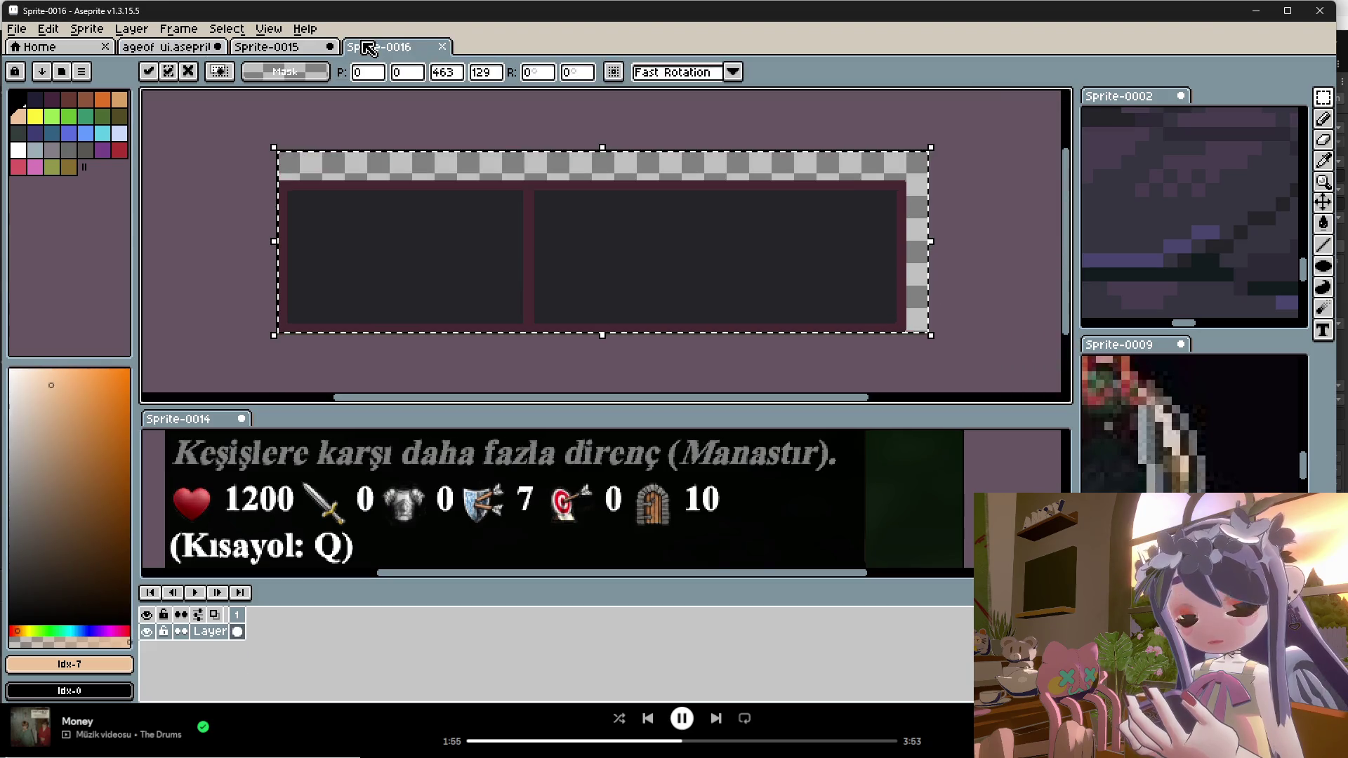
pyautogui.click(412, 346)
# Step: In Canvas Size, trim the top border to -21, giving height 108
pyautogui.click(48, 29)
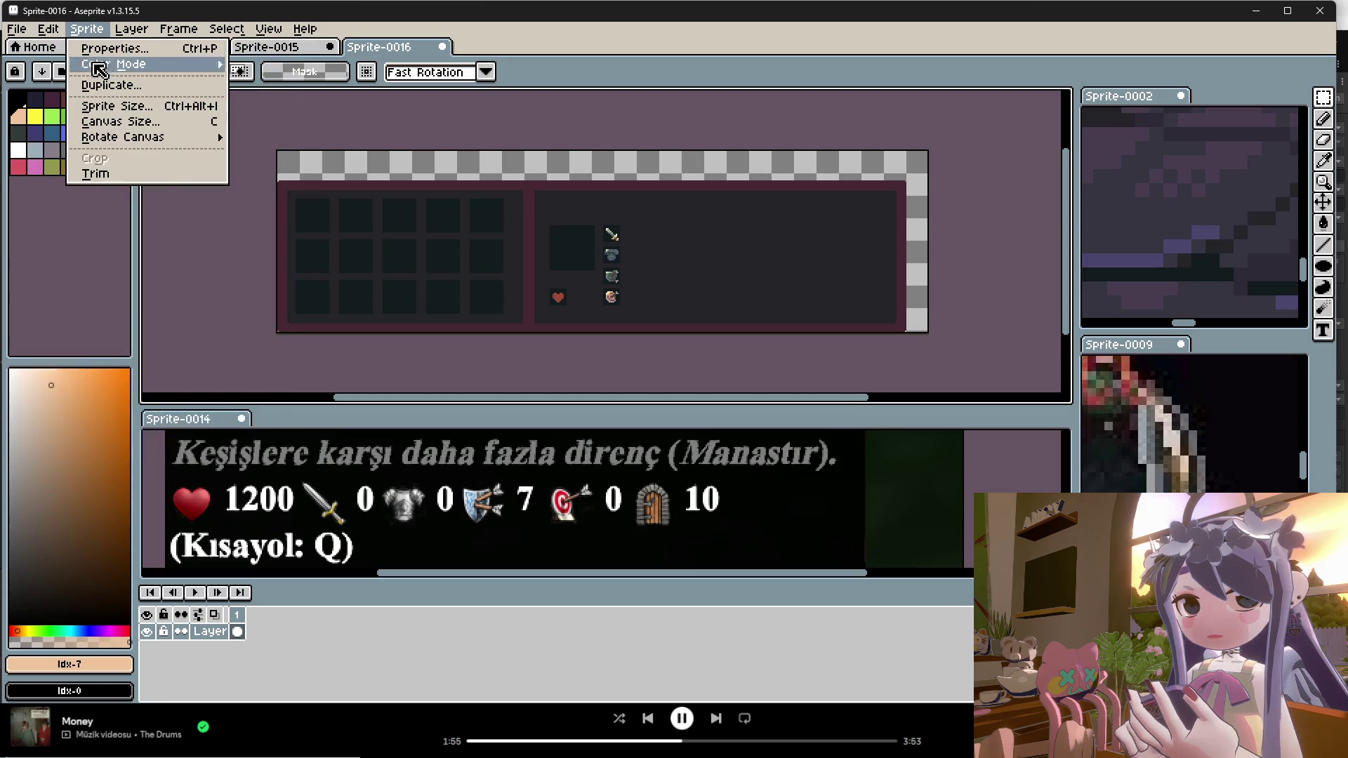
pyautogui.click(105, 121)
pyautogui.moveTo(569, 151); pyautogui.dragTo(567, 244)
pyautogui.scroll(3, 566, 172)
# Step: Drag the right border to -15 and apply the 448×108 canvas size
pyautogui.scroll(-3, 527, 204)
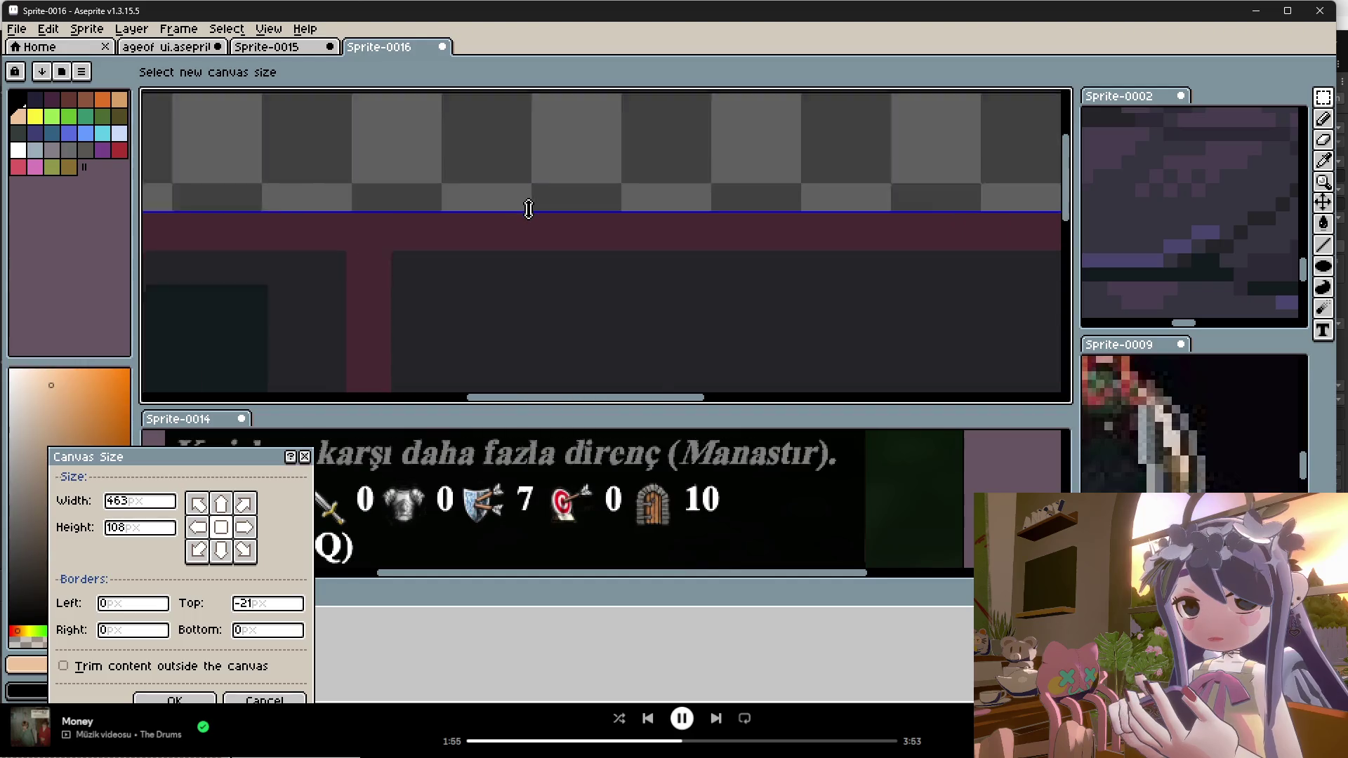
pyautogui.scroll(3, 885, 285)
pyautogui.moveTo(887, 288); pyautogui.dragTo(801, 291)
pyautogui.scroll(-4, 710, 292)
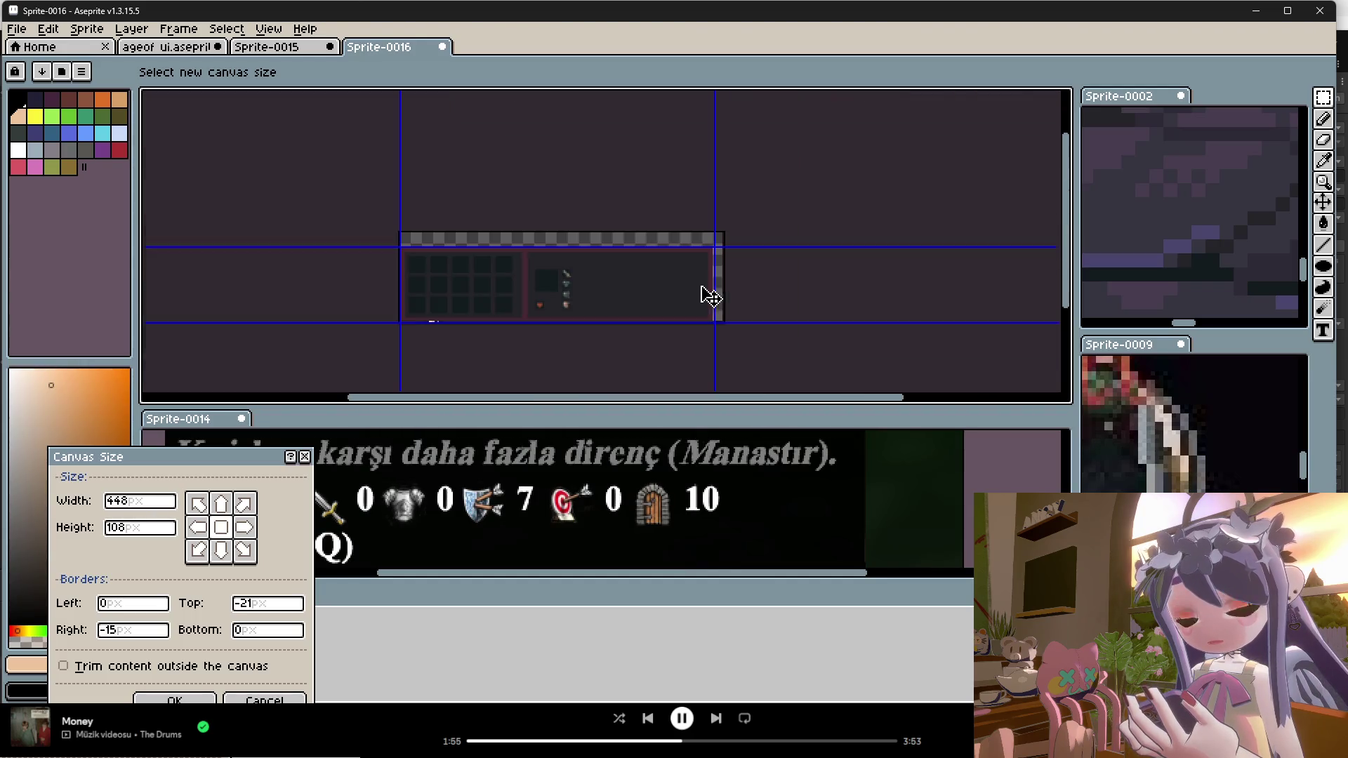
pyautogui.scroll(5, 726, 289)
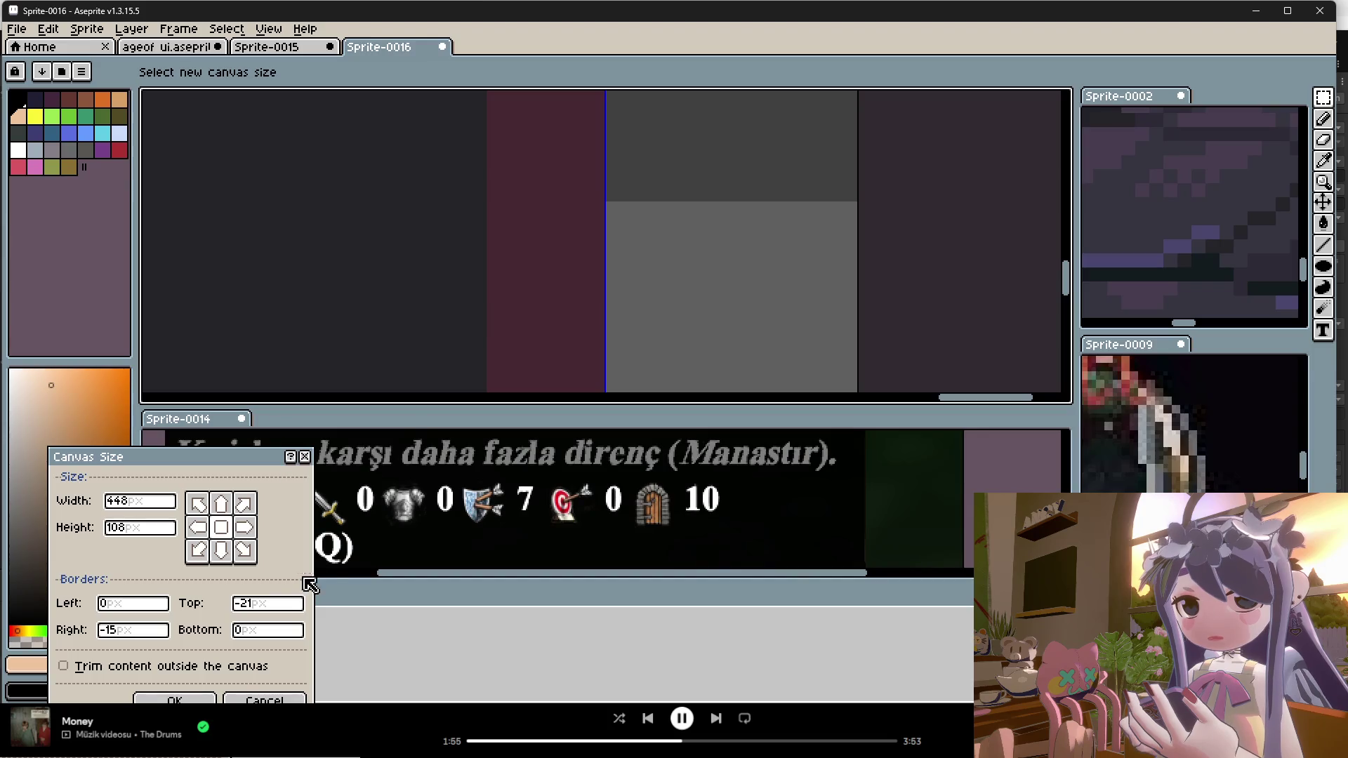
pyautogui.click(175, 699)
pyautogui.scroll(-5, 662, 210)
pyautogui.scroll(5, 477, 260)
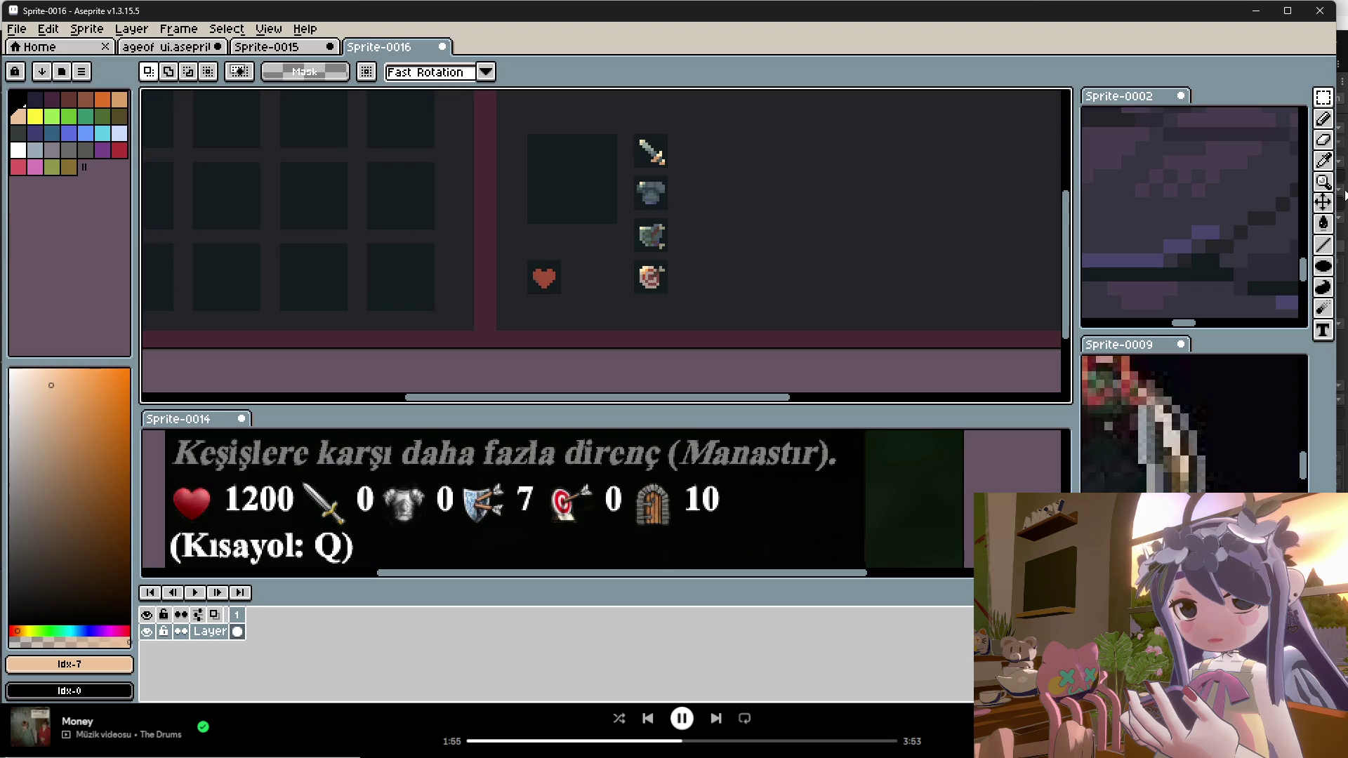
# Step: Sample the heart's red, then pick the flame orange from the fire reference image
pyautogui.click(1324, 160)
pyautogui.scroll(3, 559, 274)
pyautogui.click(516, 275)
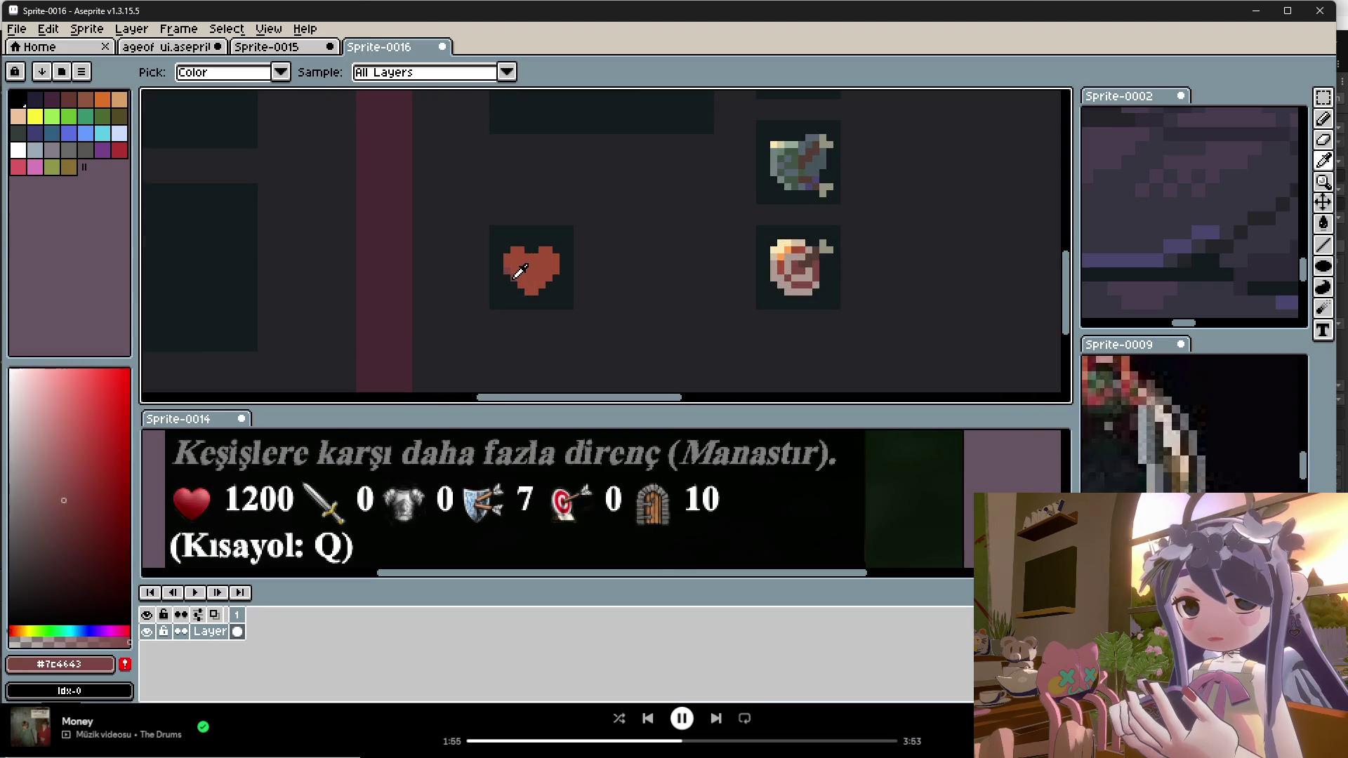
pyautogui.press('b')
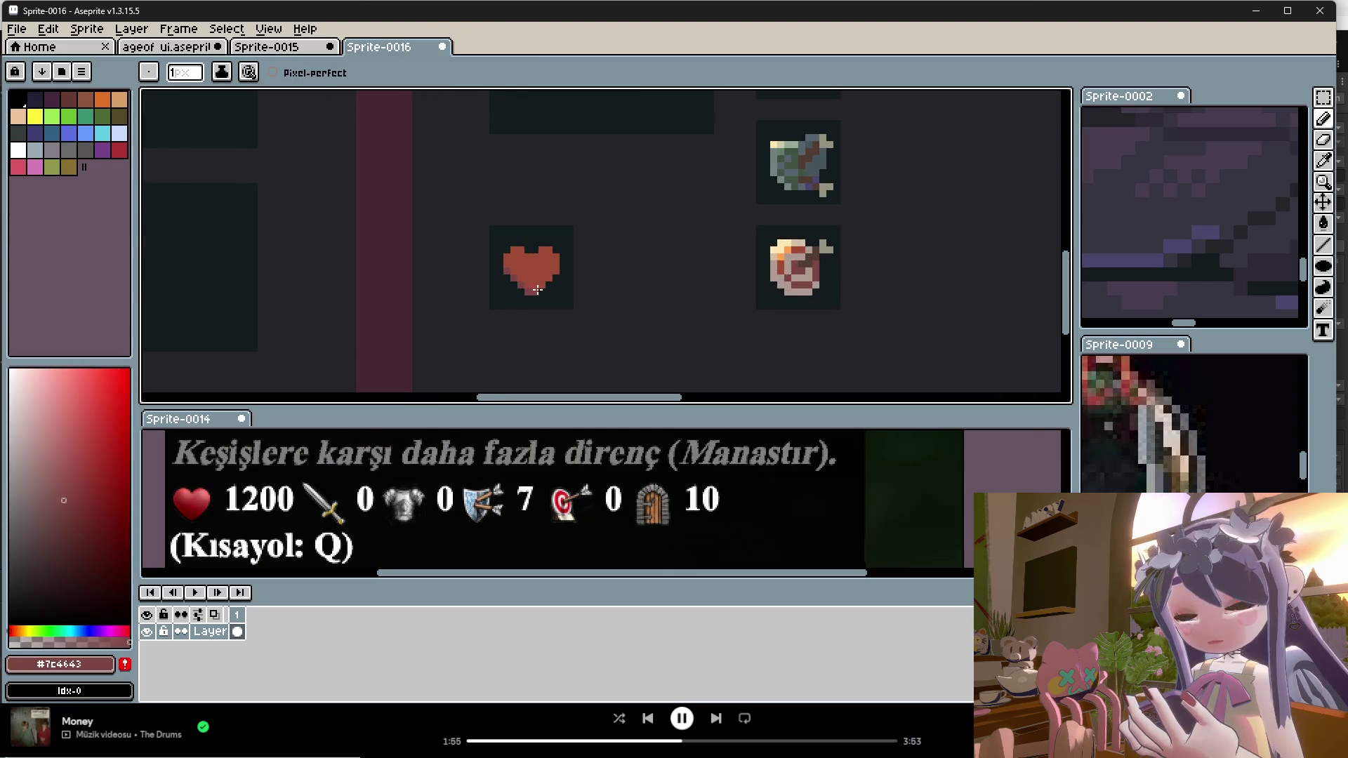
pyautogui.scroll(1, 524, 241)
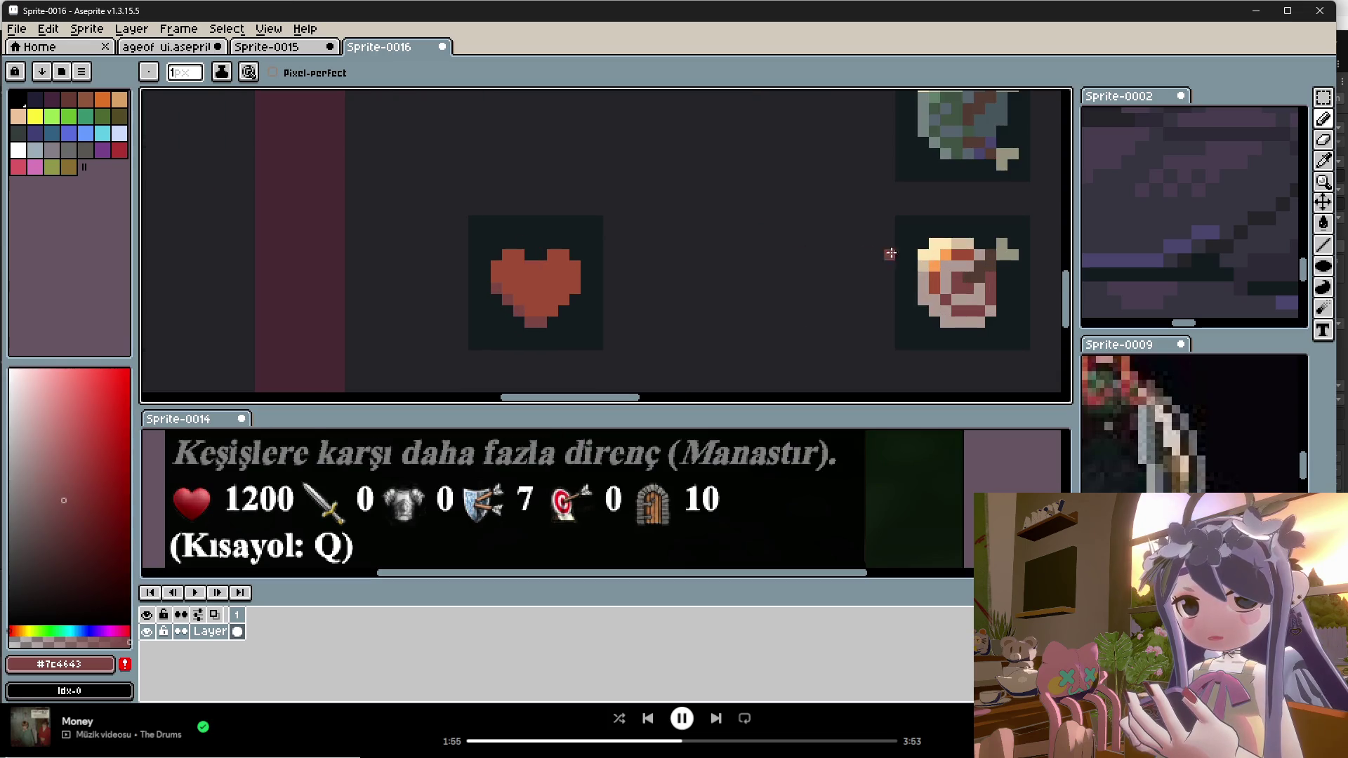
pyautogui.press('i')
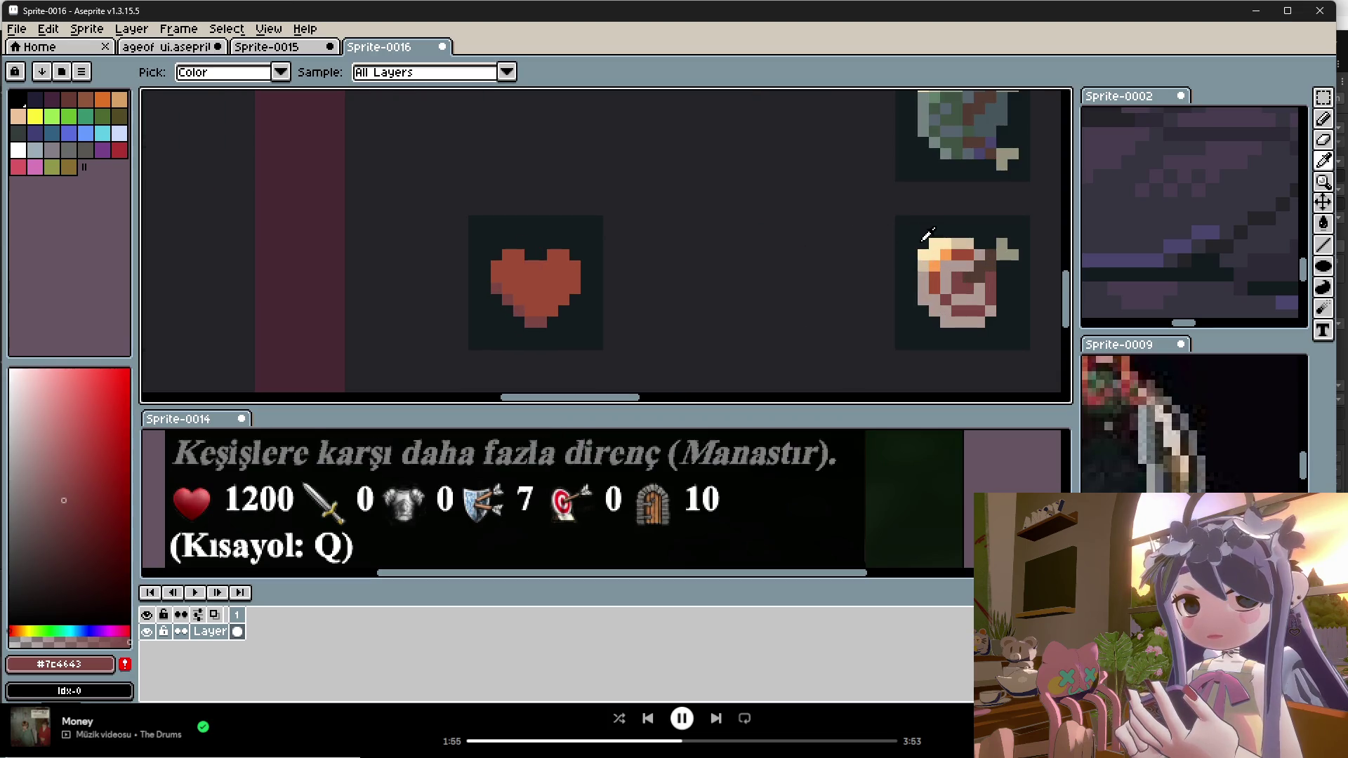
pyautogui.scroll(-1, 973, 247)
pyautogui.scroll(-2, 1194, 211)
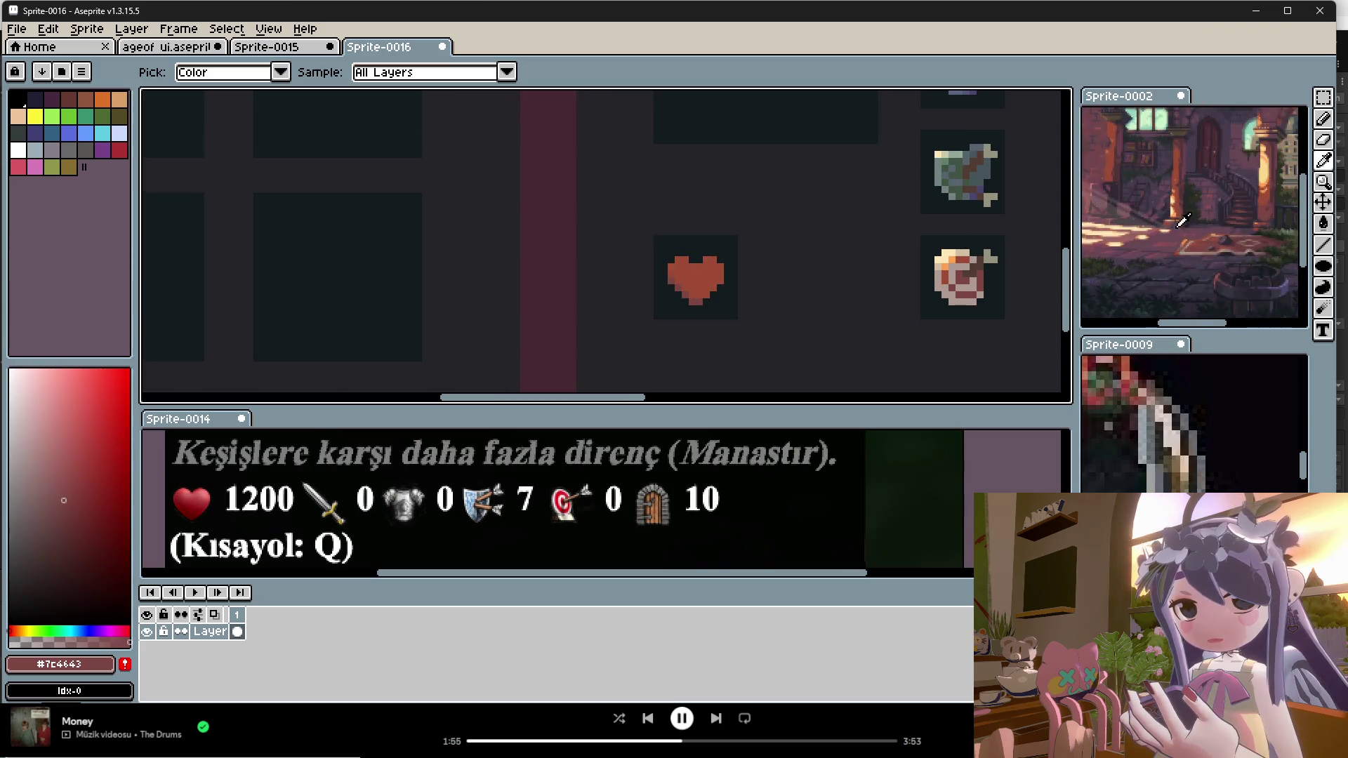
pyautogui.click(1195, 204)
pyautogui.scroll(2, 700, 255)
pyautogui.press('b')
pyautogui.press('i')
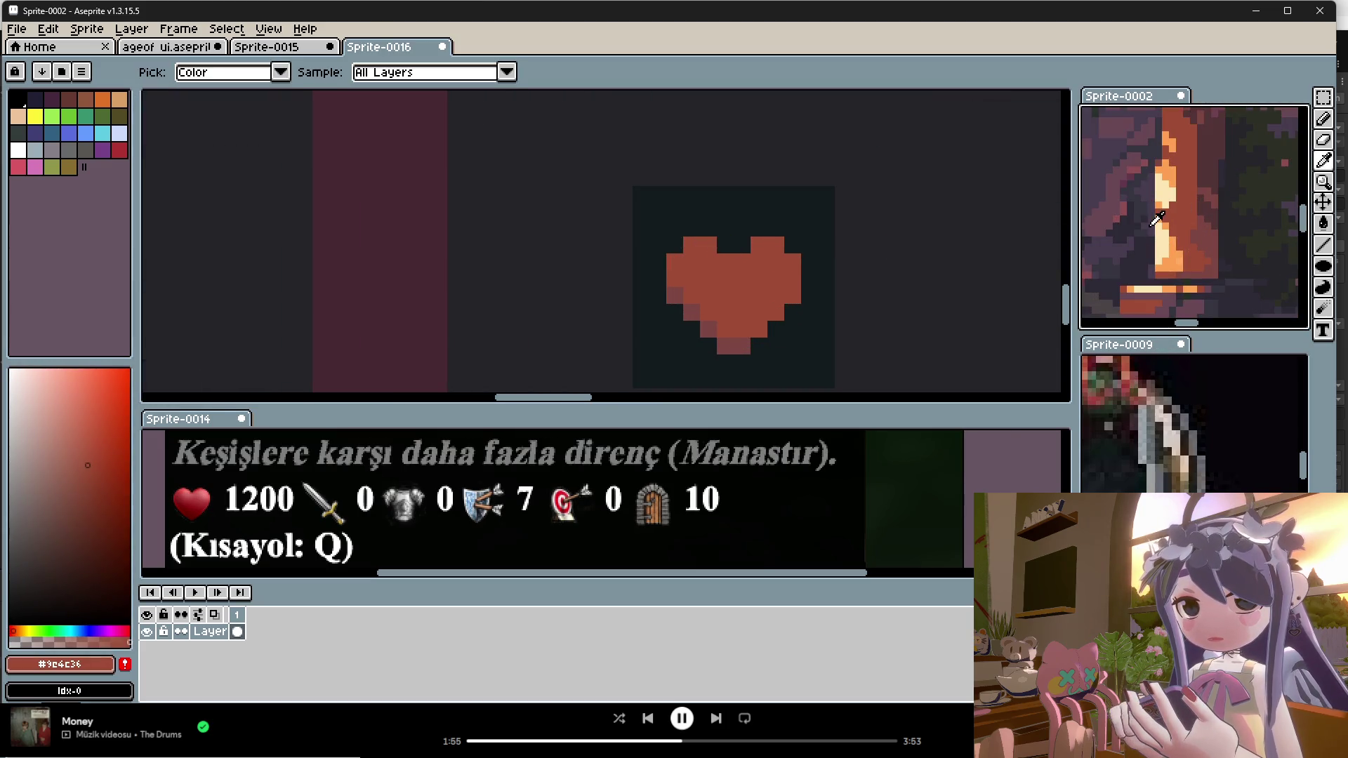
pyautogui.click(1182, 253)
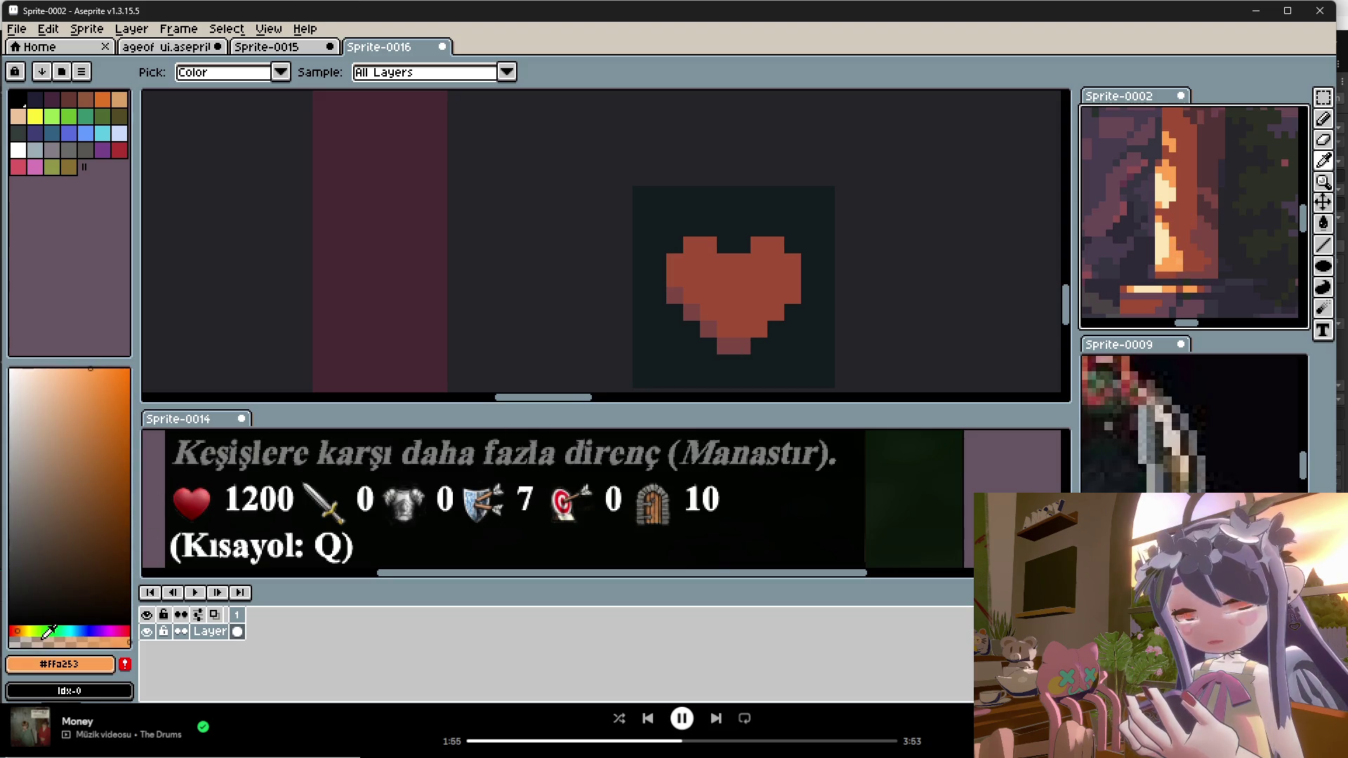
# Step: Paint orange and lighter #b6613d highlights across the heart's upper-left, centre and right lobe
pyautogui.press('b')
pyautogui.moveTo(705, 246)
pyautogui.mouseDown()
pyautogui.moveTo(687, 258)
pyautogui.moveTo(712, 264)
pyautogui.mouseUp()
pyautogui.keyDown('alt'); pyautogui.click(713, 264); pyautogui.keyUp('alt')
pyautogui.press('i')
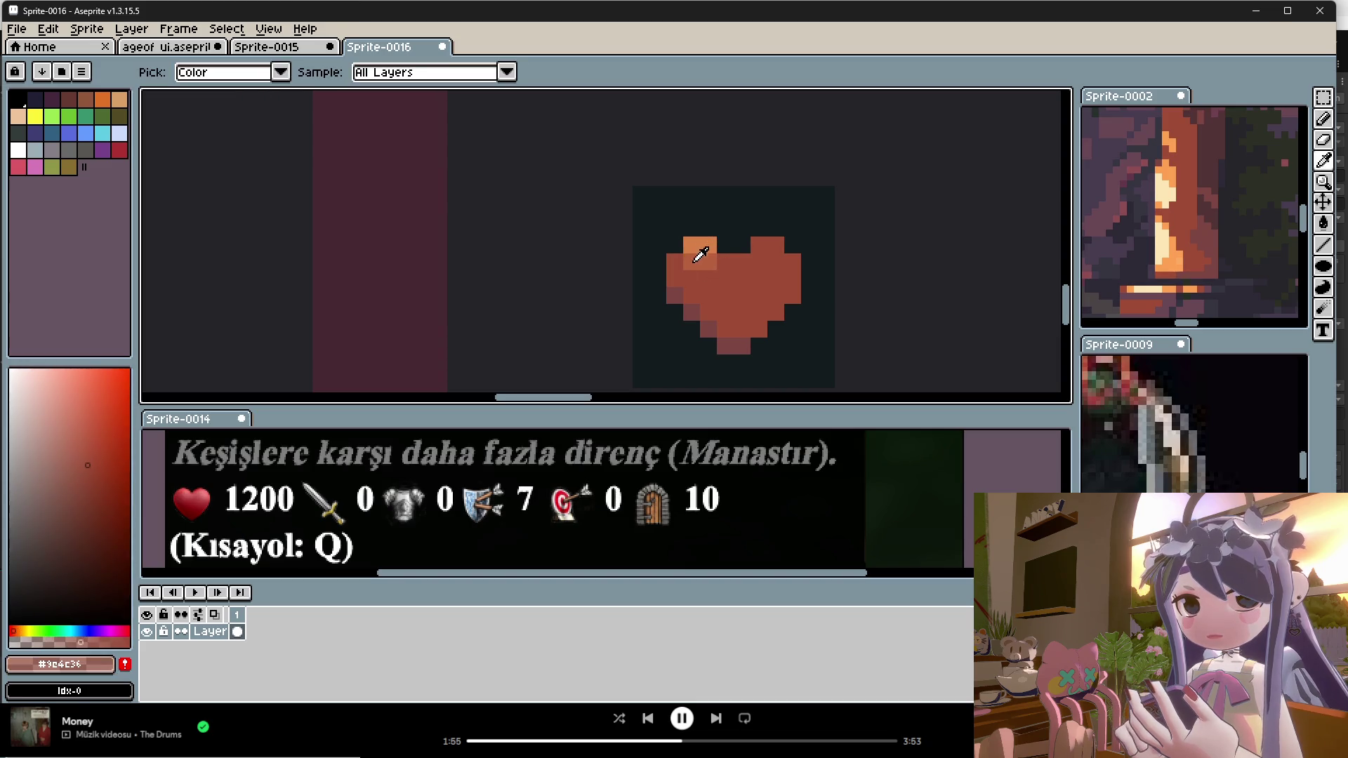
pyautogui.keyDown('alt'); pyautogui.click(712, 251); pyautogui.keyUp('alt')
pyautogui.moveTo(691, 261)
pyautogui.mouseDown()
pyautogui.moveTo(674, 278)
pyautogui.moveTo(741, 294)
pyautogui.moveTo(734, 316)
pyautogui.moveTo(709, 313)
pyautogui.moveTo(724, 318)
pyautogui.mouseUp()
pyautogui.click(722, 261)
pyautogui.keyDown('alt'); pyautogui.click(729, 304); pyautogui.keyUp('alt')
pyautogui.keyDown('alt'); pyautogui.click(734, 276); pyautogui.keyUp('alt')
pyautogui.moveTo(757, 242)
pyautogui.mouseDown()
pyautogui.moveTo(775, 256)
pyautogui.moveTo(752, 285)
pyautogui.moveTo(754, 312)
pyautogui.mouseUp()
# Step: Shade the heart's lower-left and middle with darker #9e4c36 red, lightening its upper-right
pyautogui.keyDown('alt'); pyautogui.click(743, 312); pyautogui.keyUp('alt')
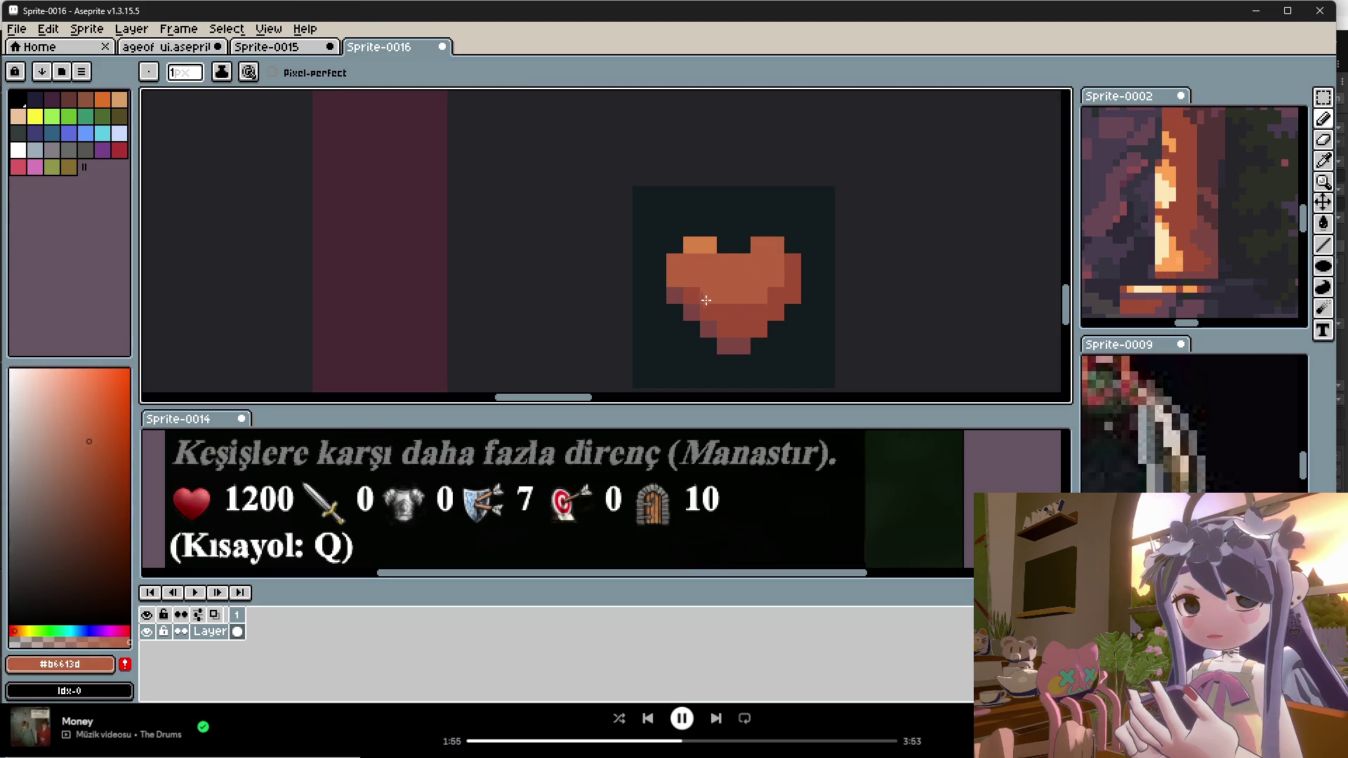
pyautogui.scroll(-5, 744, 323)
pyautogui.scroll(4, 739, 342)
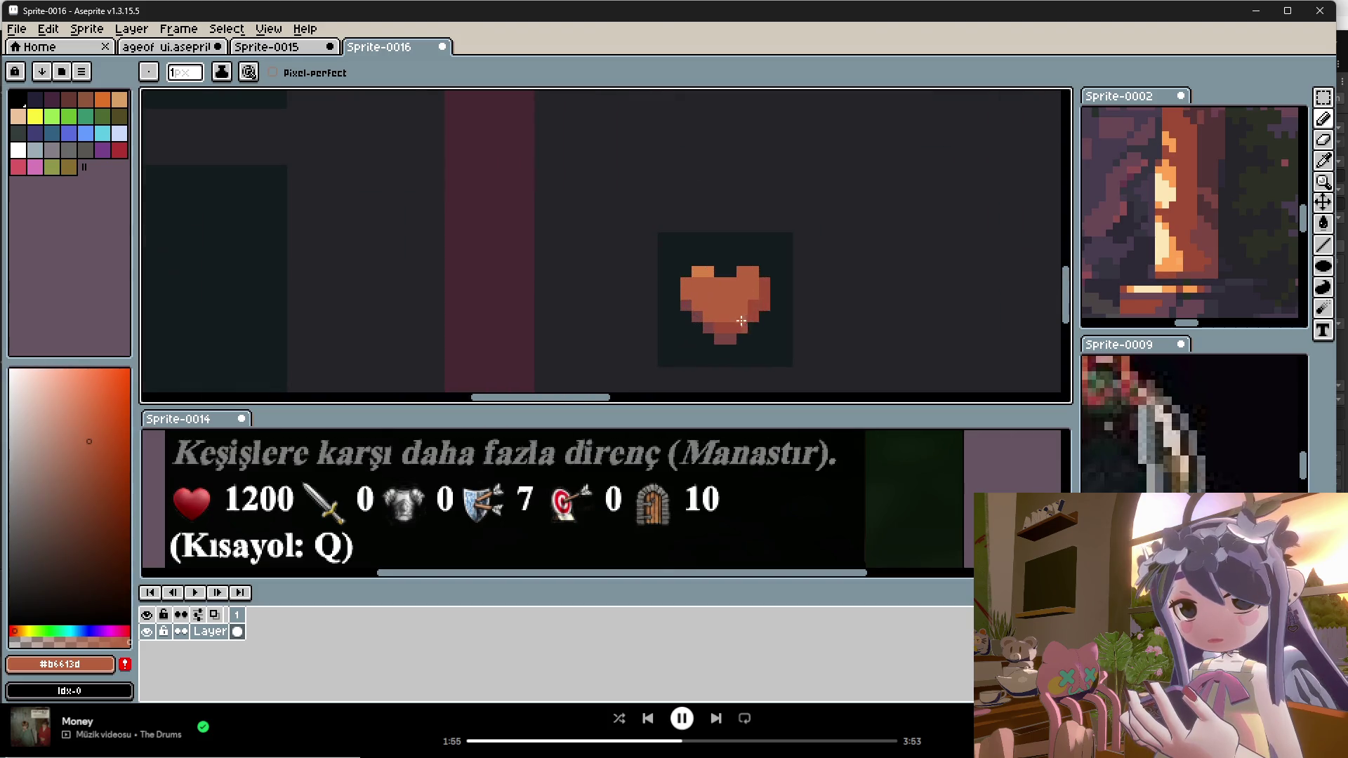
pyautogui.keyDown('alt'); pyautogui.click(698, 304); pyautogui.keyUp('alt')
pyautogui.moveTo(687, 295)
pyautogui.mouseDown()
pyautogui.moveTo(720, 320)
pyautogui.moveTo(700, 297)
pyautogui.moveTo(736, 293)
pyautogui.moveTo(749, 271)
pyautogui.mouseUp()
pyautogui.keyDown('alt'); pyautogui.click(742, 277); pyautogui.keyUp('alt')
pyautogui.scroll(-2, 719, 301)
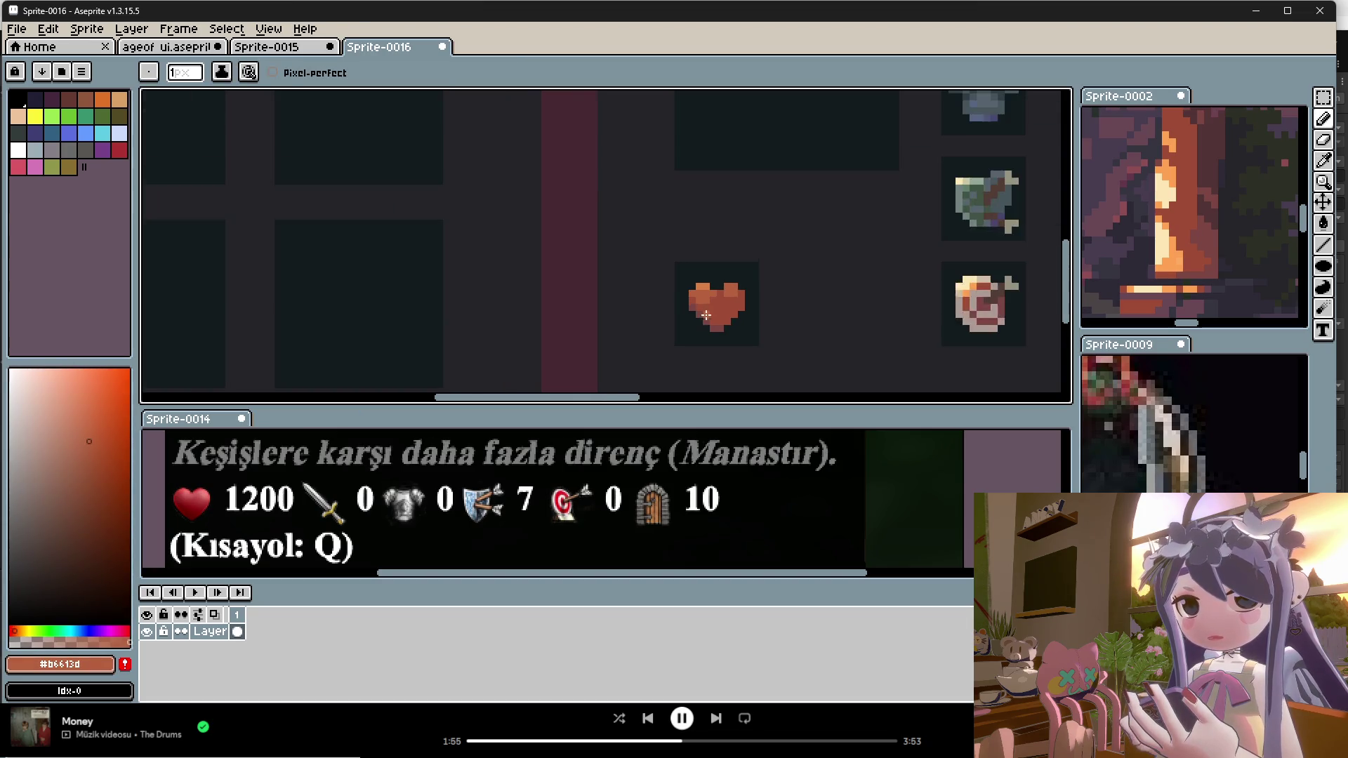
pyautogui.scroll(2, 725, 300)
pyautogui.scroll(-2, 737, 313)
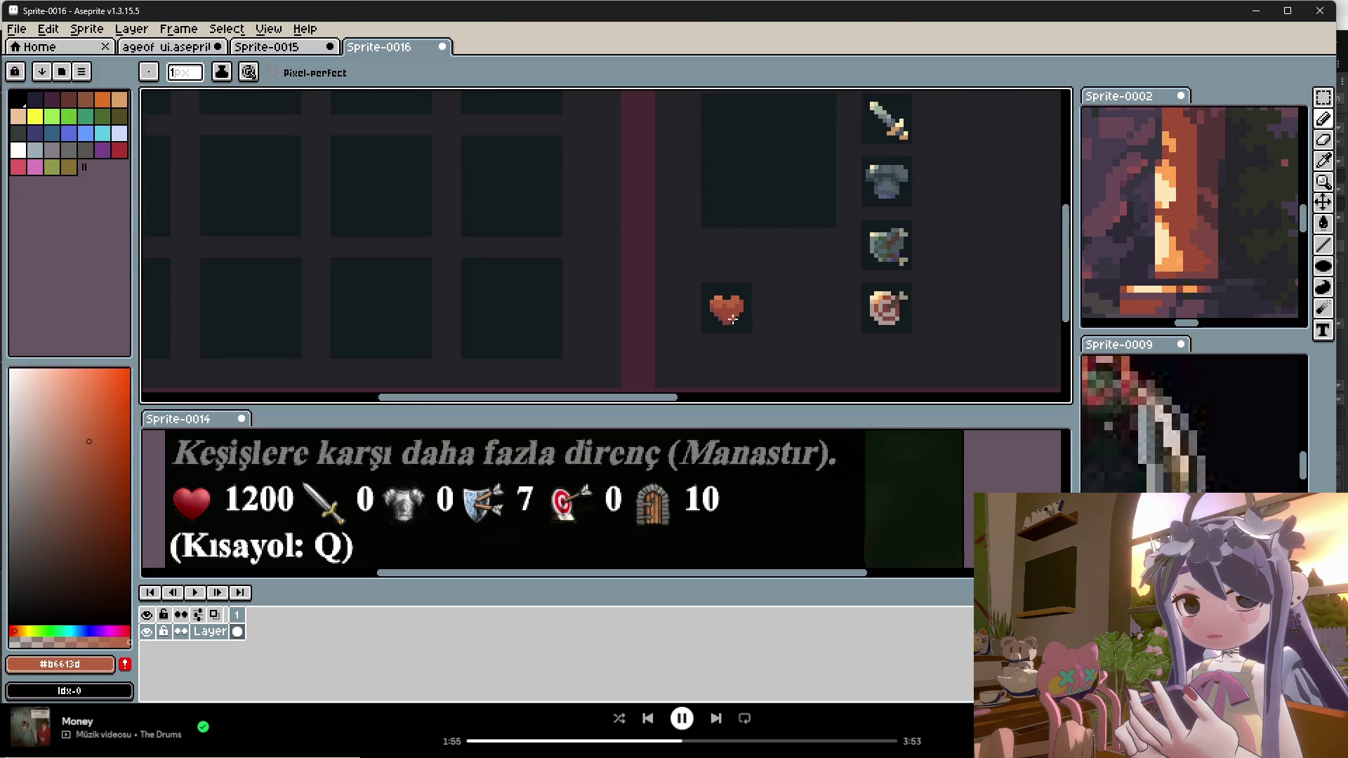
pyautogui.scroll(2, 733, 309)
# Step: Sample colours around the heart, ending on mid-tone #b6613d, then switch to Unity
pyautogui.keyDown('alt'); pyautogui.click(719, 289); pyautogui.keyUp('alt')
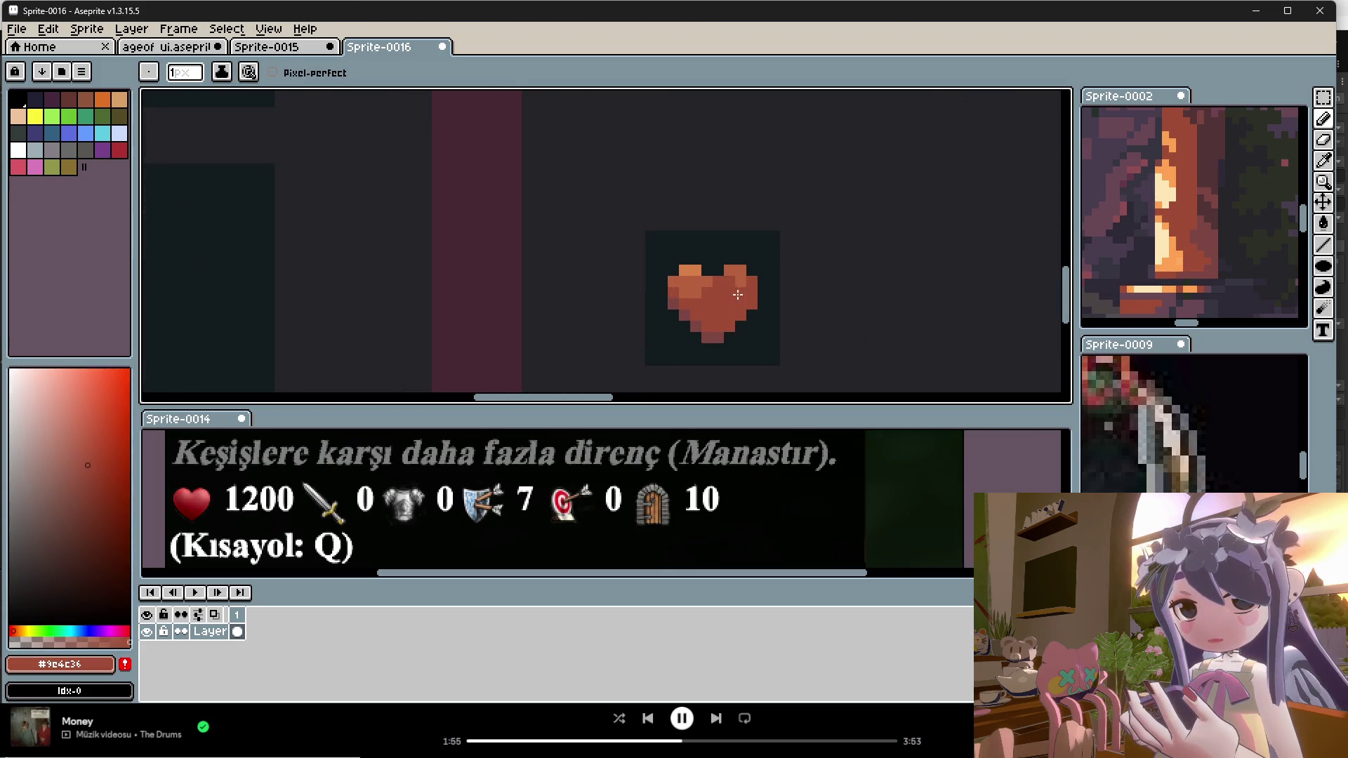
pyautogui.keyDown('alt'); pyautogui.click(731, 295); pyautogui.keyUp('alt')
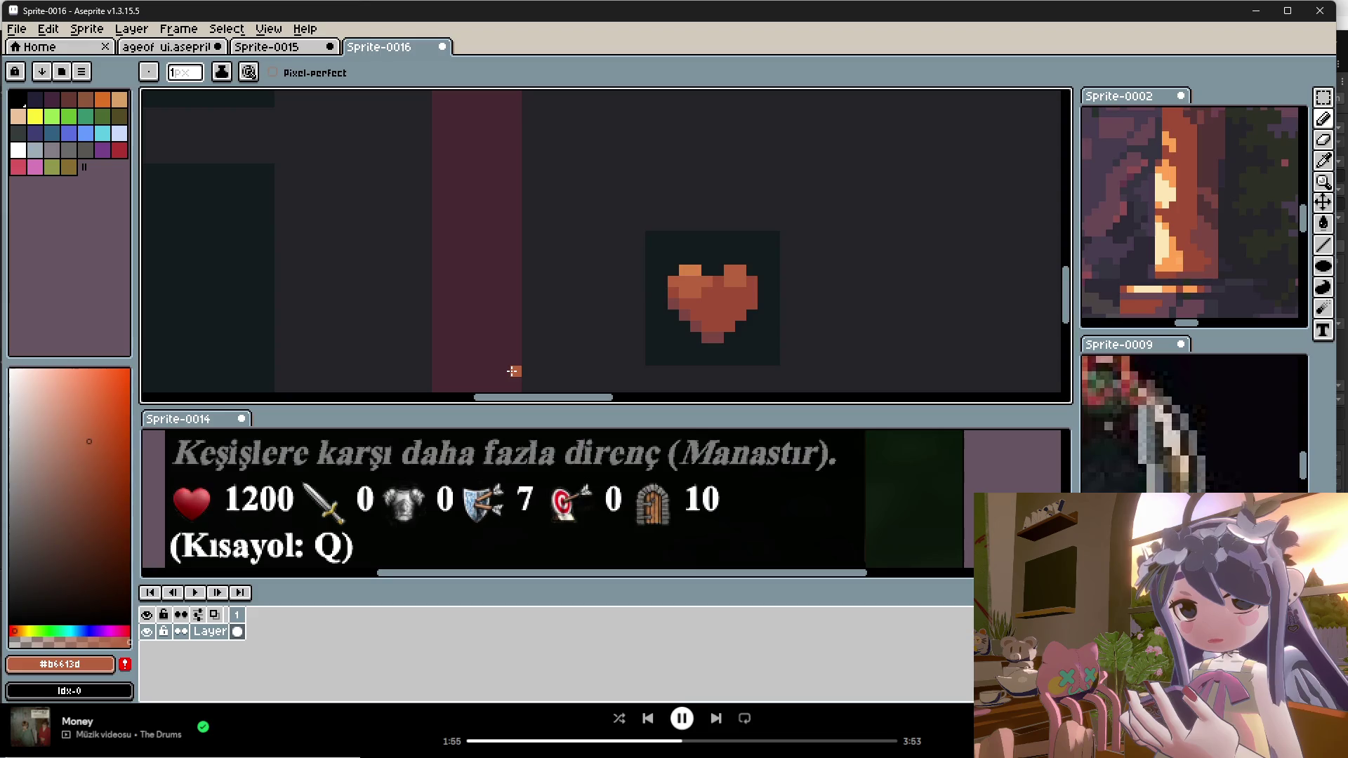
pyautogui.keyDown('alt'); pyautogui.click(695, 302); pyautogui.keyUp('alt')
pyautogui.keyDown('alt'); pyautogui.click(686, 278); pyautogui.keyUp('alt')
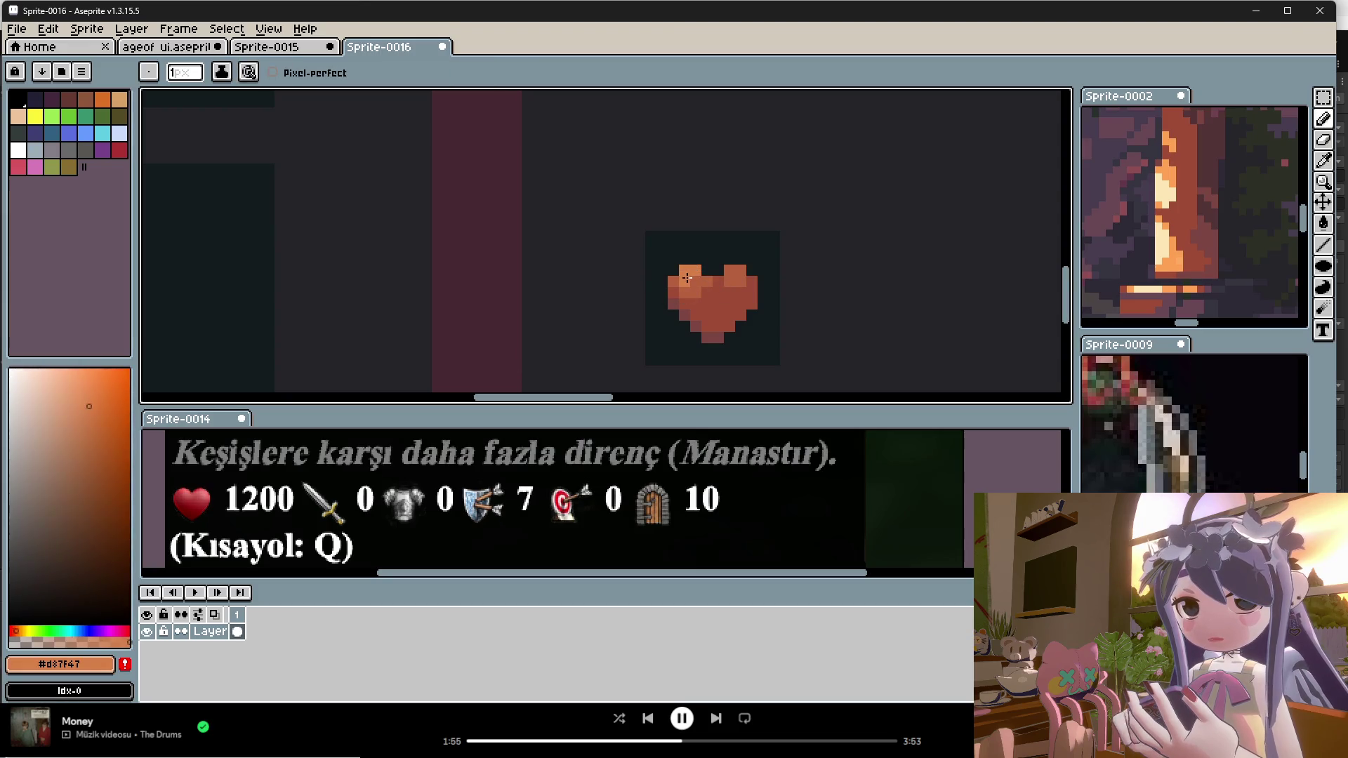
pyautogui.keyDown('alt'); pyautogui.click(692, 270); pyautogui.keyUp('alt')
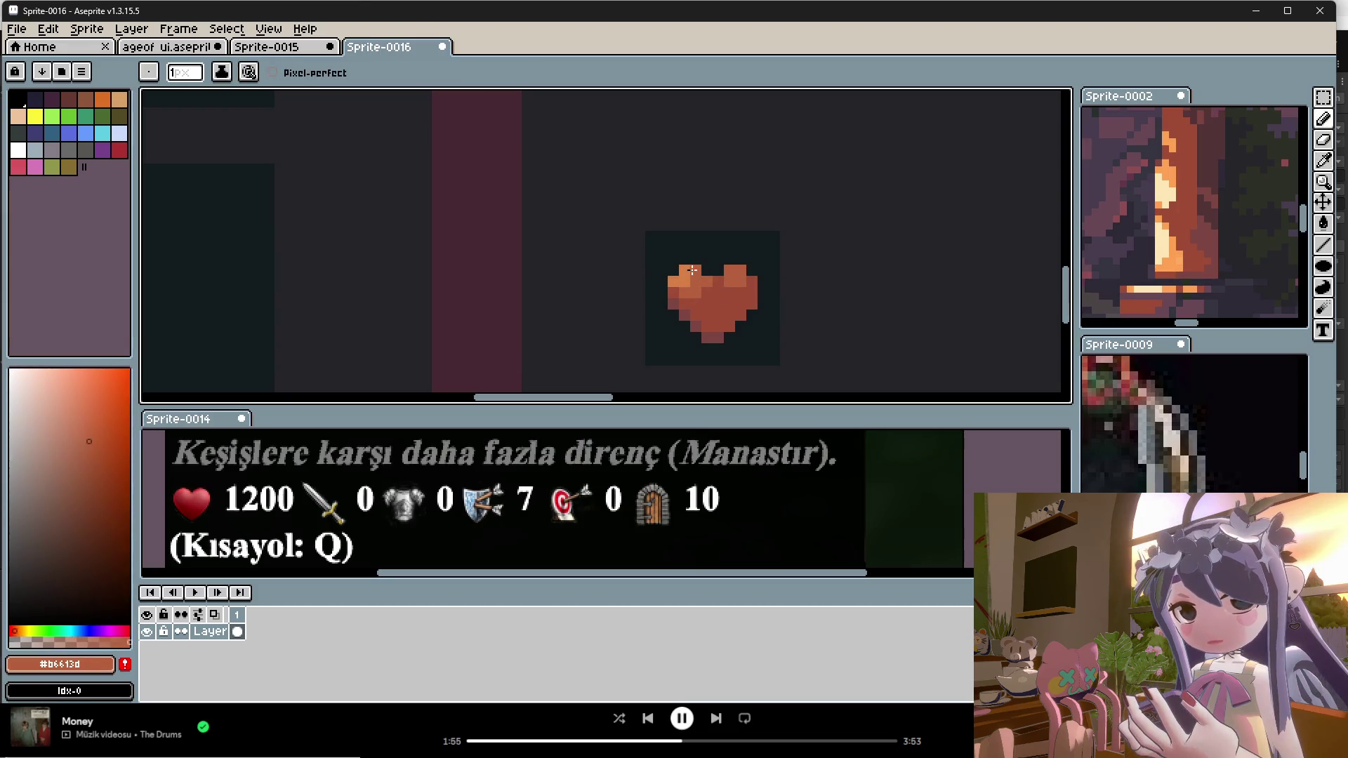
pyautogui.scroll(3, 690, 281)
pyautogui.keyDown('alt'); pyautogui.click(714, 292); pyautogui.keyUp('alt')
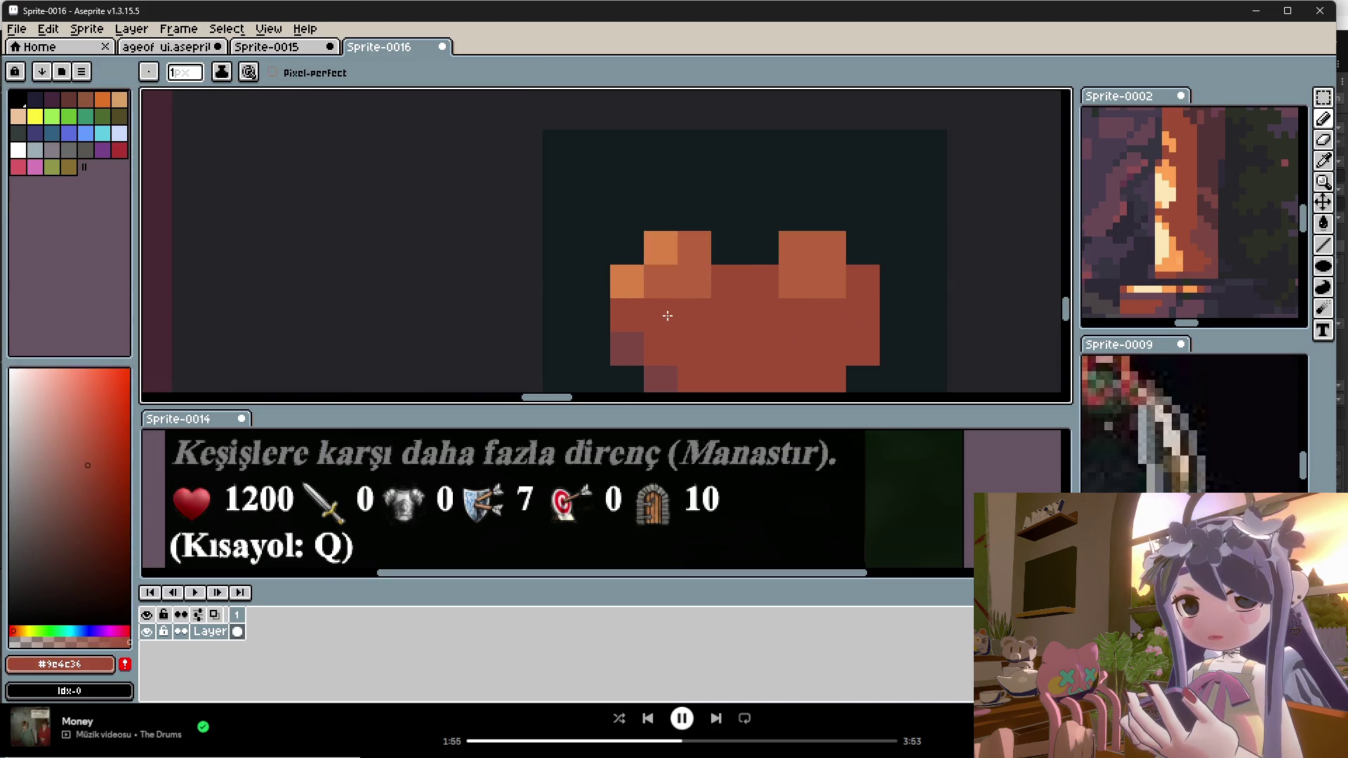
pyautogui.scroll(-2, 683, 290)
pyautogui.keyDown('alt'); pyautogui.click(679, 294); pyautogui.keyUp('alt')
pyautogui.scroll(-1, 681, 299)
pyautogui.keyDown('alt'); pyautogui.click(673, 288); pyautogui.keyUp('alt')
pyautogui.scroll(1, 678, 304)
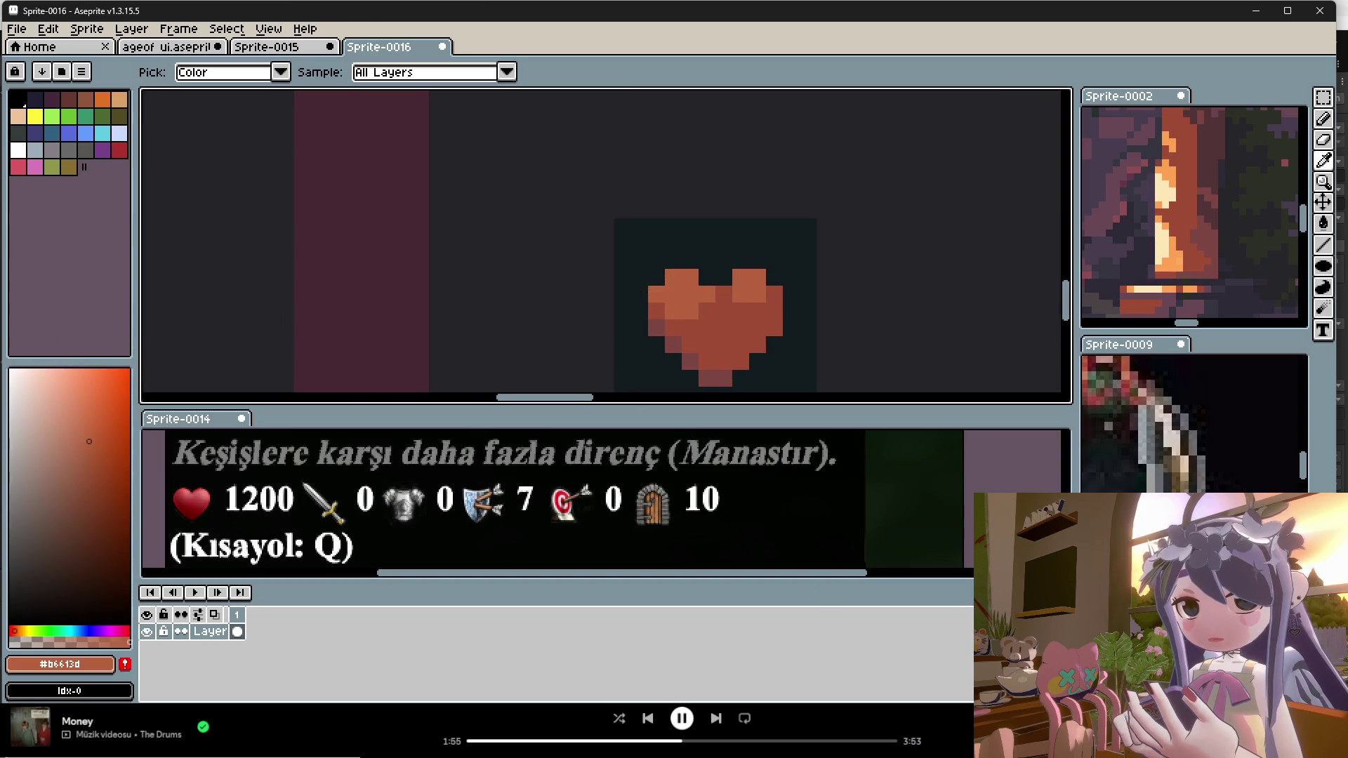
pyautogui.hotkey('alt', 'Tab')
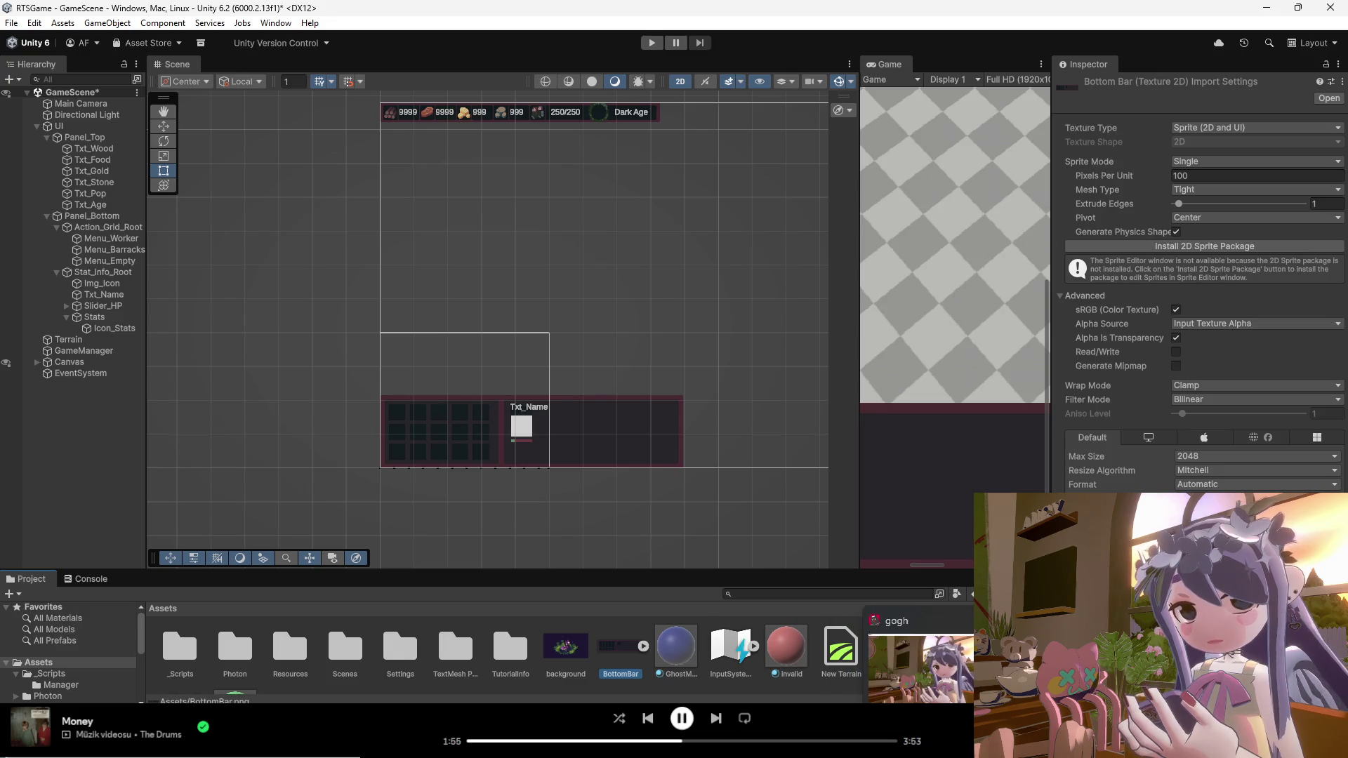
# Step: Return from Unity to the Sprite-0016 heart icon in Aseprite
pyautogui.click(814, 656)
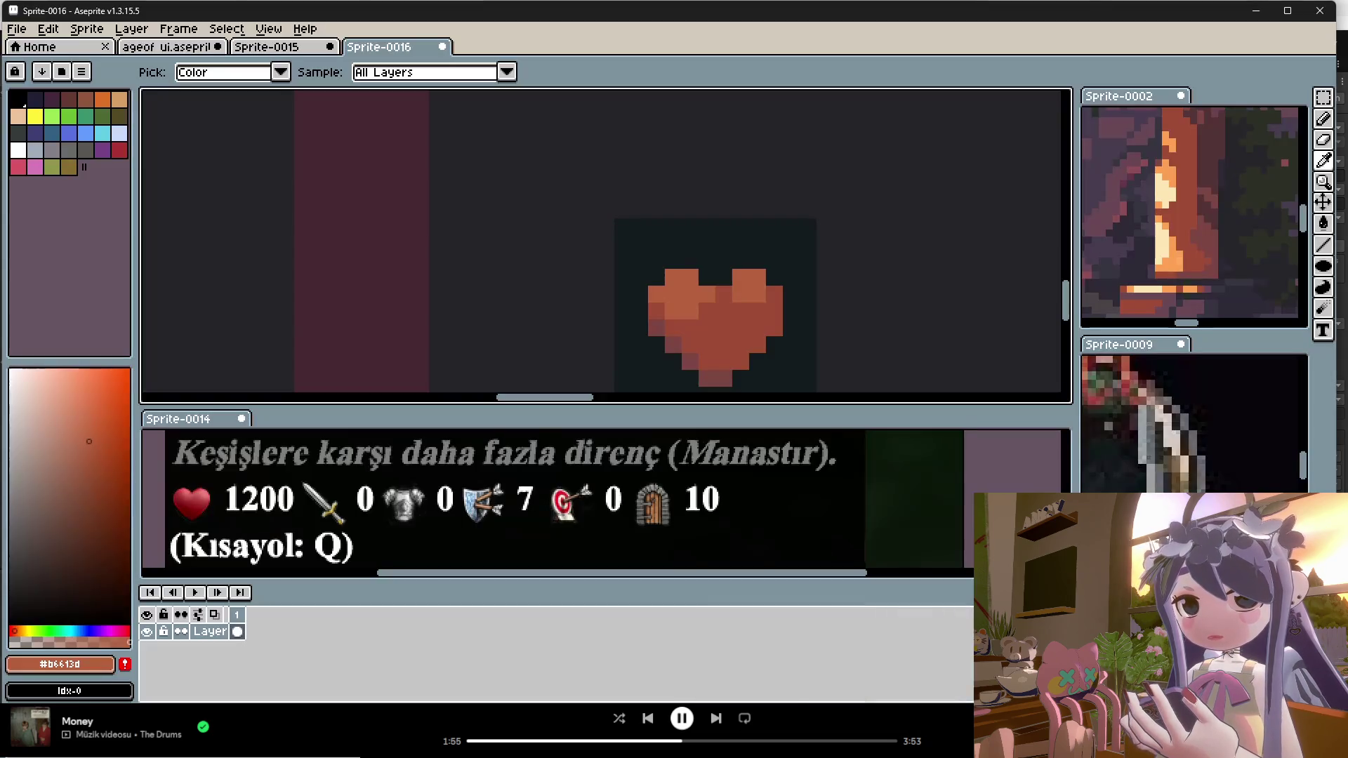
# Step: Sample the bright orange #ffa253 from Sprite-0002 and paint highlight pixels on the heart's upper lobes
pyautogui.click(736, 351)
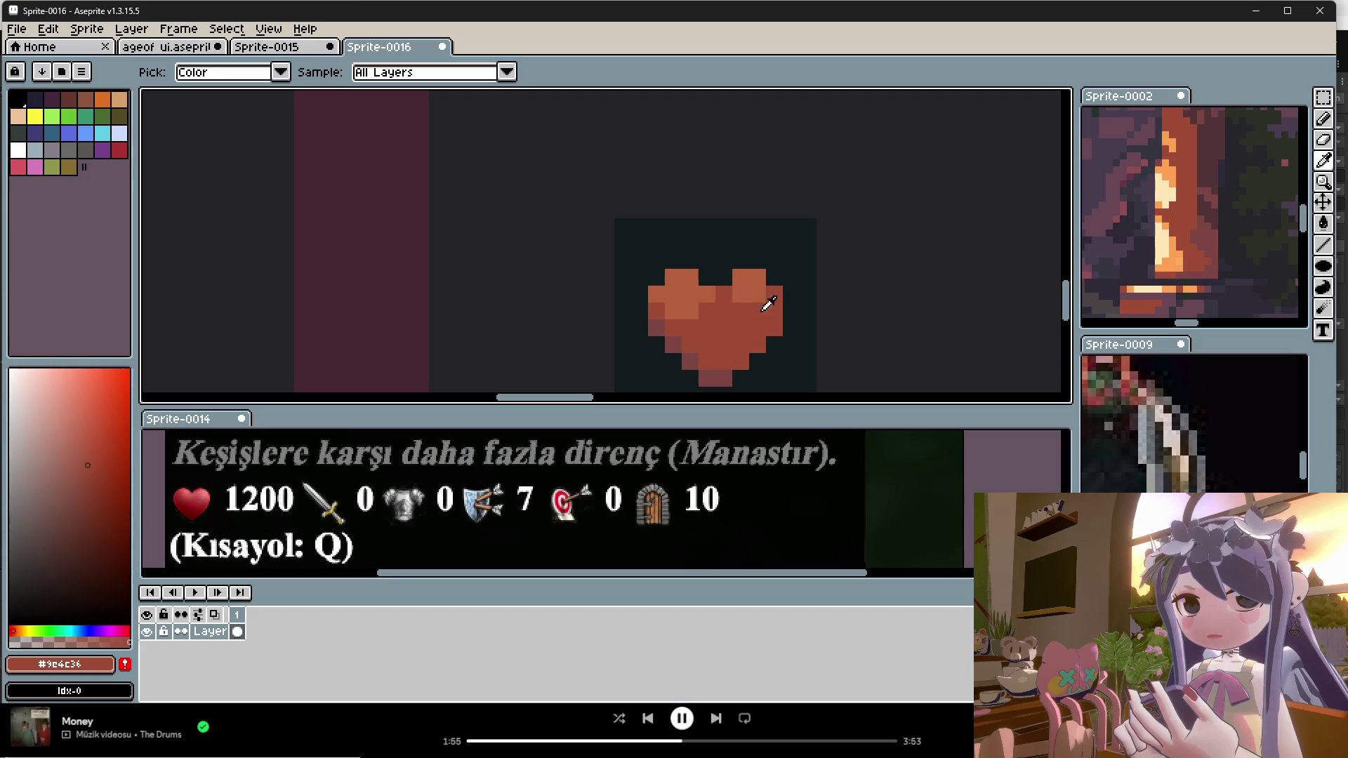
pyautogui.click(1179, 264)
pyautogui.press('b')
pyautogui.click(673, 281)
pyautogui.moveTo(673, 283); pyautogui.dragTo(657, 293)
pyautogui.click(690, 294)
pyautogui.click(673, 309)
pyautogui.scroll(-2, 709, 309)
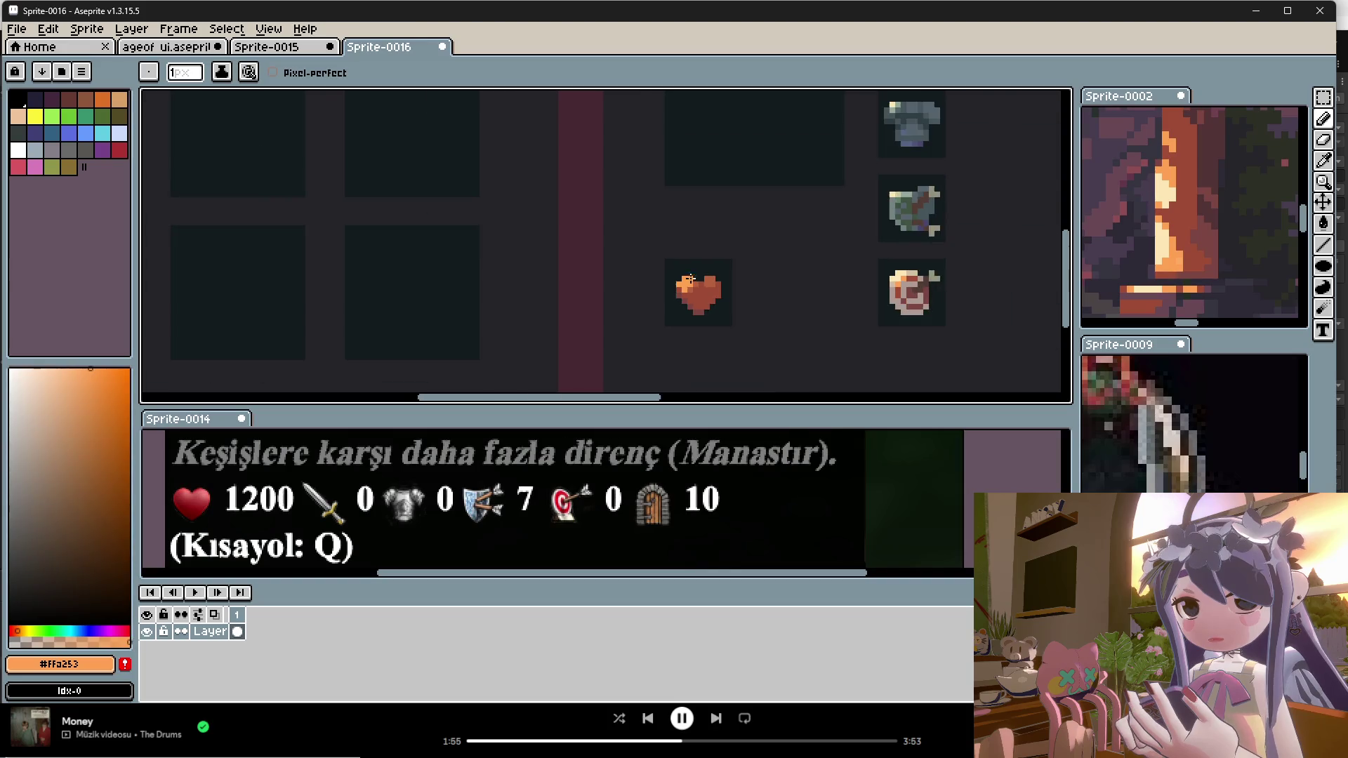
pyautogui.scroll(2, 720, 318)
# Step: Tone down part of the highlight row with mid-tone #b6613d, then reselect orange #ffa253
pyautogui.keyDown('alt'); pyautogui.click(720, 309); pyautogui.keyUp('alt')
pyautogui.moveTo(697, 279); pyautogui.dragTo(664, 278)
pyautogui.scroll(-1, 720, 307)
pyautogui.scroll(2, 720, 306)
pyautogui.keyDown('alt'); pyautogui.click(702, 281); pyautogui.keyUp('alt')
pyautogui.scroll(-3, 769, 303)
pyautogui.scroll(1, 769, 304)
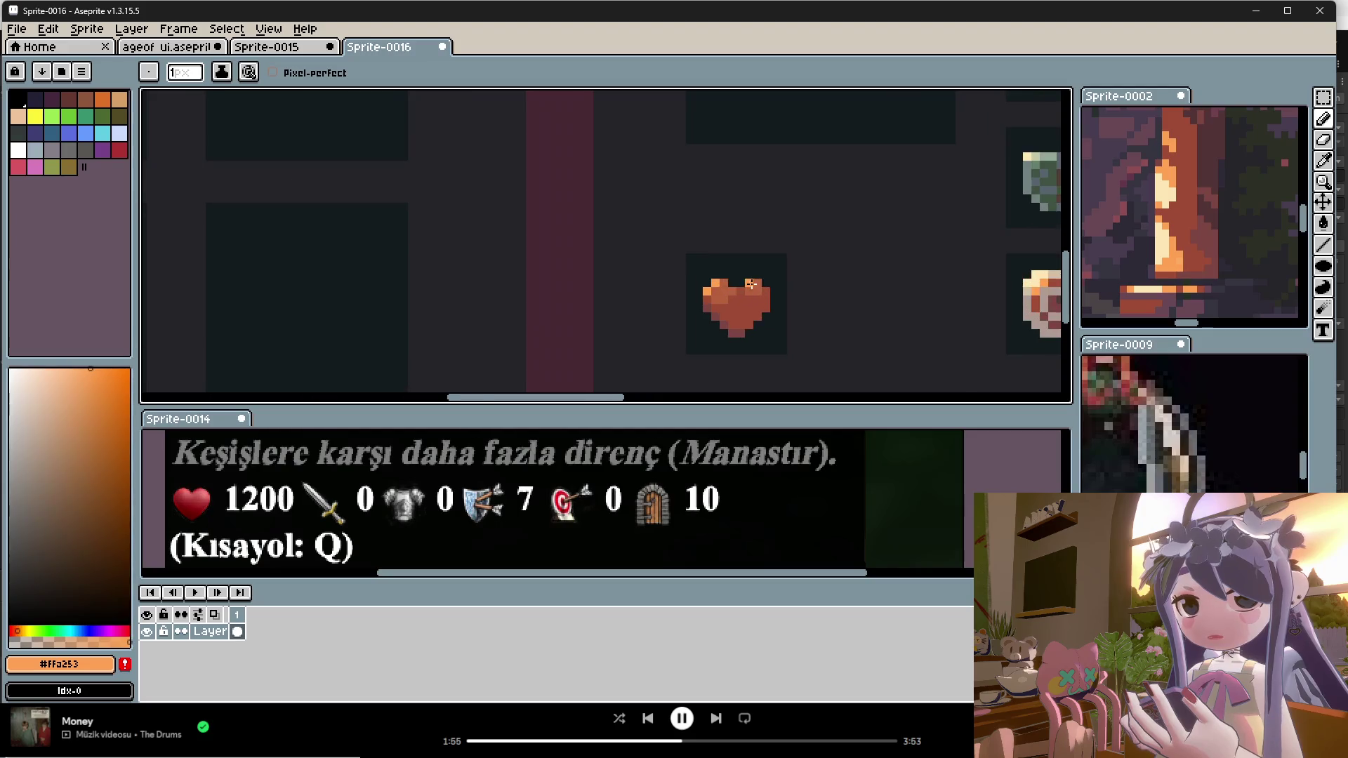
pyautogui.scroll(-1, 795, 309)
pyautogui.scroll(-1, 796, 309)
pyautogui.scroll(2, 772, 303)
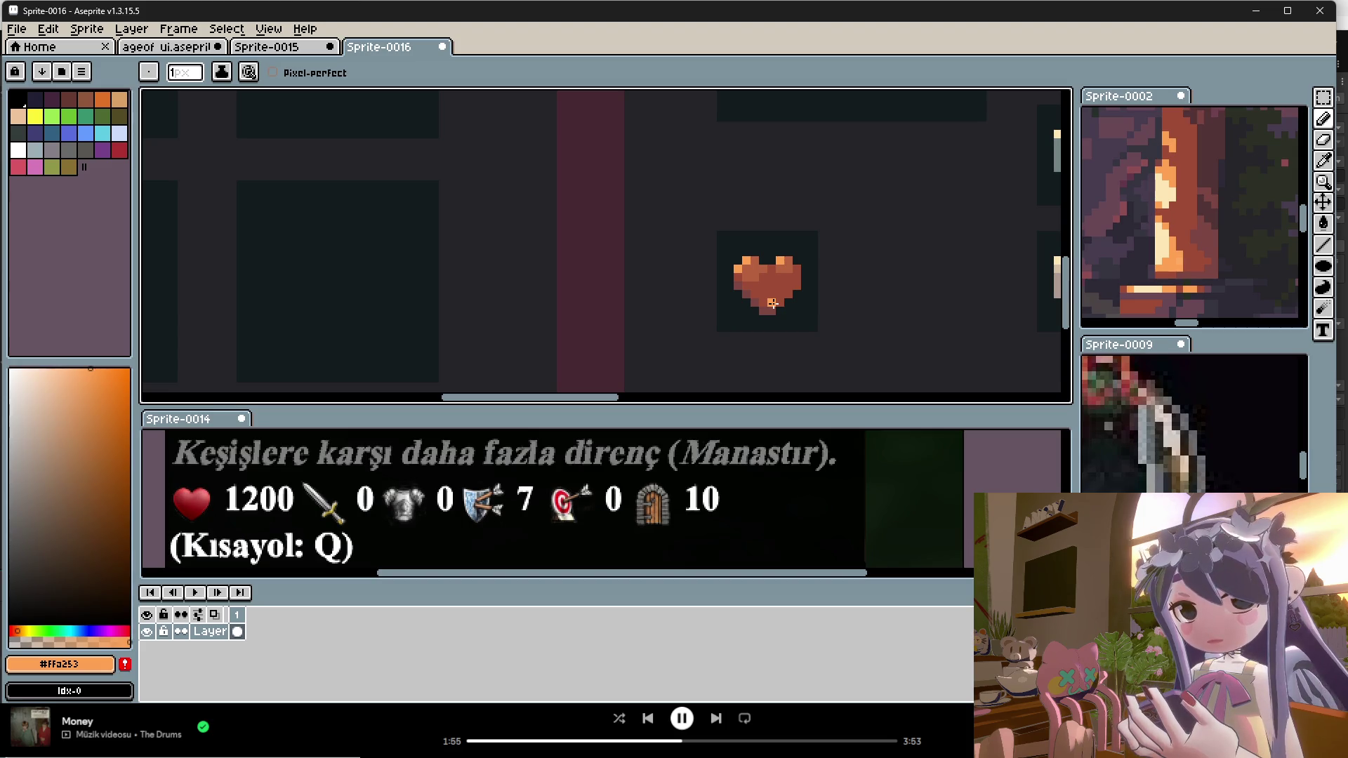
pyautogui.scroll(2, 764, 285)
# Step: Sample the mid-tone #b6613d and repaint two heart pixels with it
pyautogui.press('i')
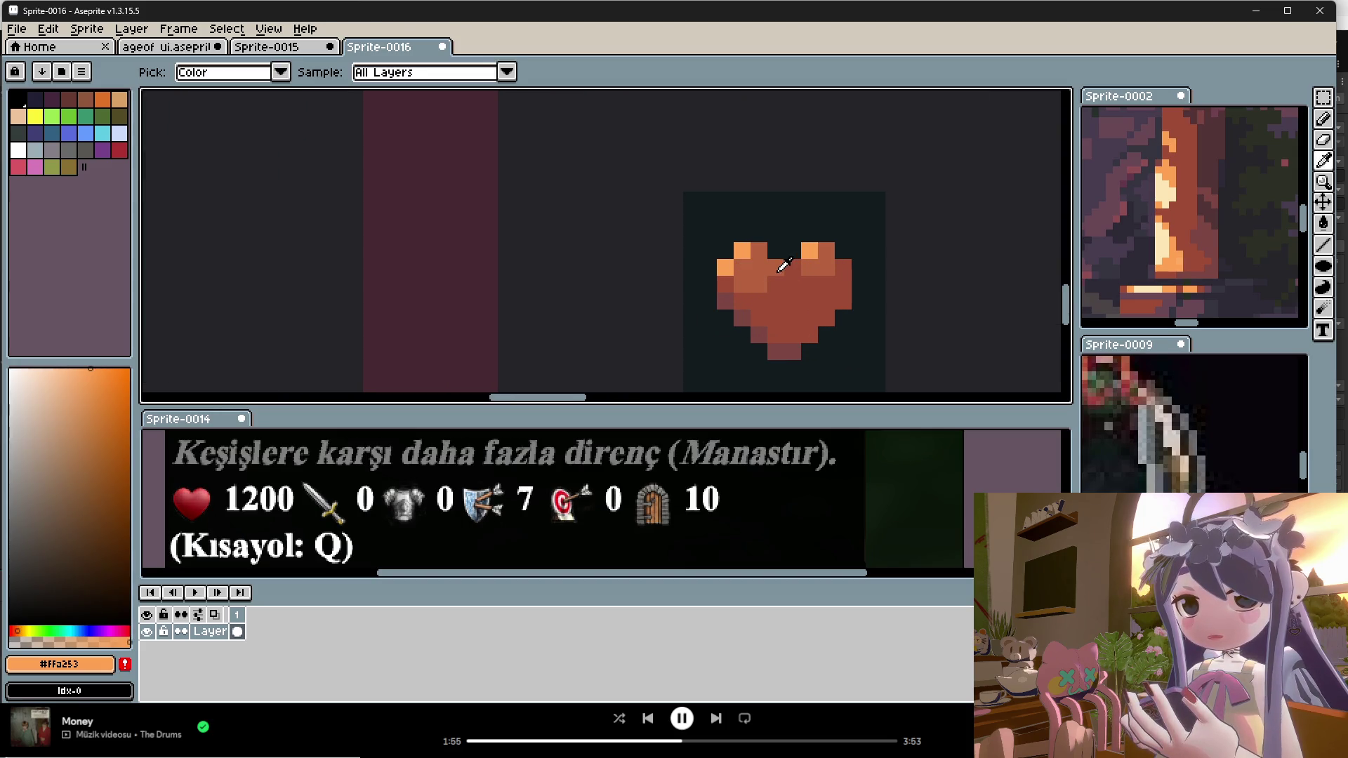
pyautogui.click(778, 266)
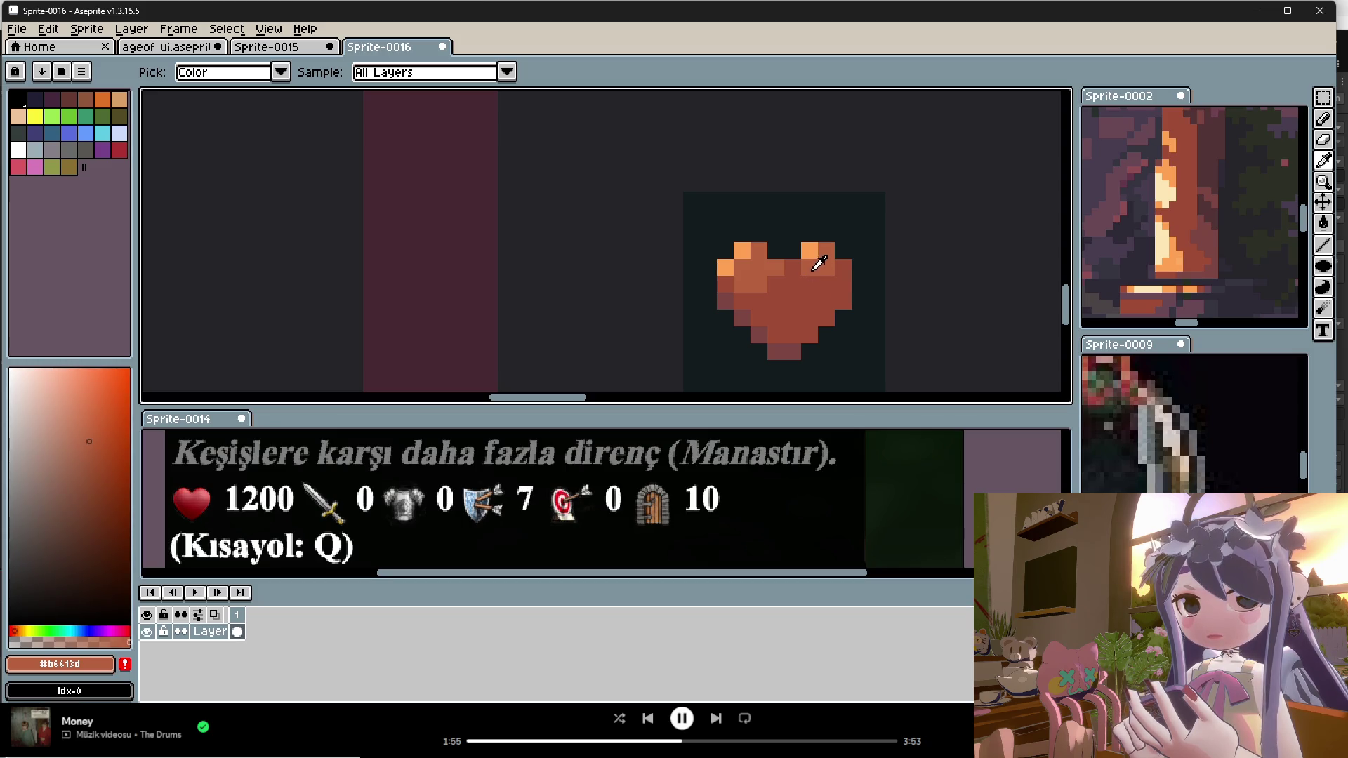
pyautogui.press('b')
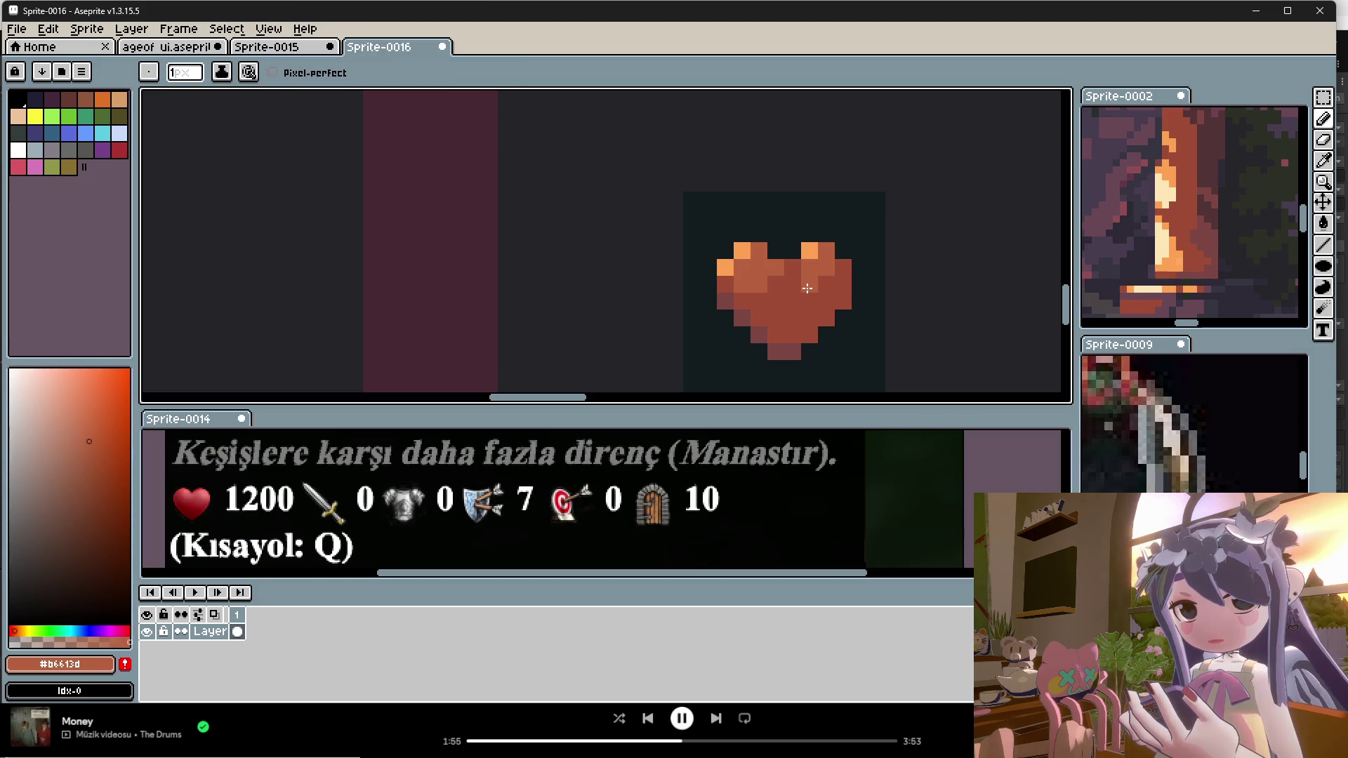
pyautogui.moveTo(841, 283); pyautogui.dragTo(826, 284)
# Step: Shade the heart's centre column in deep shadow #7c4443 and recolour a pixel below in #9c4c36
pyautogui.keyDown('alt'); pyautogui.click(805, 281); pyautogui.keyUp('alt')
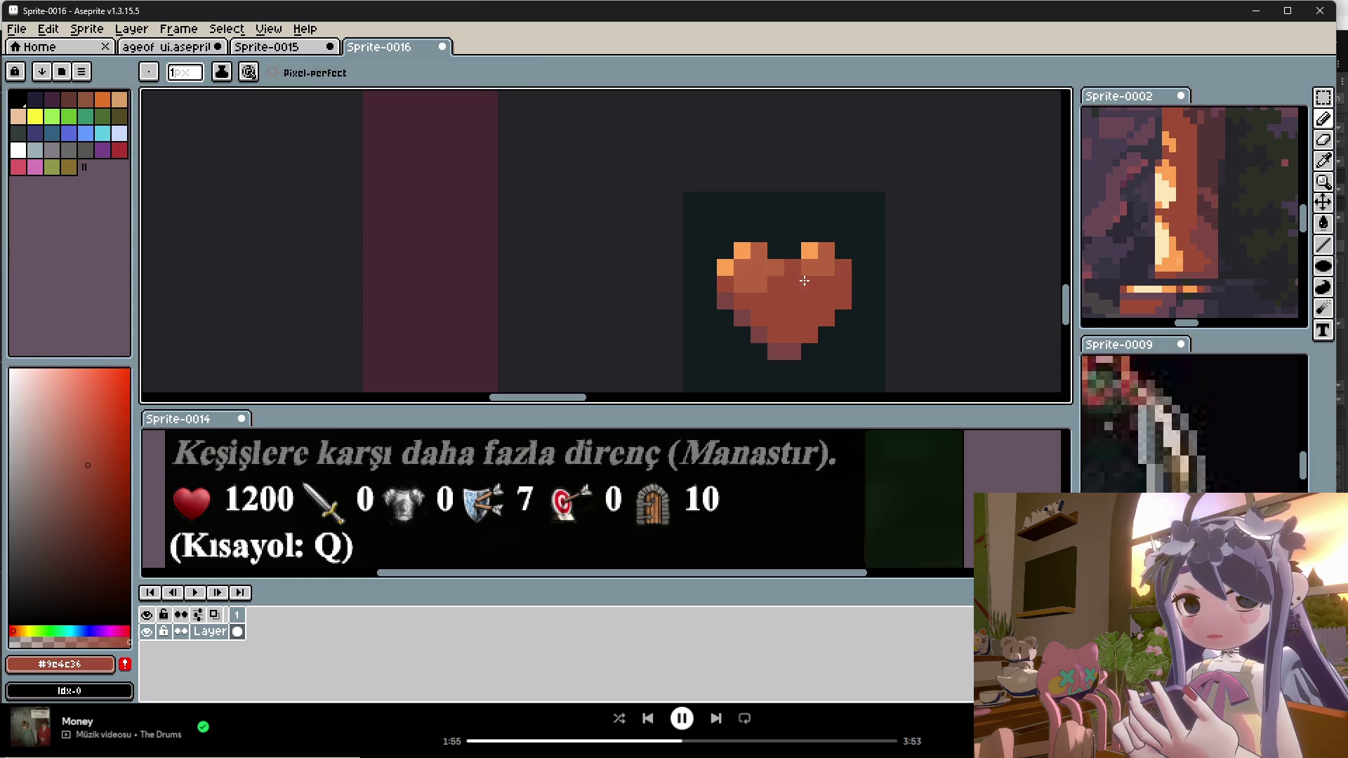
pyautogui.keyDown('alt'); pyautogui.click(766, 284); pyautogui.keyUp('alt')
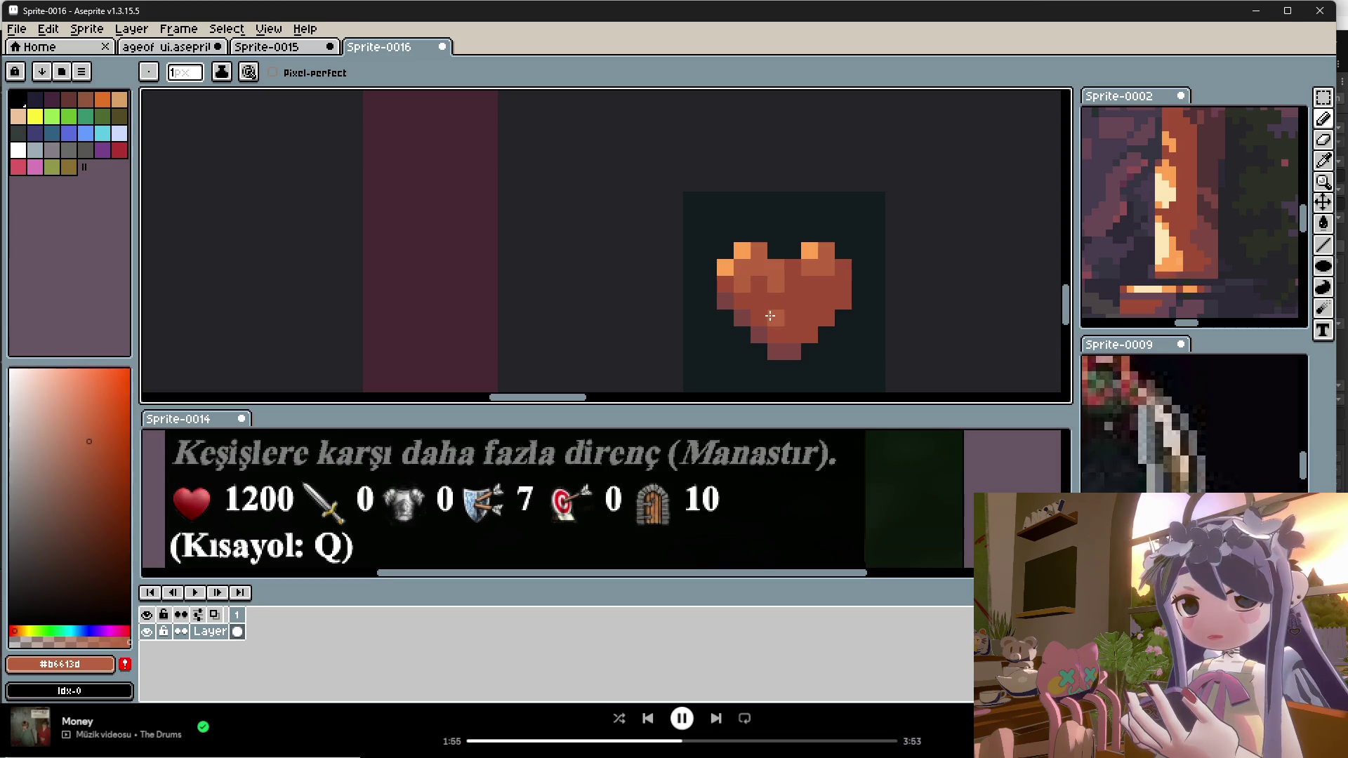
pyautogui.keyDown('alt'); pyautogui.click(776, 292); pyautogui.keyUp('alt')
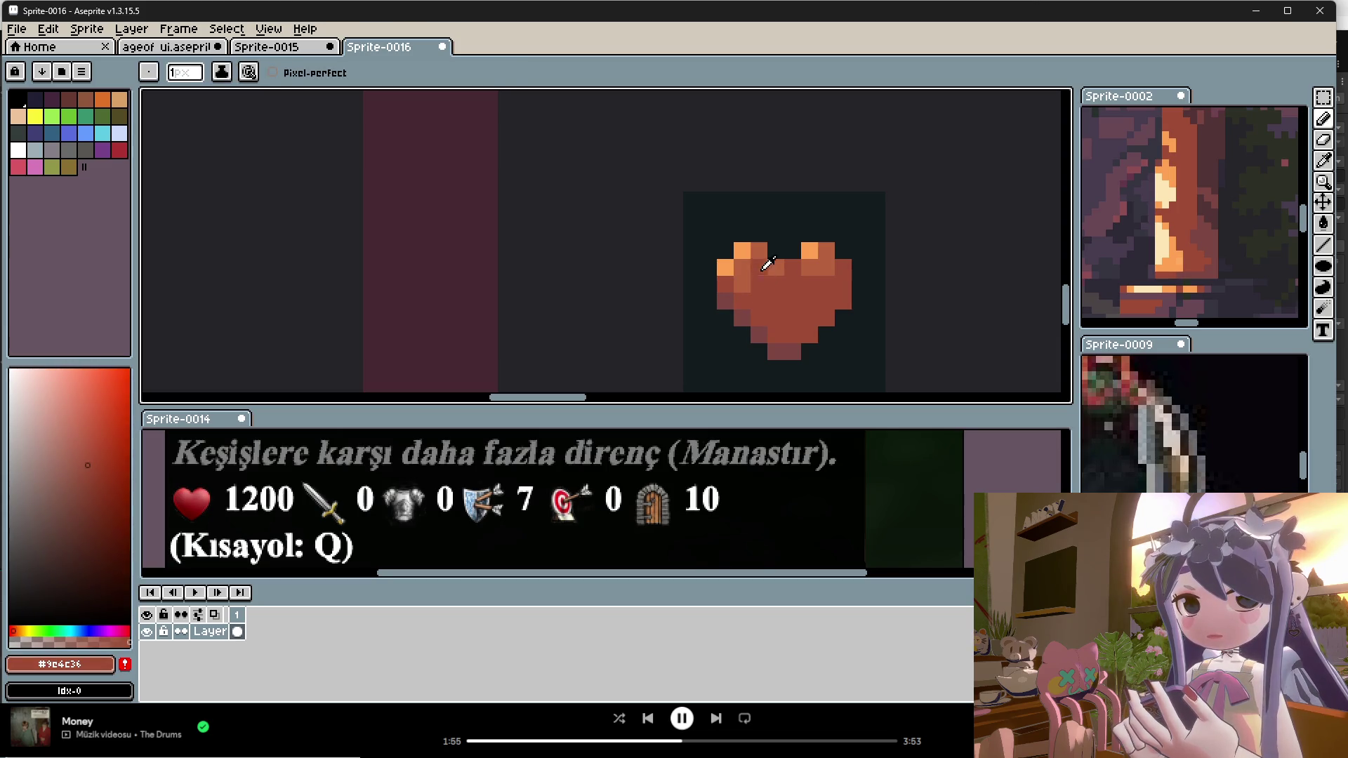
pyautogui.scroll(-3, 761, 274)
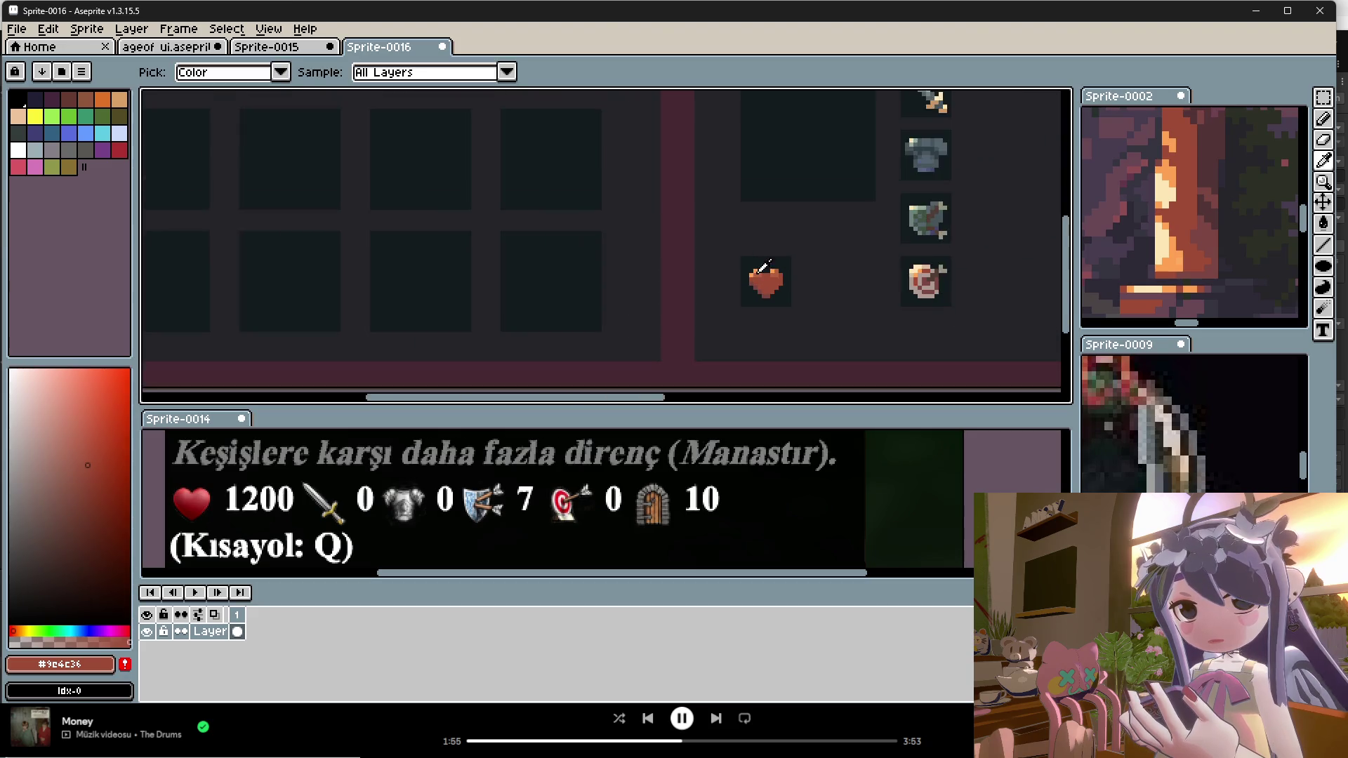
pyautogui.scroll(5, 761, 267)
pyautogui.keyDown('alt'); pyautogui.click(757, 288); pyautogui.keyUp('alt')
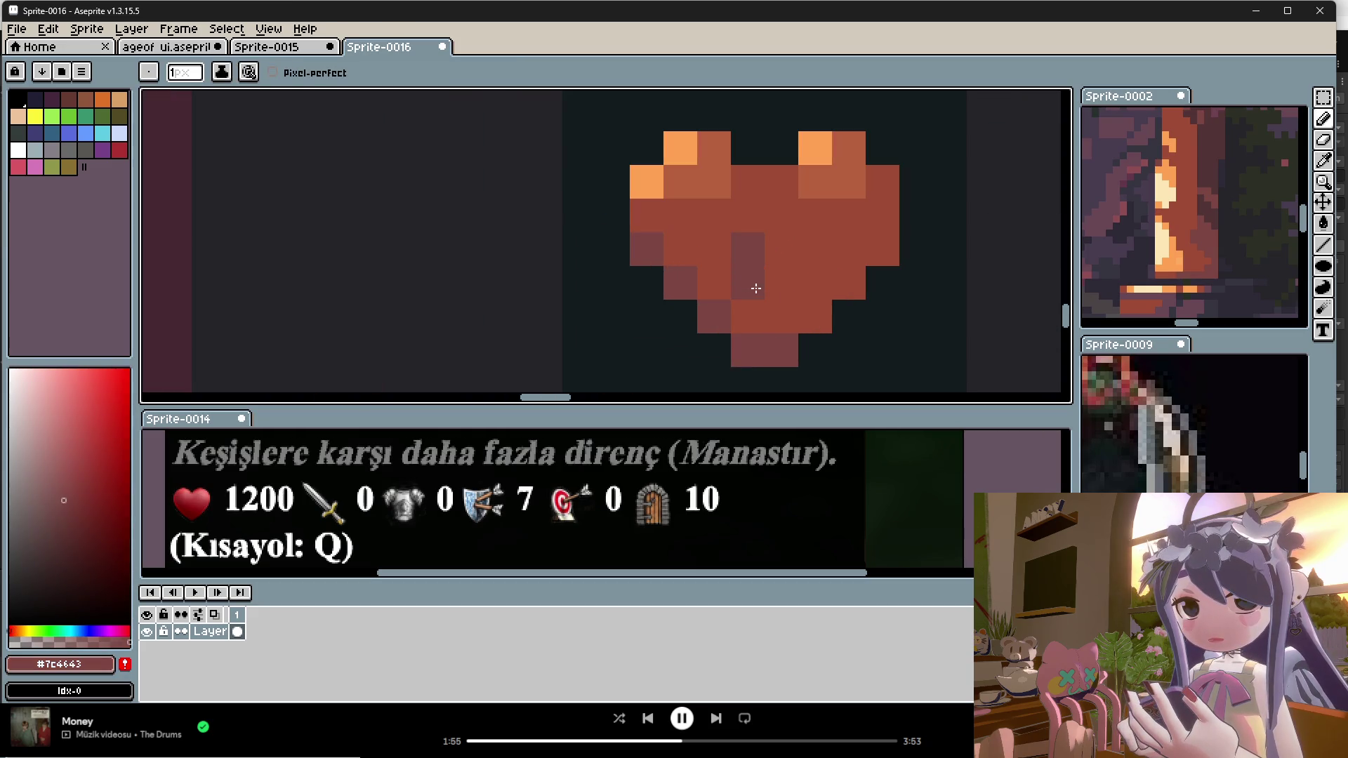
pyautogui.moveTo(785, 246)
pyautogui.mouseDown()
pyautogui.moveTo(800, 313)
pyautogui.moveTo(782, 325)
pyautogui.mouseUp()
pyautogui.keyDown('alt'); pyautogui.click(832, 271); pyautogui.keyUp('alt')
pyautogui.click(781, 313)
# Step: Darken pixels between the top bumps and at the right-centre and bottom-centre with #7c4443
pyautogui.keyDown('alt'); pyautogui.click(759, 236); pyautogui.keyUp('alt')
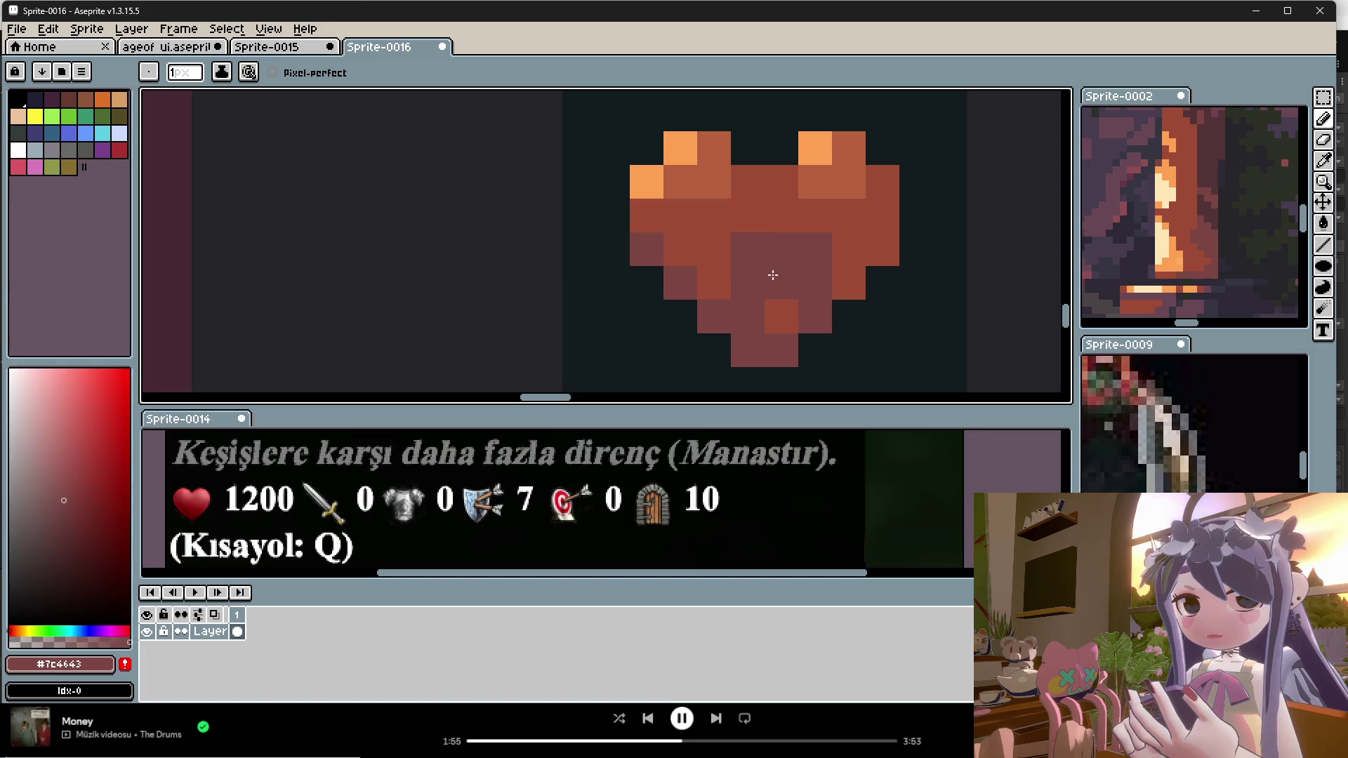
pyautogui.click(752, 187)
pyautogui.moveTo(779, 182); pyautogui.dragTo(793, 207)
pyautogui.click(814, 215)
pyautogui.click(781, 316)
pyautogui.scroll(-5, 787, 309)
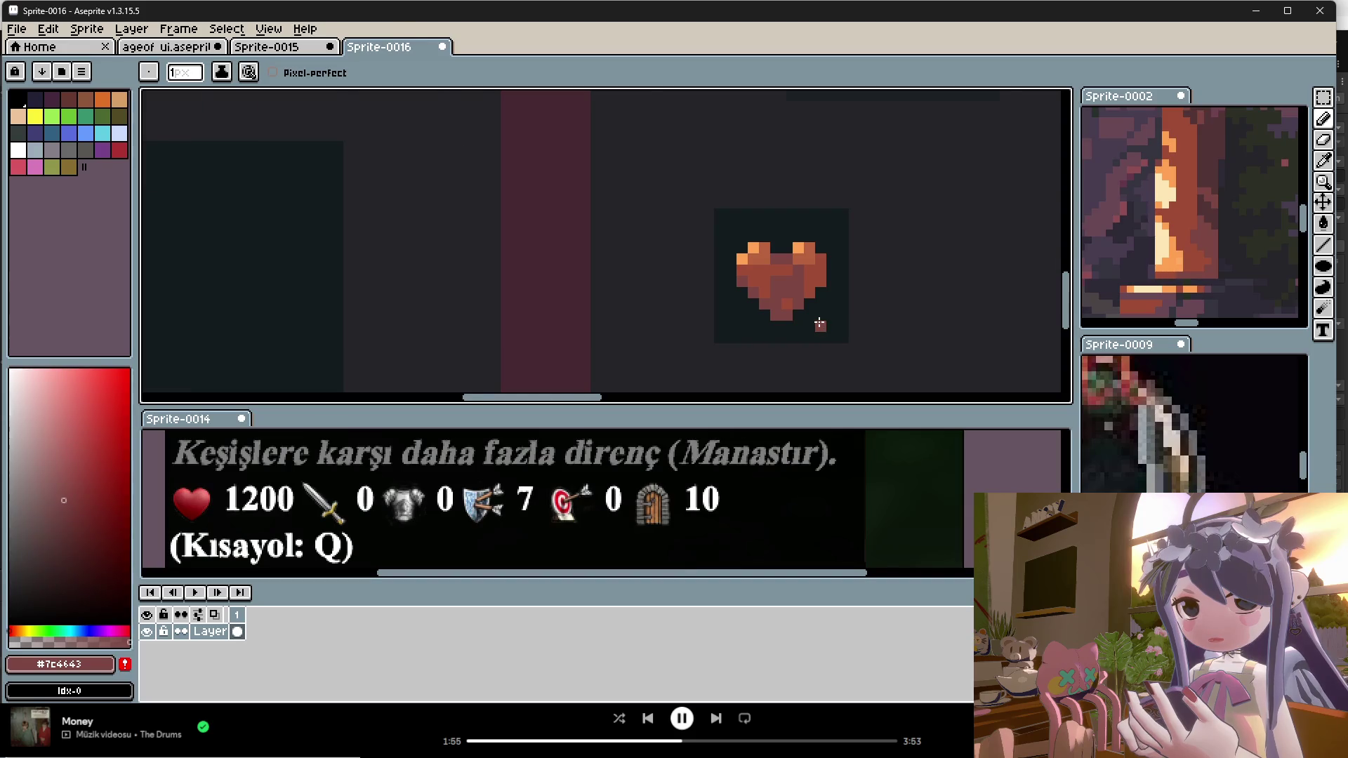
pyautogui.scroll(-2, 820, 323)
pyautogui.scroll(4, 818, 281)
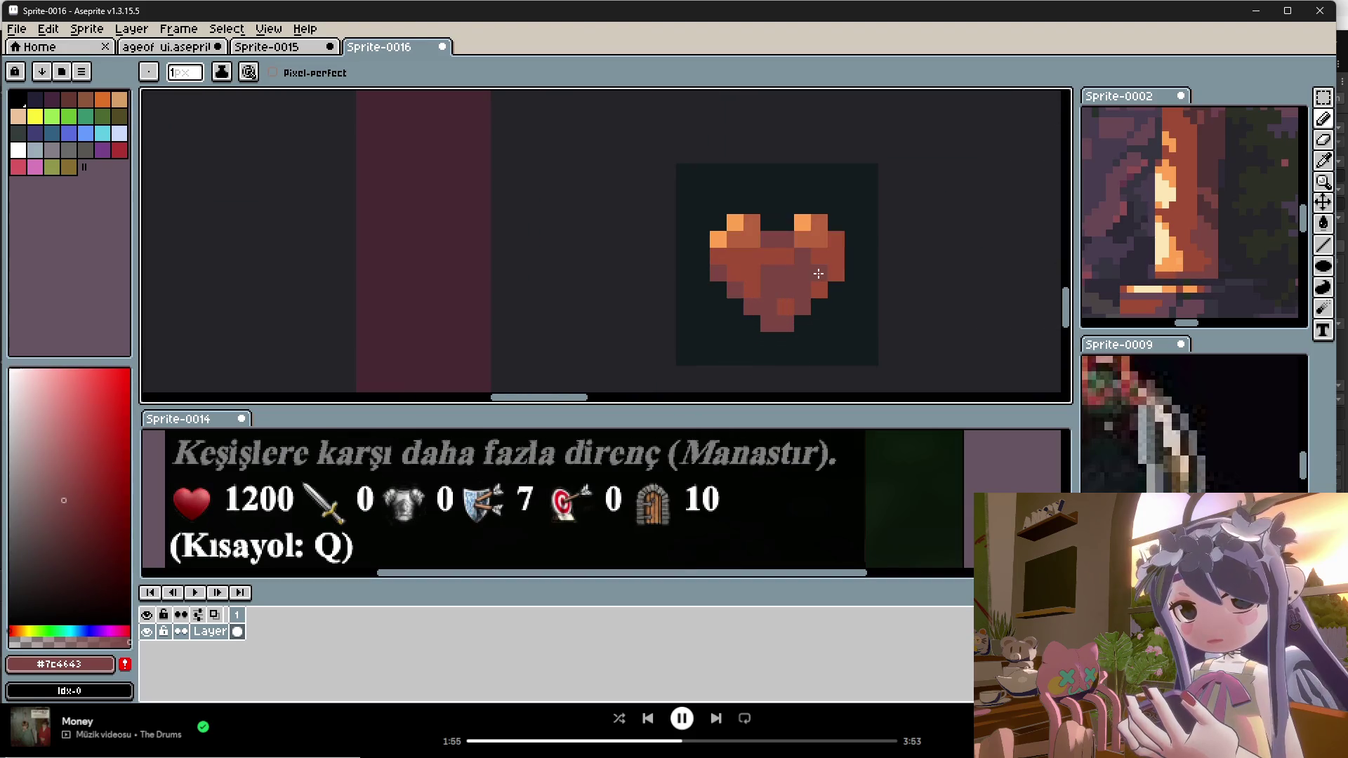
pyautogui.click(803, 239)
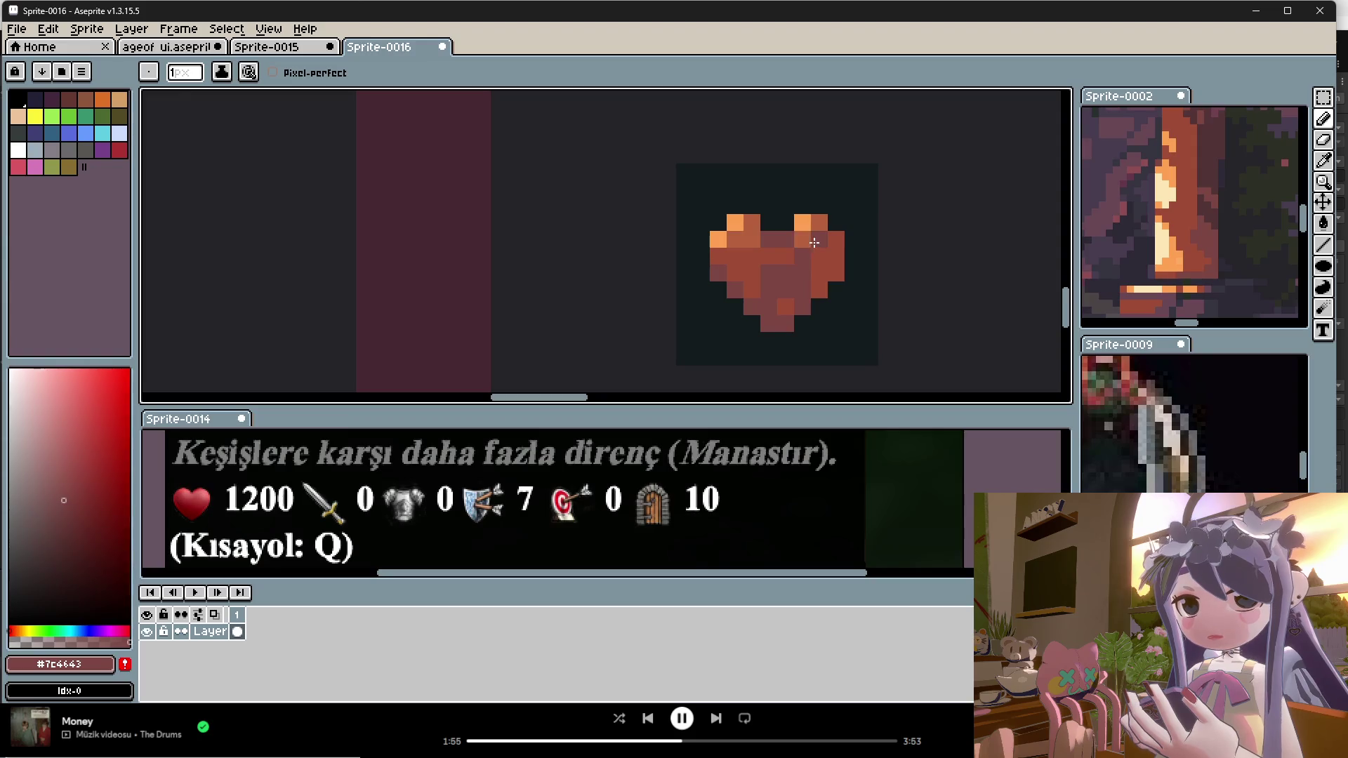
# Step: Alternate between #9c4c36 and #7c4443 to touch up individual heart pixels
pyautogui.keyDown('alt'); pyautogui.click(769, 272); pyautogui.keyUp('alt')
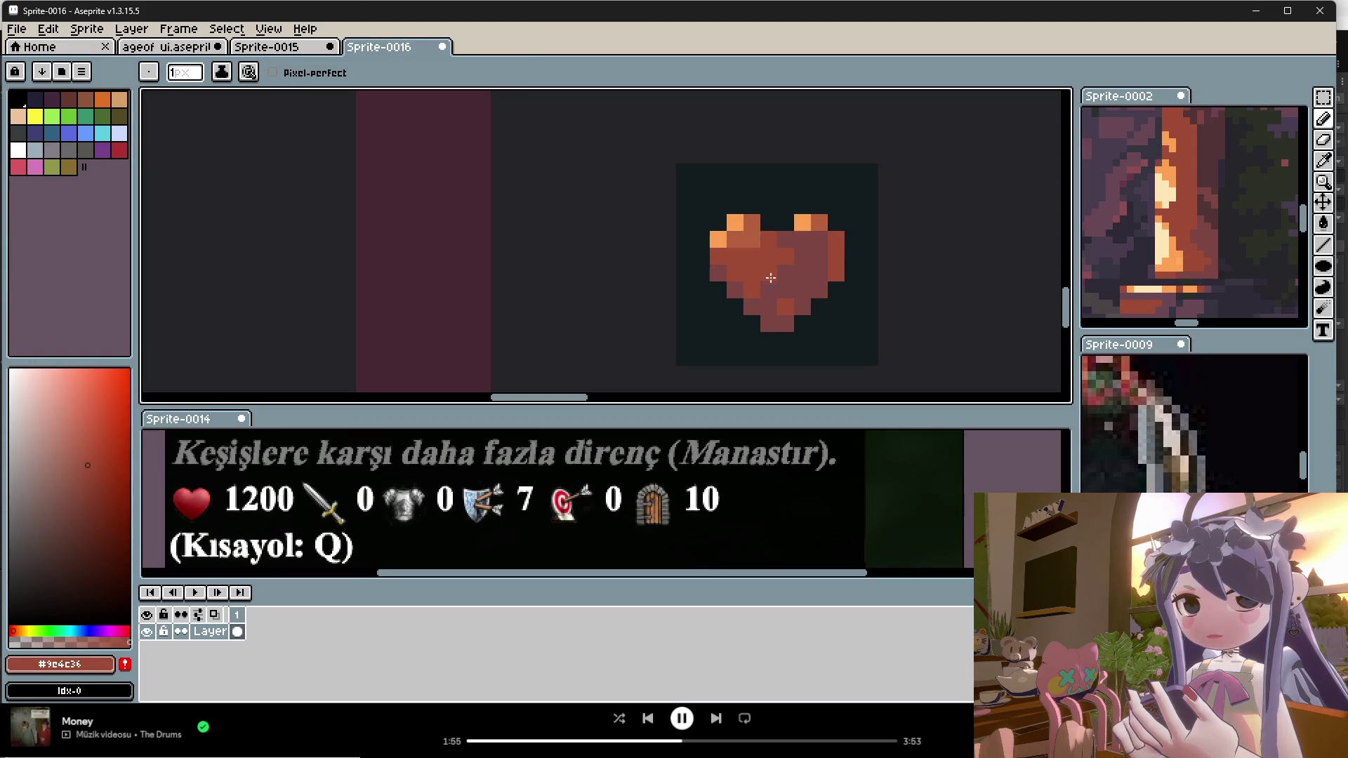
pyautogui.keyDown('alt'); pyautogui.click(791, 301); pyautogui.keyUp('alt')
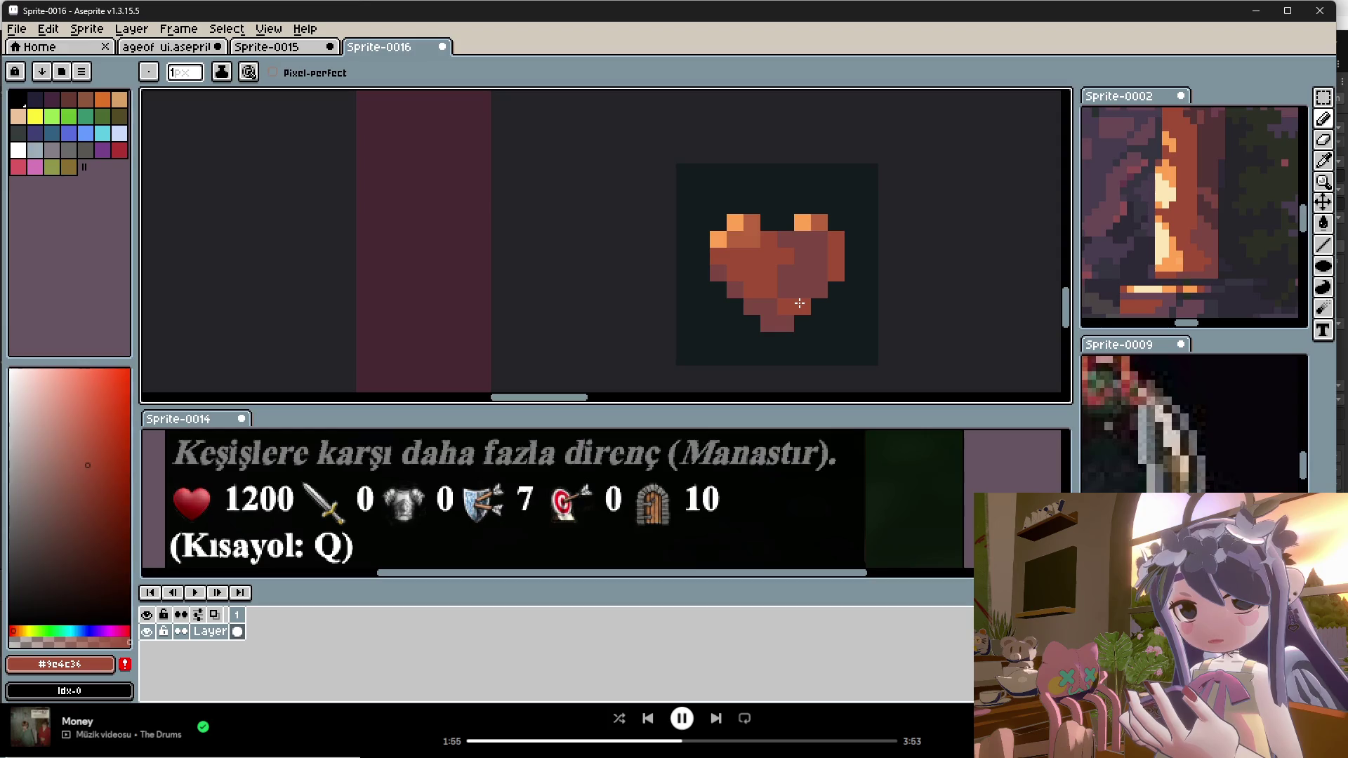
pyautogui.keyDown('alt'); pyautogui.click(798, 304); pyautogui.keyUp('alt')
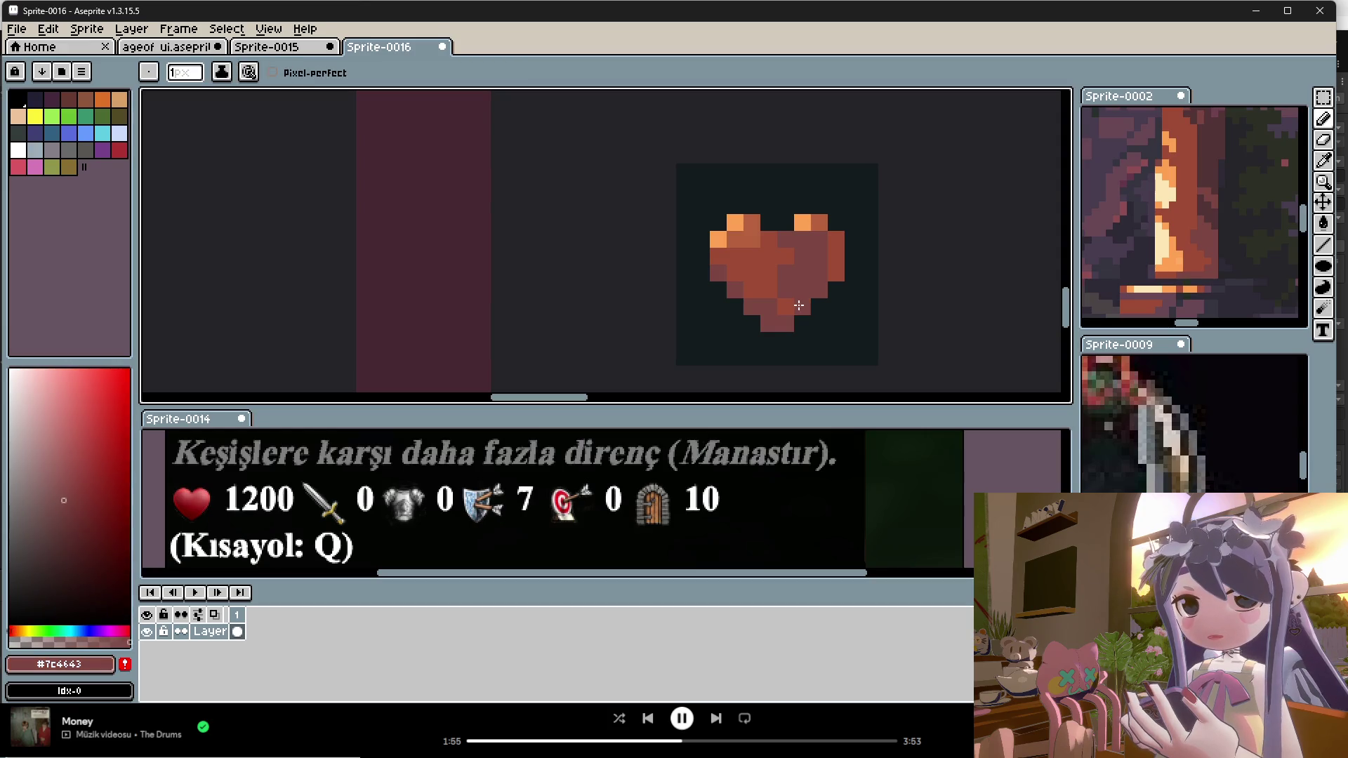
pyautogui.keyDown('alt'); pyautogui.click(769, 239); pyautogui.keyUp('alt')
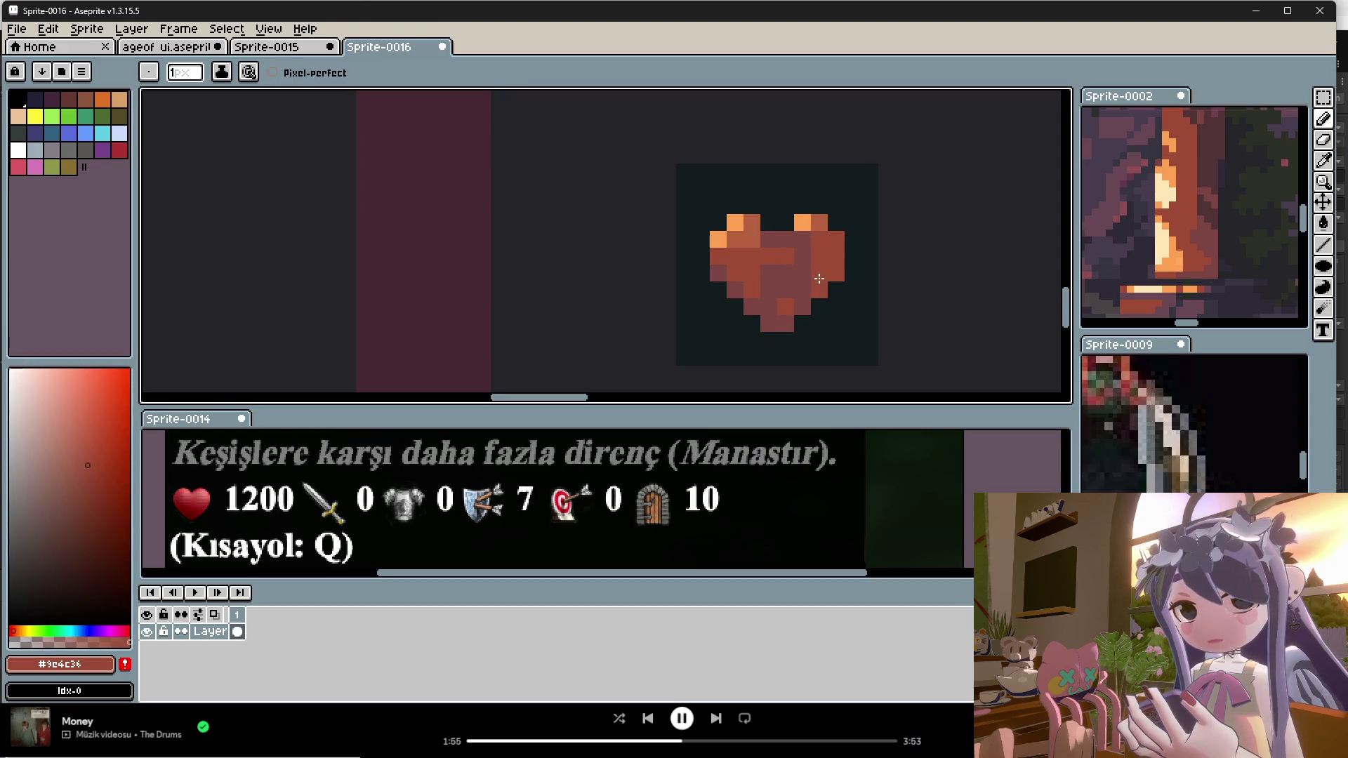
pyautogui.scroll(-2, 814, 275)
pyautogui.scroll(2, 808, 268)
pyautogui.keyDown('alt'); pyautogui.click(812, 265); pyautogui.keyUp('alt')
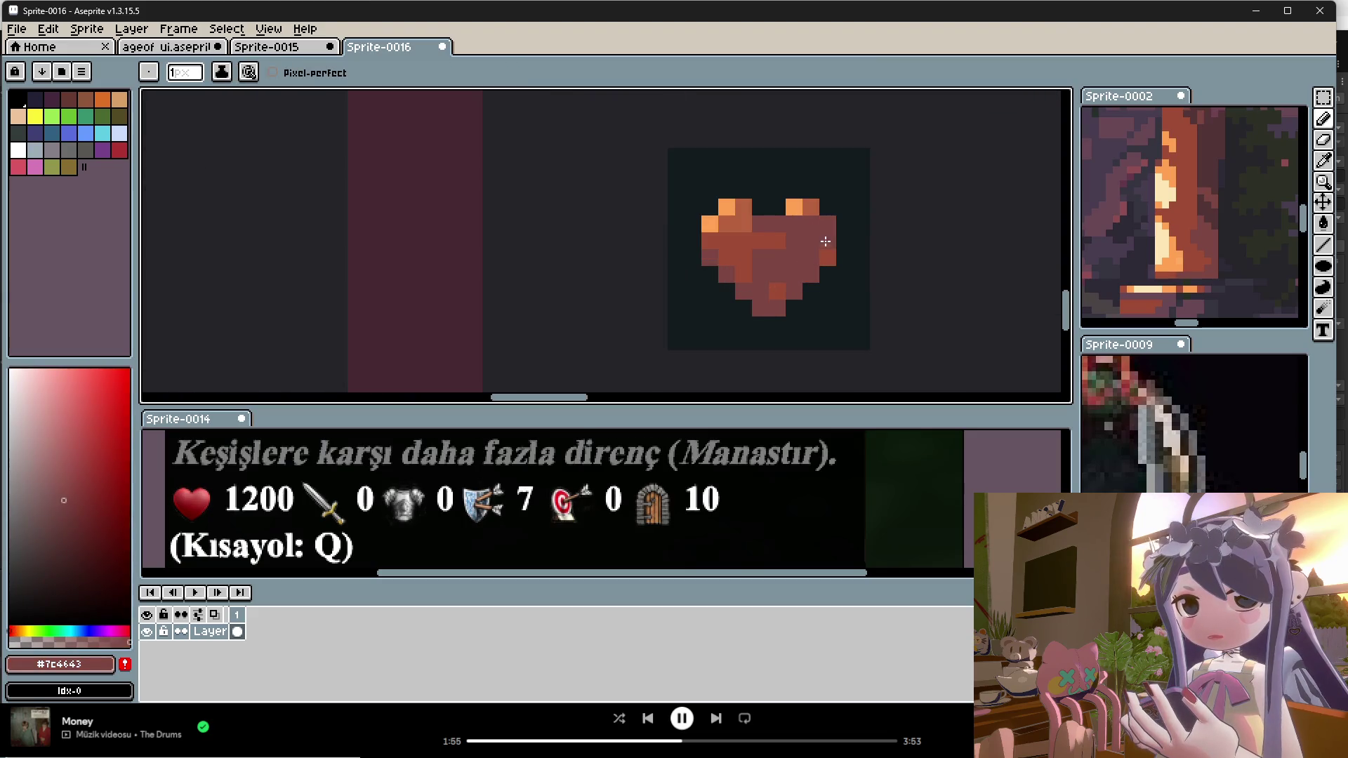
pyautogui.scroll(-4, 790, 319)
pyautogui.scroll(2, 790, 324)
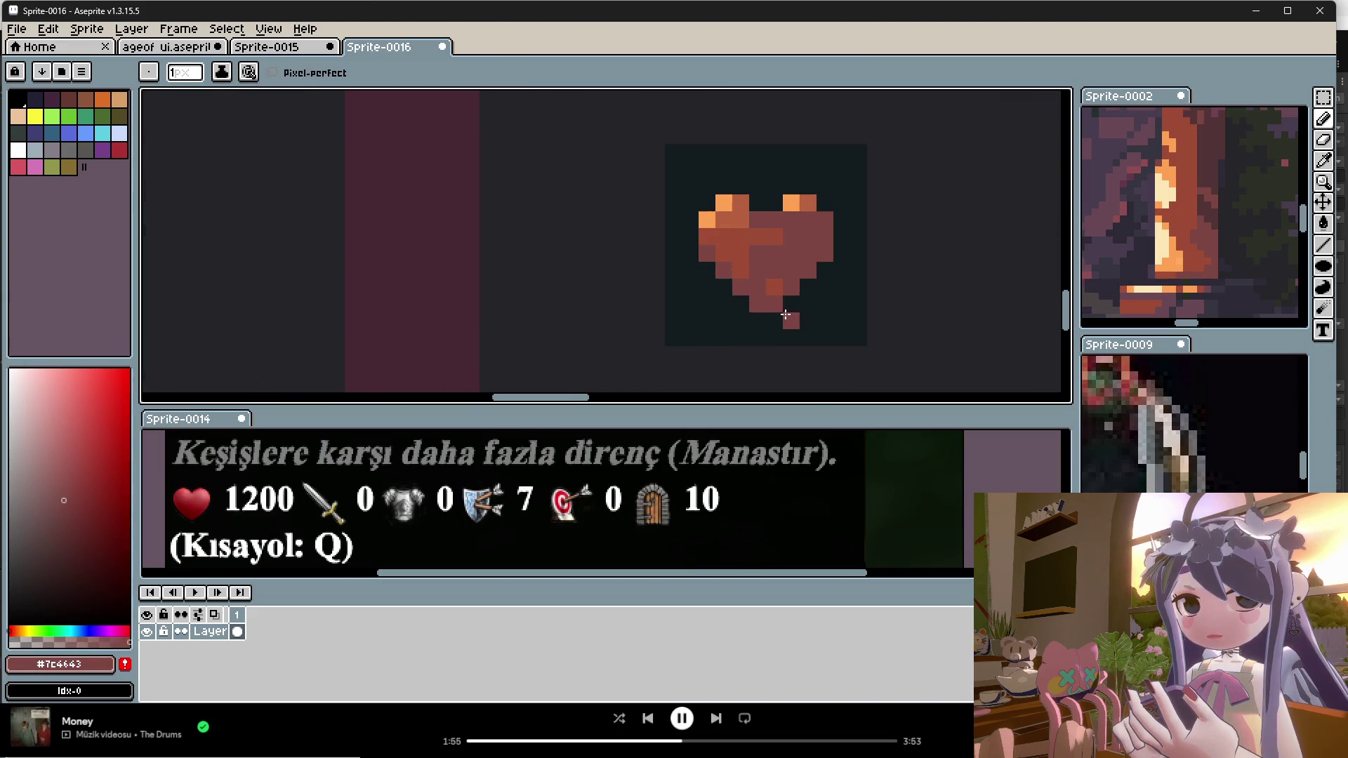
pyautogui.scroll(-4, 796, 329)
pyautogui.scroll(4, 799, 329)
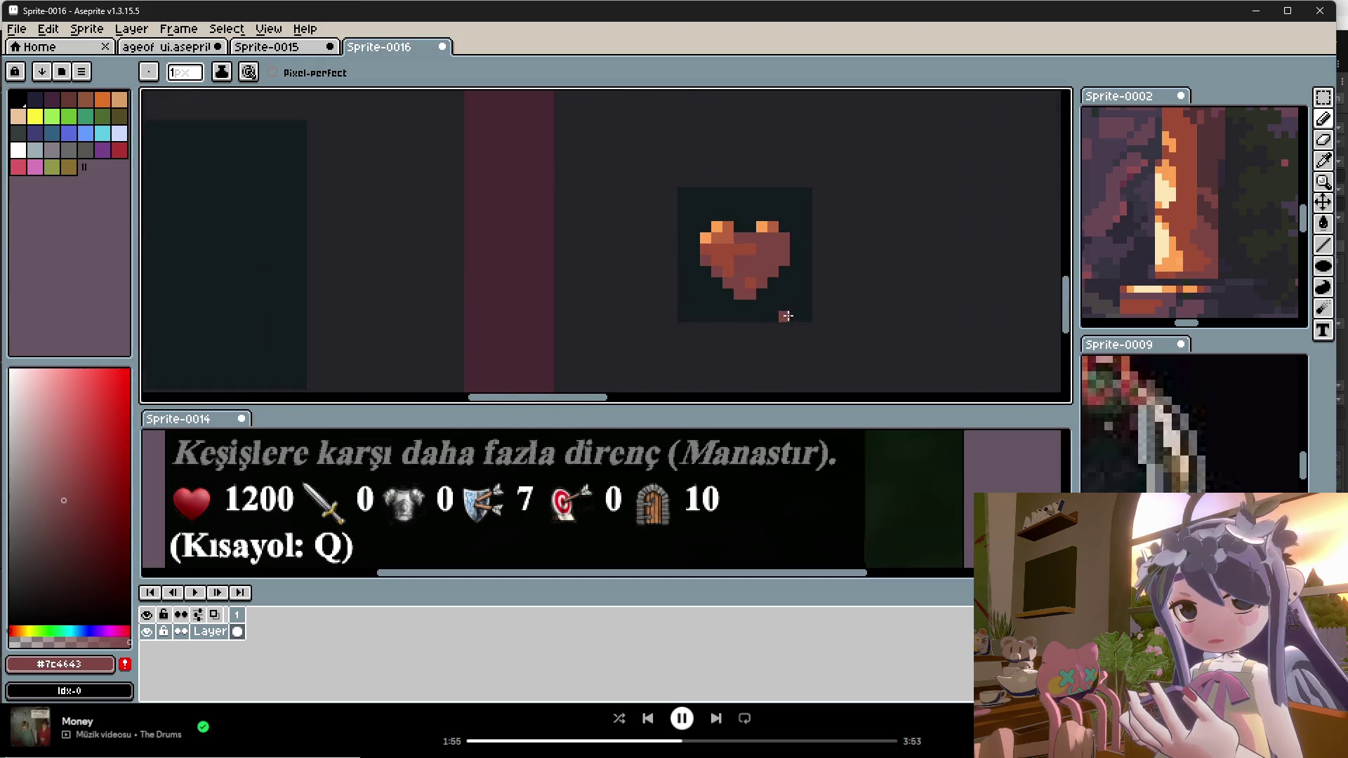
# Step: Paint over the heart's darker shading pixels with its main red-brown colour
pyautogui.keyDown('alt'); pyautogui.click(741, 252); pyautogui.keyUp('alt')
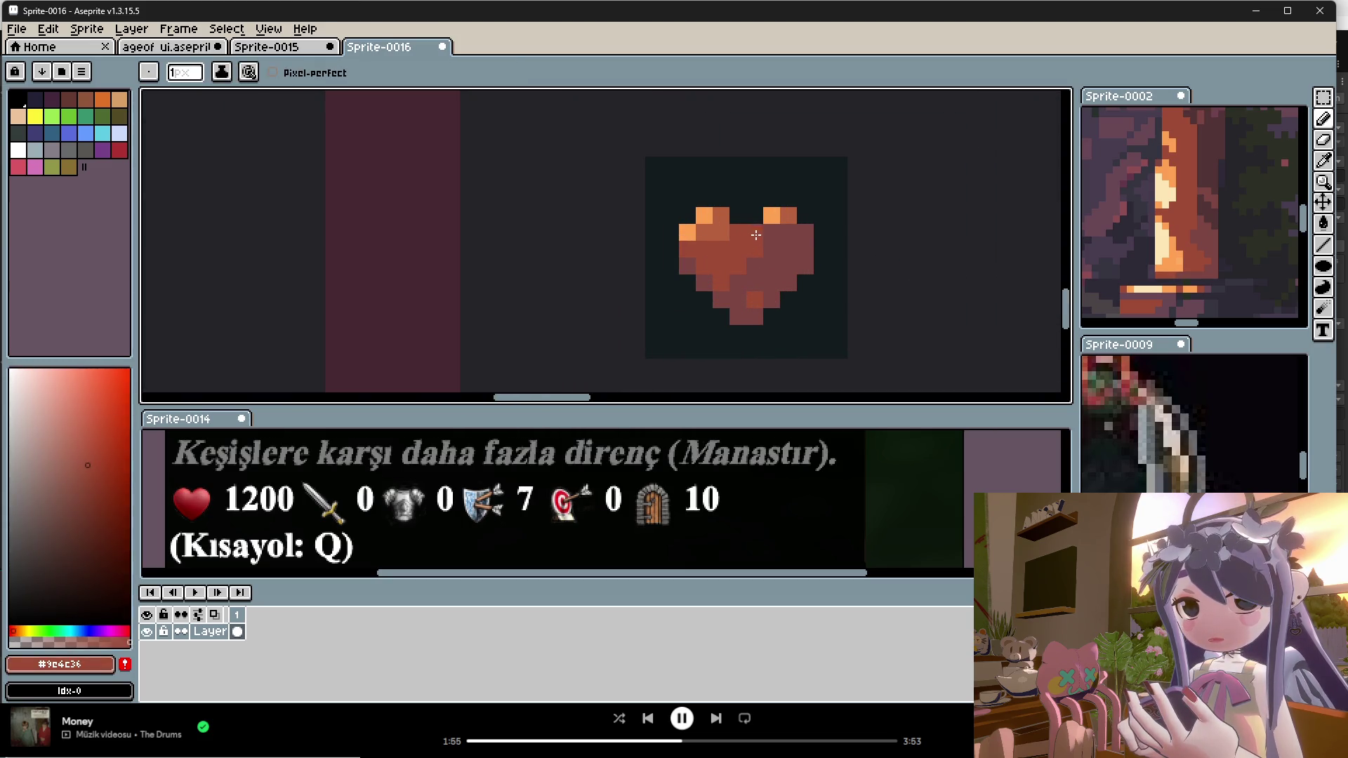
pyautogui.moveTo(763, 257)
pyautogui.mouseDown()
pyautogui.moveTo(790, 243)
pyautogui.moveTo(749, 278)
pyautogui.moveTo(763, 281)
pyautogui.mouseUp()
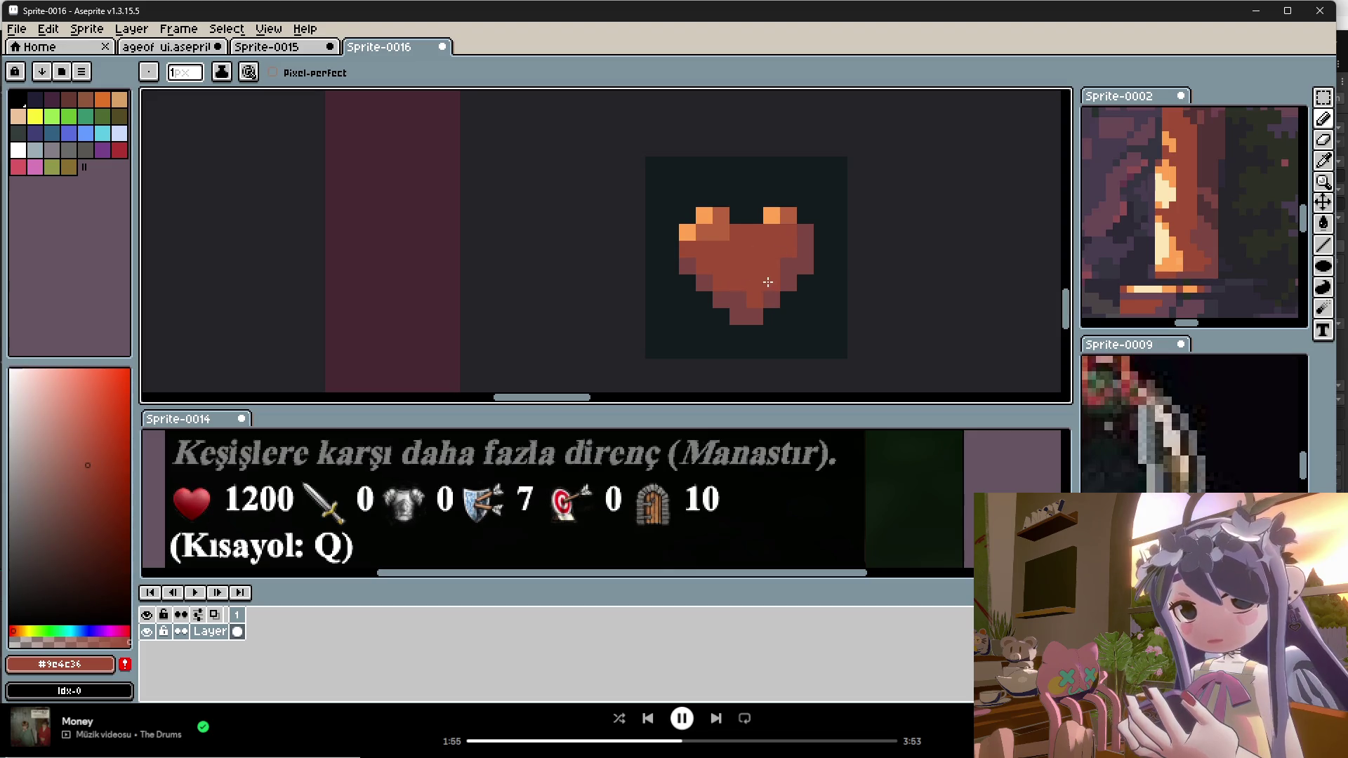
pyautogui.scroll(-2, 745, 281)
pyautogui.scroll(3, 779, 288)
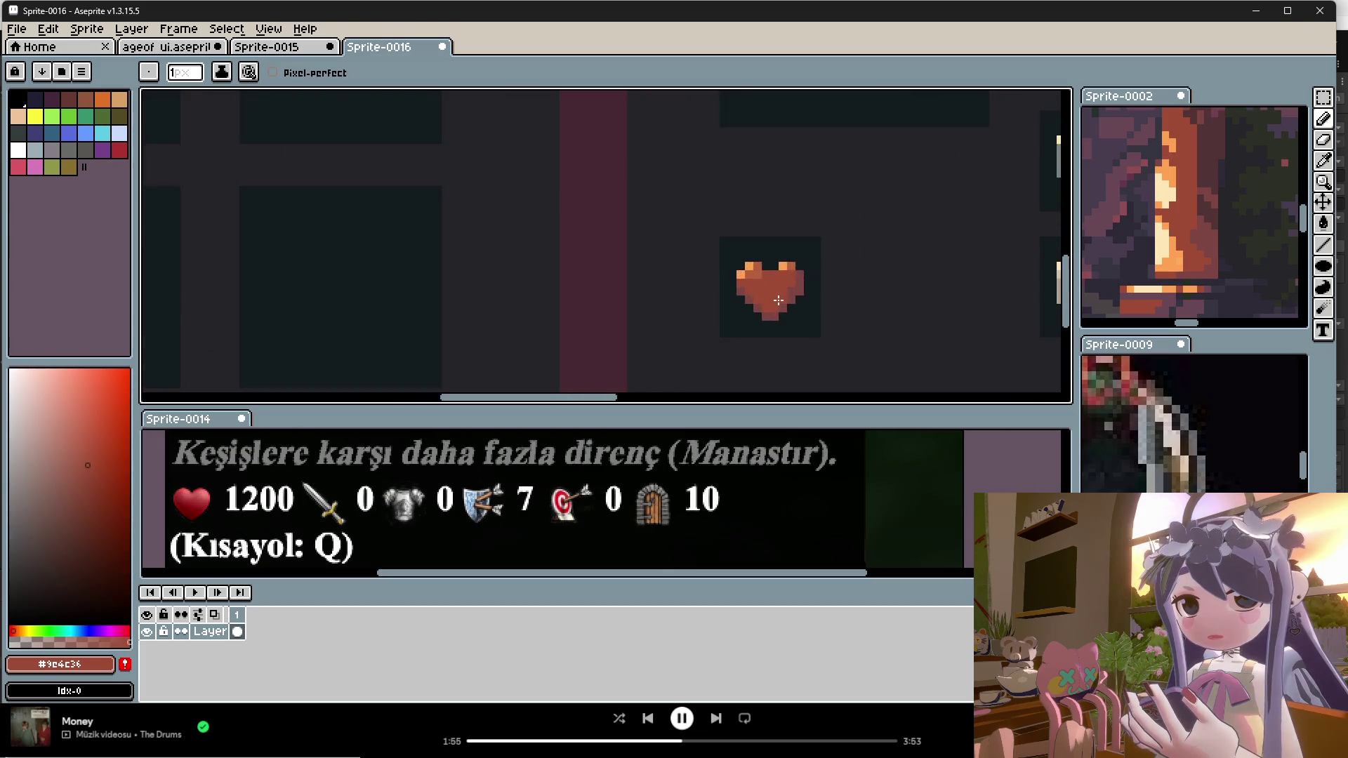
# Step: Pick the lighter orange #b6613d from the heart and start saving Sprite-0016 with Ctrl+S
pyautogui.press('alt')
pyautogui.scroll(-3, 791, 287)
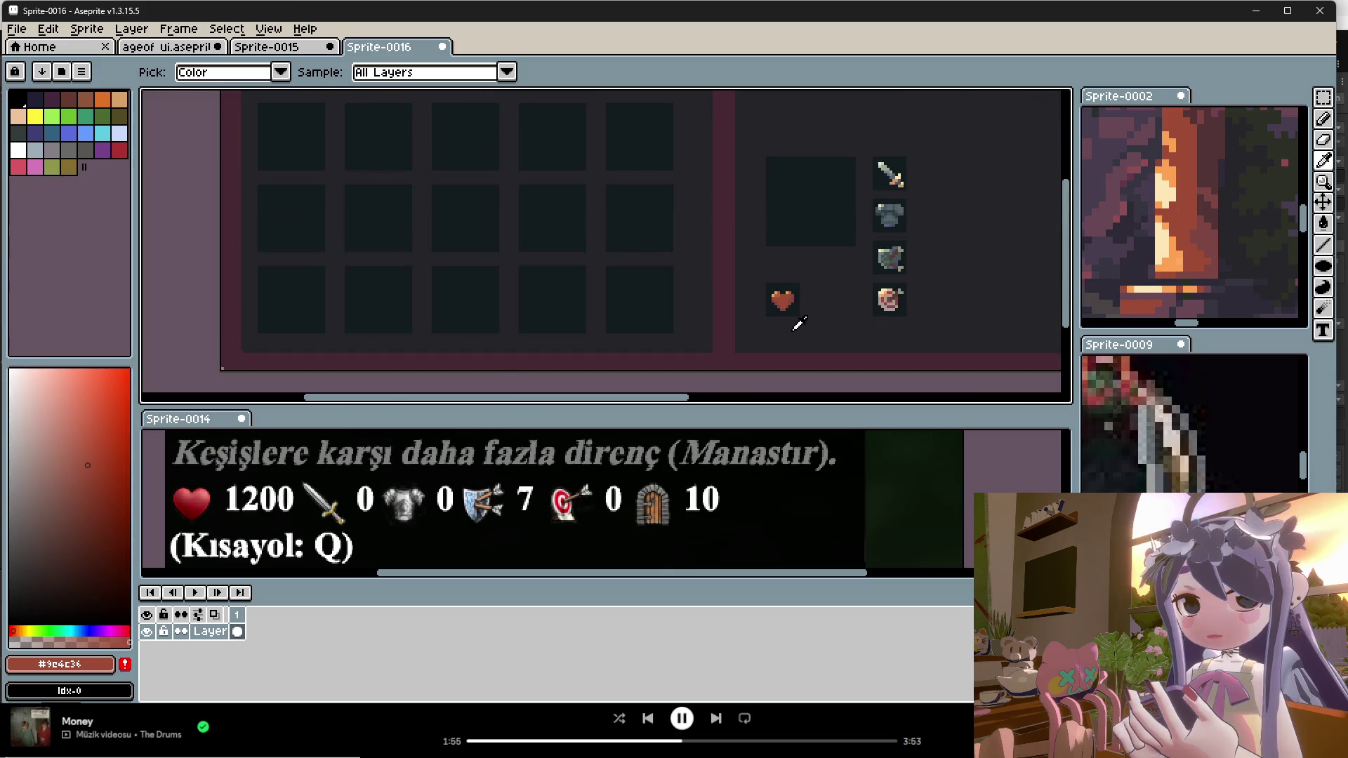
pyautogui.scroll(3, 797, 308)
pyautogui.keyDown('alt'); pyautogui.click(783, 274); pyautogui.keyUp('alt')
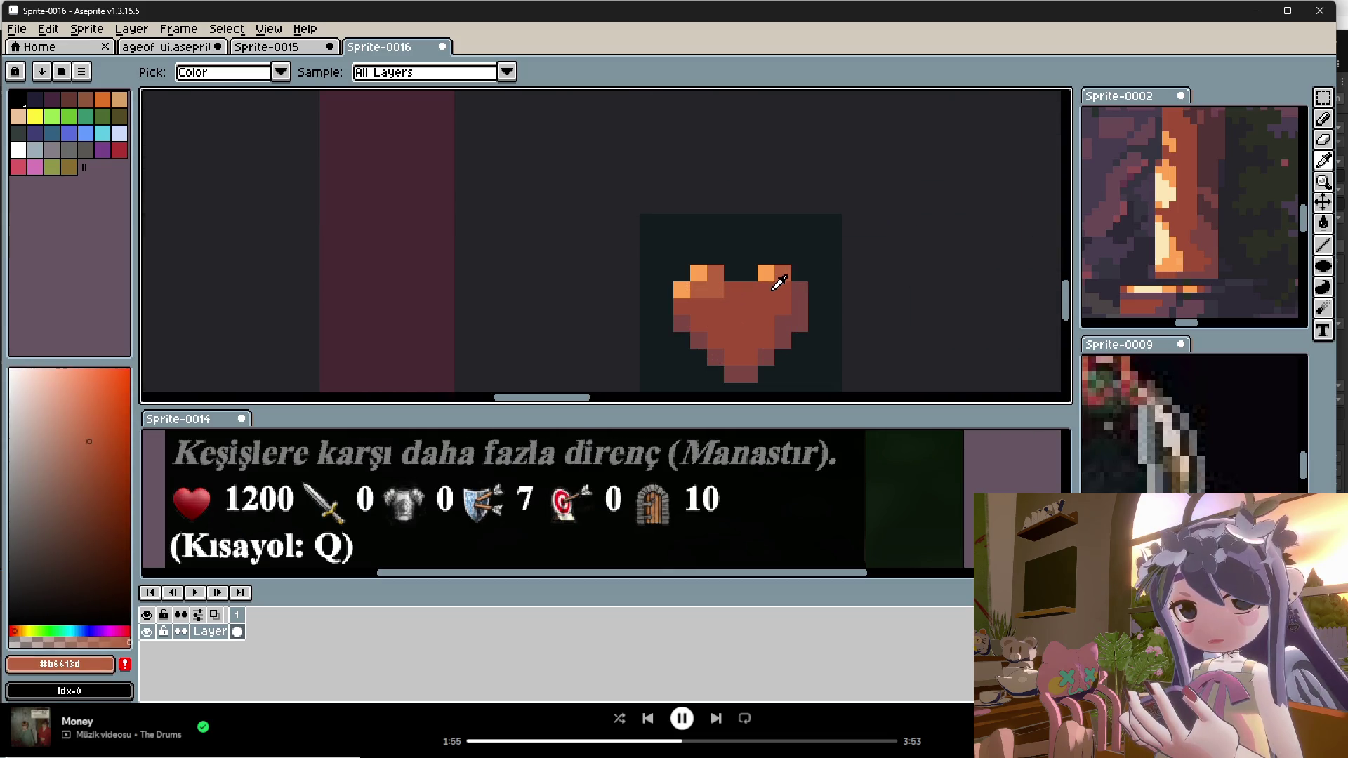
pyautogui.scroll(-3, 762, 316)
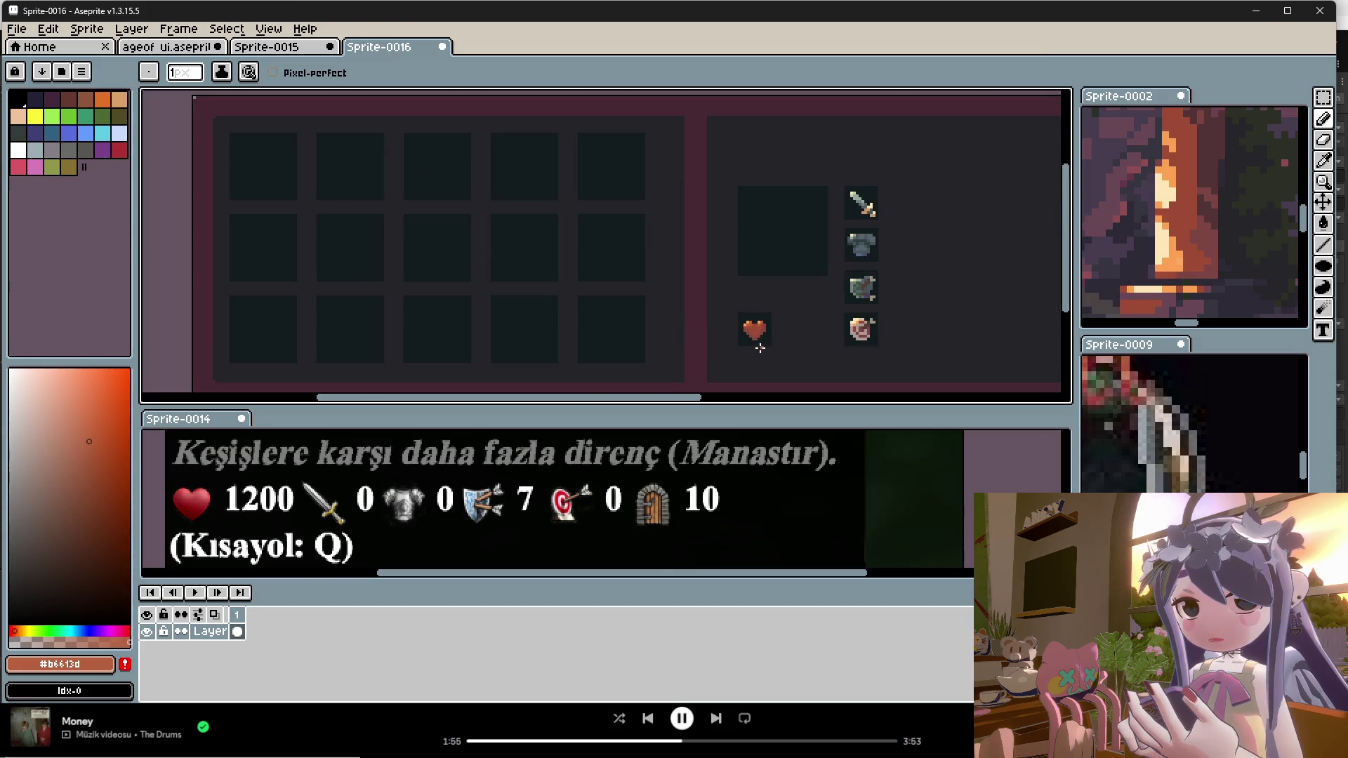
pyautogui.hotkey('ctrl', 's')
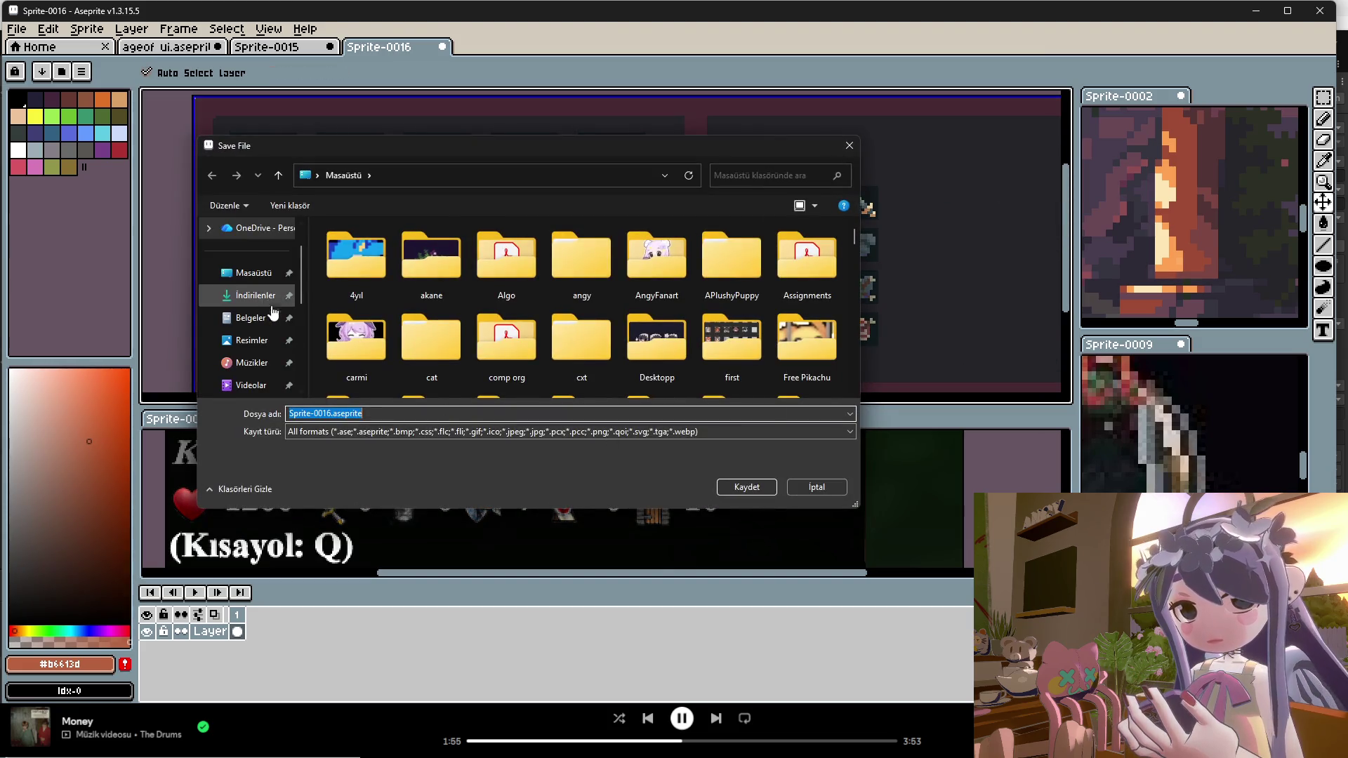
pyautogui.click(817, 488)
pyautogui.click(16, 29)
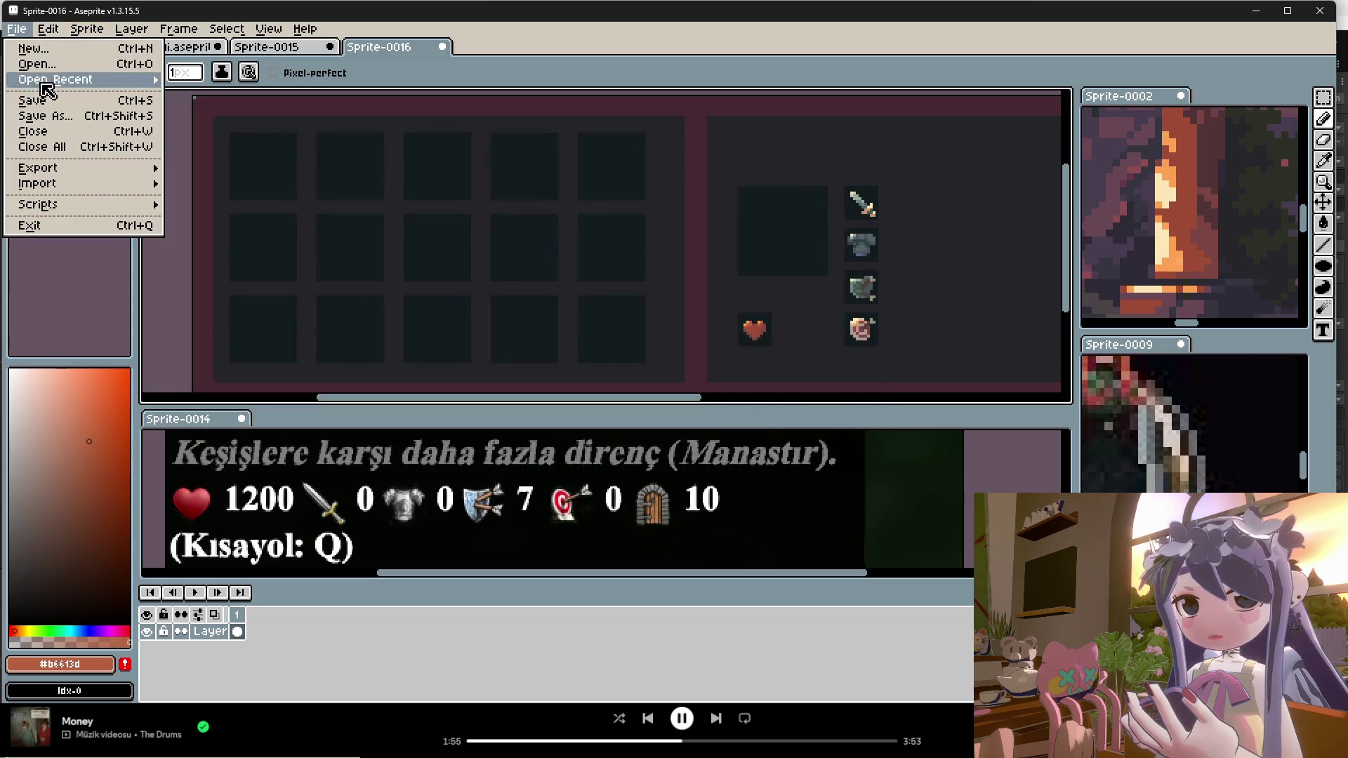
pyautogui.moveTo(42, 169)
pyautogui.click(196, 167)
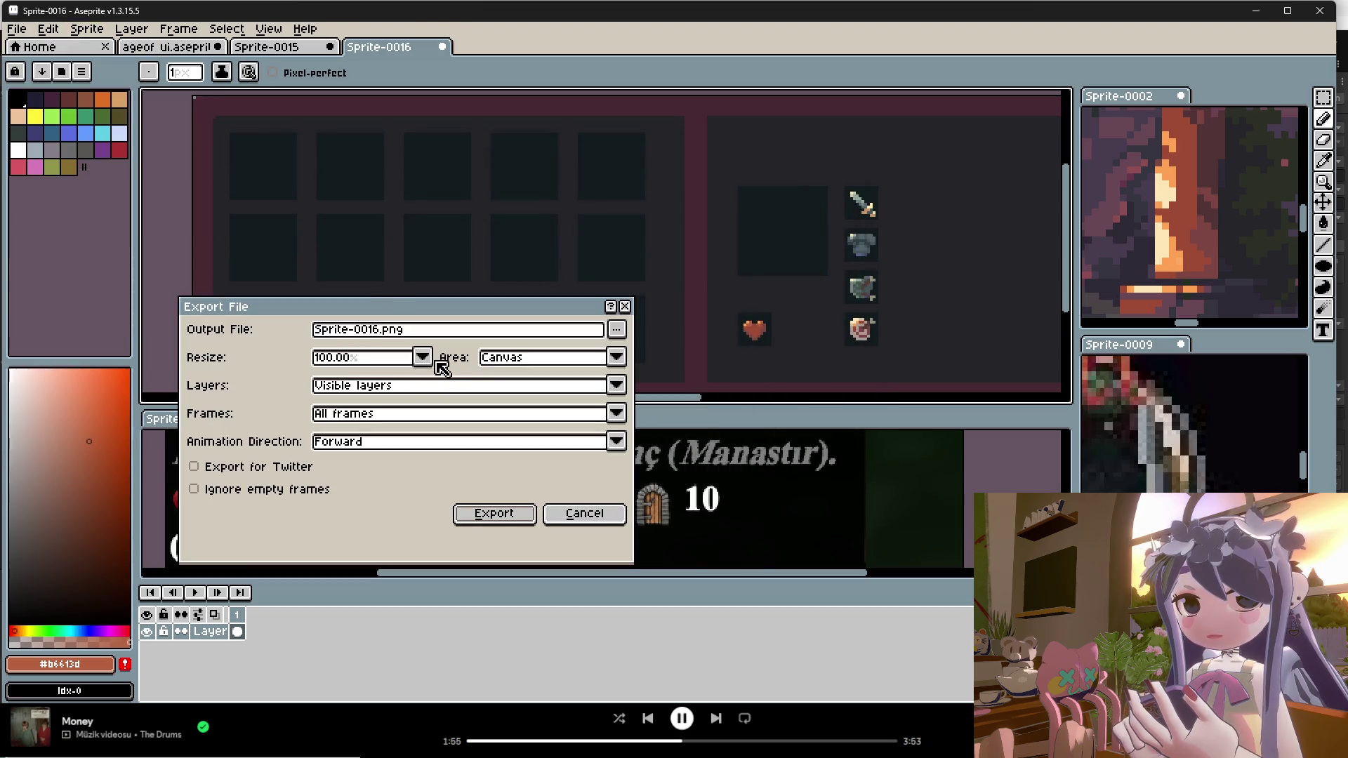
pyautogui.click(422, 357)
pyautogui.click(350, 428)
pyautogui.click(616, 329)
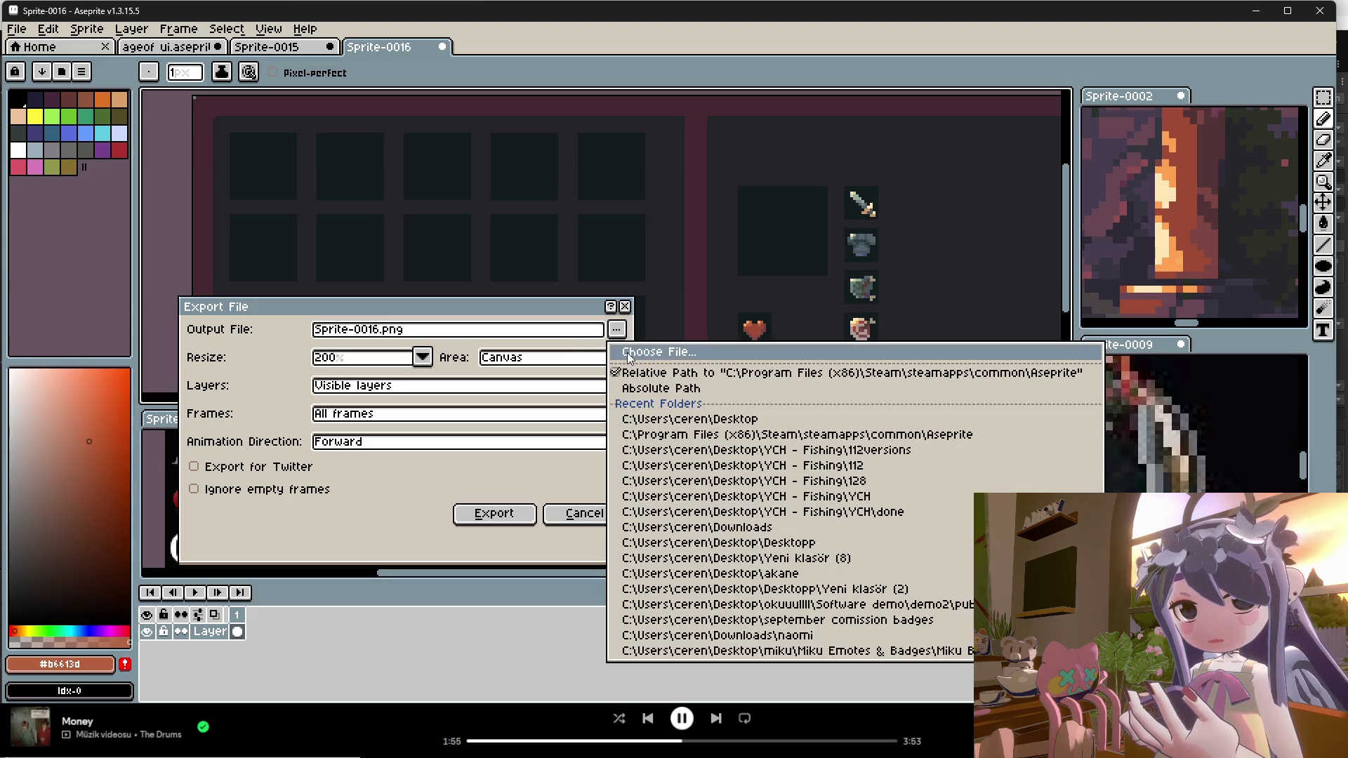
pyautogui.click(629, 353)
pyautogui.scroll(5, 251, 281)
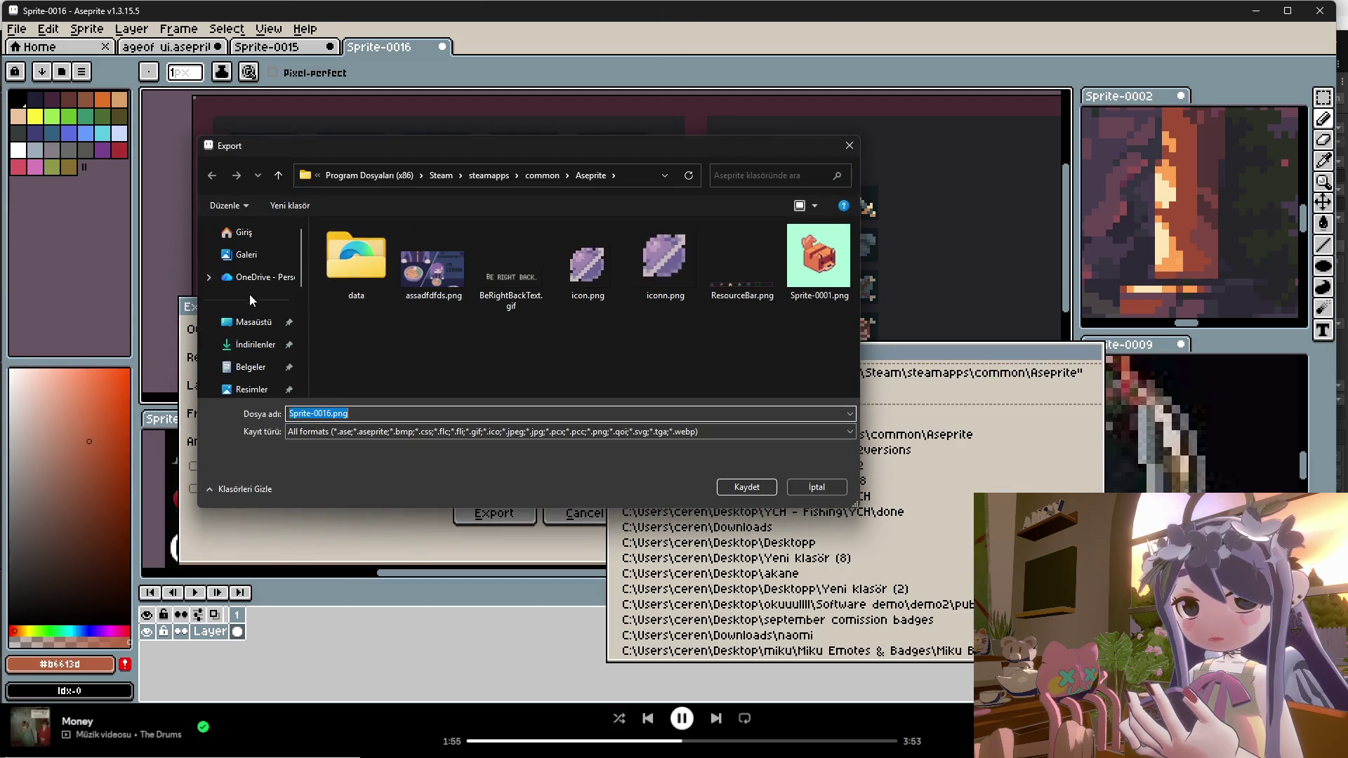
pyautogui.click(245, 232)
pyautogui.scroll(-5, 360, 349)
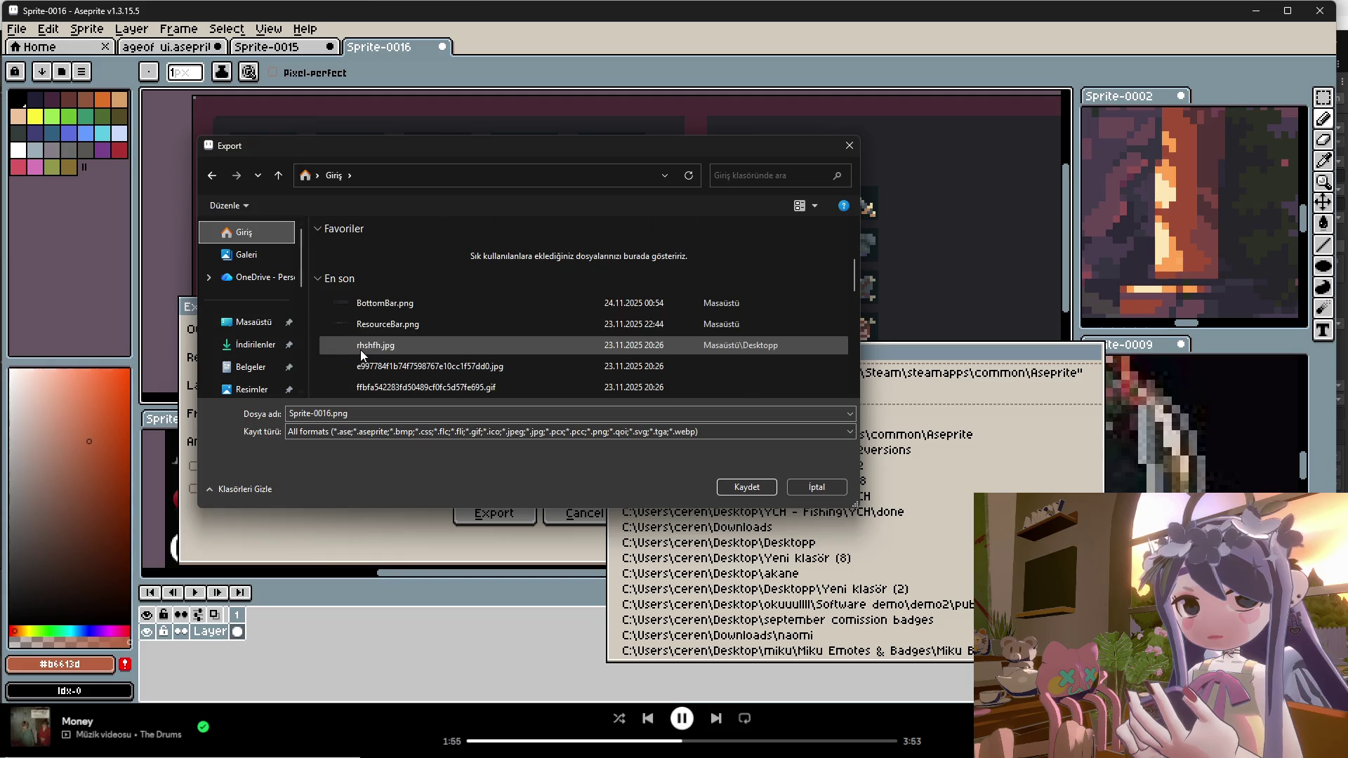
pyautogui.click(370, 308)
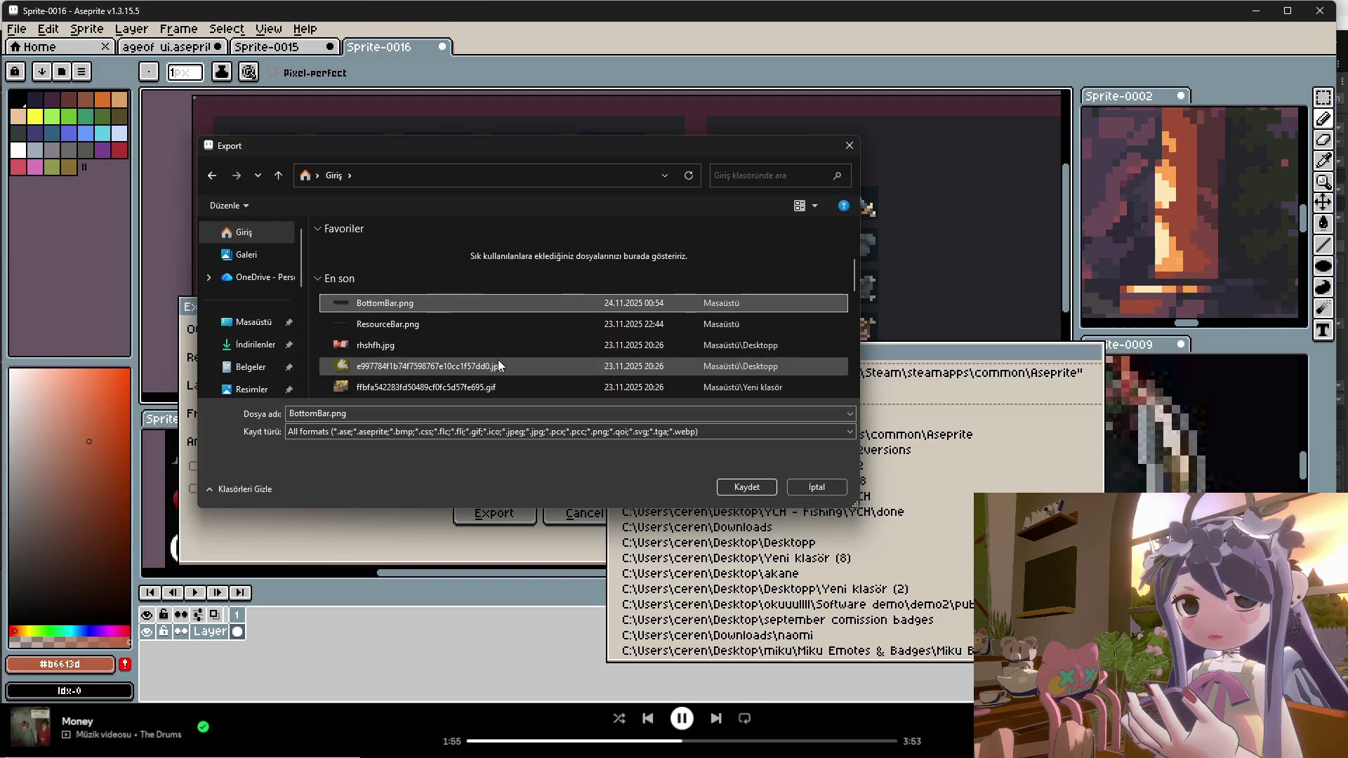
pyautogui.click(749, 486)
pyautogui.click(712, 377)
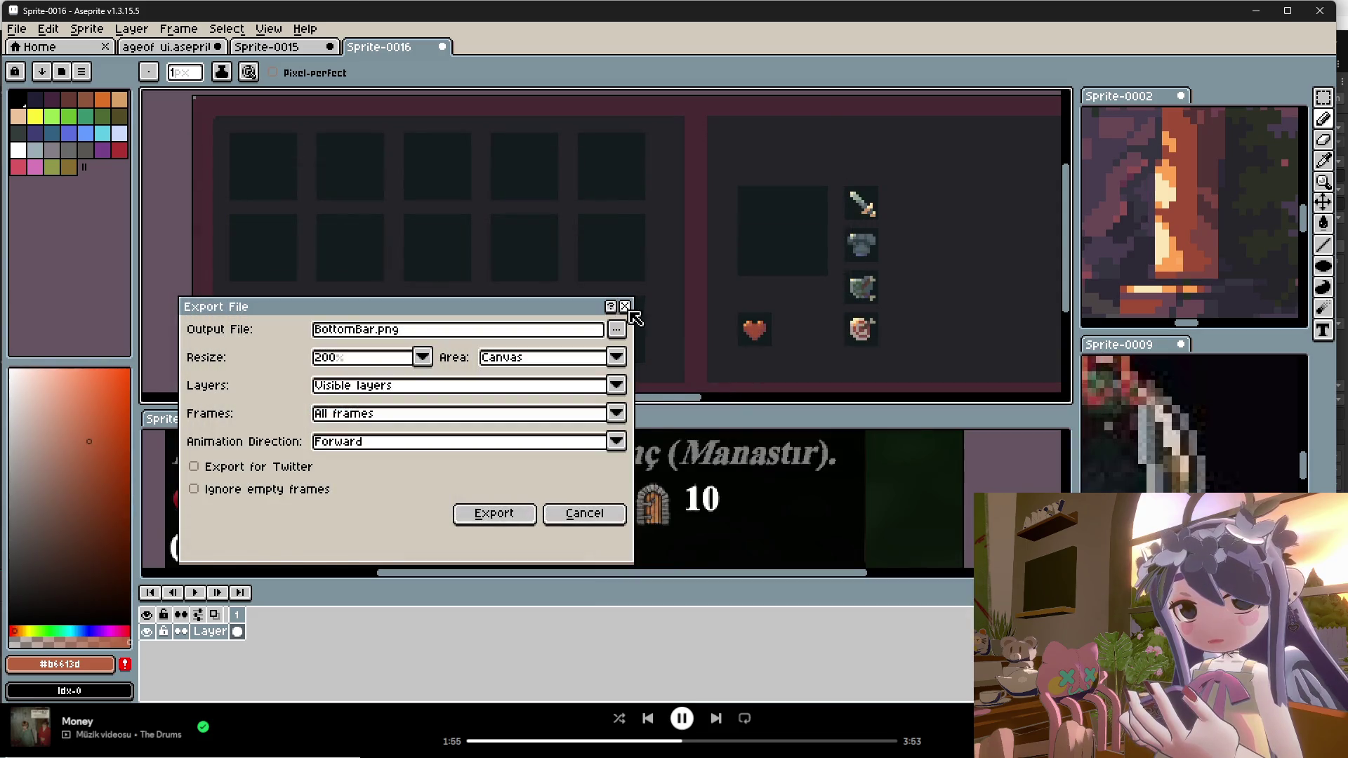
pyautogui.click(628, 309)
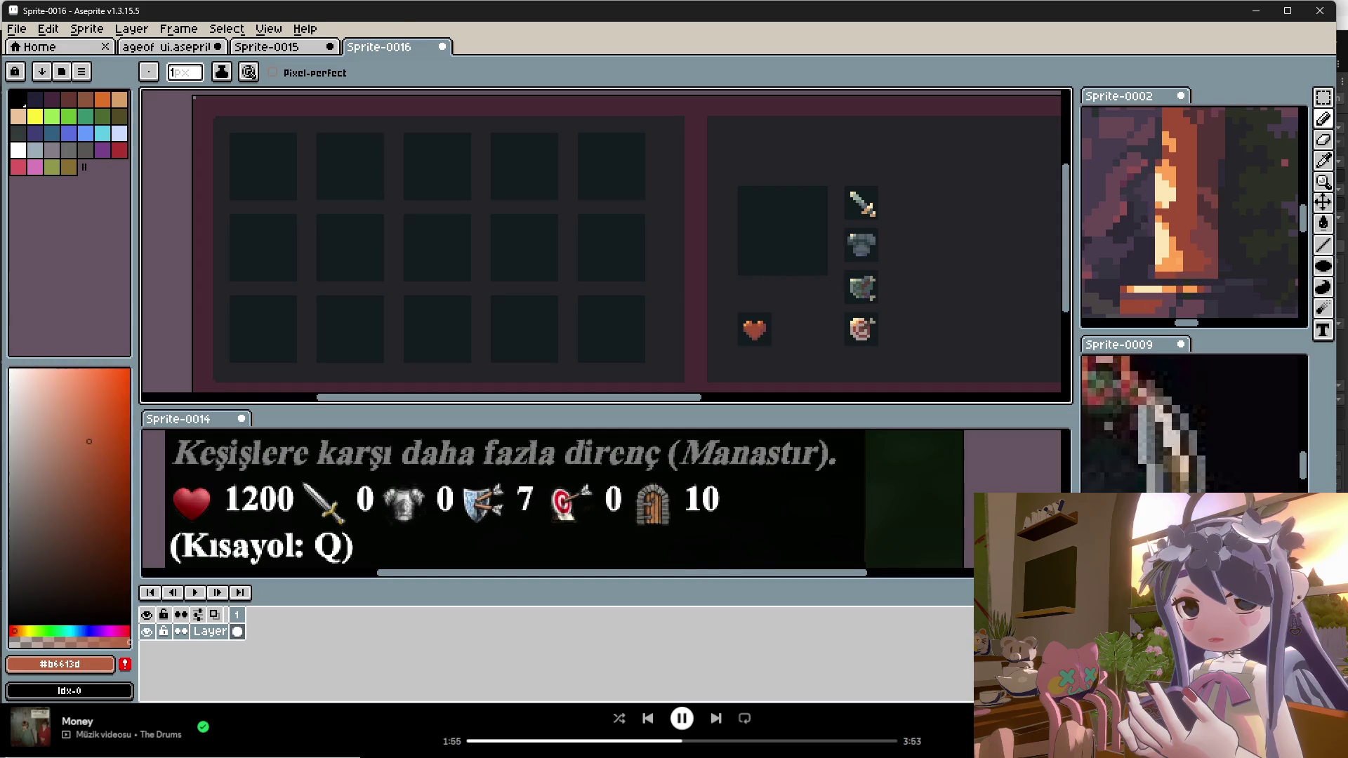
pyautogui.hotkey('alt', 'Tab')
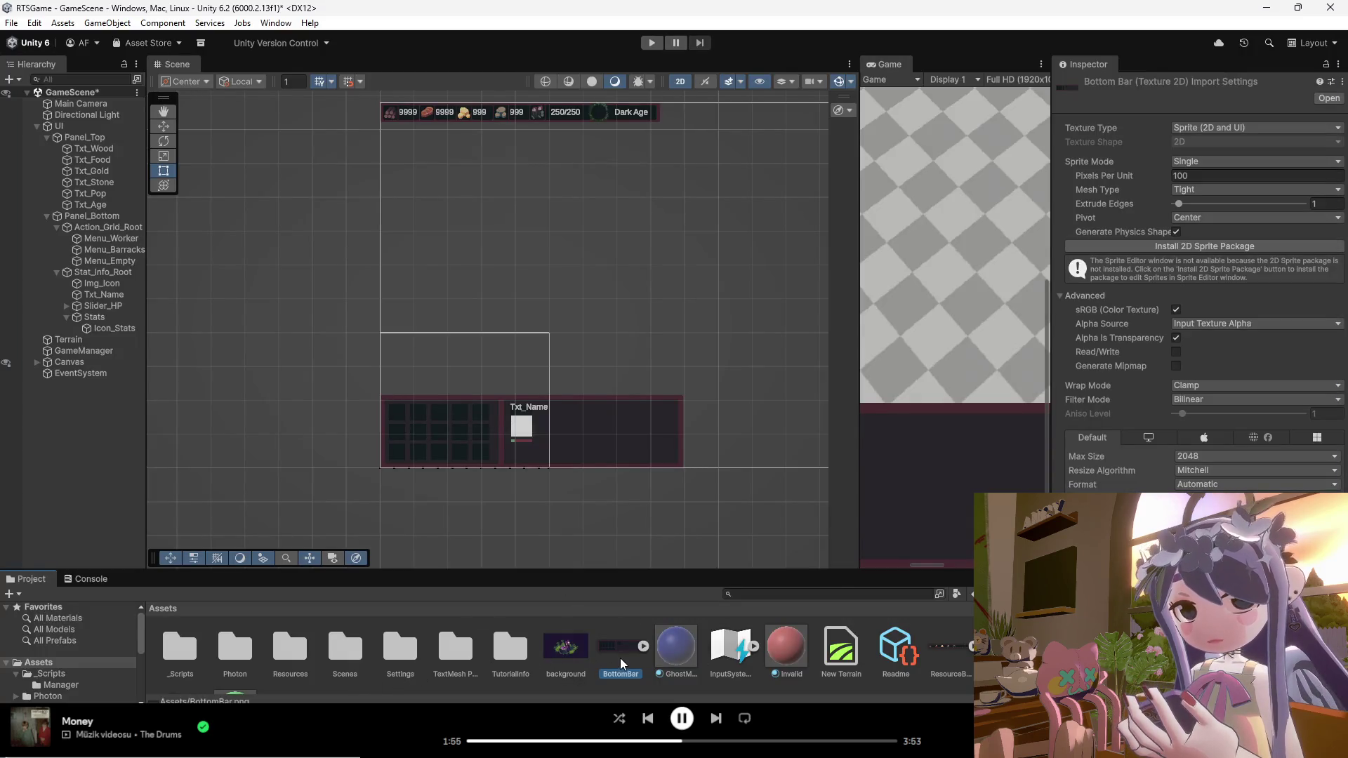
pyautogui.rightClick(620, 656)
pyautogui.click(658, 352)
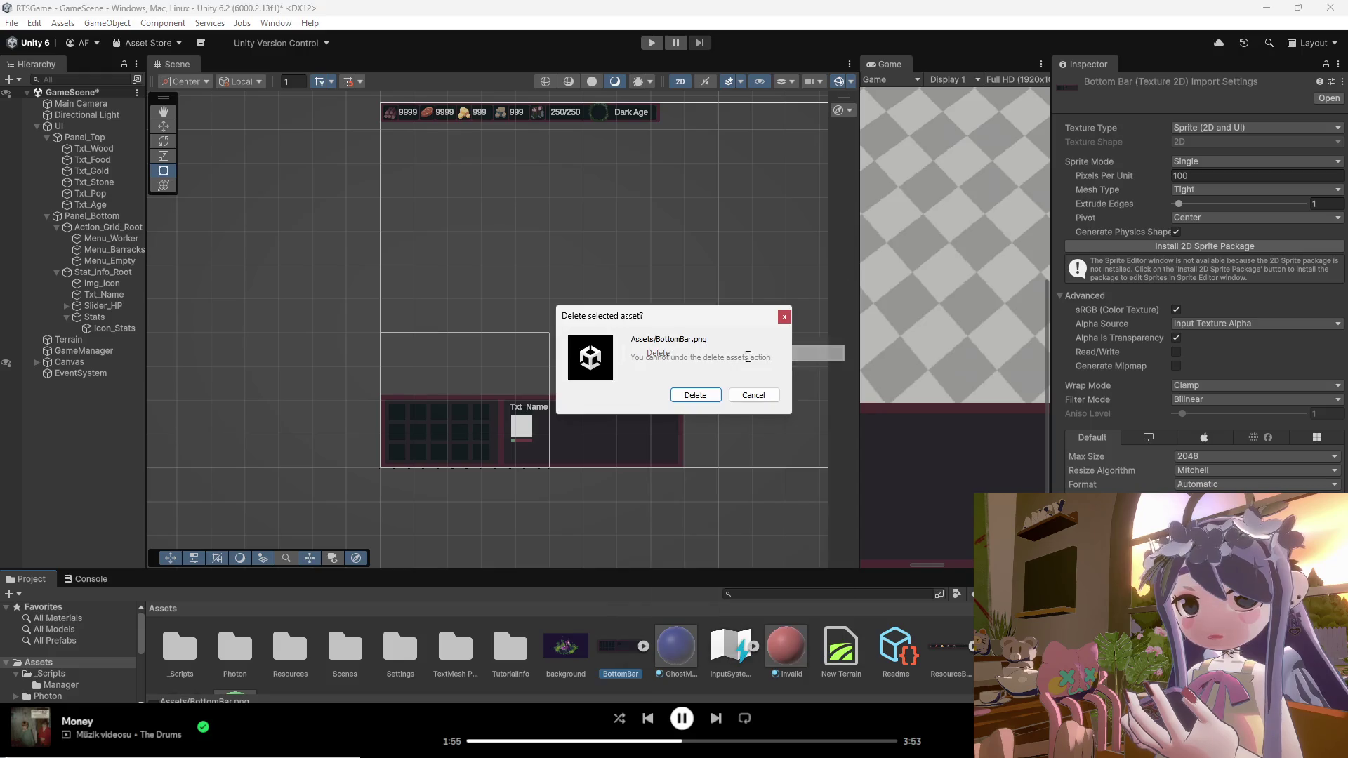
pyautogui.click(747, 394)
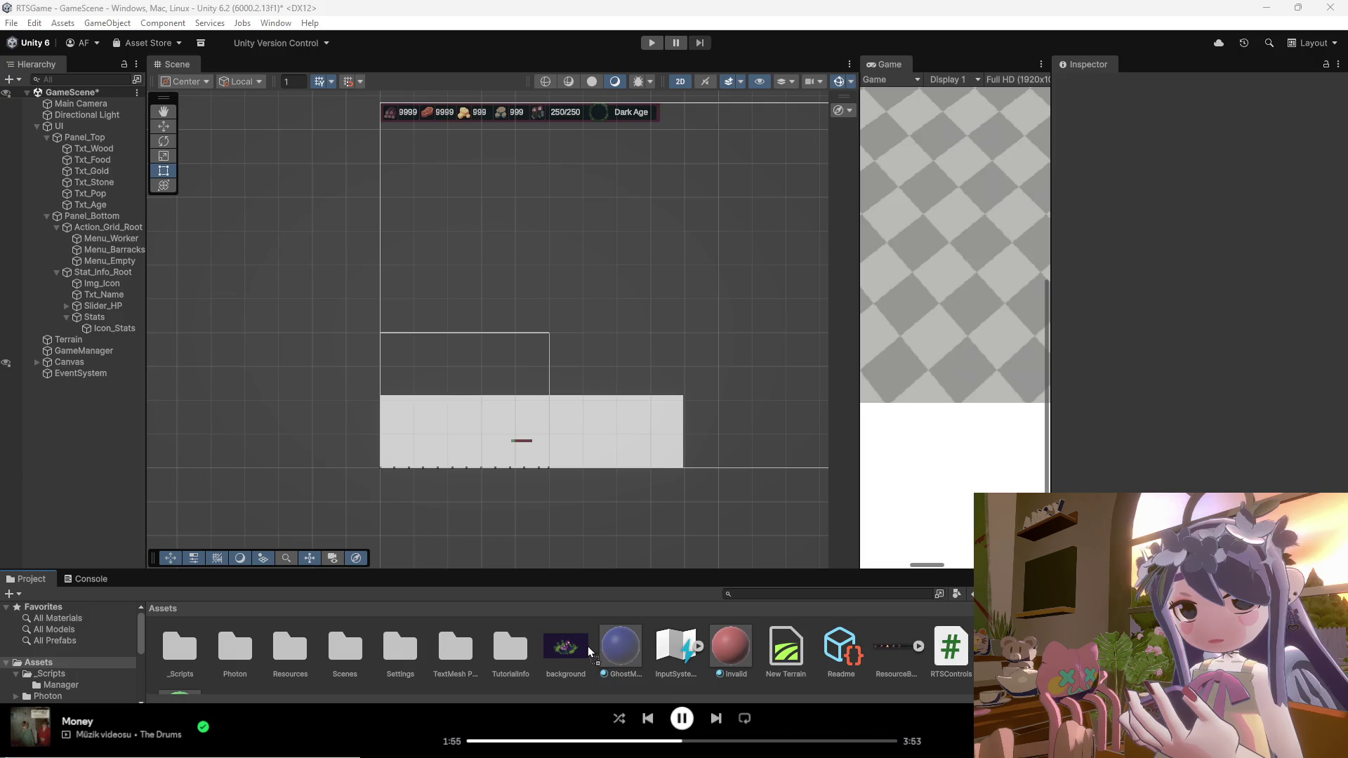
pyautogui.doubleClick(615, 649)
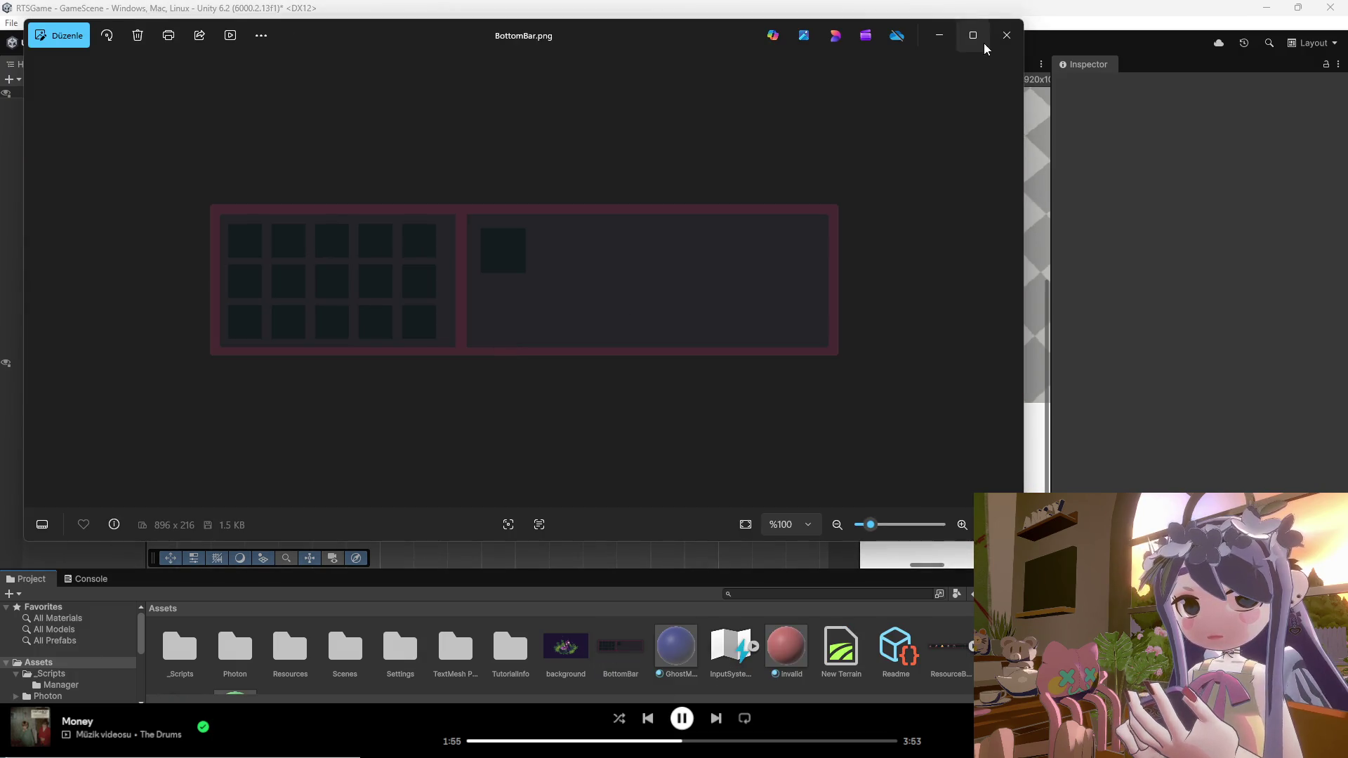
pyautogui.click(1007, 35)
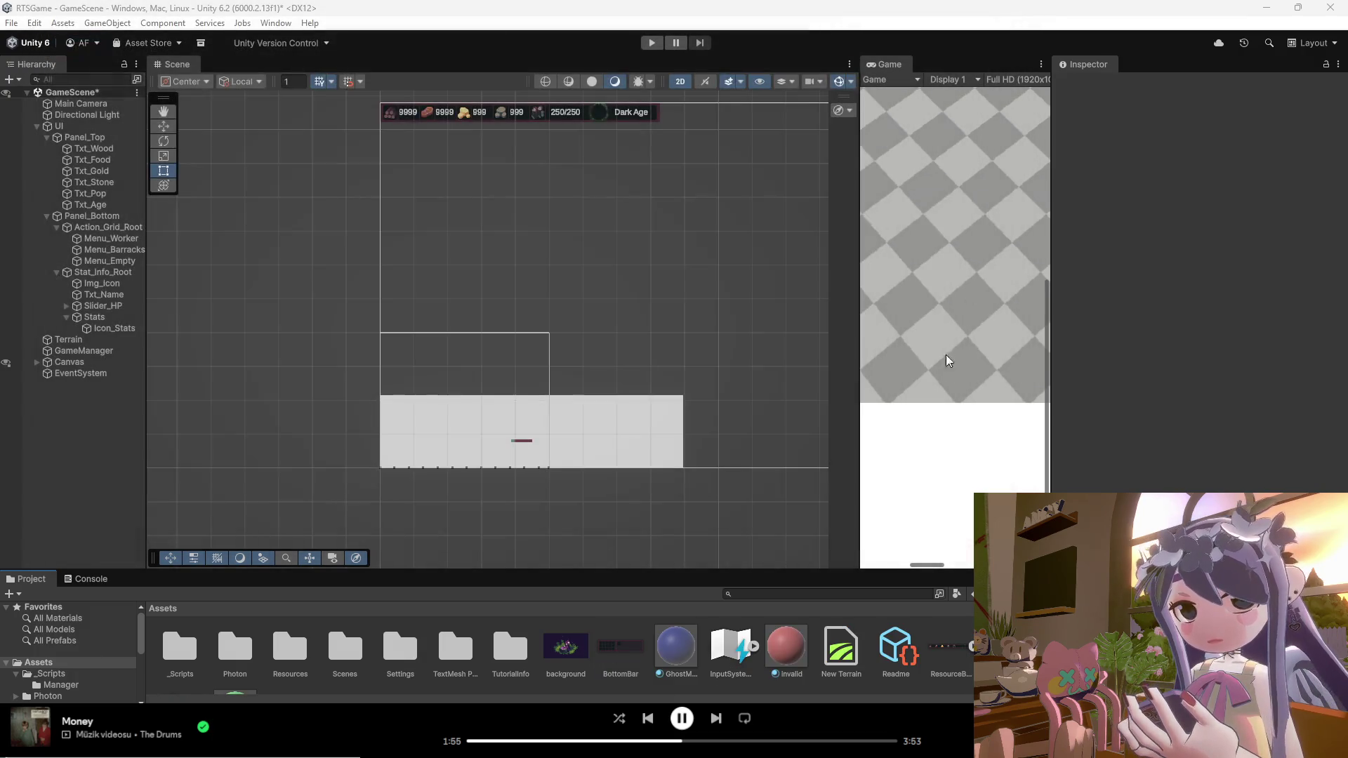
pyautogui.hotkey('alt', 'Tab')
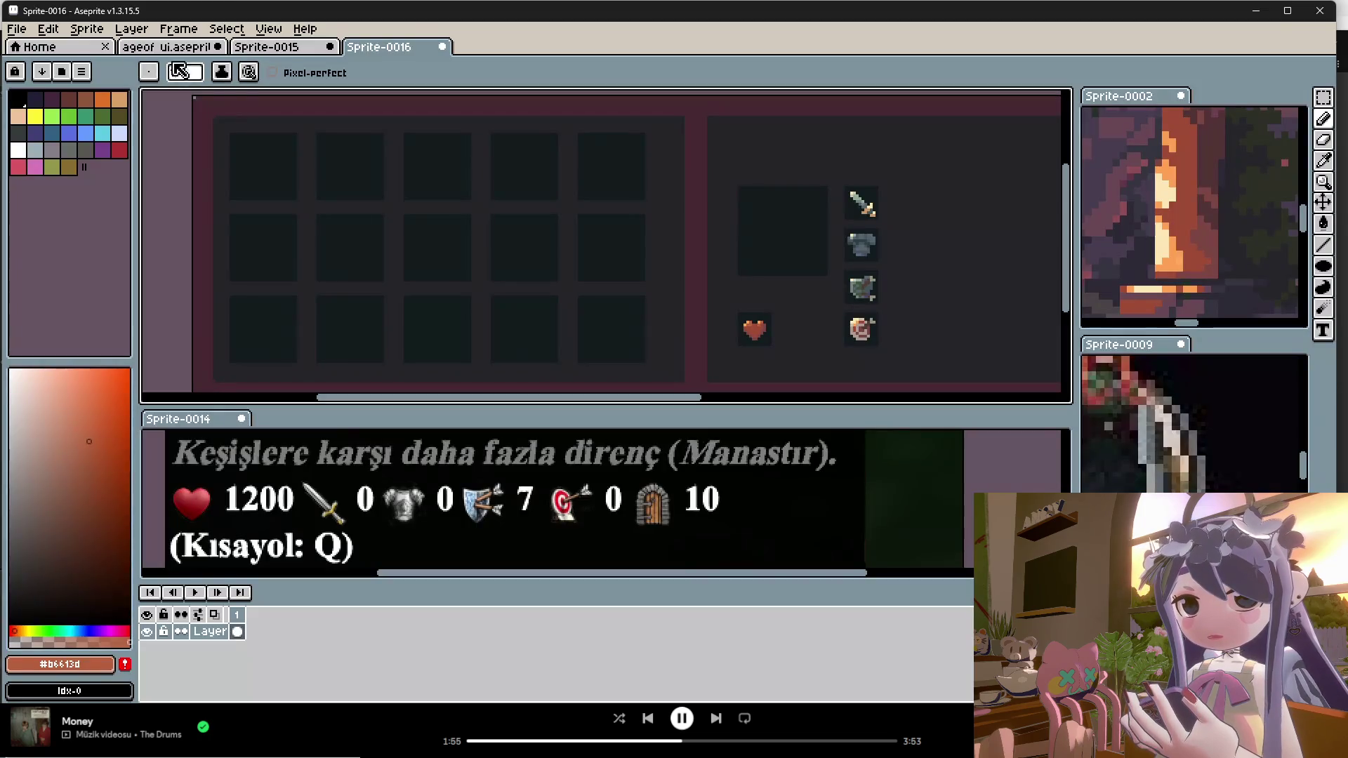
# Step: Start File > Export As for the sprite with Resize set to 200%
pyautogui.click(16, 29)
pyautogui.moveTo(43, 169)
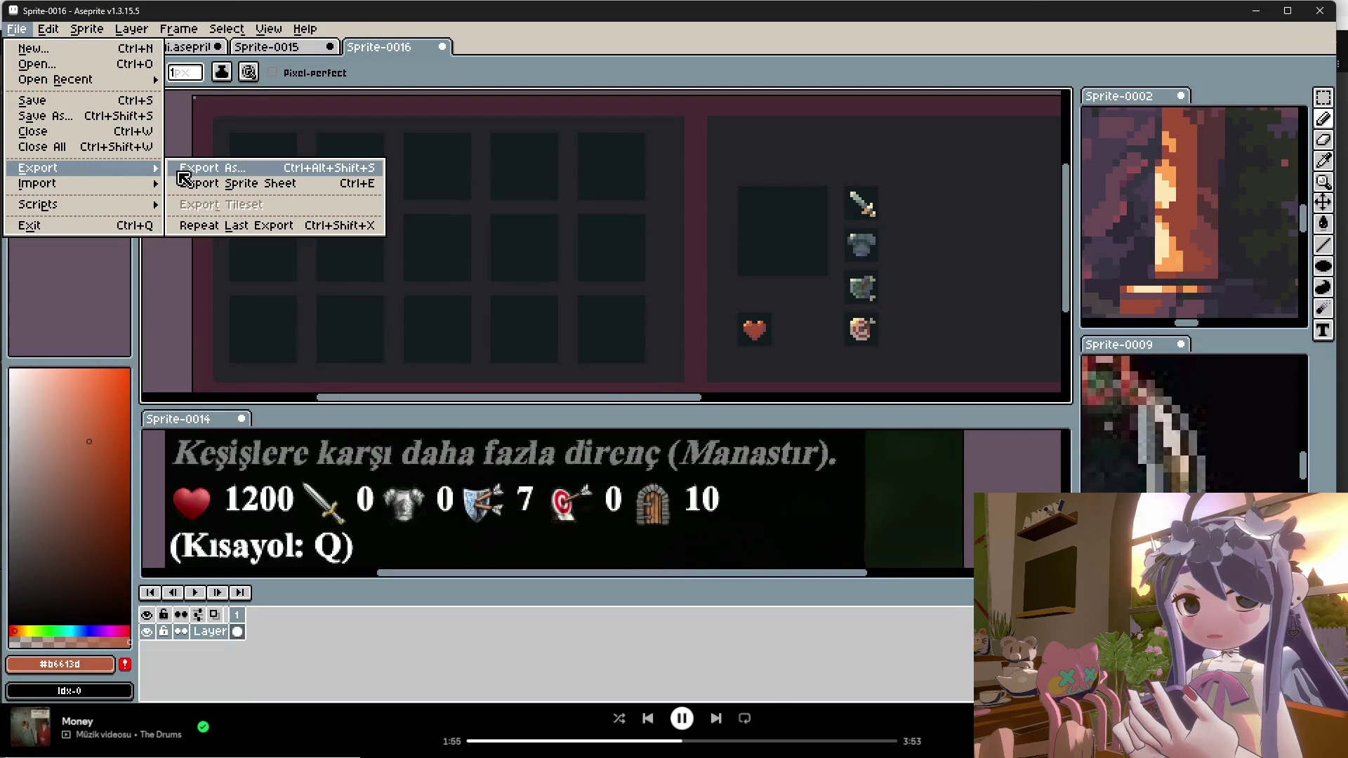
pyautogui.click(201, 167)
pyautogui.click(422, 357)
pyautogui.click(346, 414)
# Step: Set the output to BottomBar.png on the Desktop, confirm overwriting it, and export
pyautogui.click(617, 331)
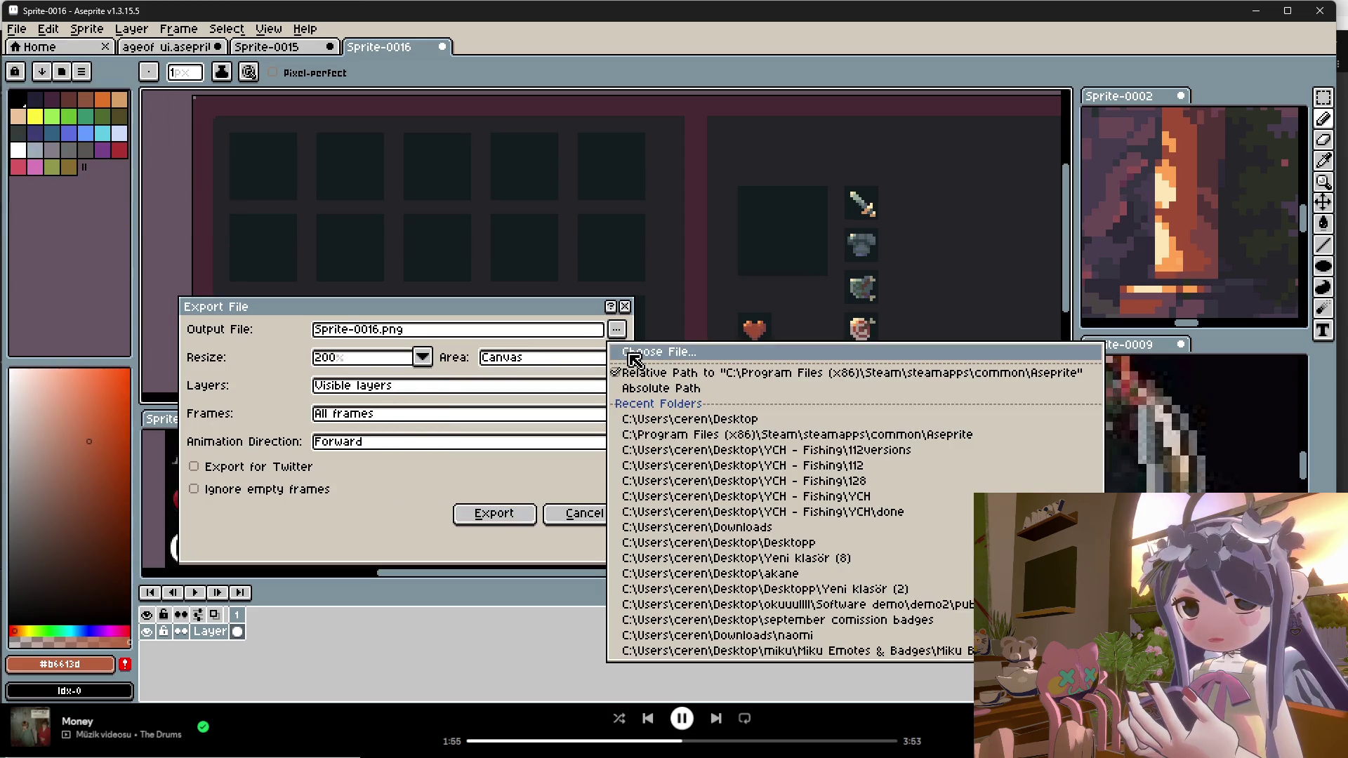
pyautogui.click(632, 355)
pyautogui.scroll(3, 289, 273)
pyautogui.click(254, 251)
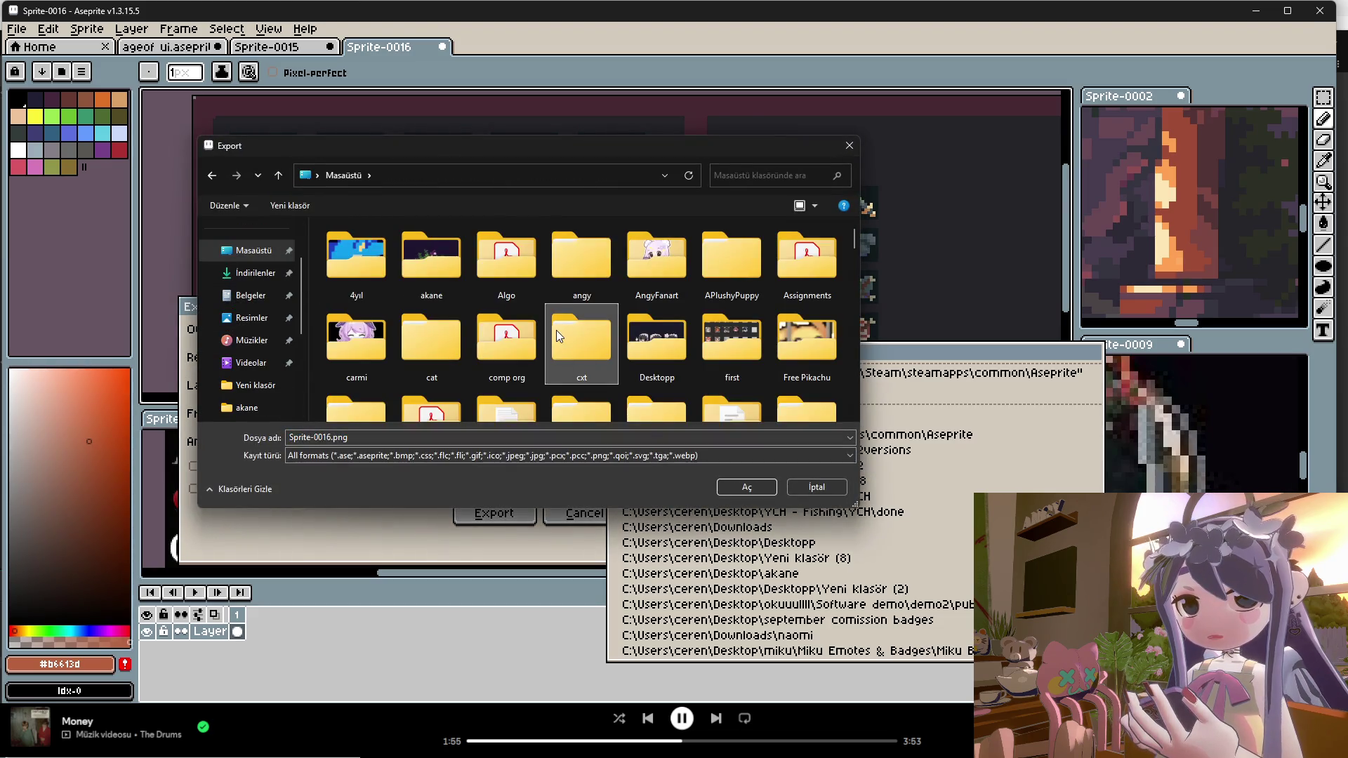
pyautogui.scroll(-5, 556, 330)
pyautogui.write('badges commissions September.aseprite')
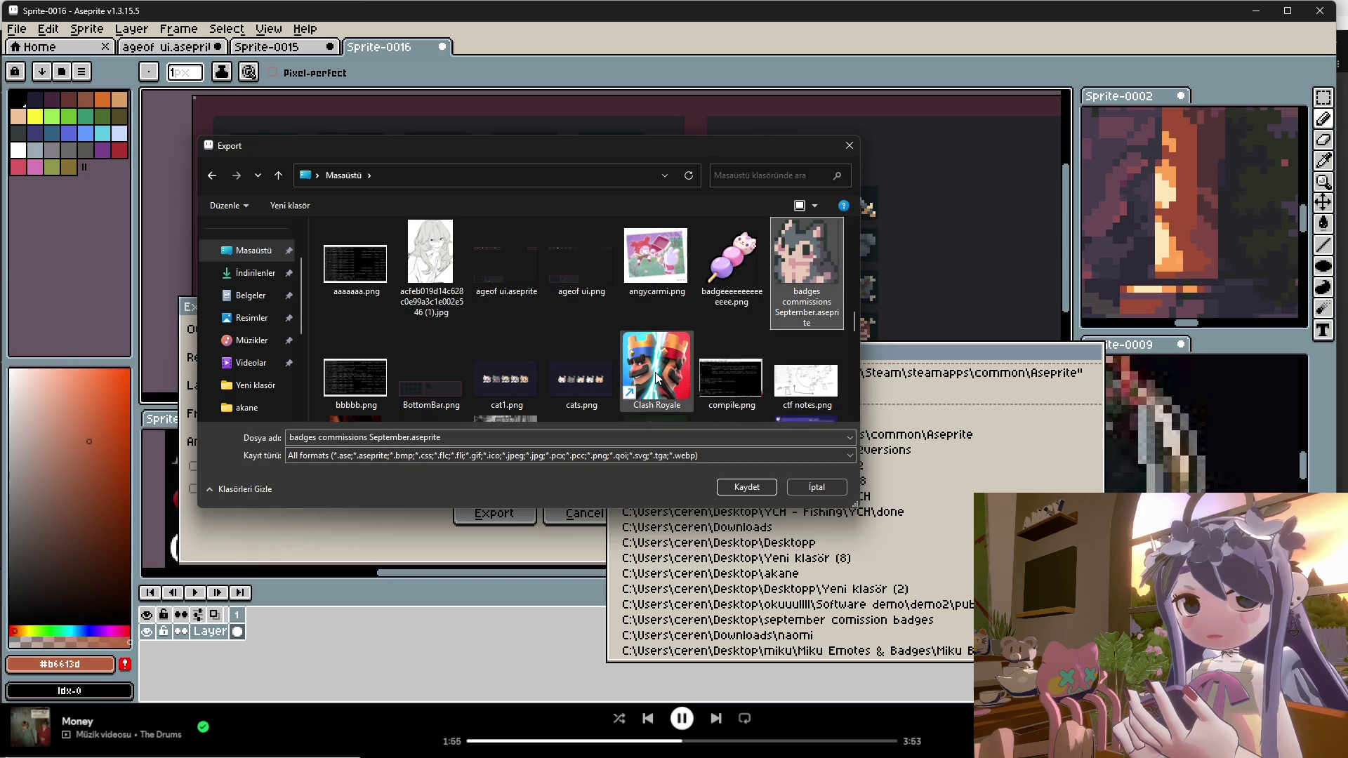
pyautogui.press('b')
pyautogui.press('b')
pyautogui.press('b')
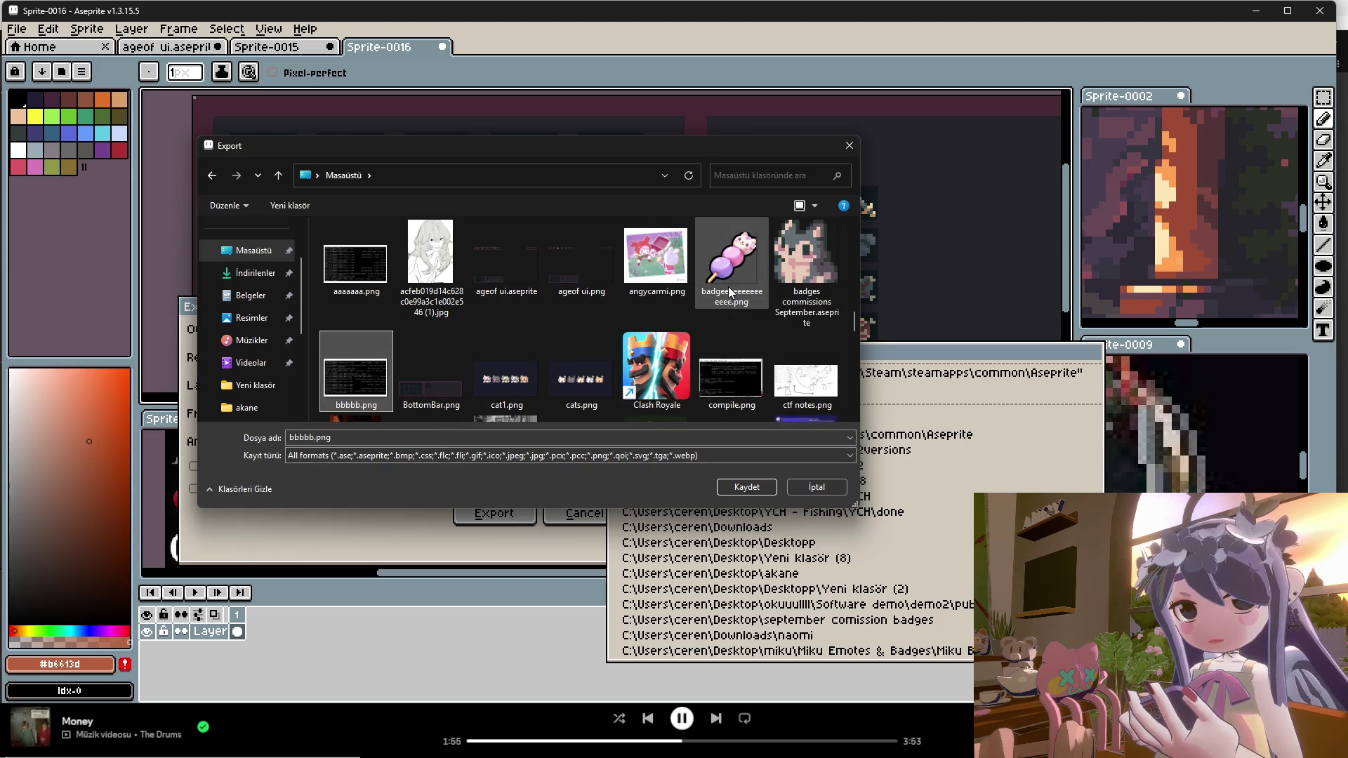
pyautogui.click(421, 373)
pyautogui.click(748, 485)
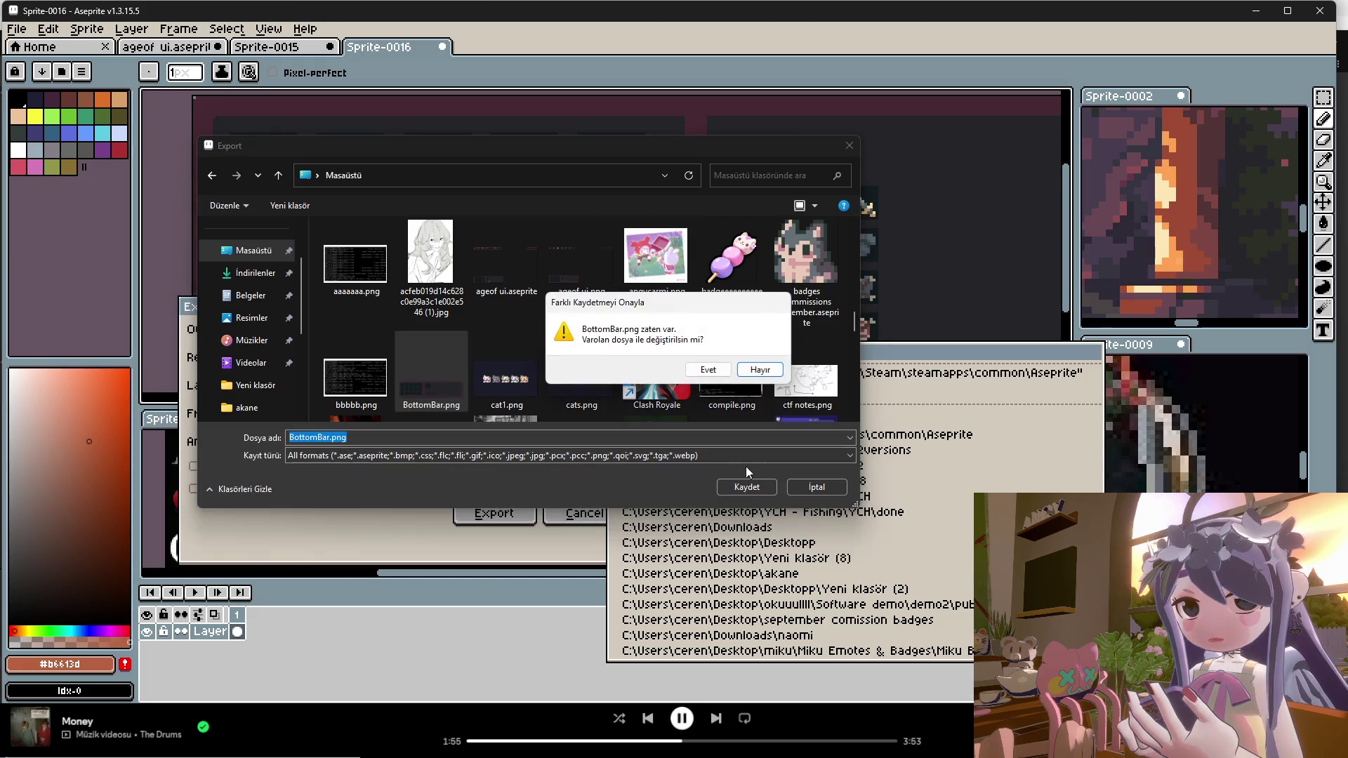
pyautogui.click(710, 367)
pyautogui.click(516, 516)
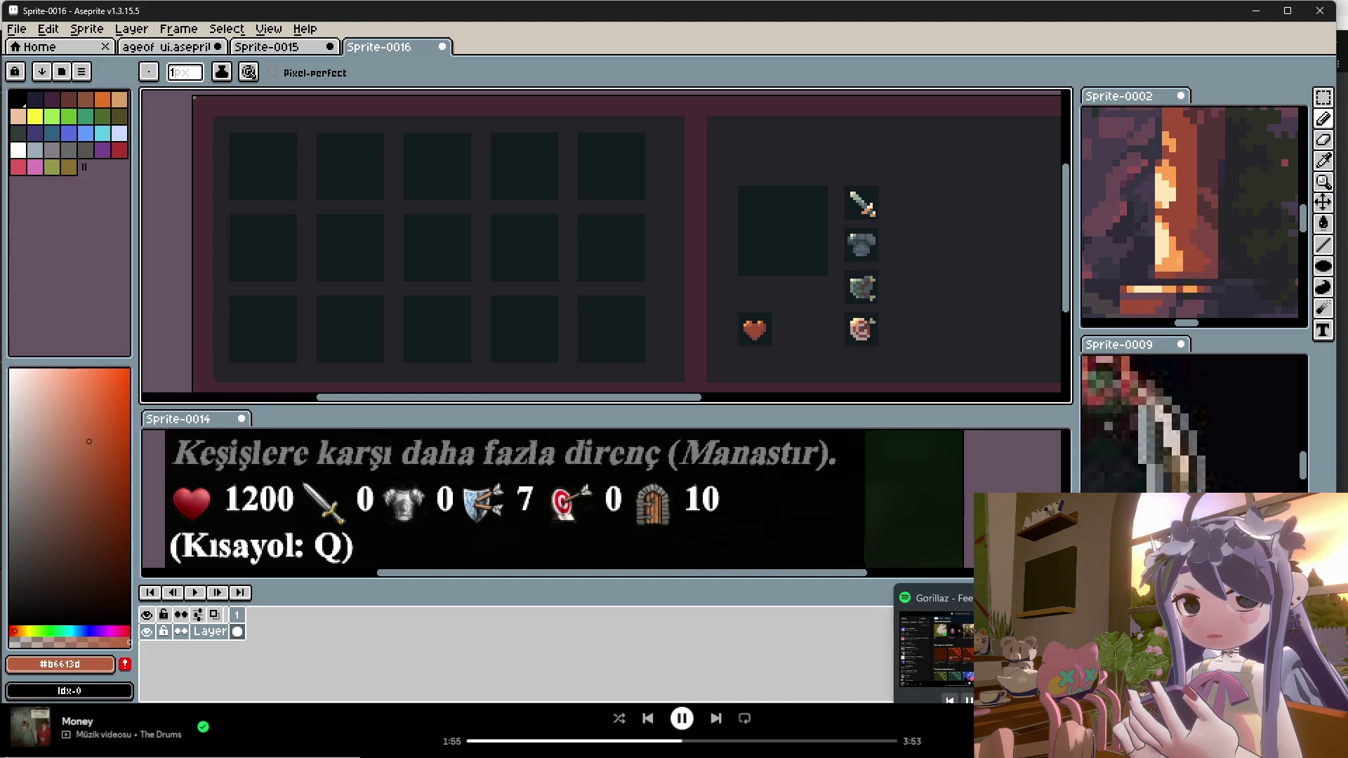
pyautogui.moveTo(905, 757)
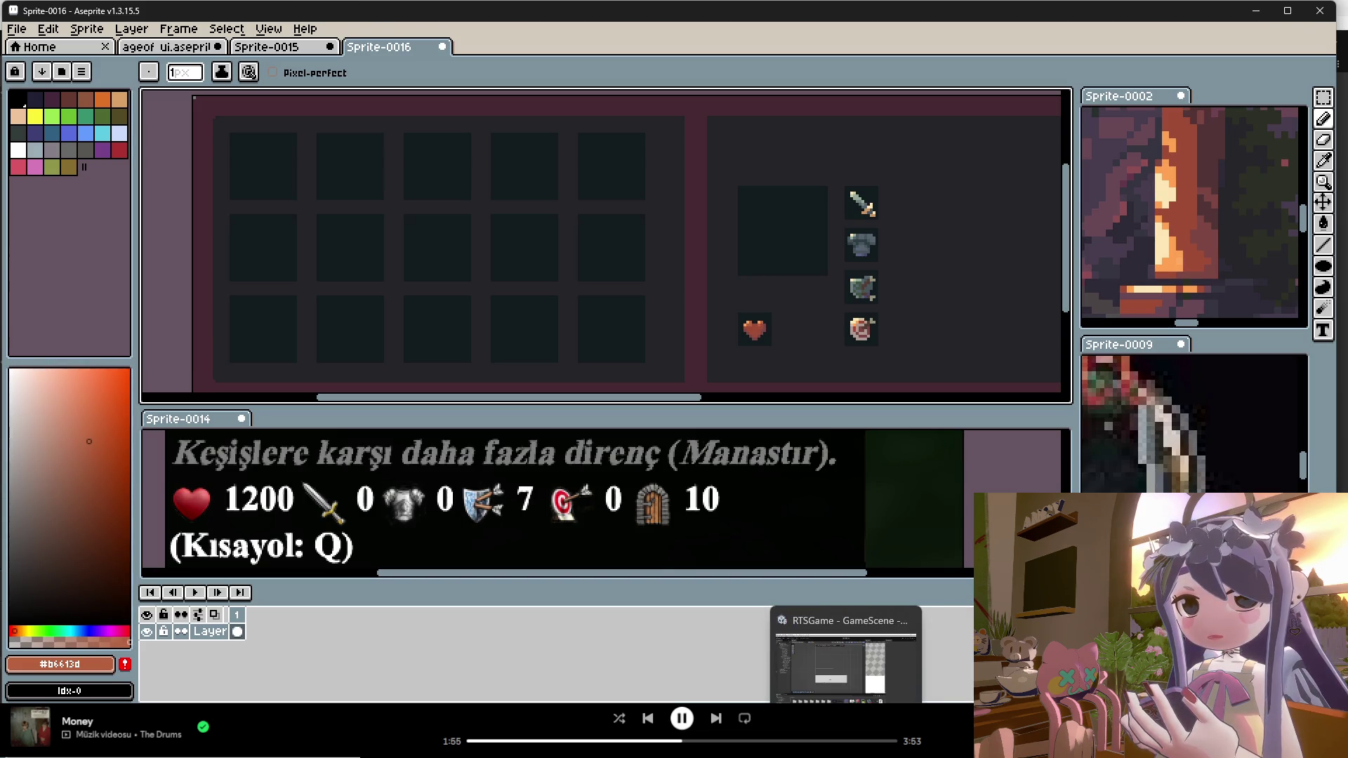
pyautogui.click(846, 757)
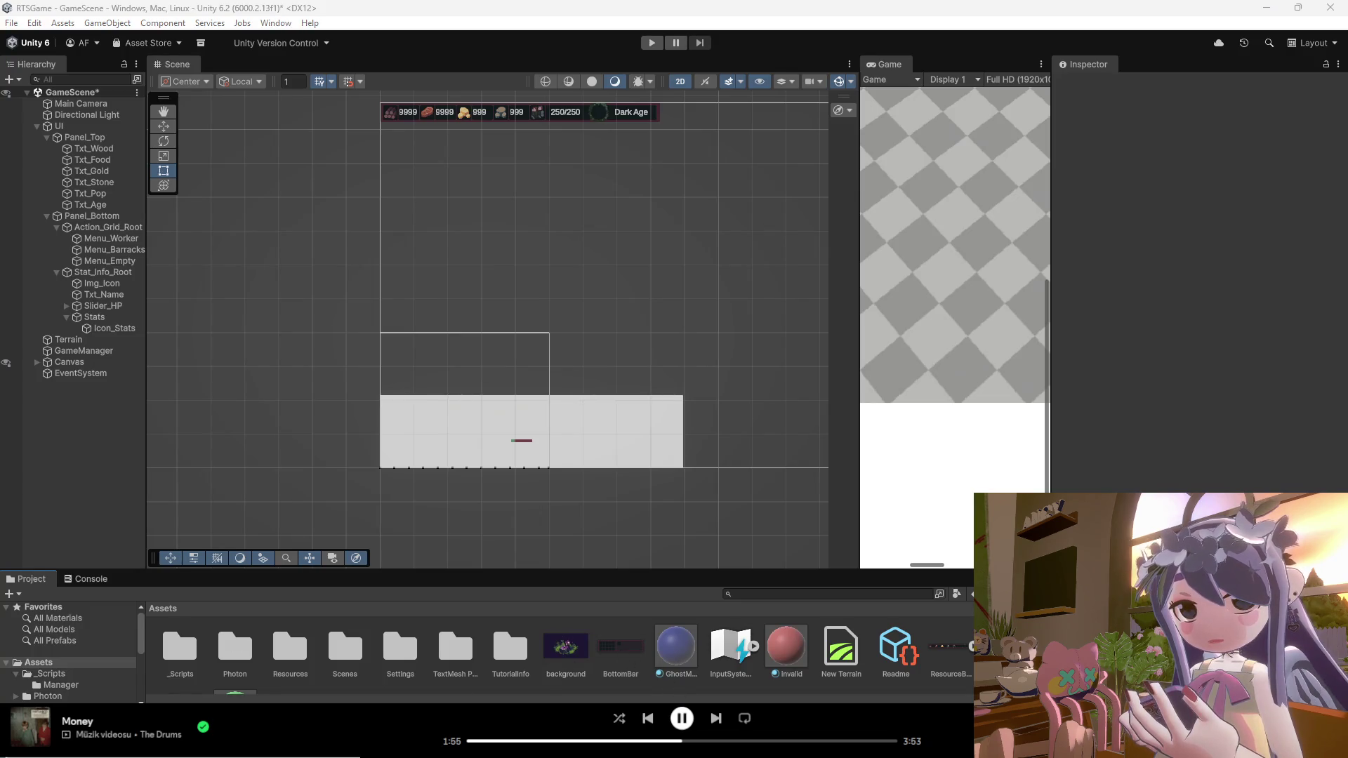
# Step: Import the re-exported bottom bar image into Assets and delete the old BottomBar texture
pyautogui.moveTo(637, 627); pyautogui.dragTo(637, 627)
pyautogui.click(627, 653)
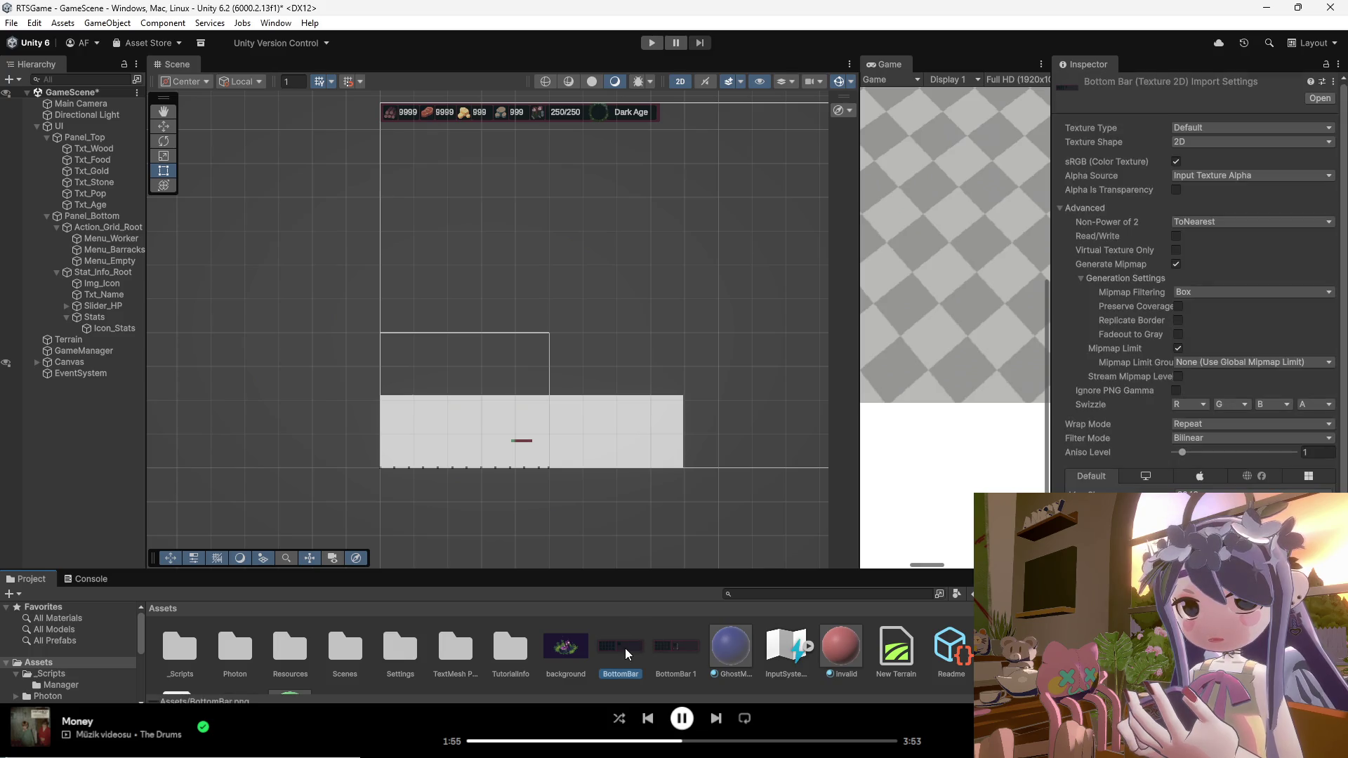
pyautogui.press('Delete')
pyautogui.click(695, 394)
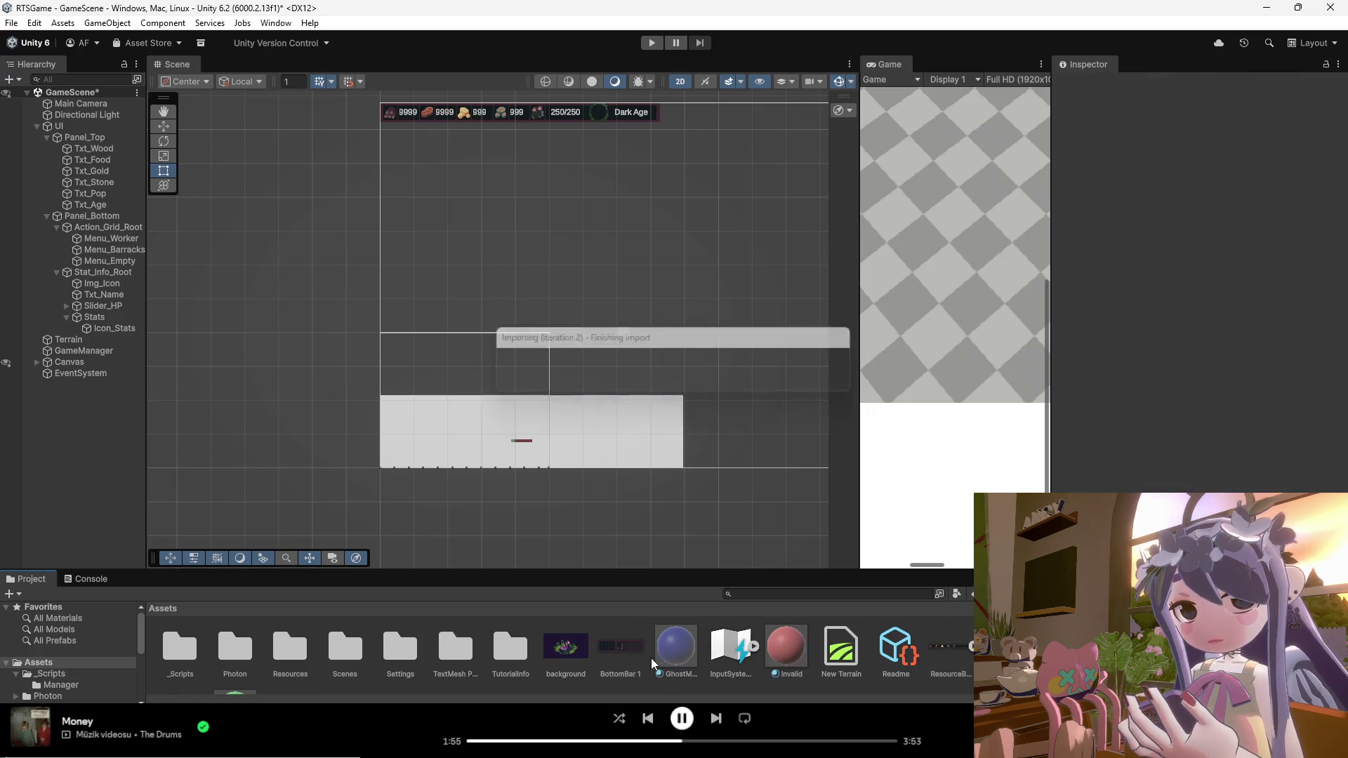
# Step: Set BottomBar 1 to Texture Type Sprite (2D and UI), Sprite Mode Single, and apply
pyautogui.click(1223, 129)
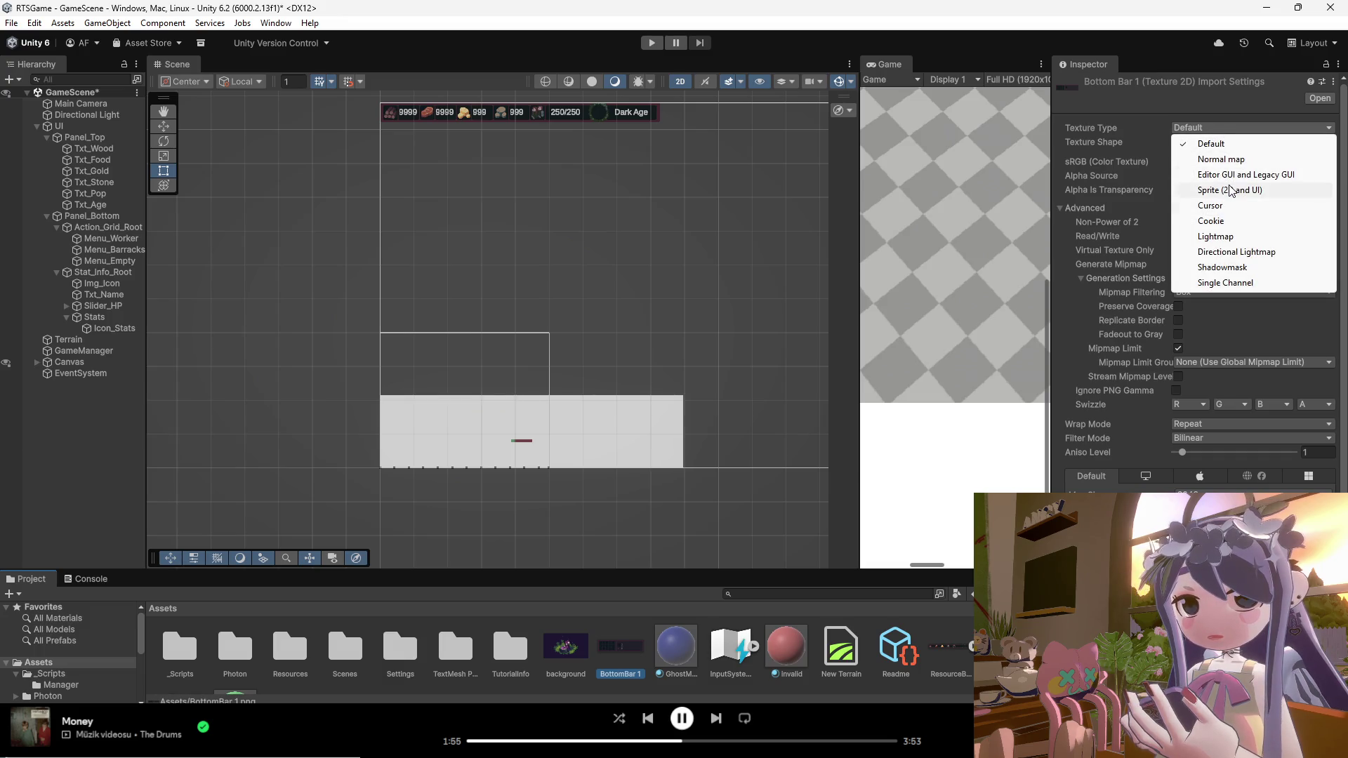
pyautogui.click(1230, 189)
pyautogui.click(1227, 125)
pyautogui.click(1228, 189)
pyautogui.click(1202, 160)
pyautogui.click(1209, 177)
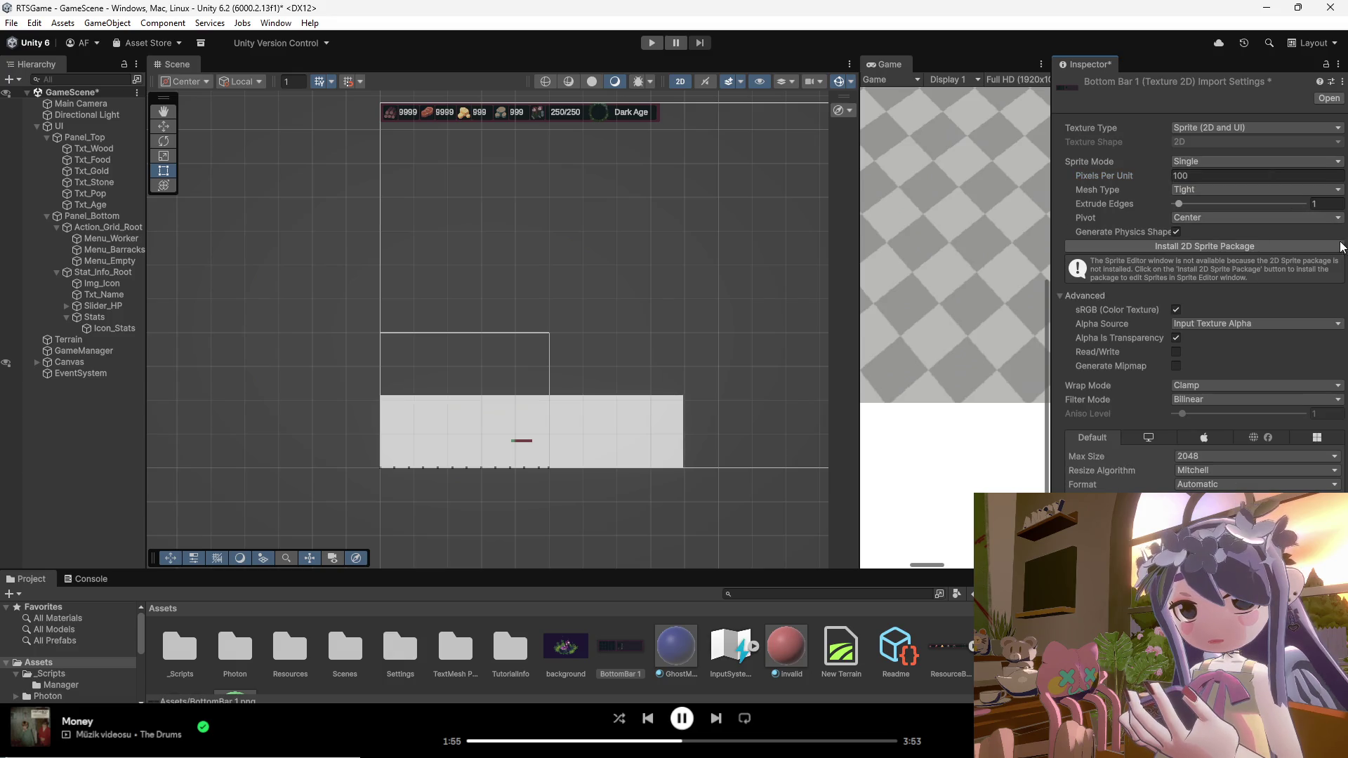
pyautogui.click(1326, 551)
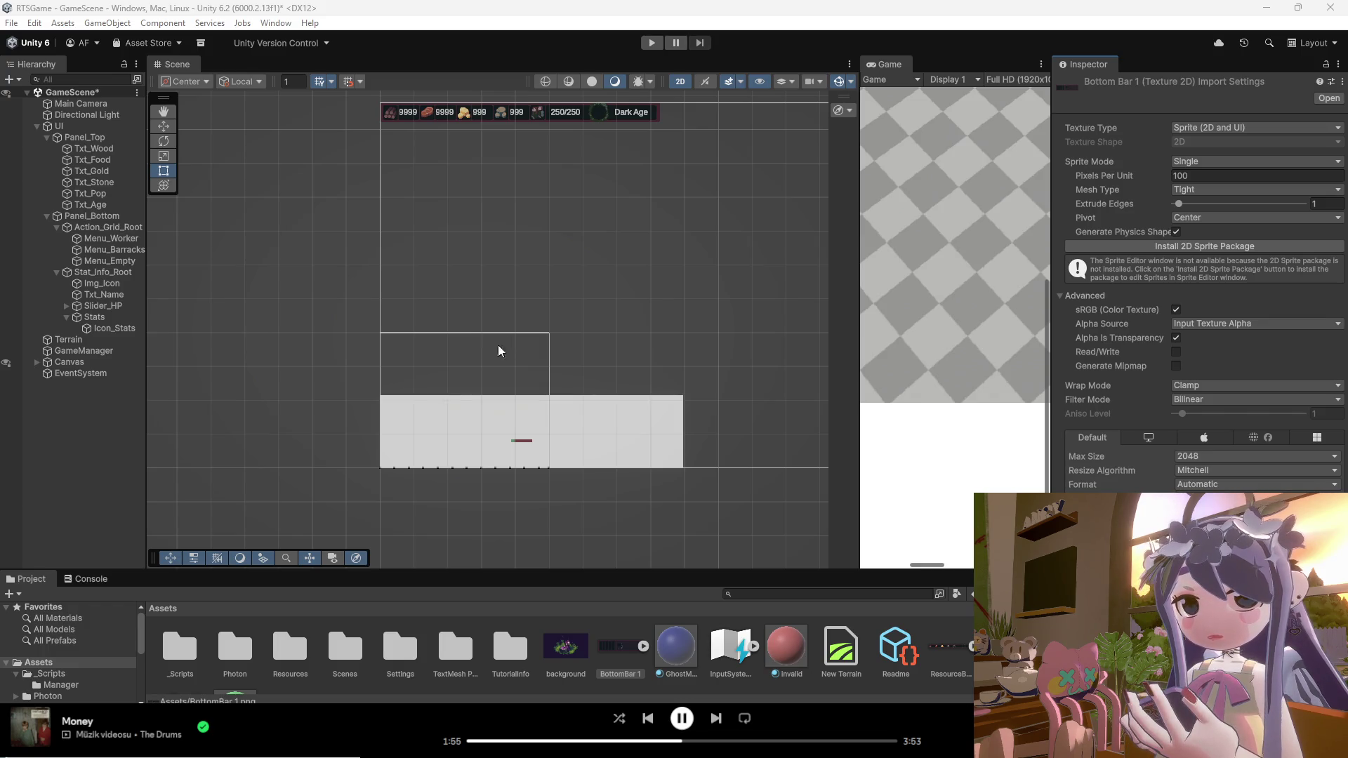
pyautogui.click(90, 216)
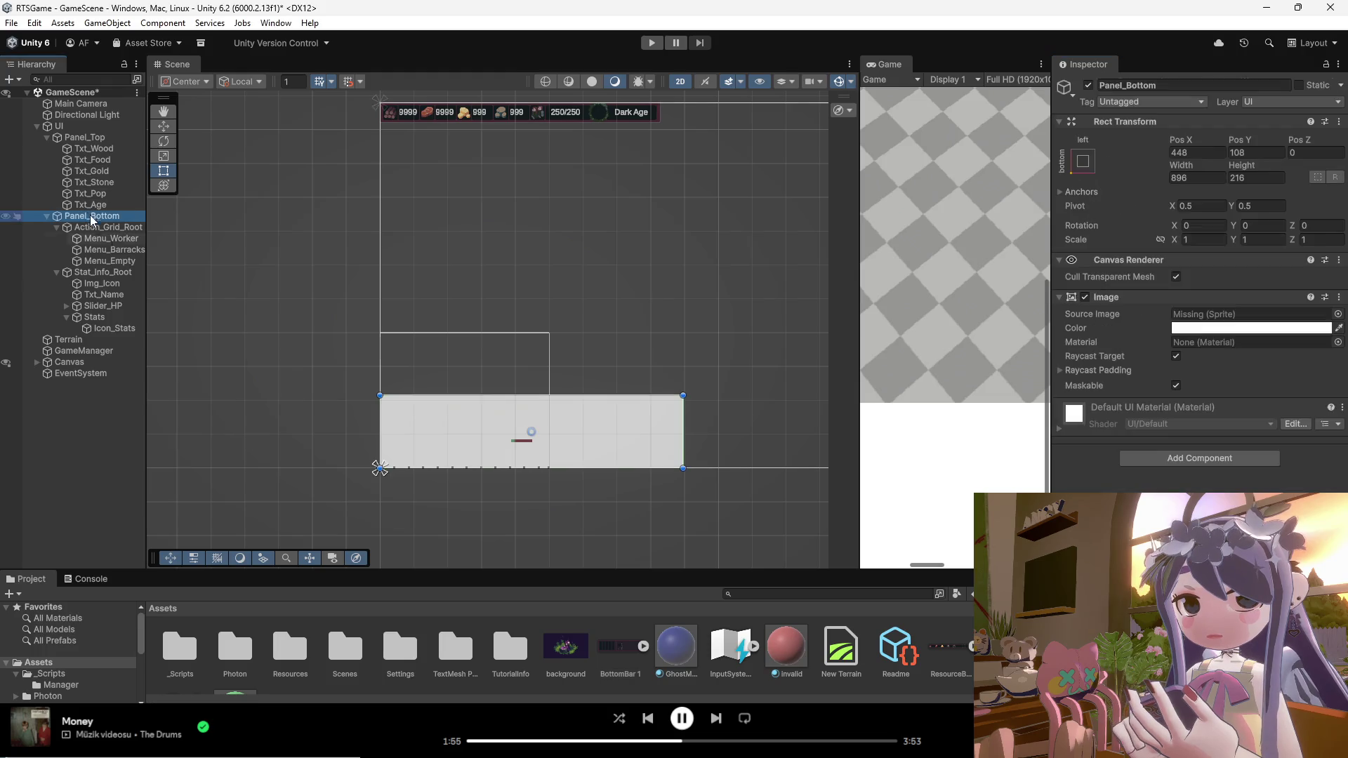
# Step: Drag the BottomBar 1 sprite into Panel_Bottom's Image Source Image field
pyautogui.click(617, 647)
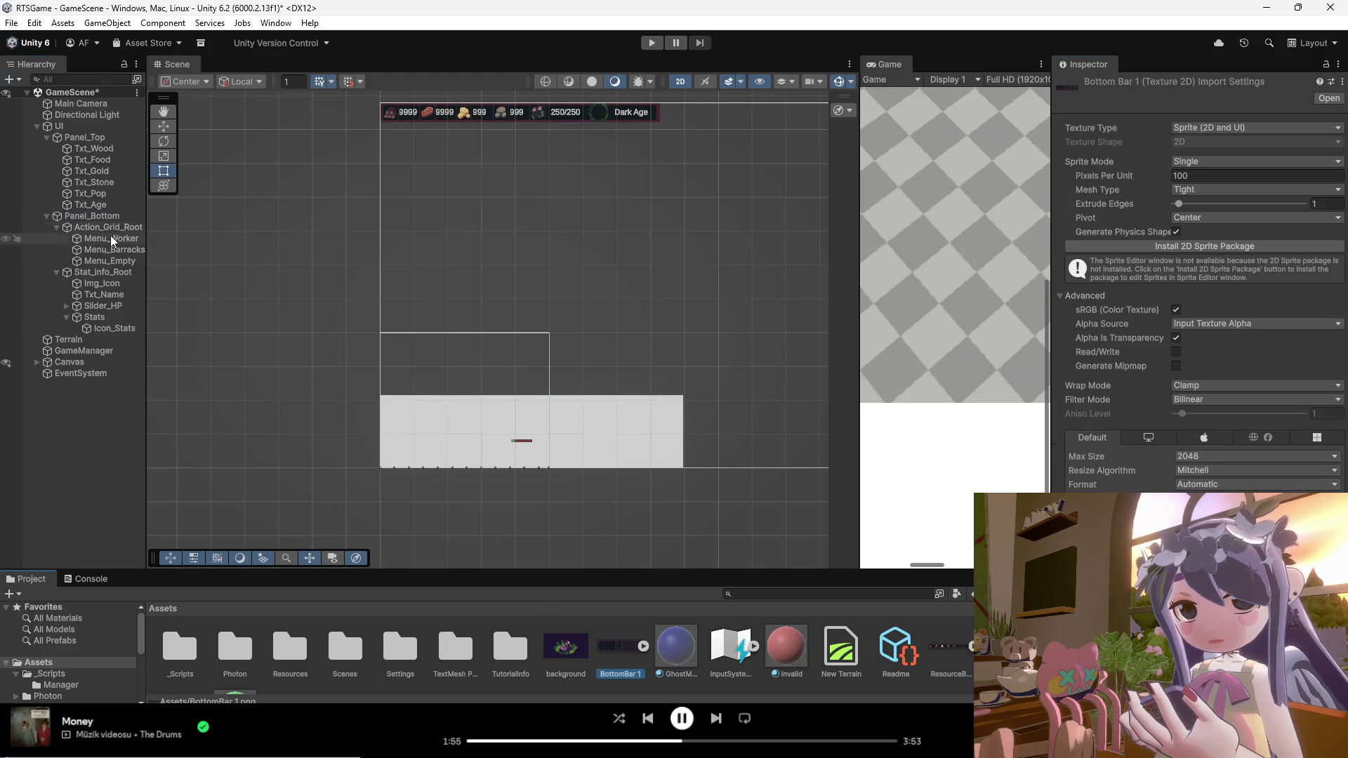
pyautogui.click(105, 216)
pyautogui.moveTo(619, 649); pyautogui.dragTo(1203, 316)
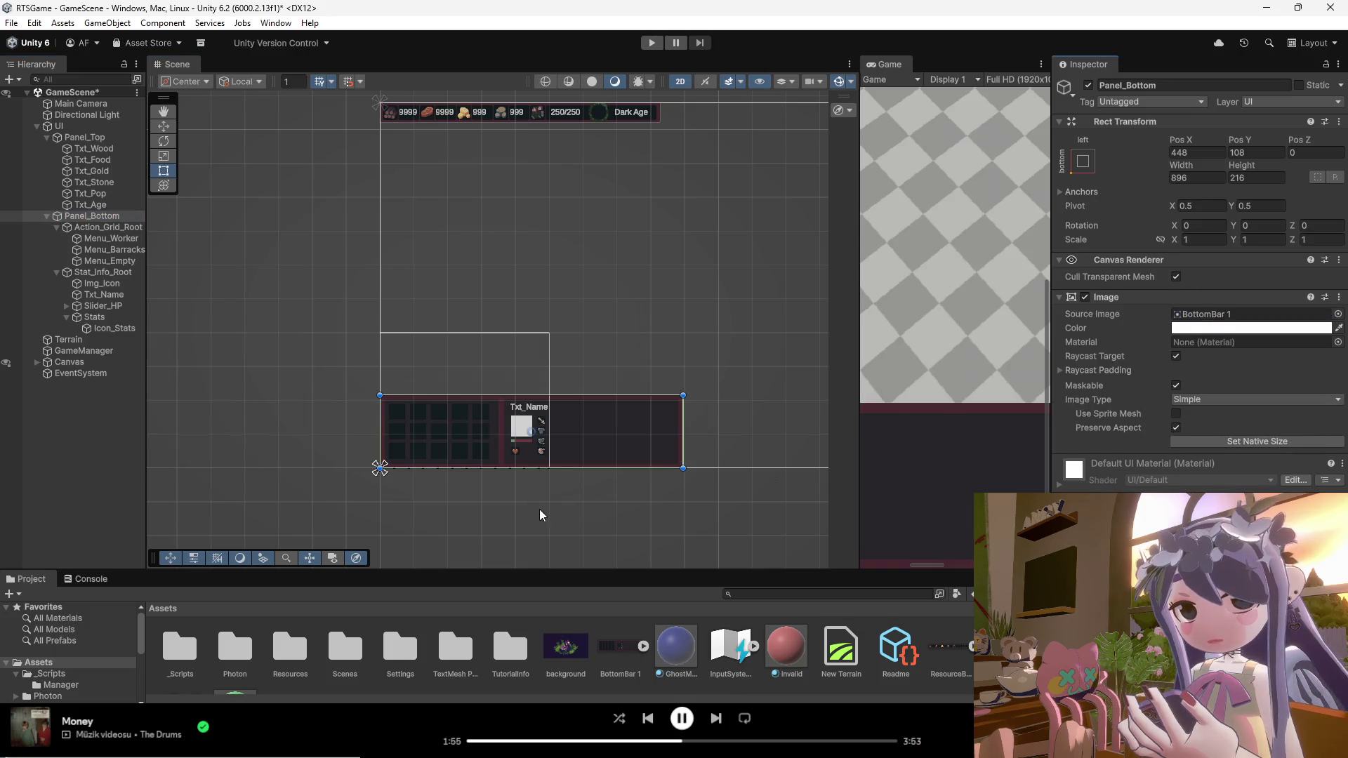
pyautogui.scroll(3, 537, 486)
pyautogui.scroll(5, 522, 410)
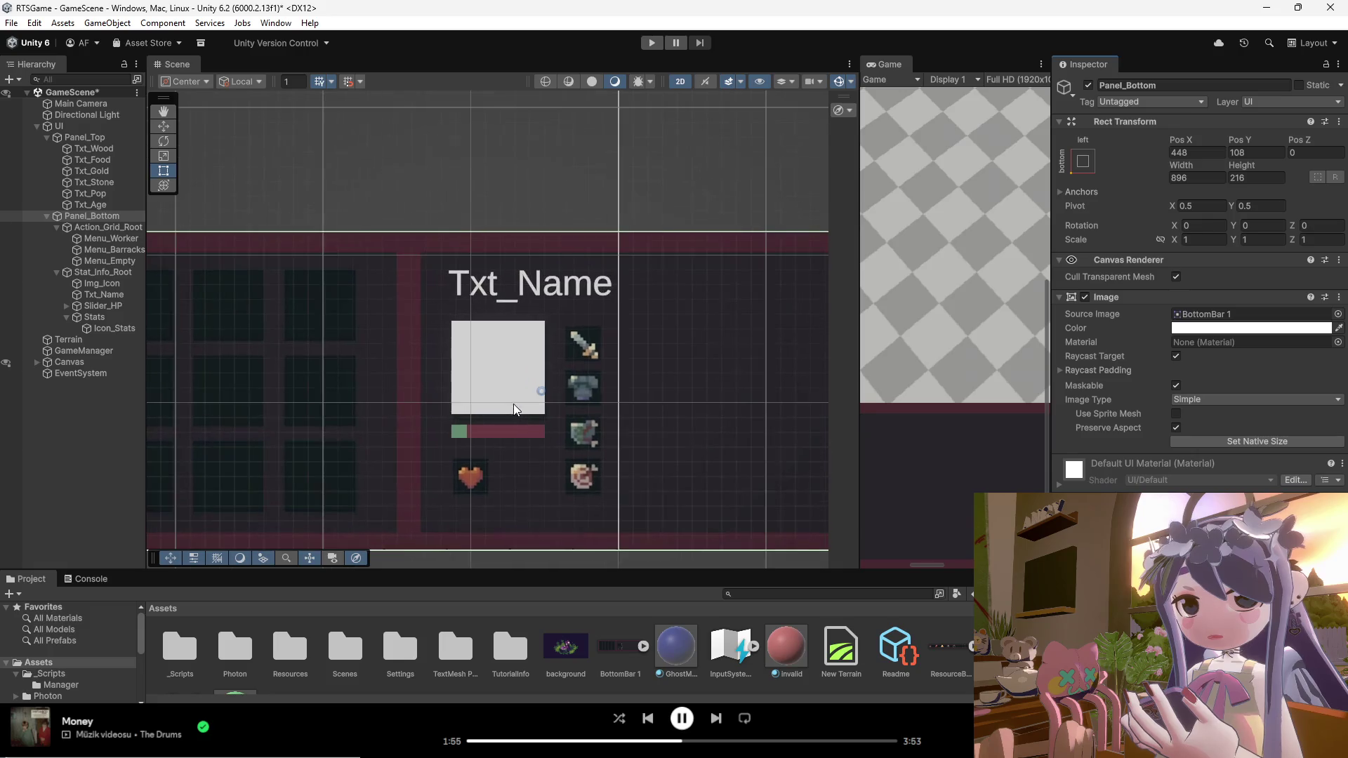
pyautogui.click(509, 461)
pyautogui.click(479, 432)
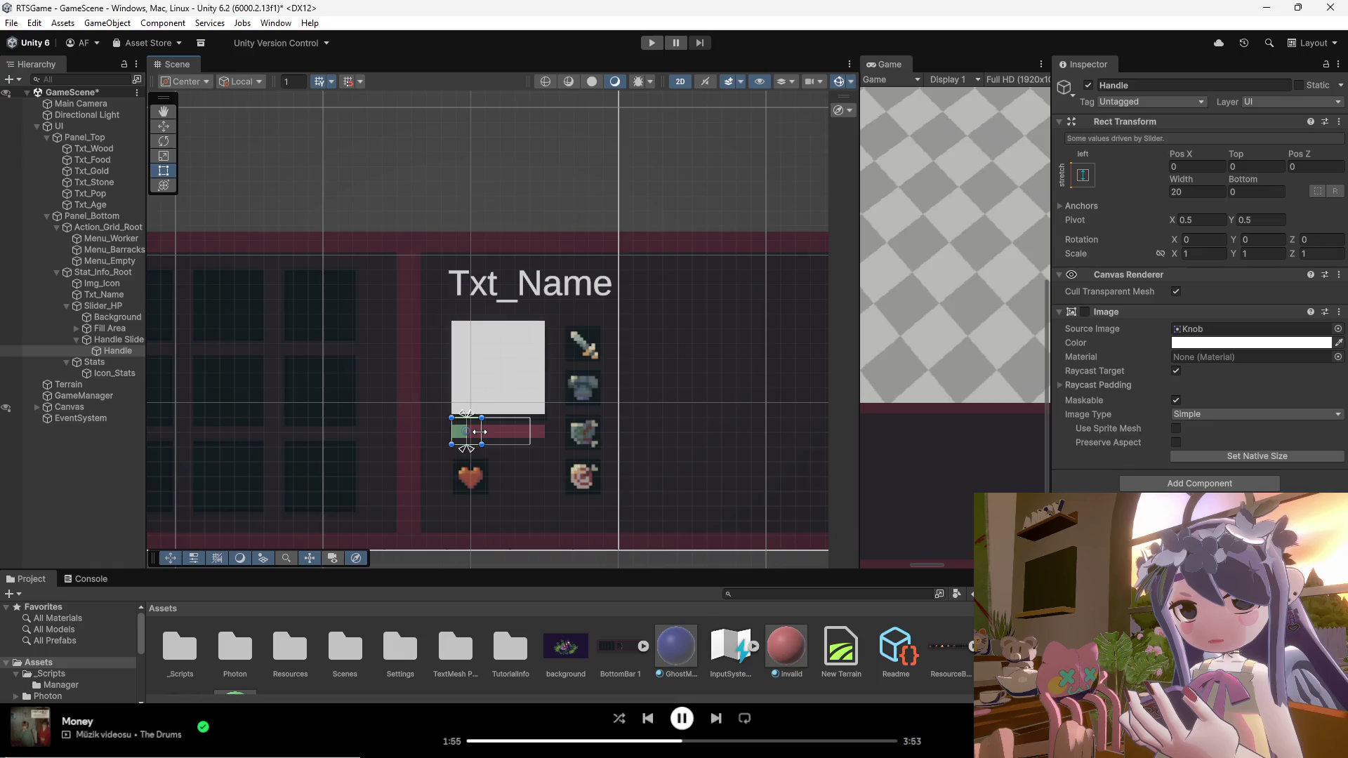
pyautogui.click(510, 432)
pyautogui.scroll(3, 510, 433)
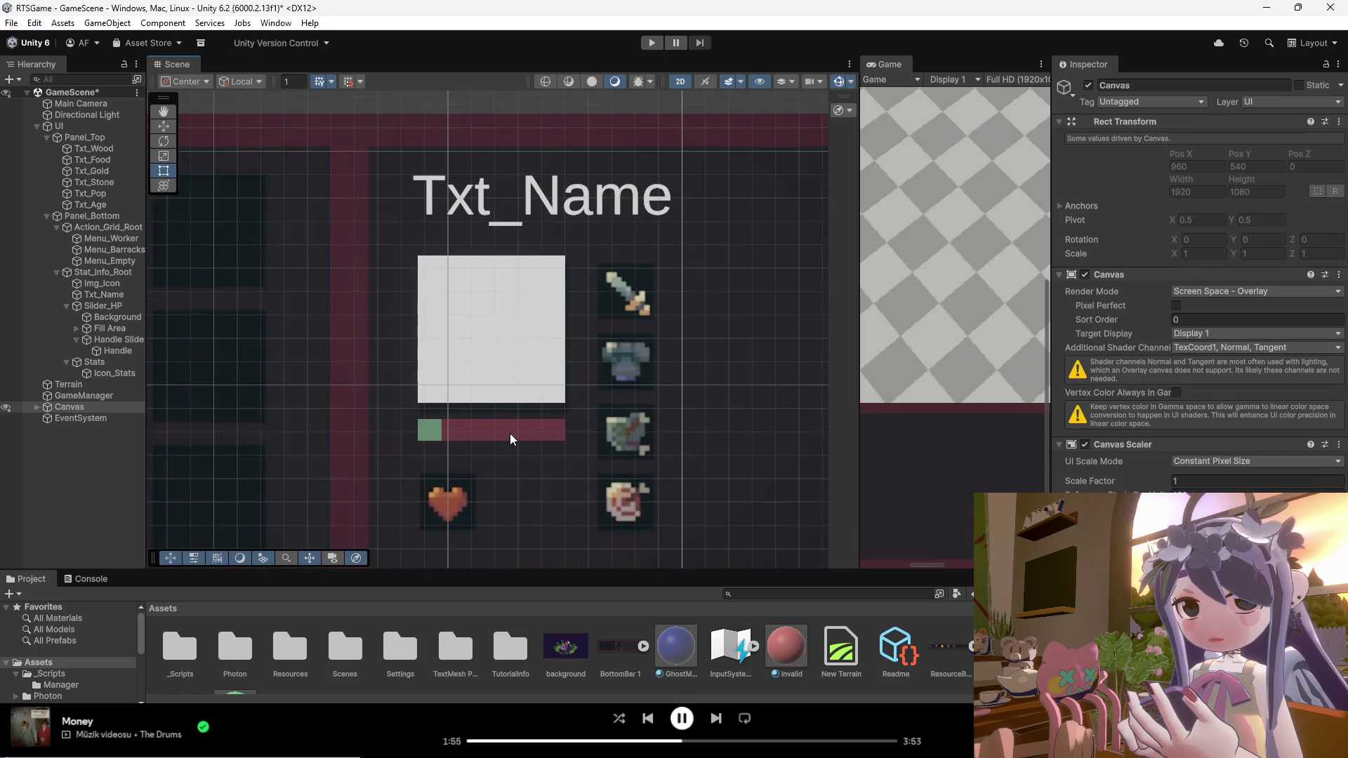
pyautogui.scroll(3, 428, 483)
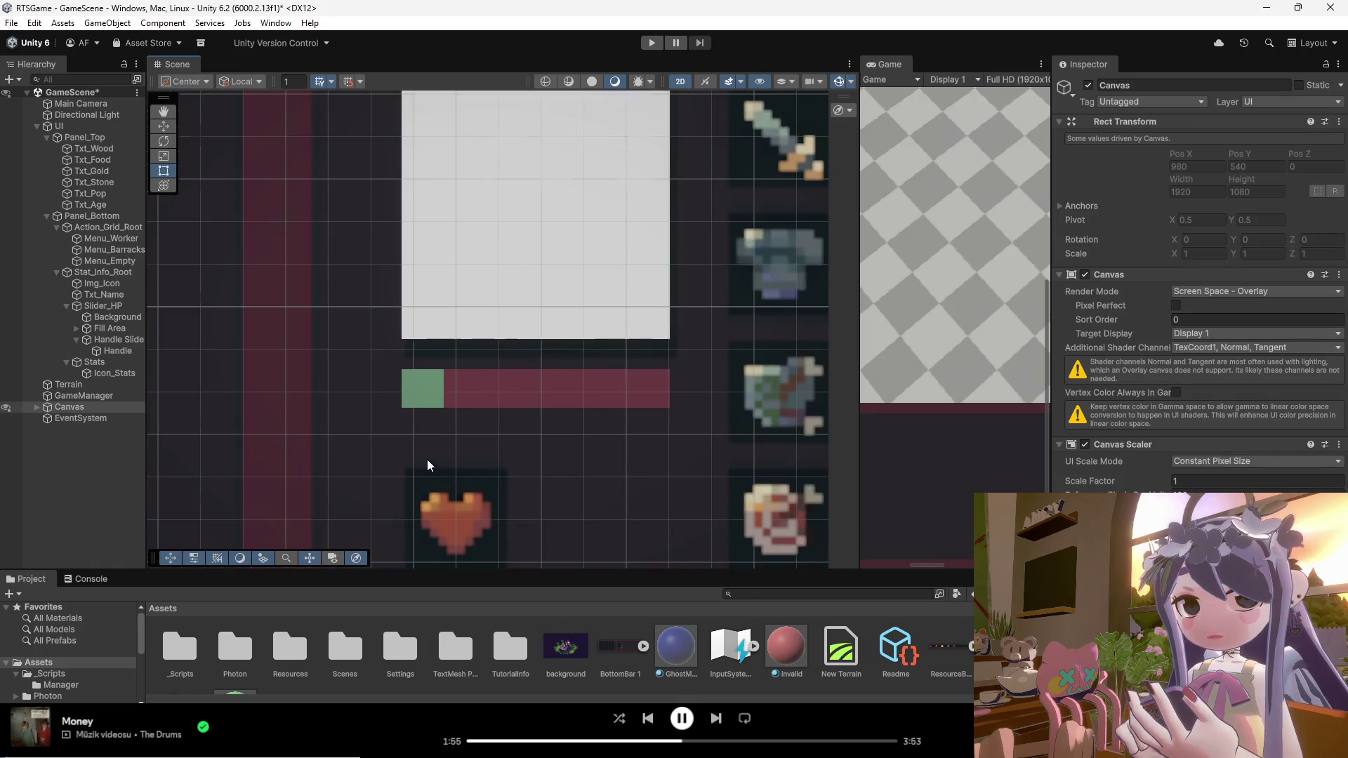
# Step: Reposition the white Img_Icon square in the Scene view
pyautogui.click(439, 303)
pyautogui.moveTo(460, 292); pyautogui.dragTo(473, 304)
pyautogui.scroll(1, 477, 302)
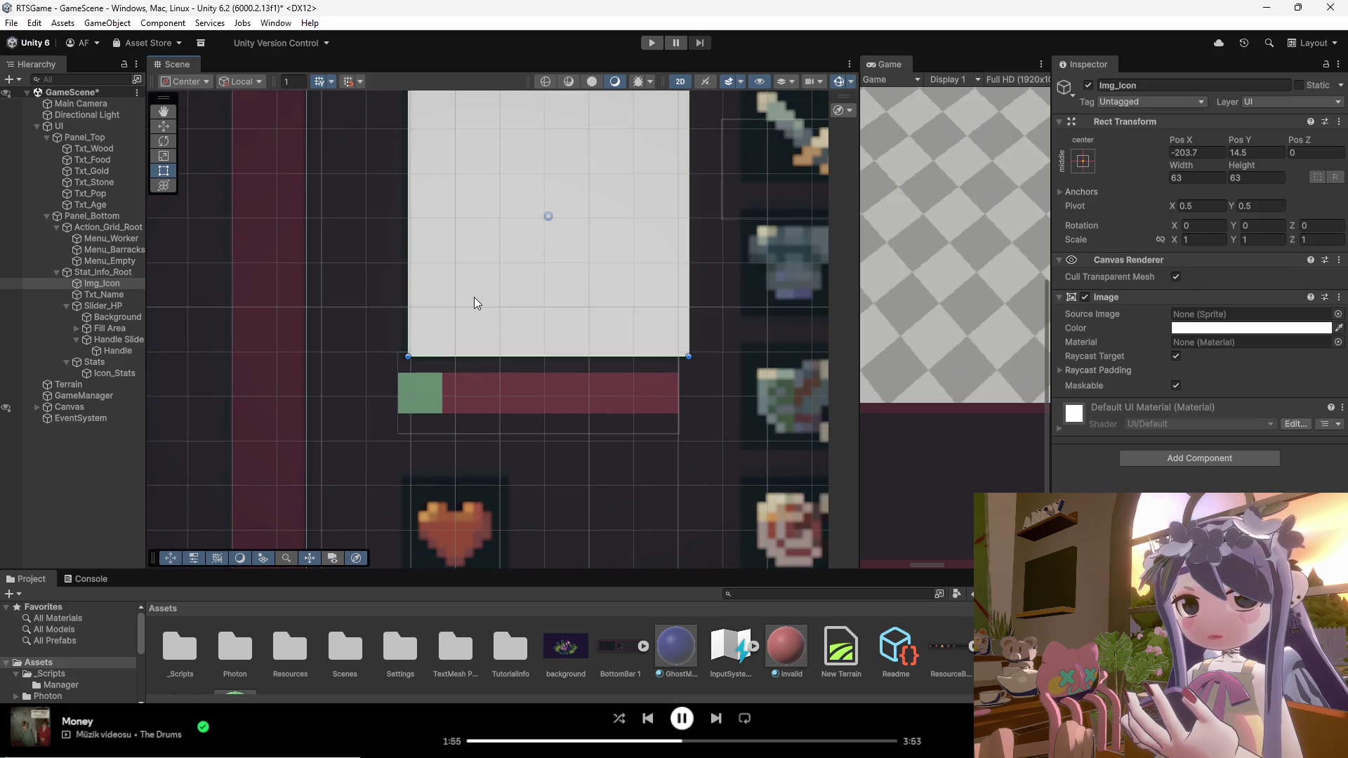
pyautogui.scroll(-1, 474, 303)
pyautogui.moveTo(453, 177)
pyautogui.mouseDown()
pyautogui.moveTo(486, 191)
pyautogui.moveTo(458, 212)
pyautogui.mouseUp()
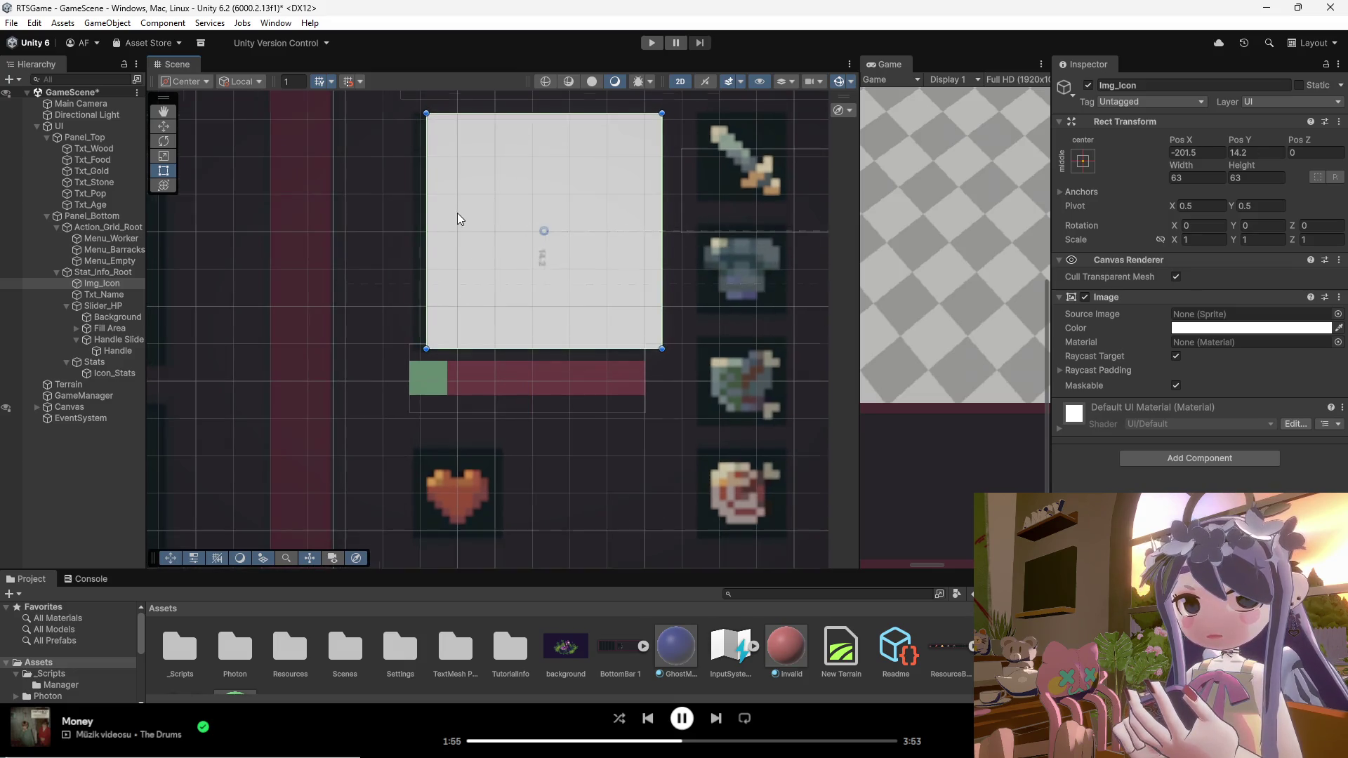
pyautogui.scroll(1, 458, 212)
pyautogui.moveTo(482, 285); pyautogui.dragTo(467, 286)
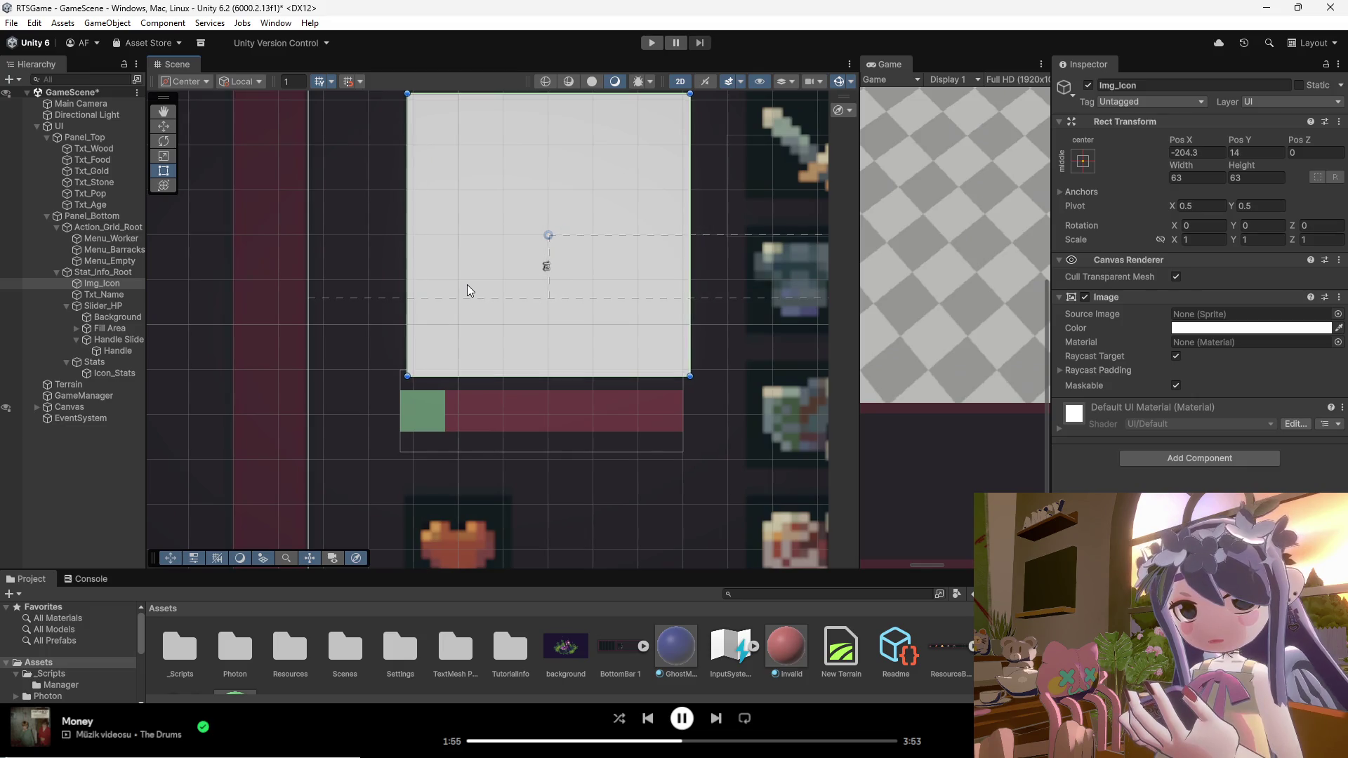
# Step: Move Slider_HP slightly lower beneath the icon, to Pos Y -26.646
pyautogui.click(491, 411)
pyautogui.click(496, 416)
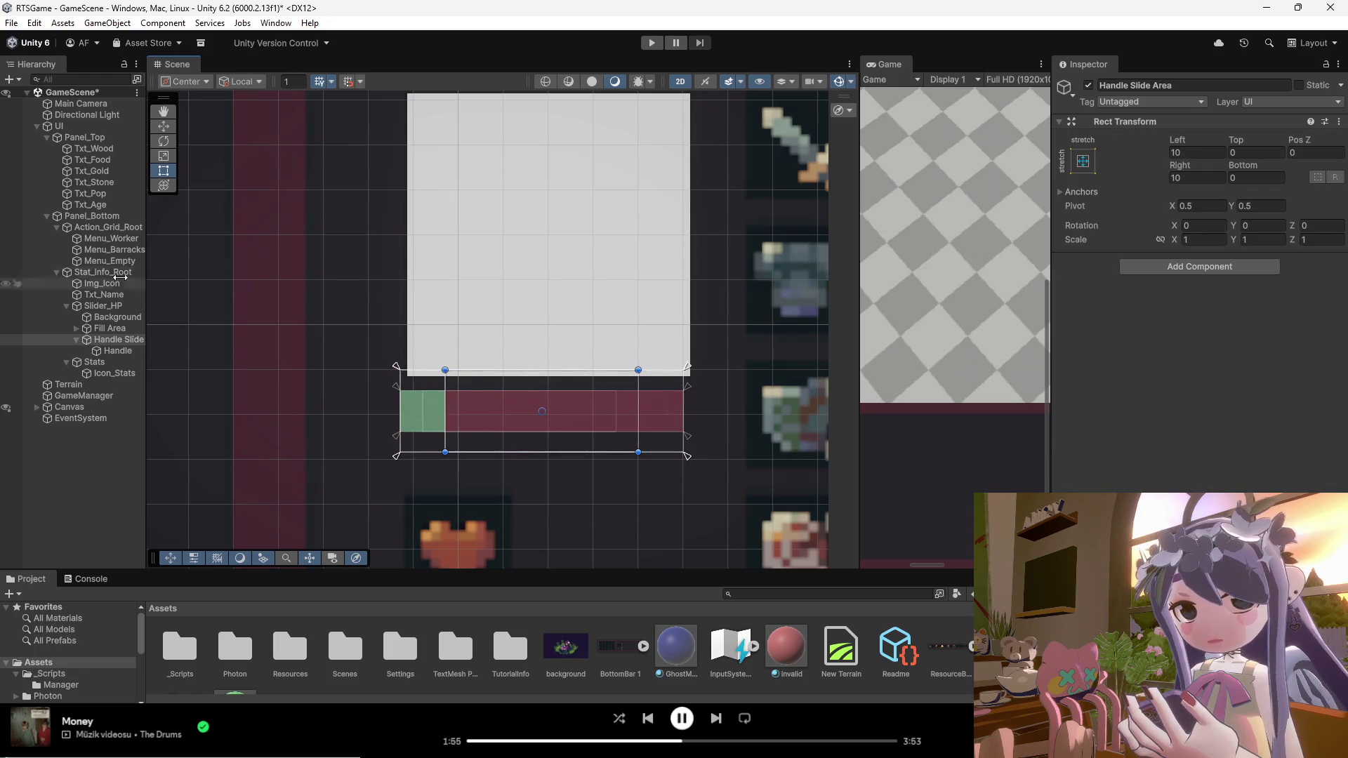
pyautogui.click(106, 306)
pyautogui.moveTo(490, 410)
pyautogui.mouseDown()
pyautogui.moveTo(492, 467)
pyautogui.moveTo(490, 412)
pyautogui.mouseUp()
pyautogui.click(344, 427)
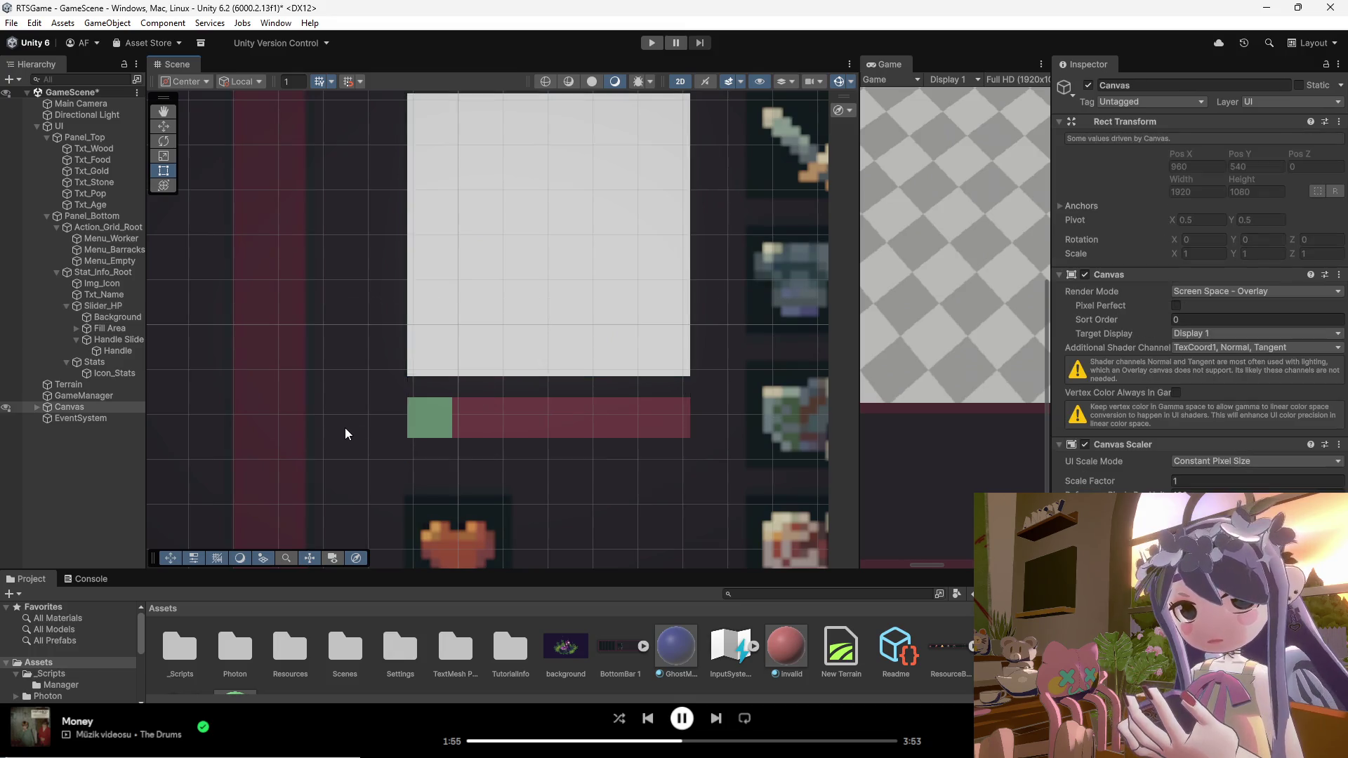
# Step: Delete the Icon_Stats object from under Stats via its Hierarchy context menu
pyautogui.scroll(-5, 375, 407)
pyautogui.scroll(-5, 457, 390)
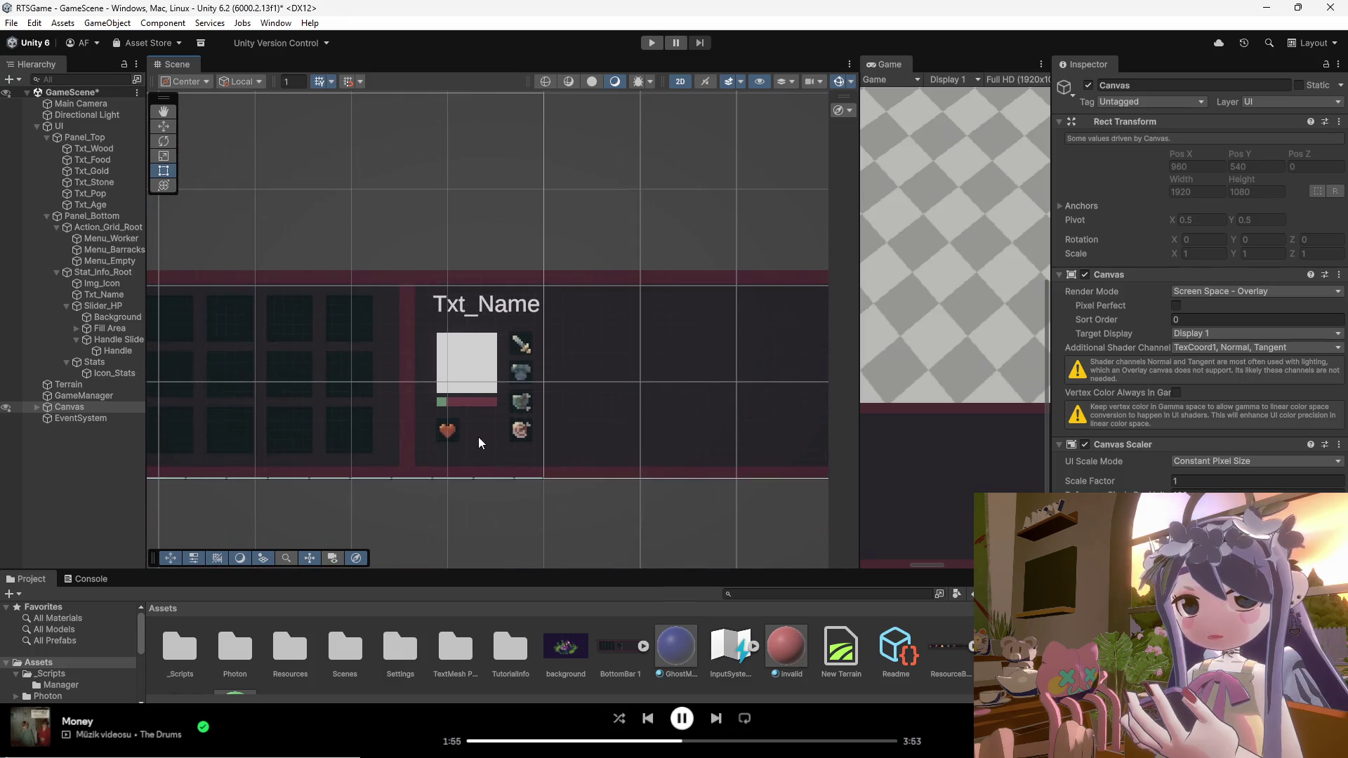
pyautogui.click(465, 365)
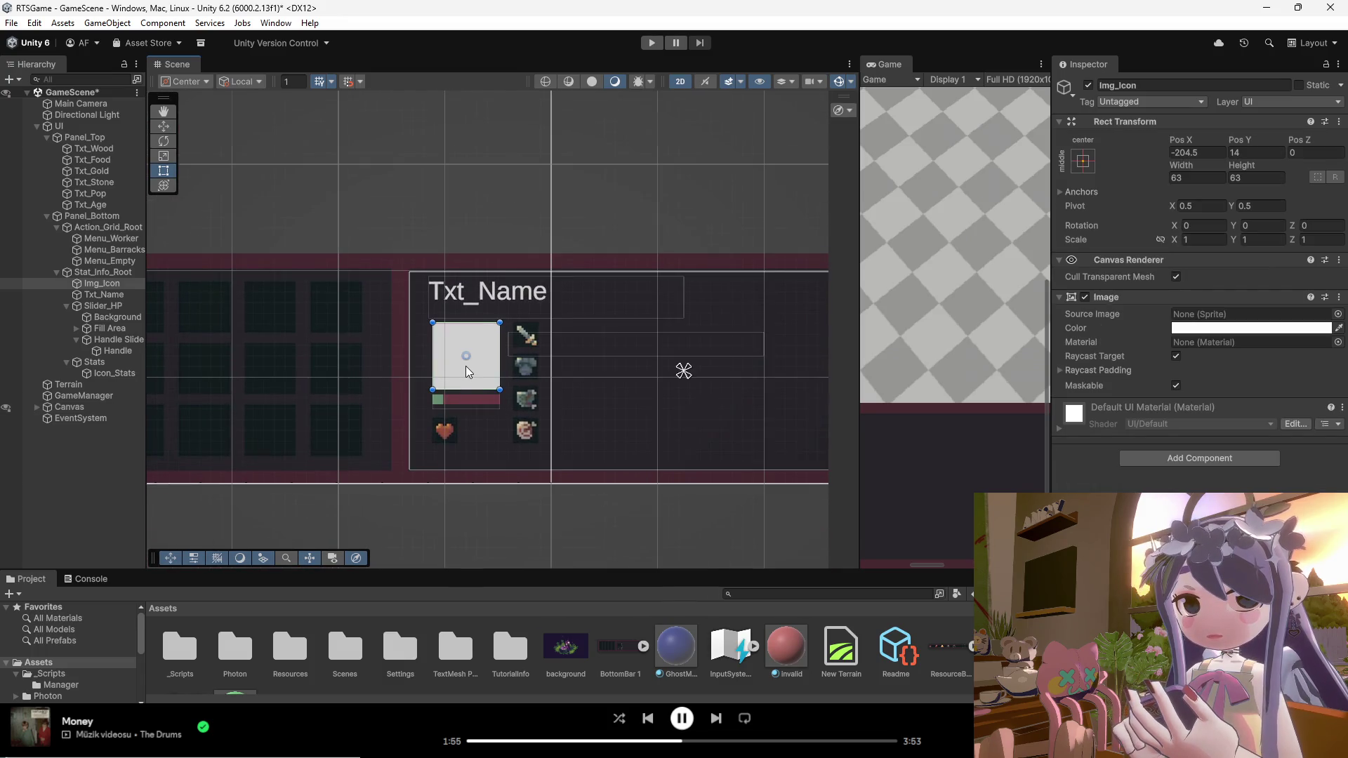
pyautogui.scroll(1, 466, 365)
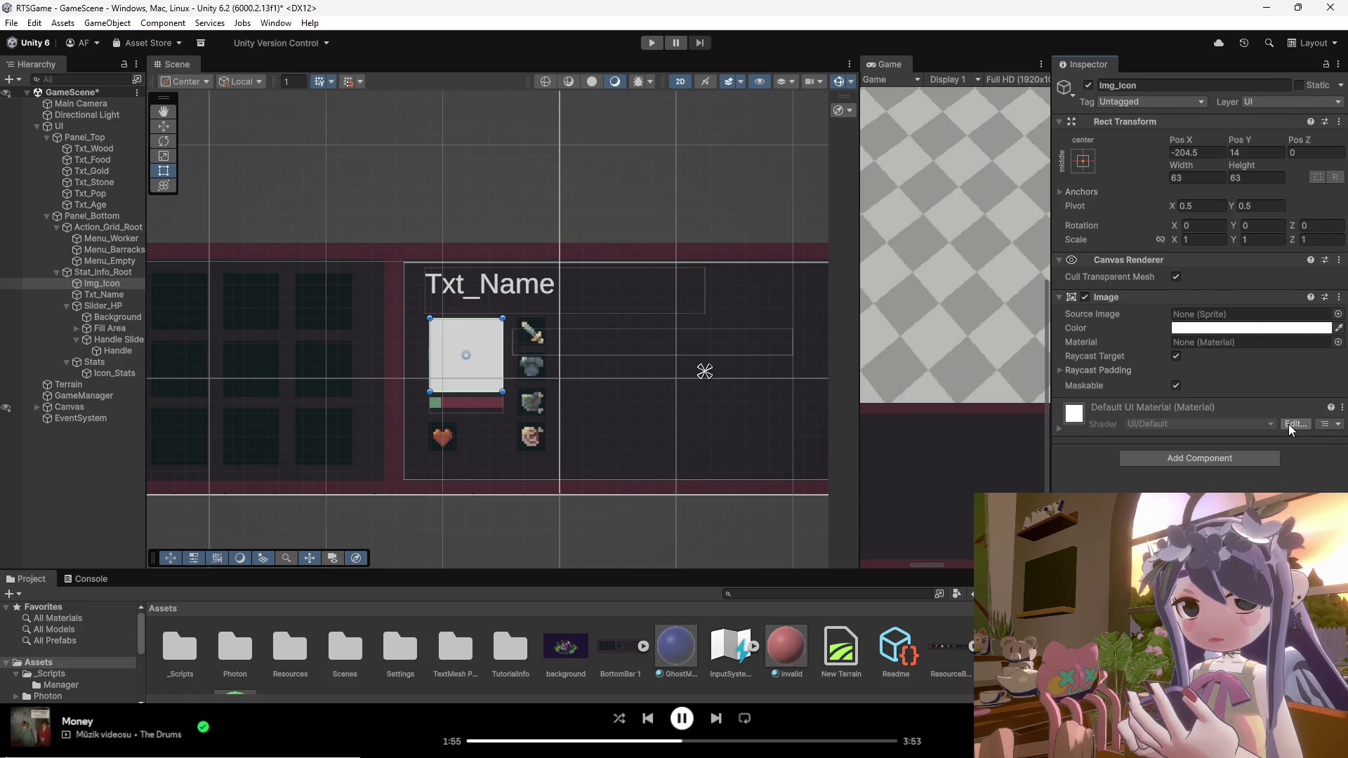
pyautogui.click(713, 390)
pyautogui.scroll(-2, 592, 372)
pyautogui.scroll(1, 516, 379)
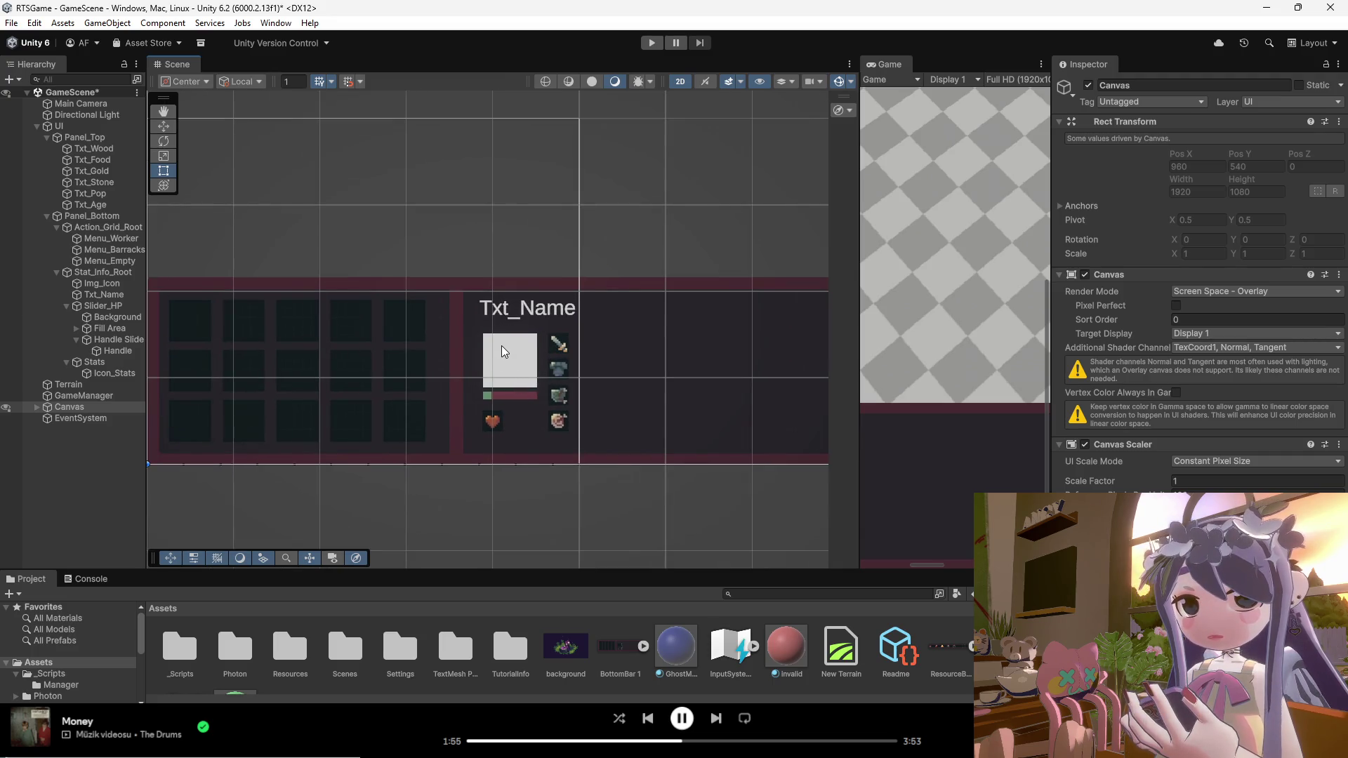
pyautogui.scroll(2, 546, 360)
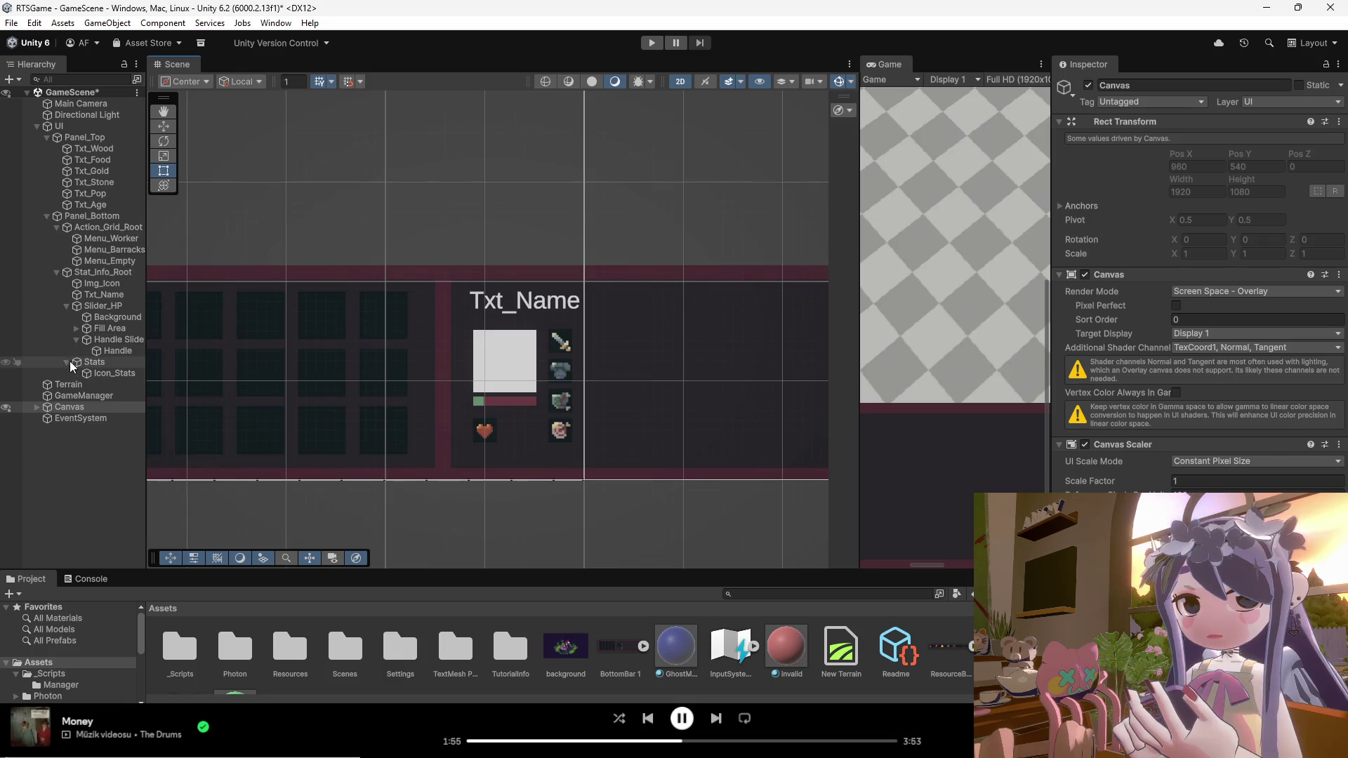
pyautogui.click(98, 374)
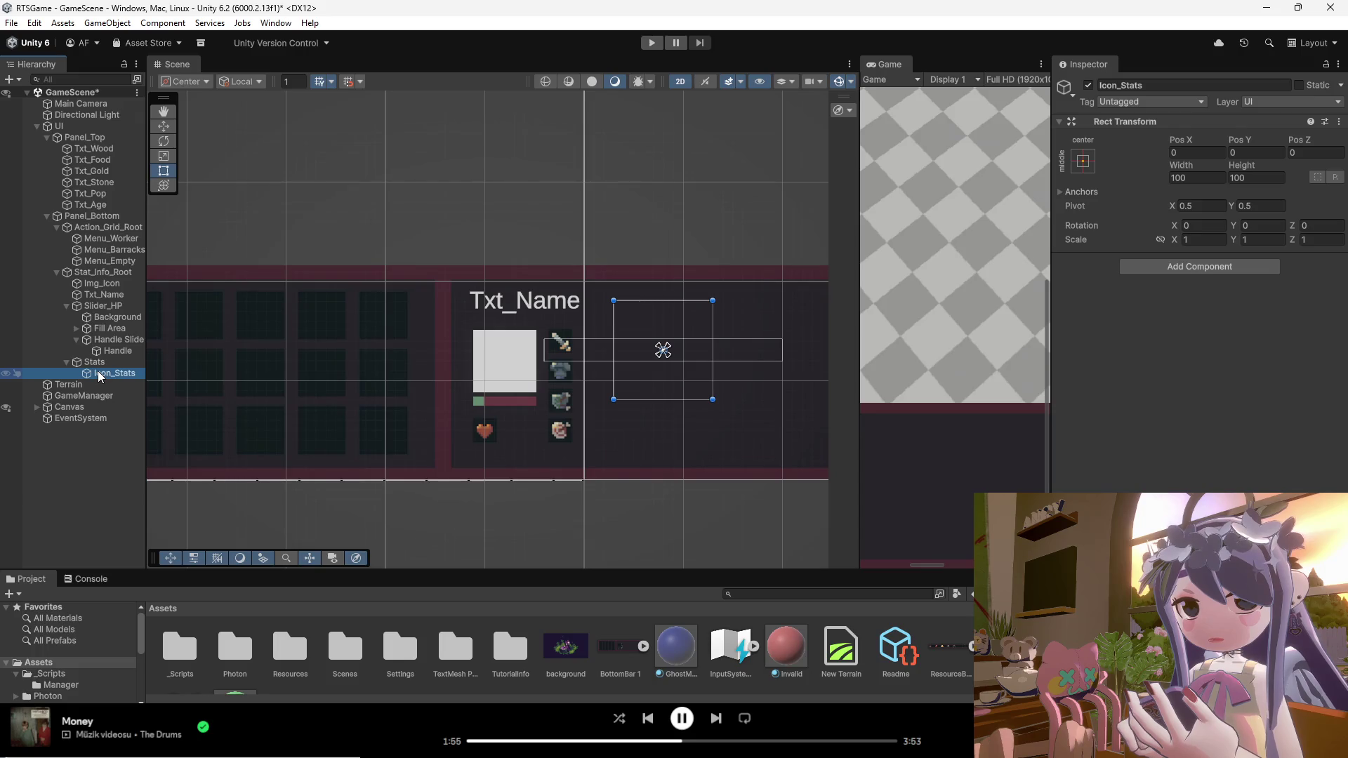
pyautogui.rightClick(97, 377)
pyautogui.click(94, 377)
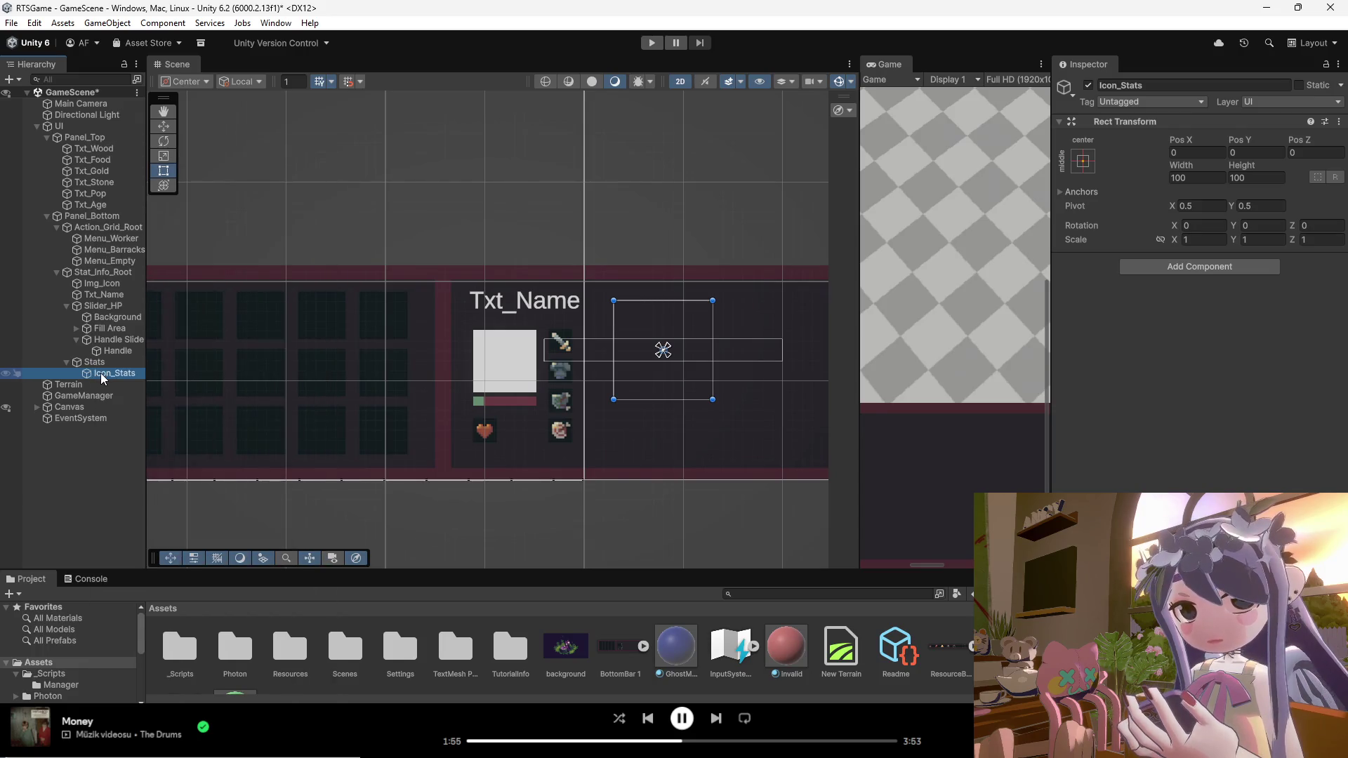
pyautogui.rightClick(95, 376)
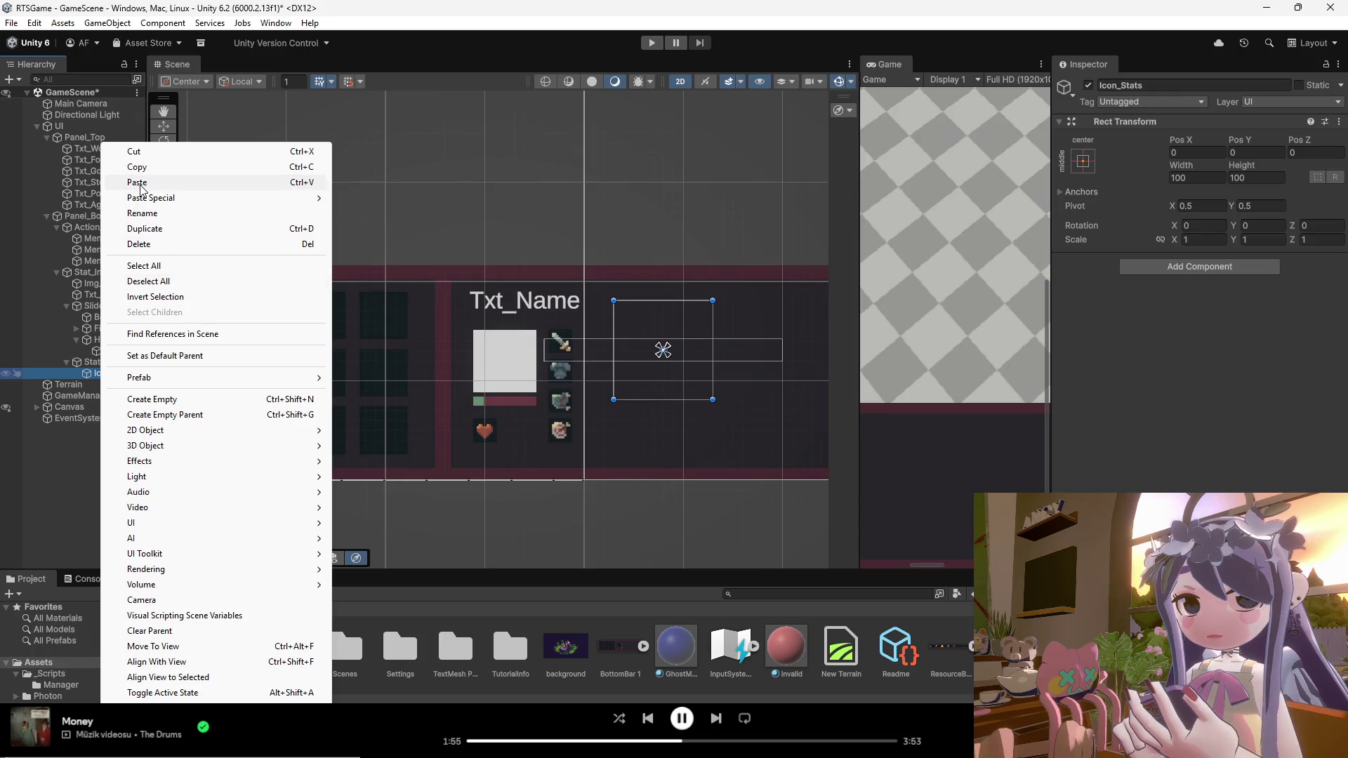
pyautogui.click(139, 243)
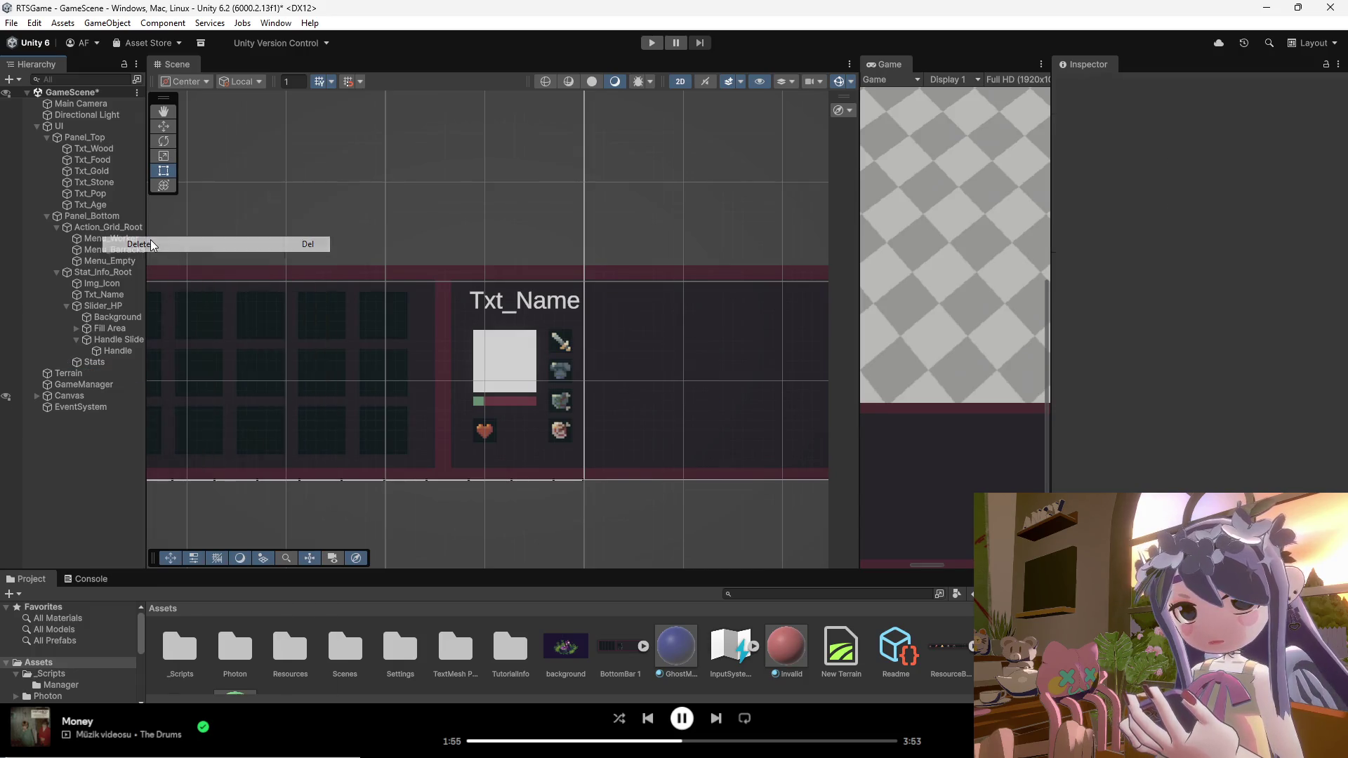
# Step: Resize the Stats area to about 76 by 100 and narrow the text box to about 82 wide
pyautogui.click(116, 368)
pyautogui.rightClick(117, 368)
pyautogui.click(105, 368)
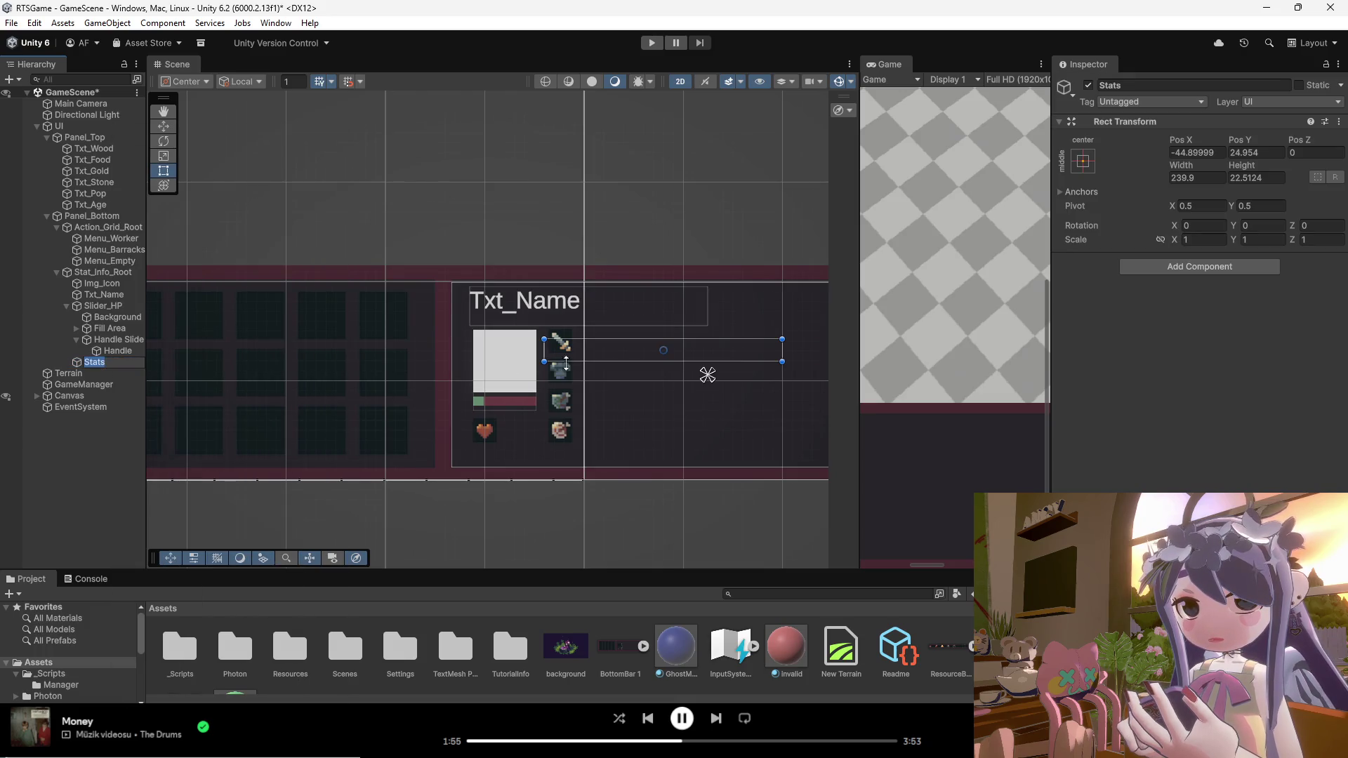
pyautogui.moveTo(663, 362); pyautogui.dragTo(663, 439)
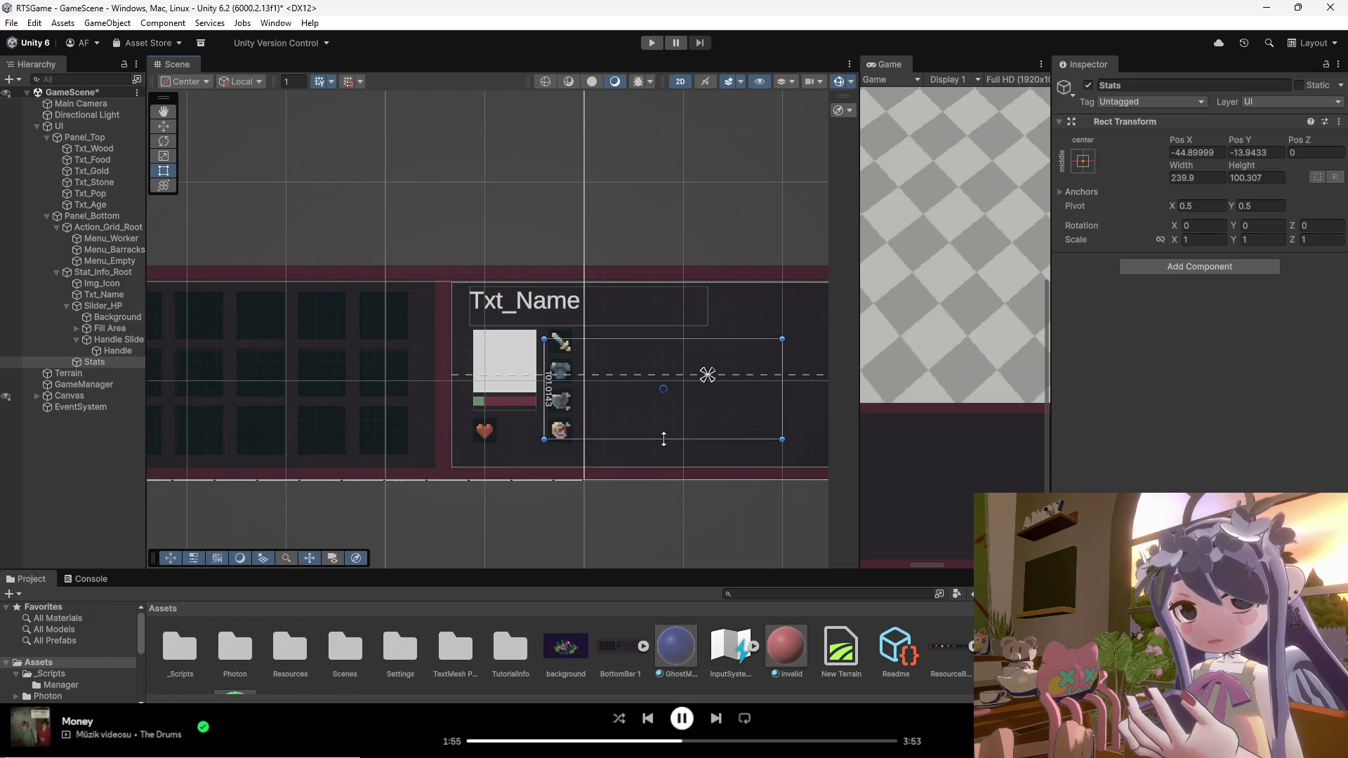
pyautogui.moveTo(783, 438); pyautogui.dragTo(619, 442)
pyautogui.moveTo(590, 331); pyautogui.dragTo(473, 360)
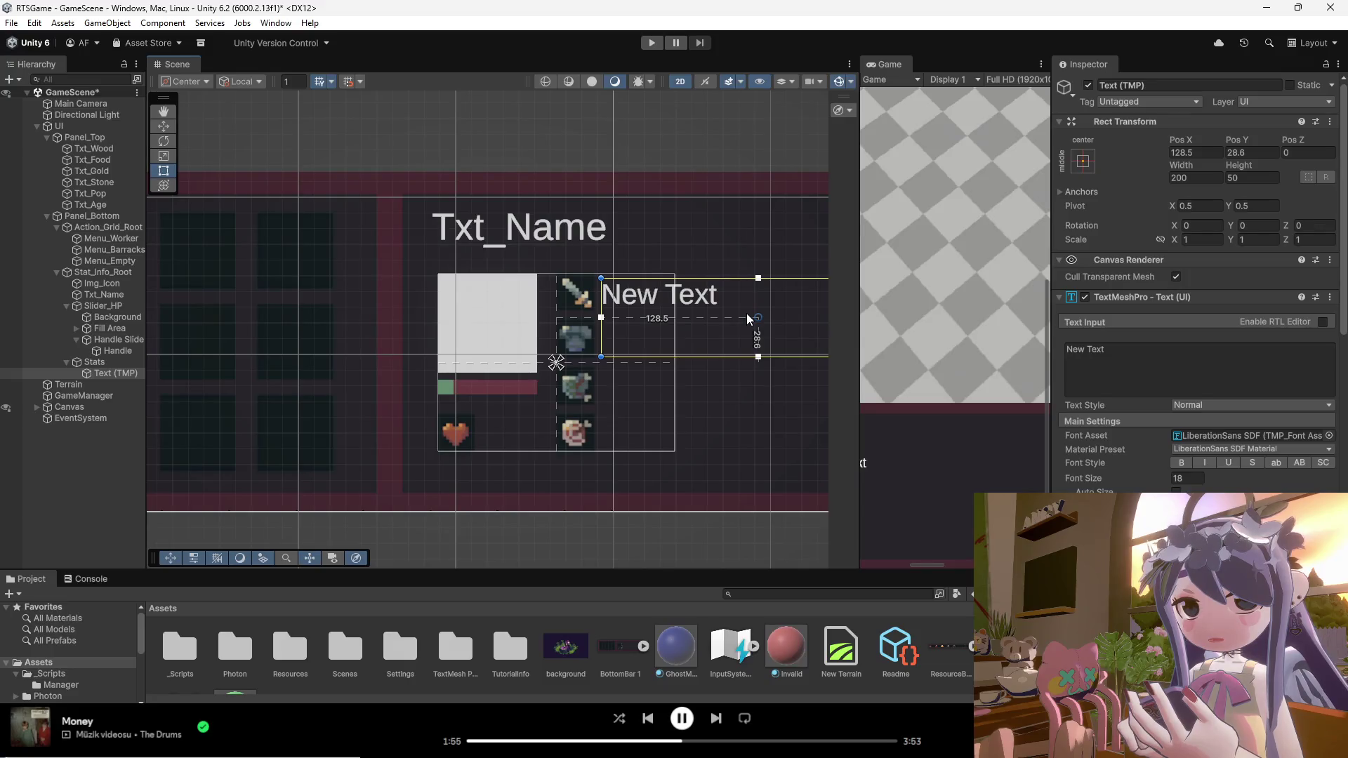
pyautogui.scroll(-3, 575, 322)
pyautogui.moveTo(800, 322)
pyautogui.mouseDown()
pyautogui.moveTo(632, 322)
pyautogui.moveTo(671, 322)
pyautogui.mouseUp()
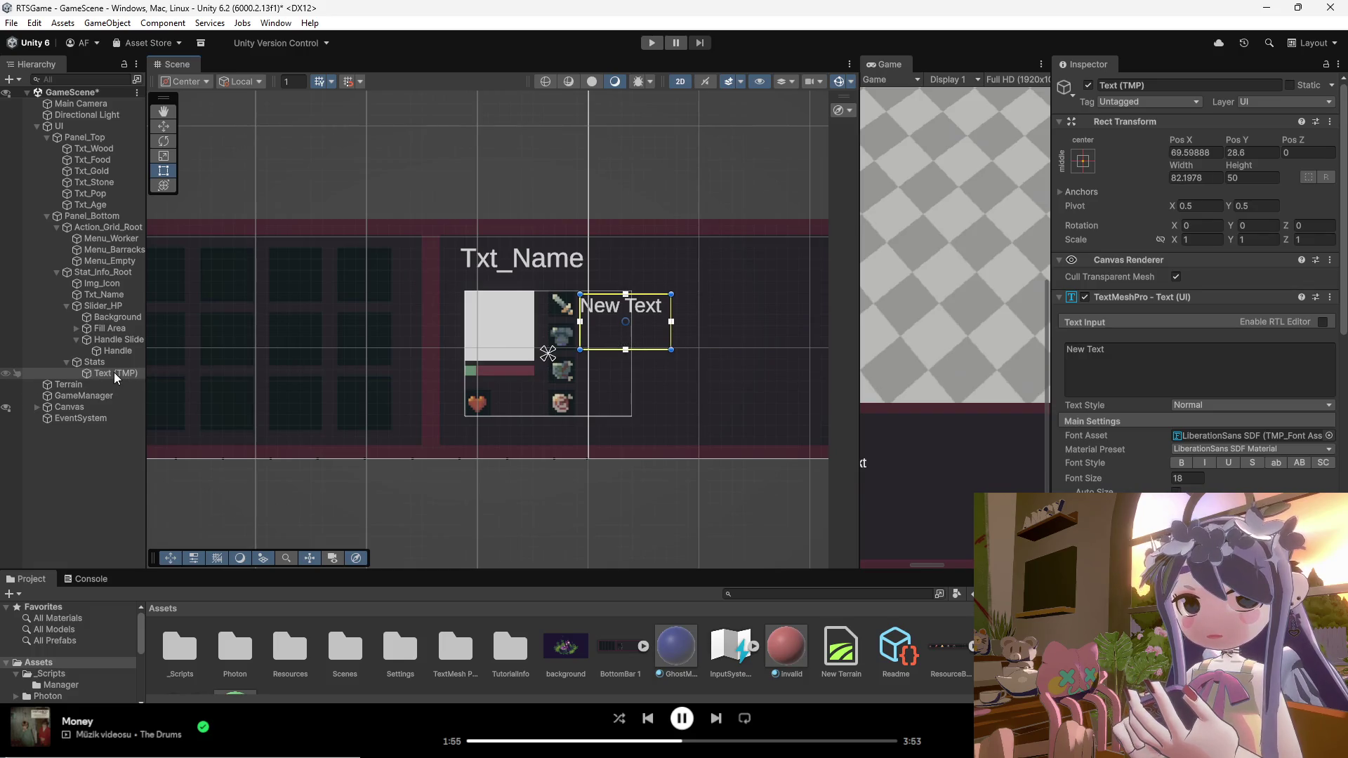
# Step: Rename the Text (TMP) object to Txt_Attack
pyautogui.rightClick(114, 372)
pyautogui.click(168, 216)
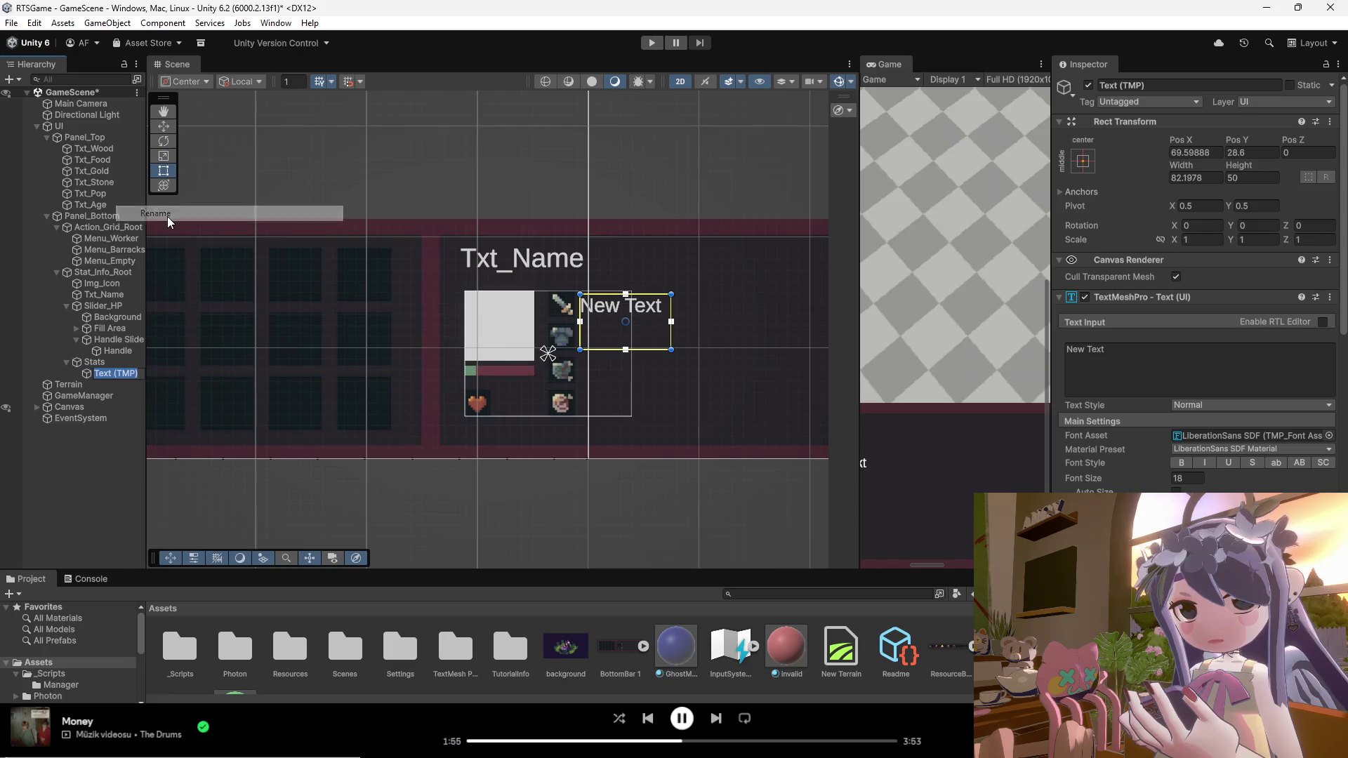
pyautogui.write('TxT')
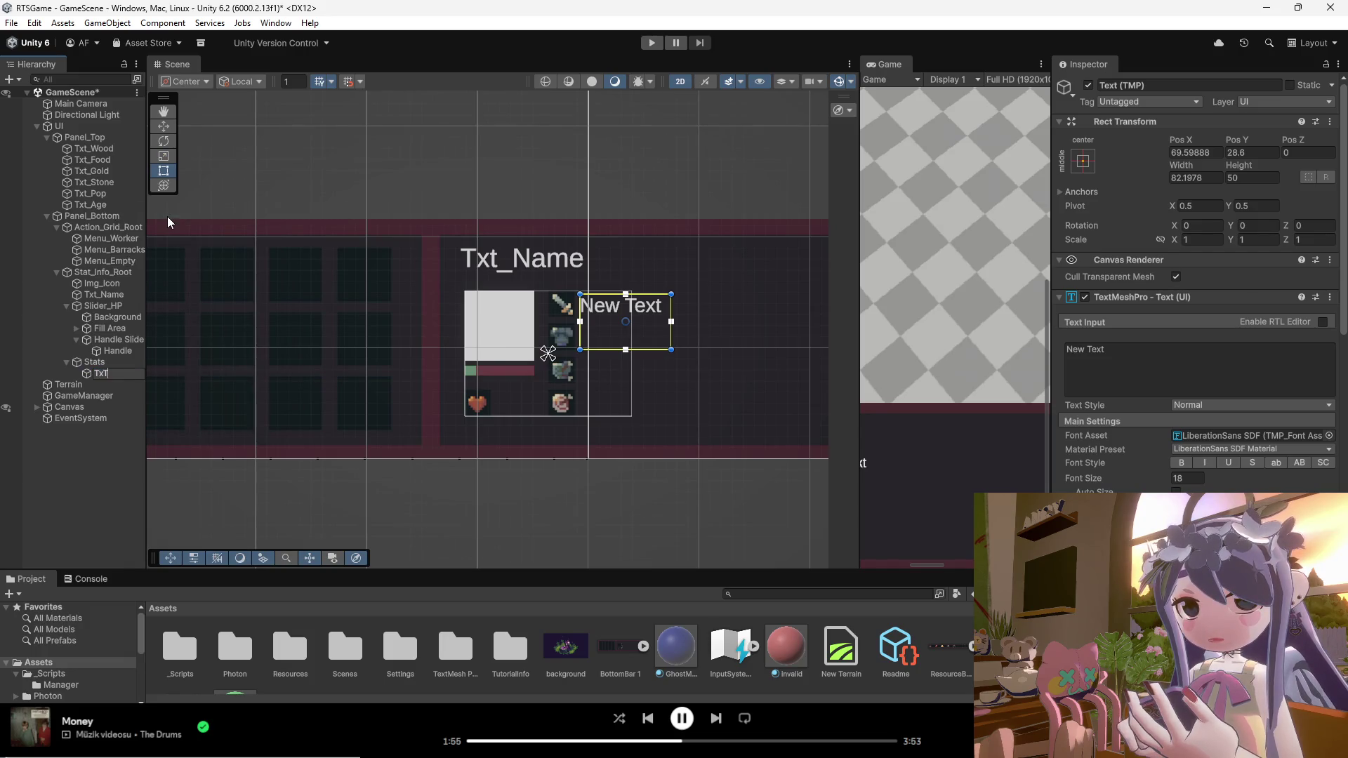
pyautogui.press('BackSpace')
pyautogui.write('t_')
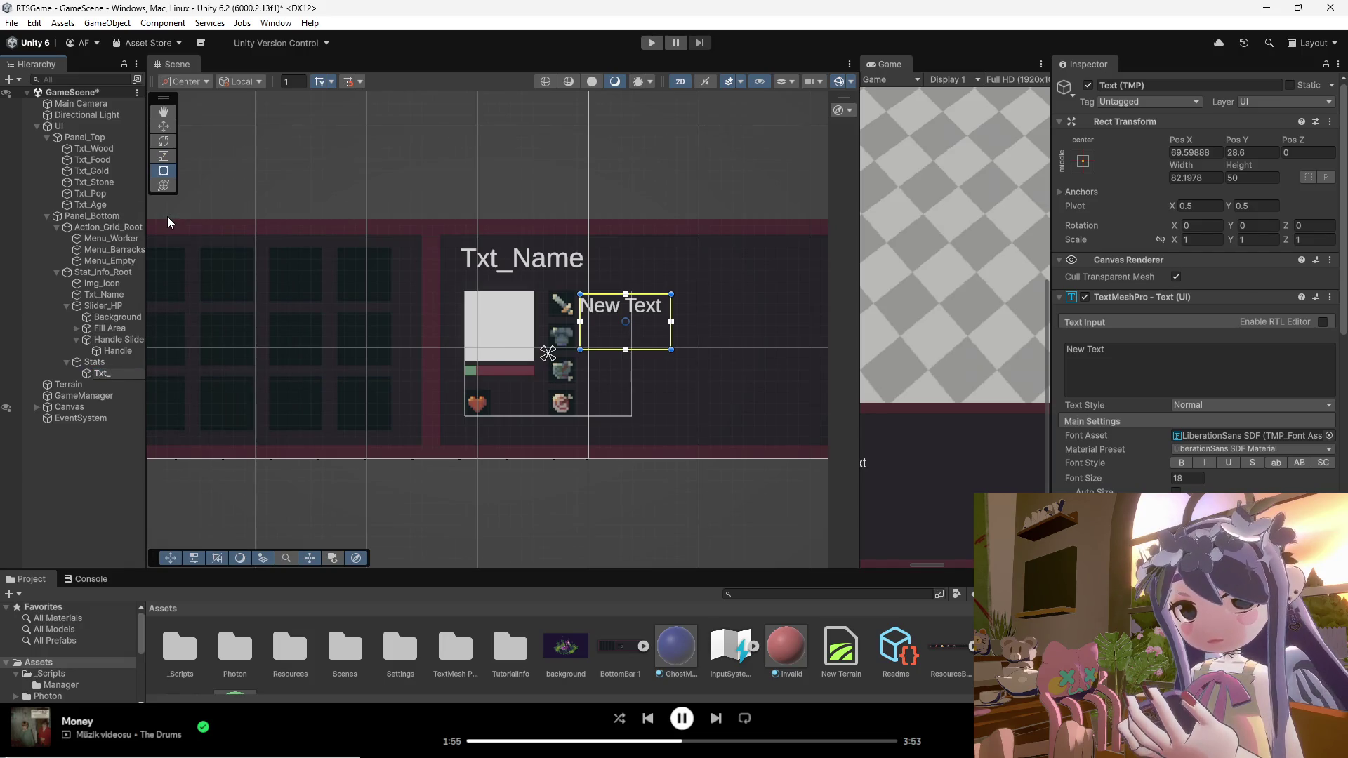
pyautogui.write('Attack')
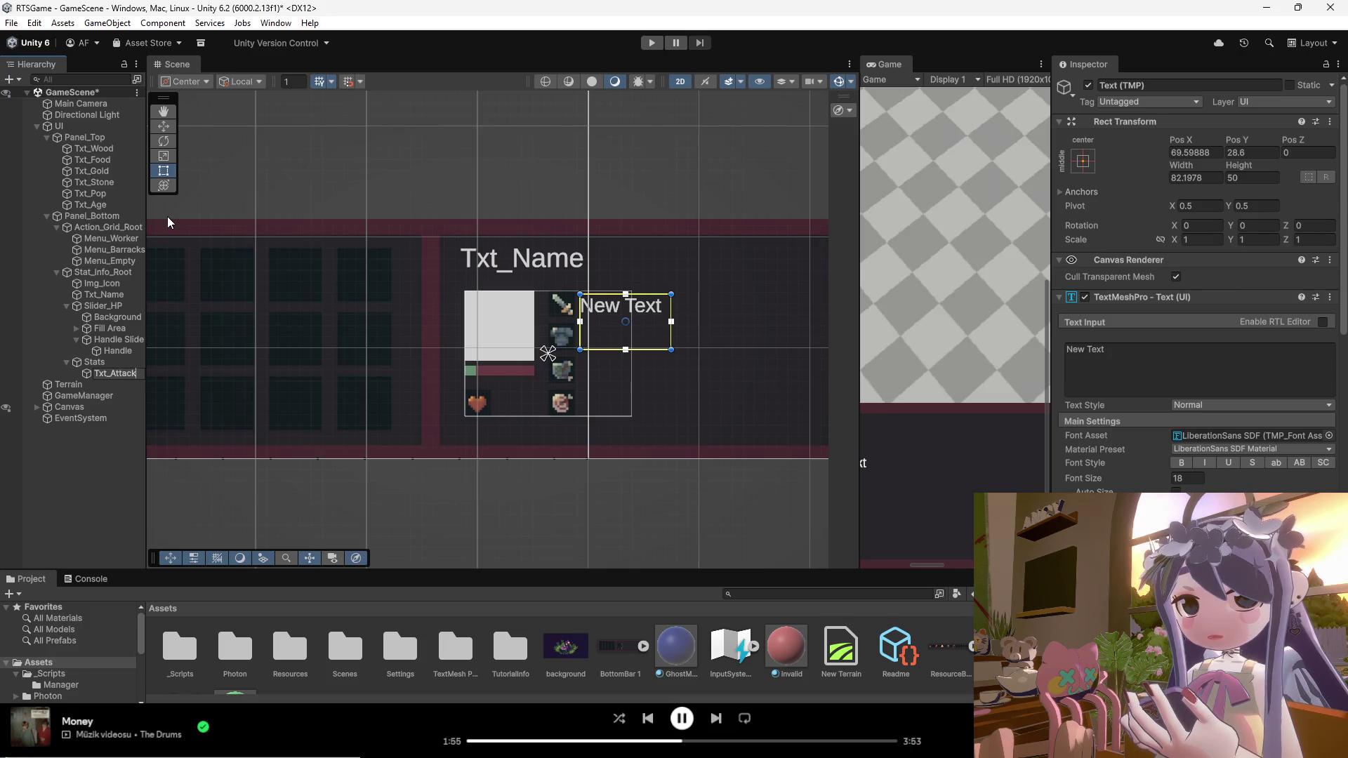
pyautogui.press('Return')
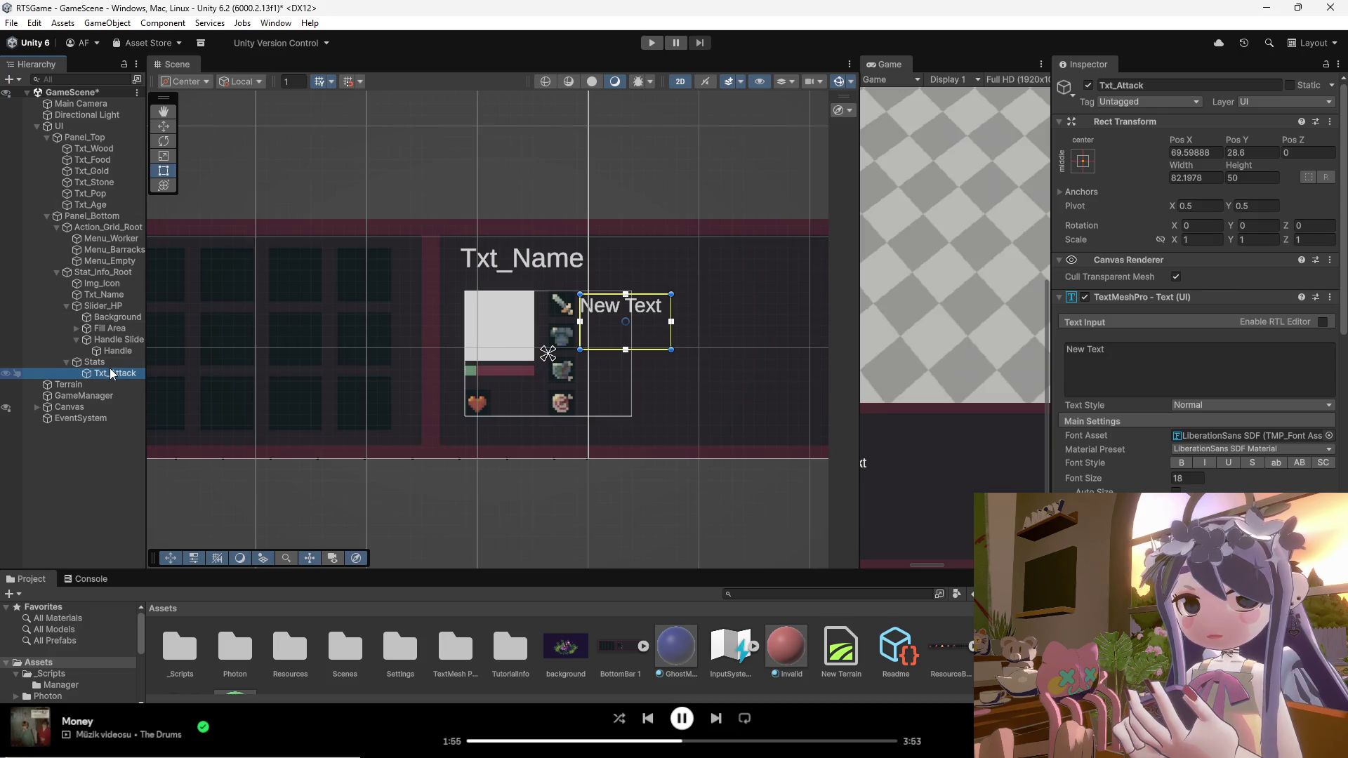
# Step: Set Txt_Attack's text to 0, shrink its box to about 62 by 48, and duplicate it
pyautogui.moveTo(626, 349); pyautogui.dragTo(625, 327)
pyautogui.click(1112, 359)
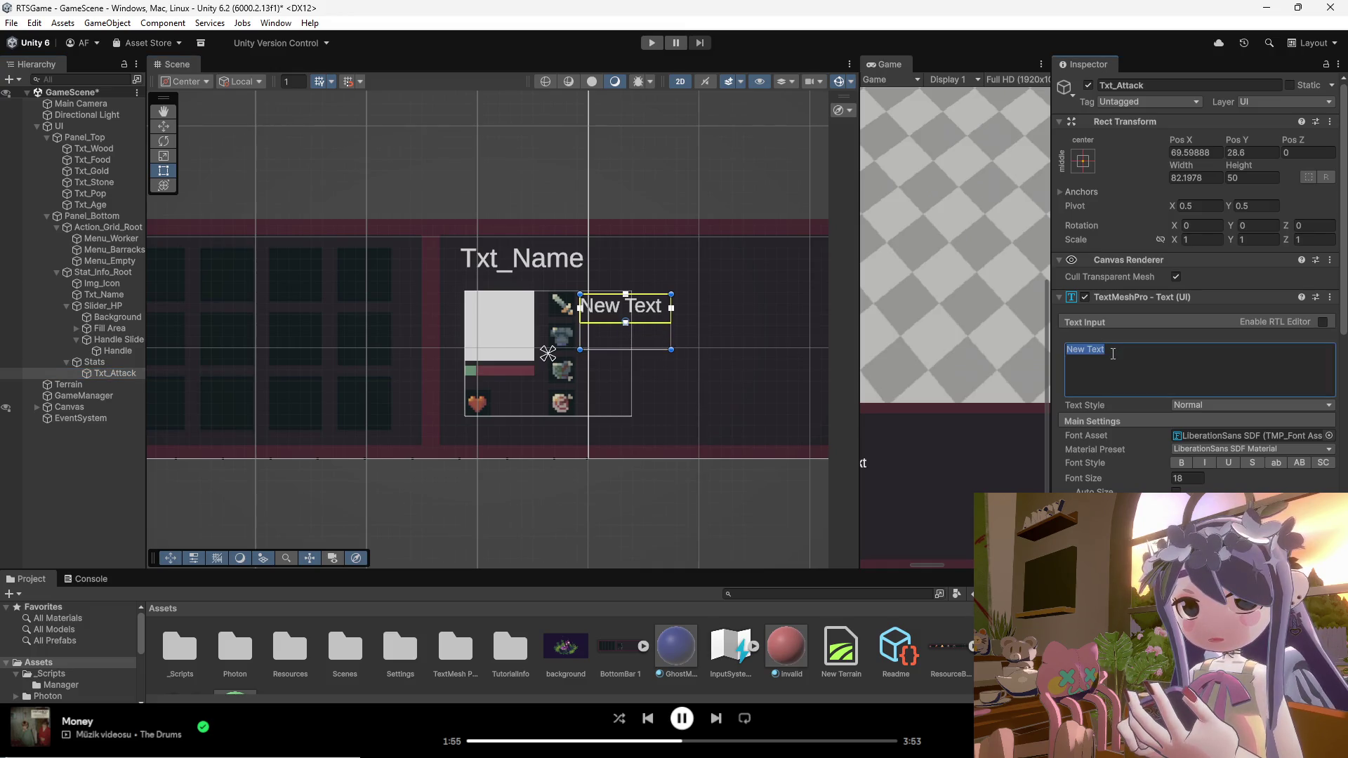
pyautogui.write('0')
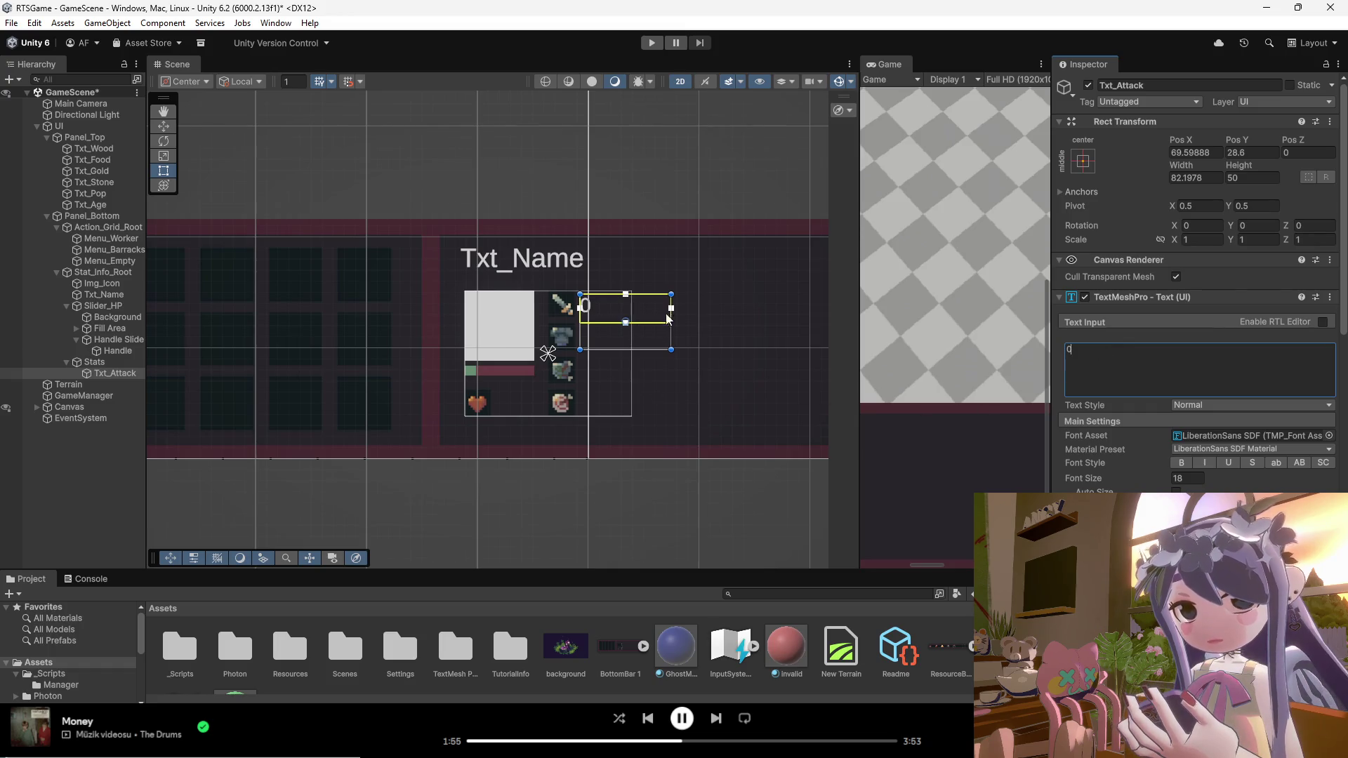
pyautogui.click(671, 350)
pyautogui.moveTo(671, 349); pyautogui.dragTo(649, 348)
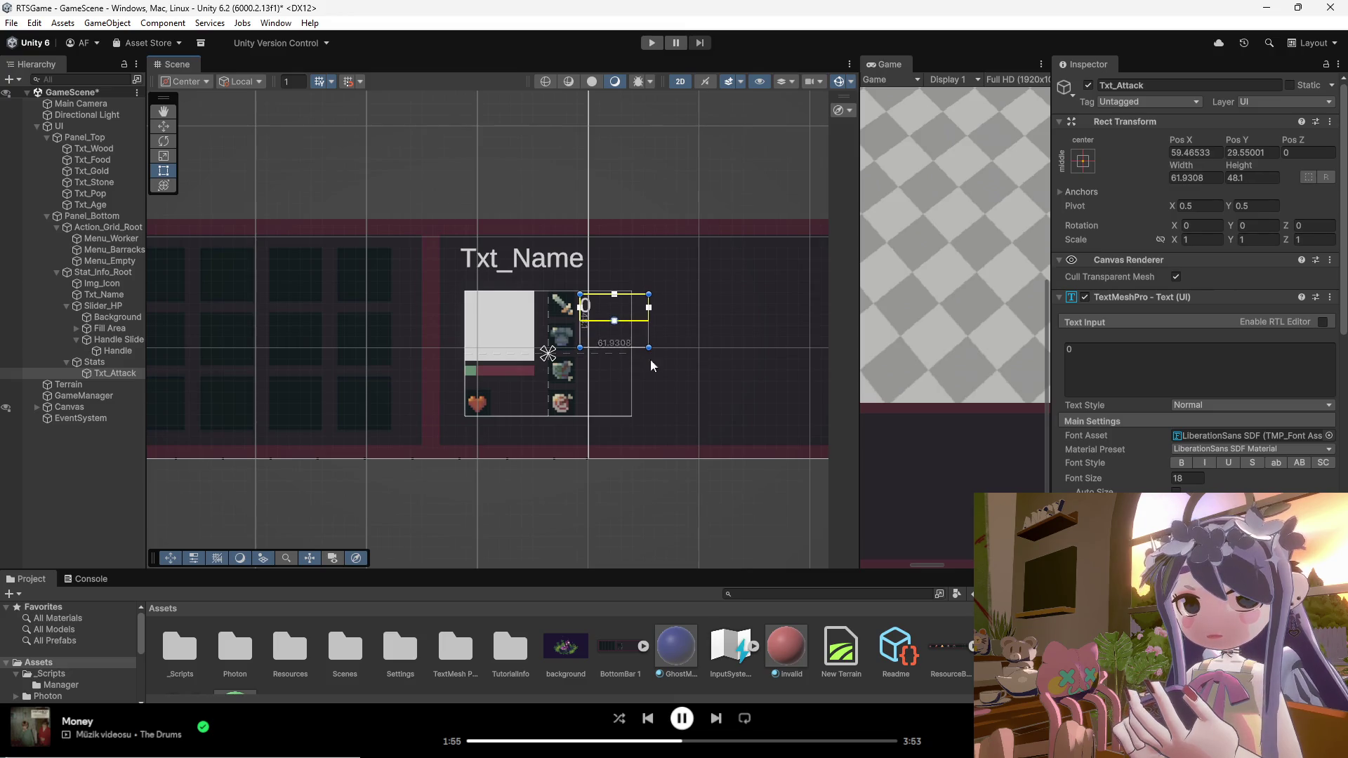
pyautogui.click(644, 371)
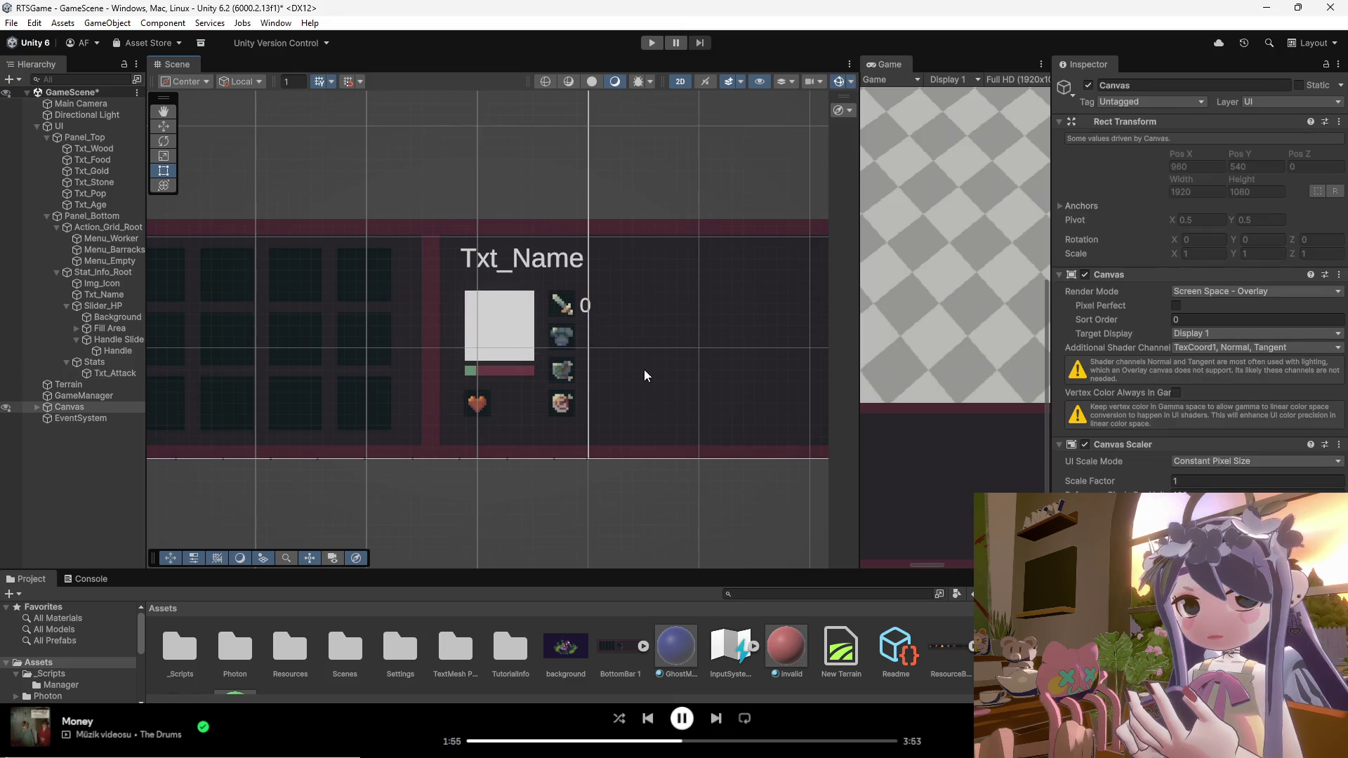
pyautogui.click(109, 373)
pyautogui.hotkey('ctrl', 'd')
pyautogui.hotkey('ctrl', 'd')
pyautogui.hotkey('ctrl', 'd')
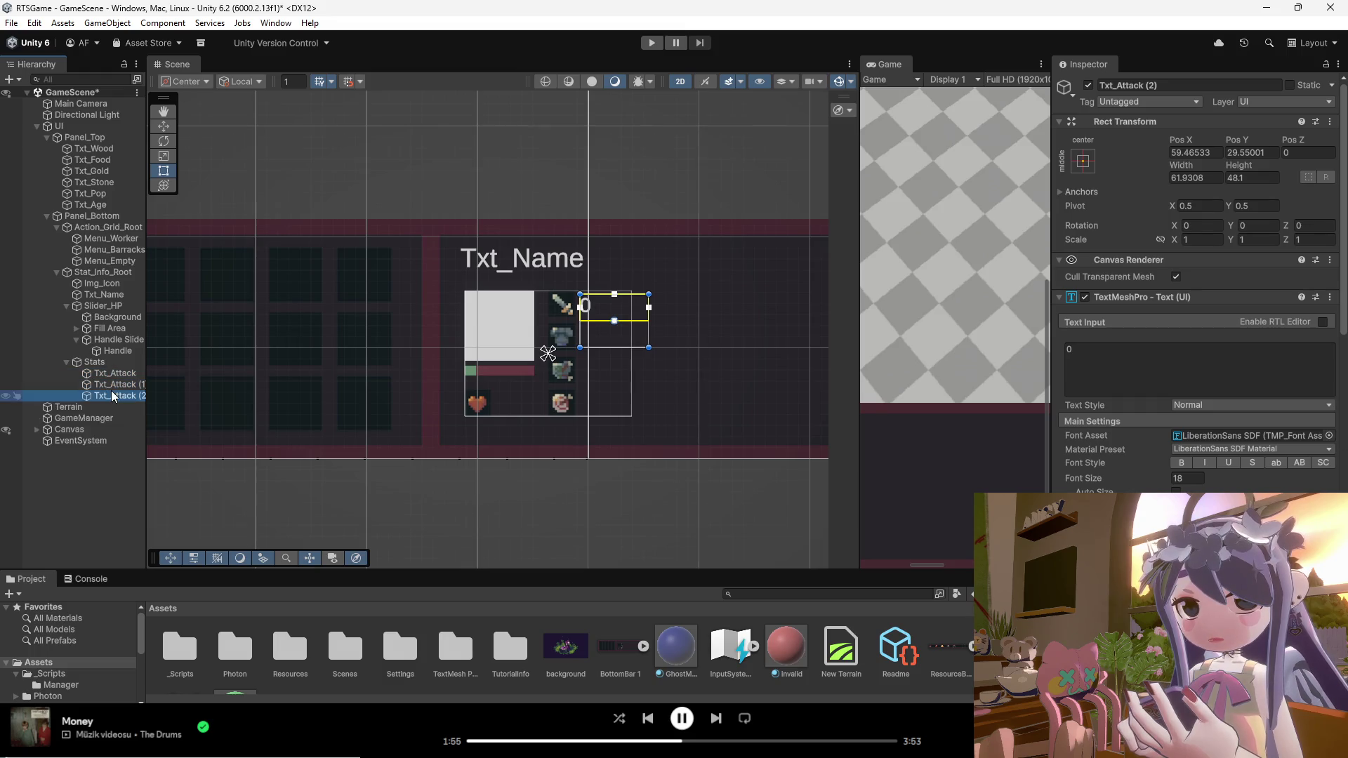
# Step: Rename the first two Txt_Attack copies to Txt_Armor and Txt_Tness
pyautogui.click(116, 386)
pyautogui.rightClick(116, 385)
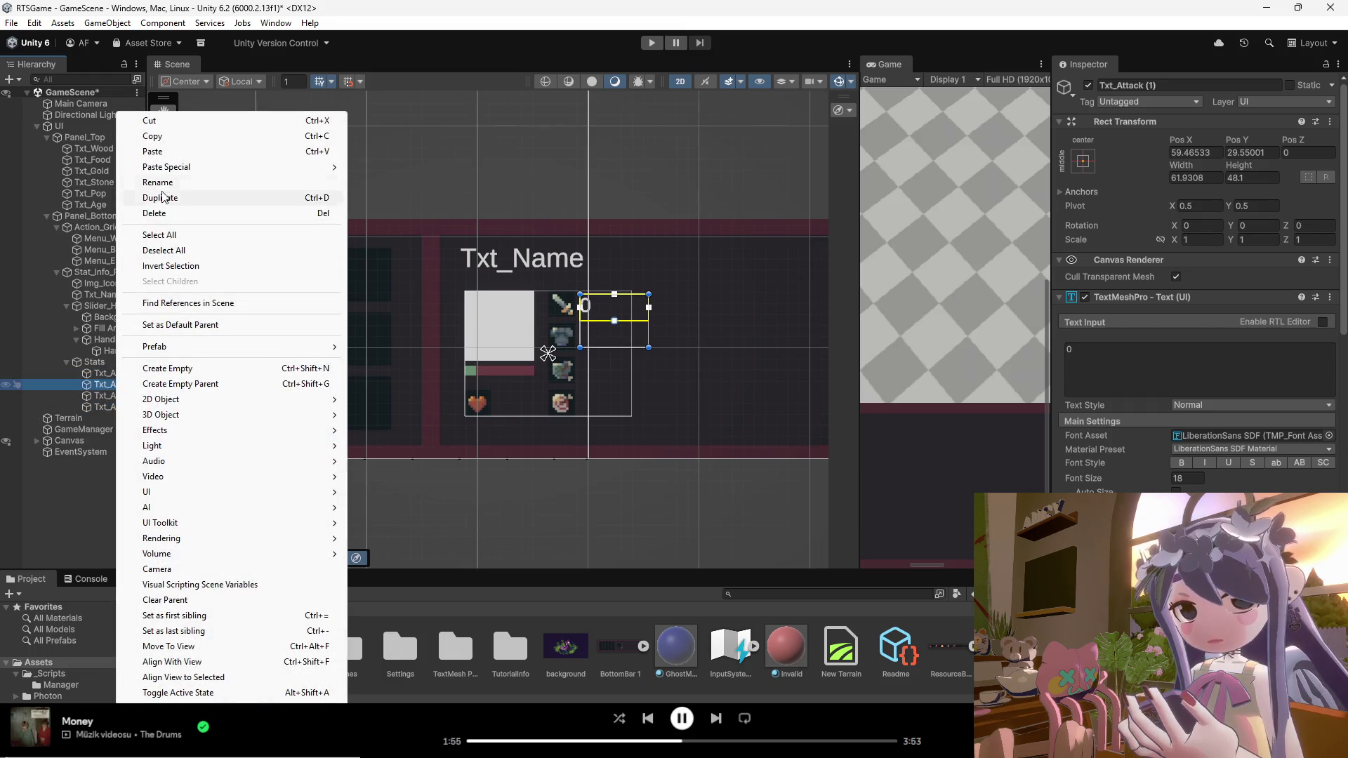
pyautogui.click(165, 184)
pyautogui.write('A')
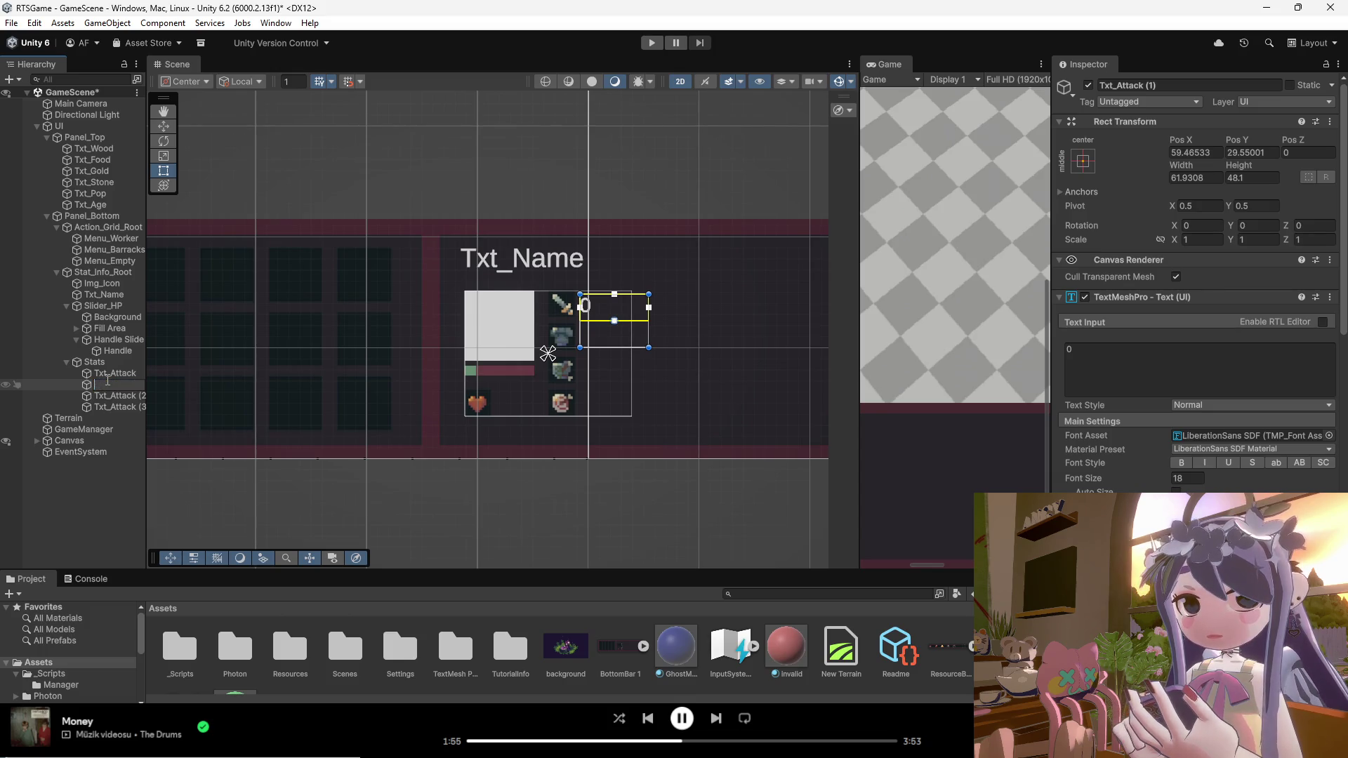
pyautogui.write('or')
pyautogui.press('Return')
pyautogui.click(112, 395)
pyautogui.rightClick(122, 396)
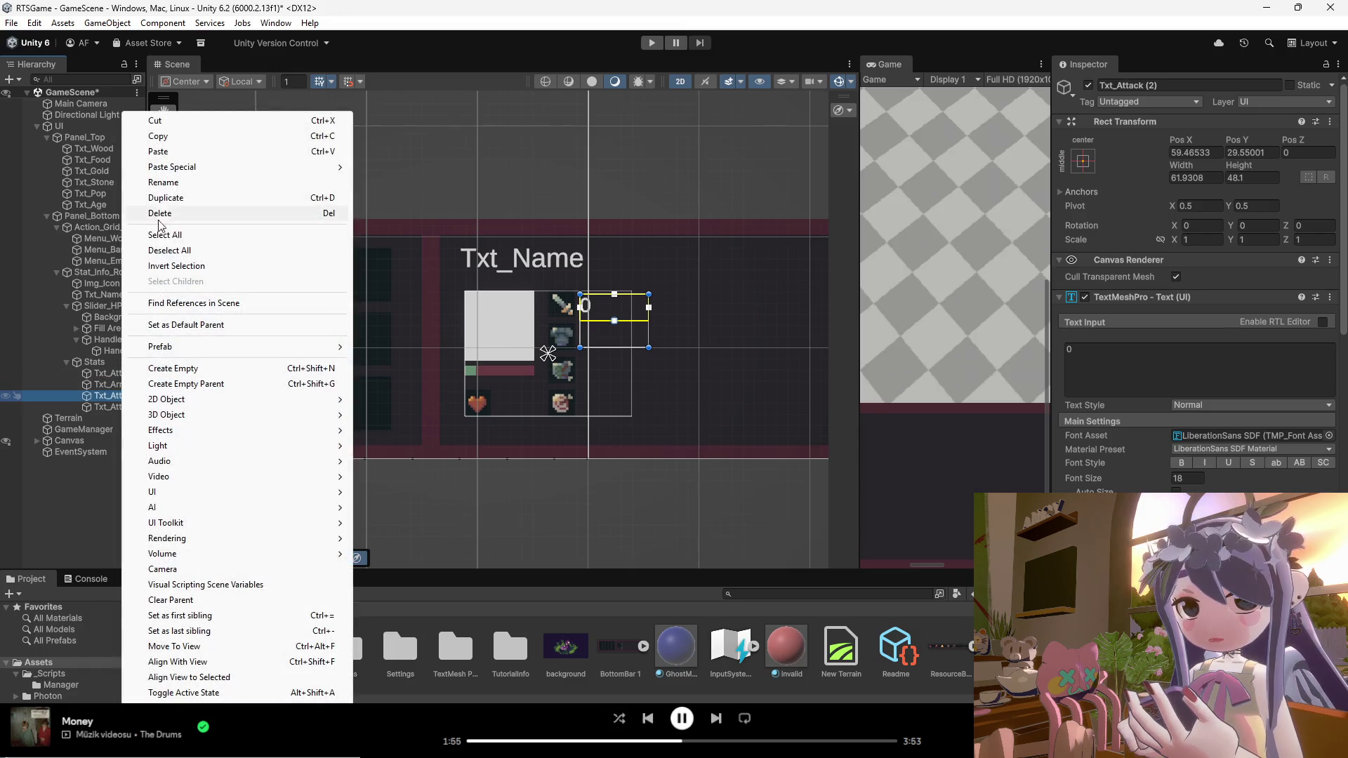
pyautogui.click(165, 183)
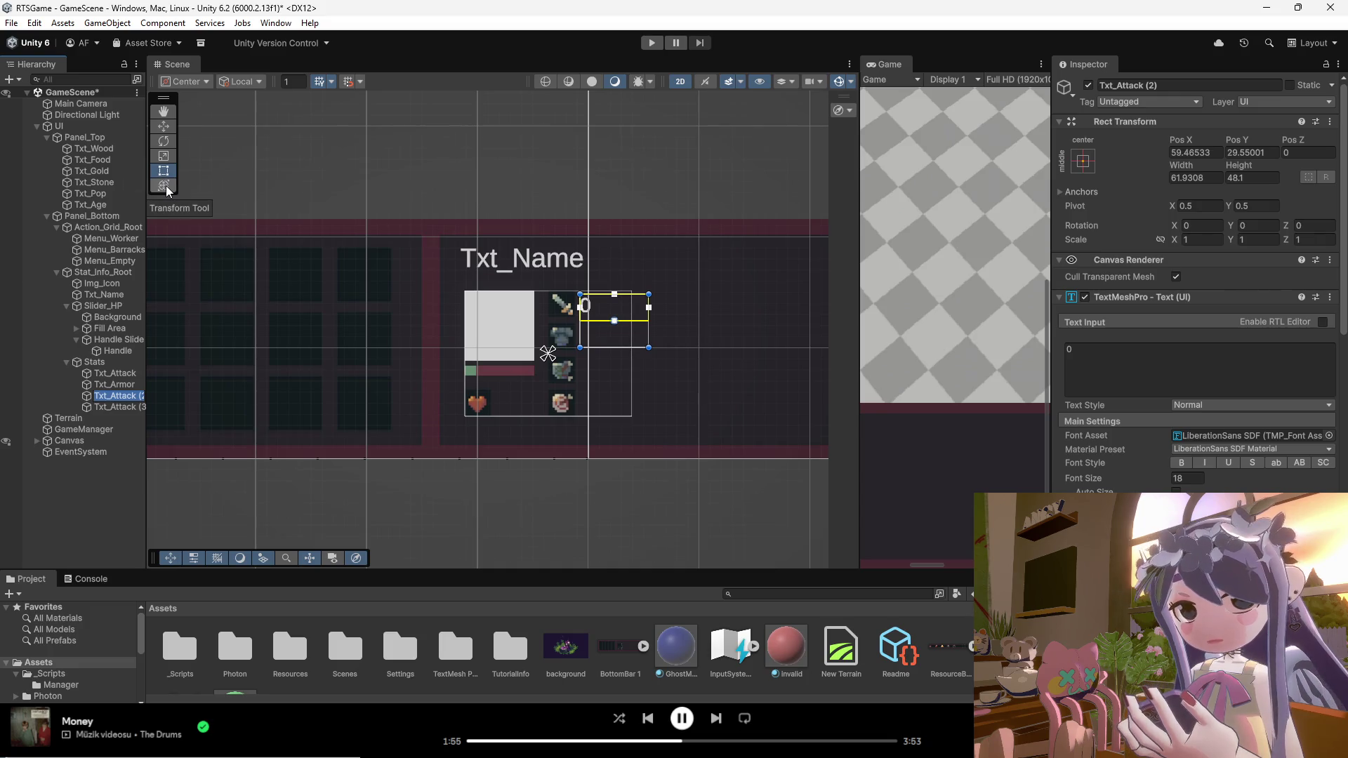
pyautogui.write('Txt_T')
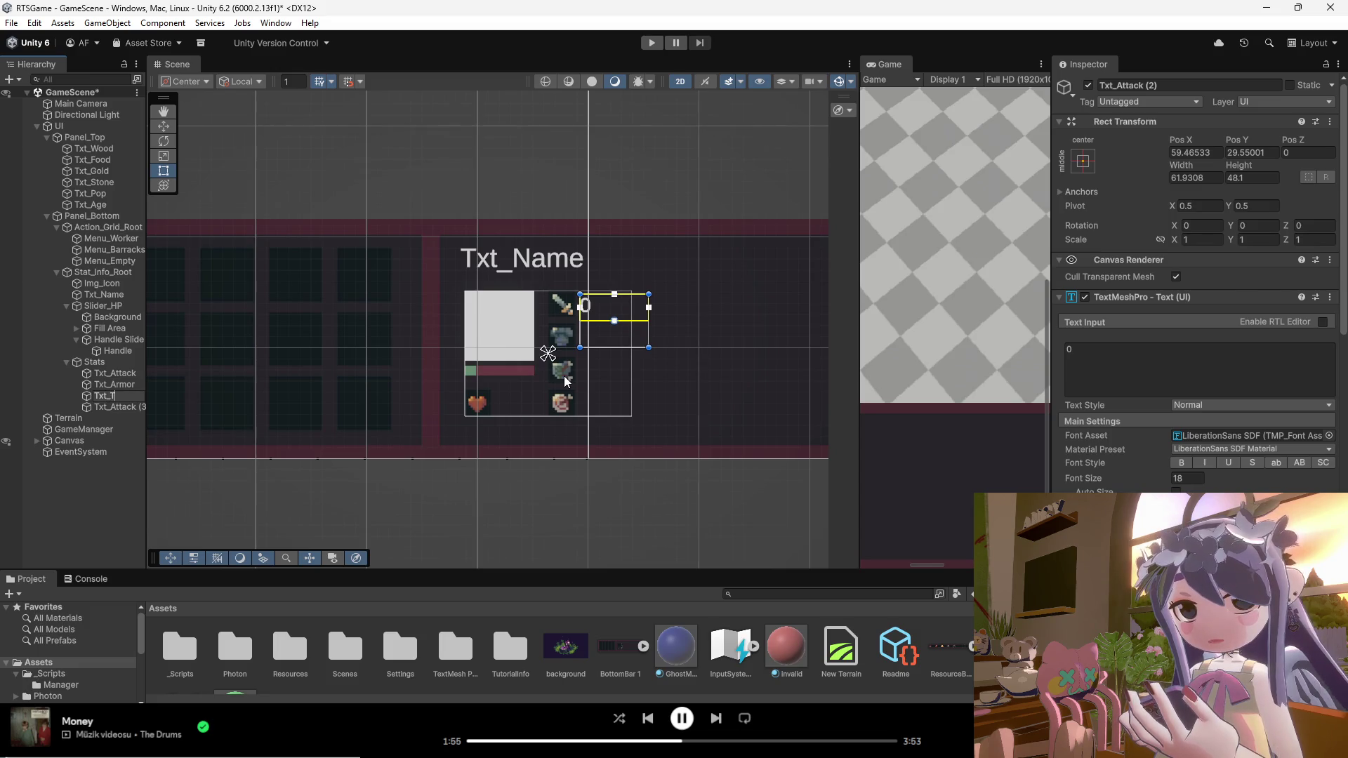
pyautogui.write('ness')
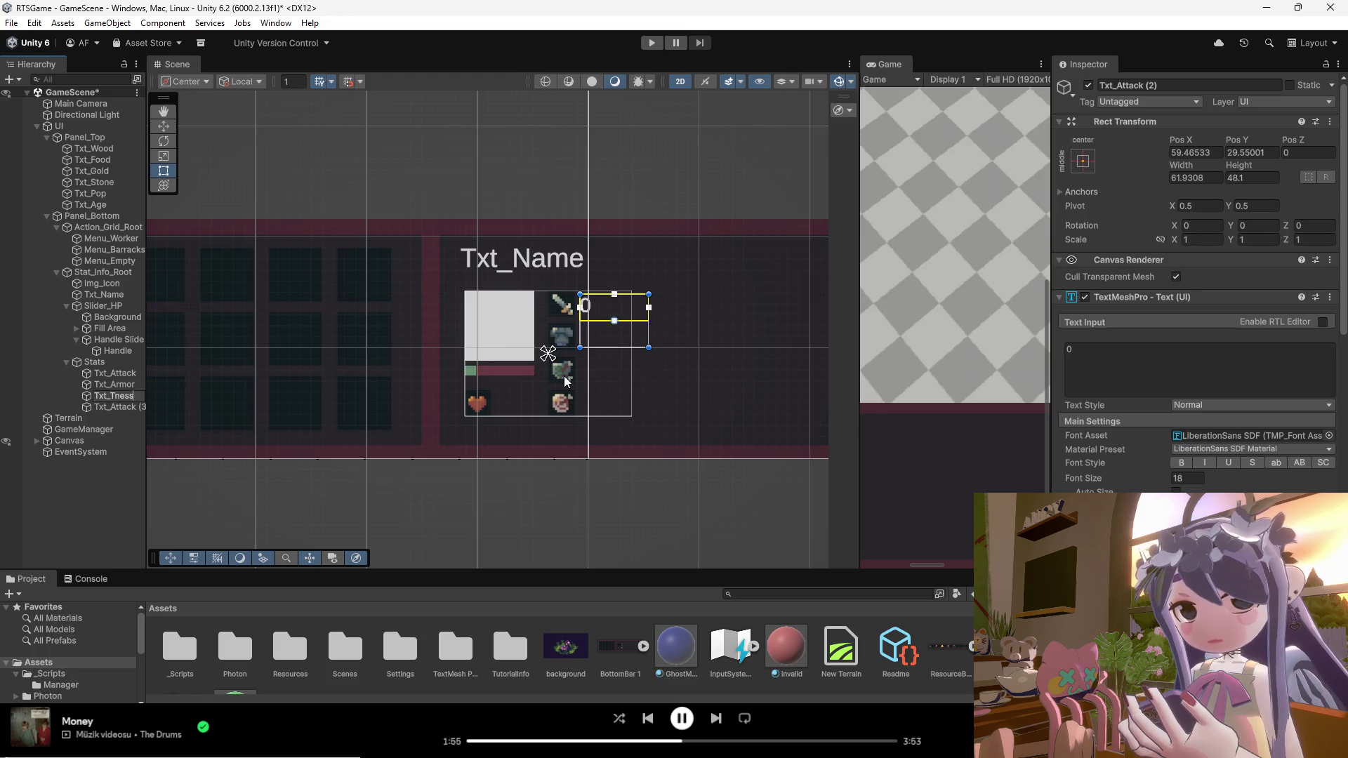
pyautogui.press('Return')
# Step: Rename Txt_Tness to Txt_Piercing, then shorten it to Txt_AP
pyautogui.click(69, 417)
pyautogui.rightClick(121, 396)
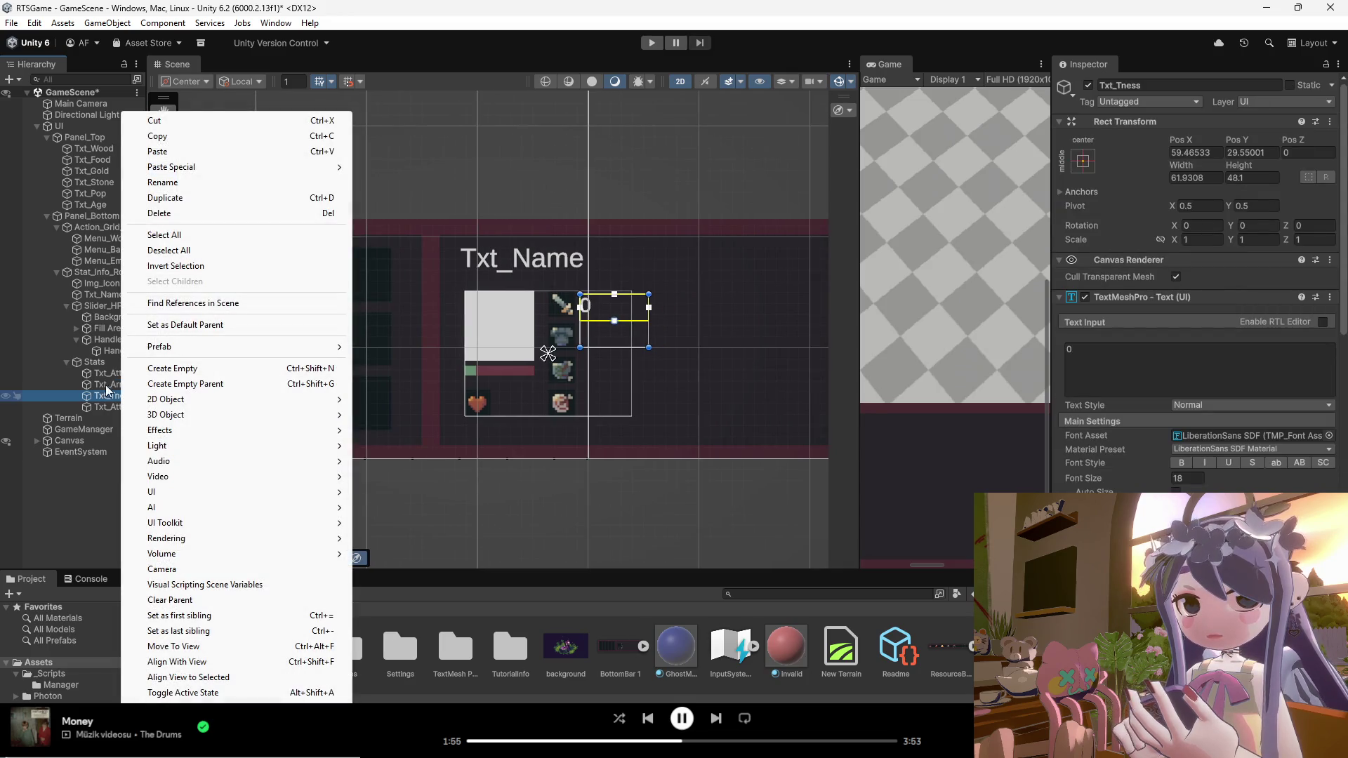
pyautogui.click(106, 407)
pyautogui.rightClick(107, 409)
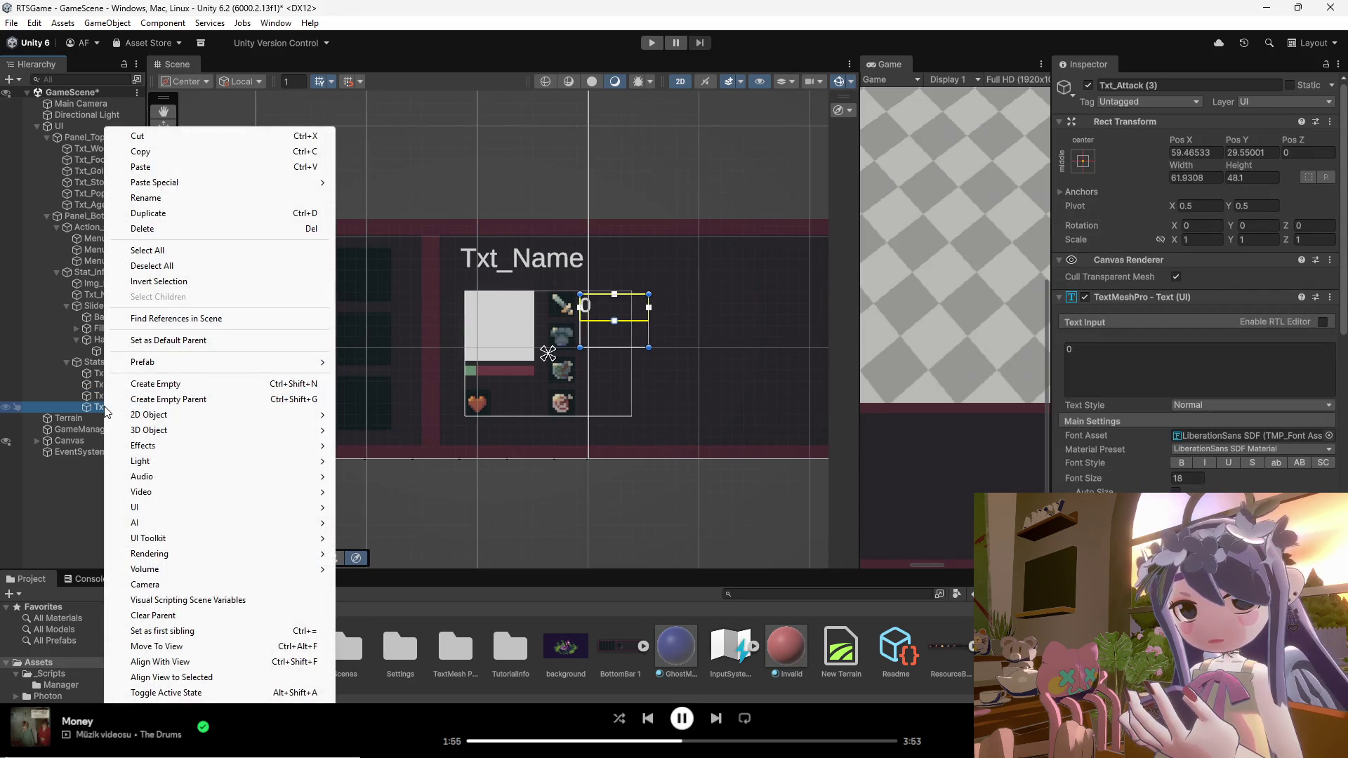
pyautogui.click(105, 396)
pyautogui.rightClick(106, 396)
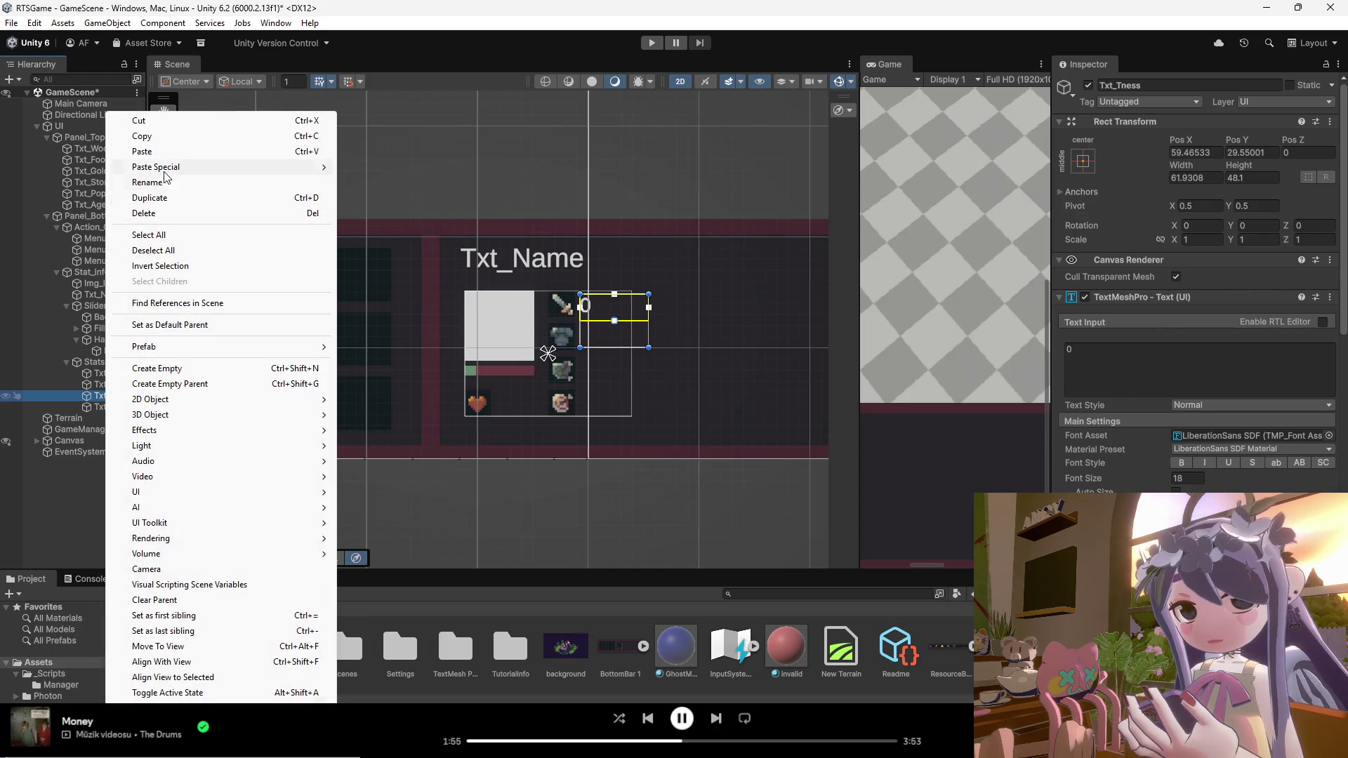
pyautogui.click(149, 182)
pyautogui.moveTo(111, 395); pyautogui.dragTo(141, 394)
pyautogui.write('Txt_Piercing')
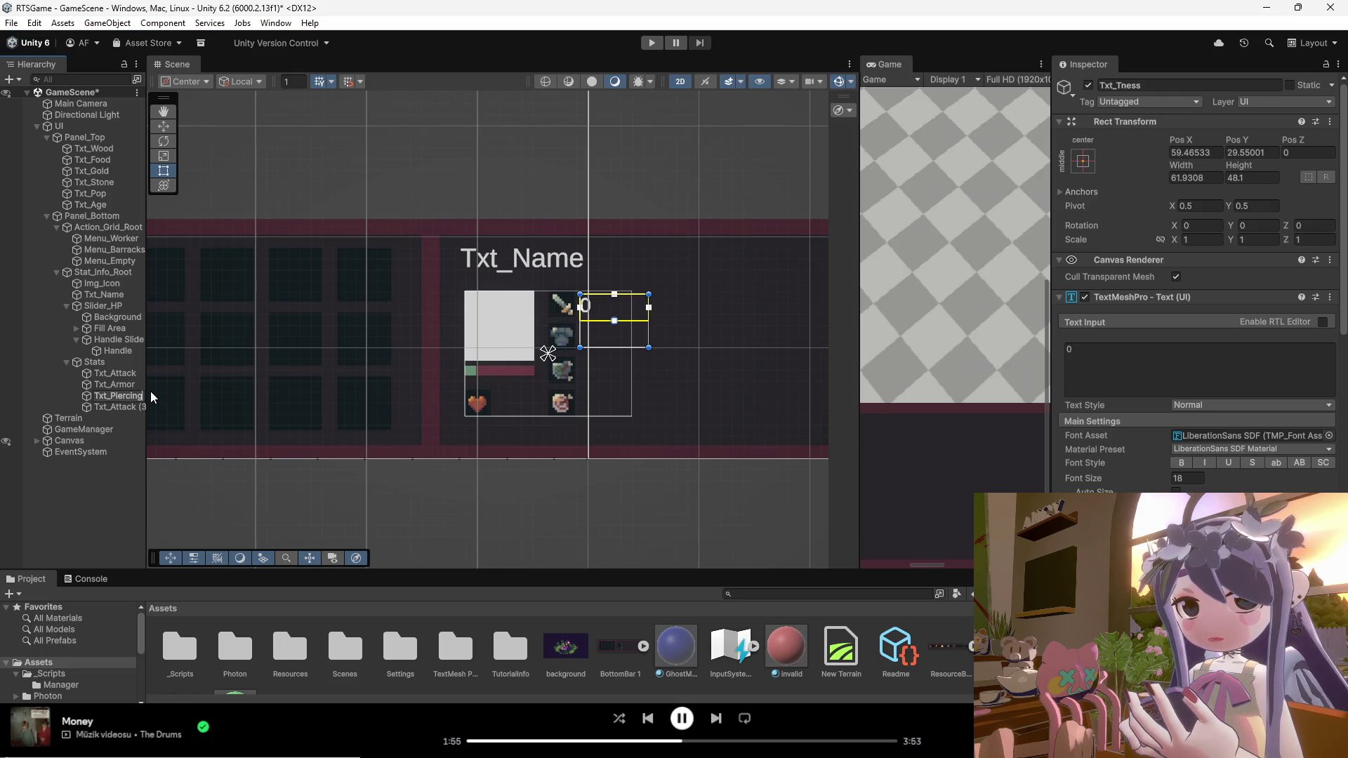
pyautogui.press('Return')
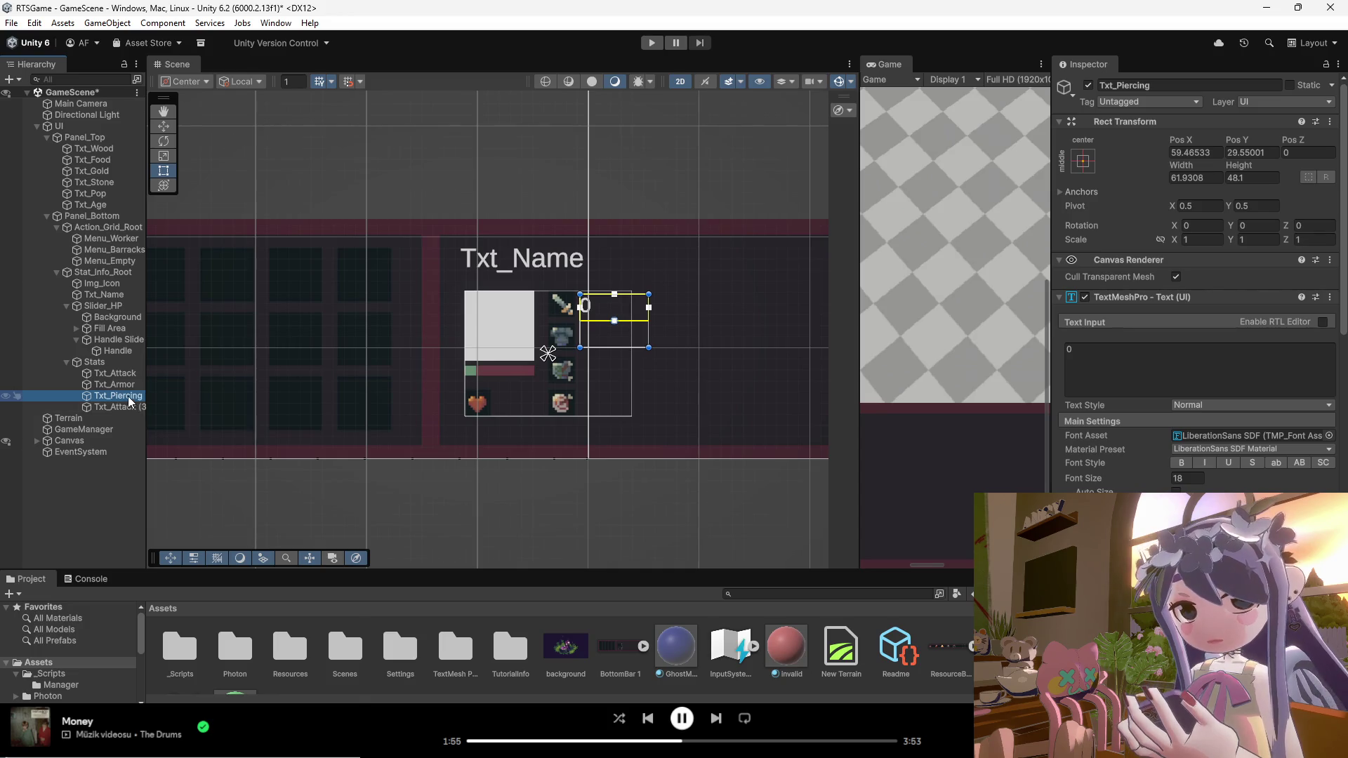
pyautogui.rightClick(129, 397)
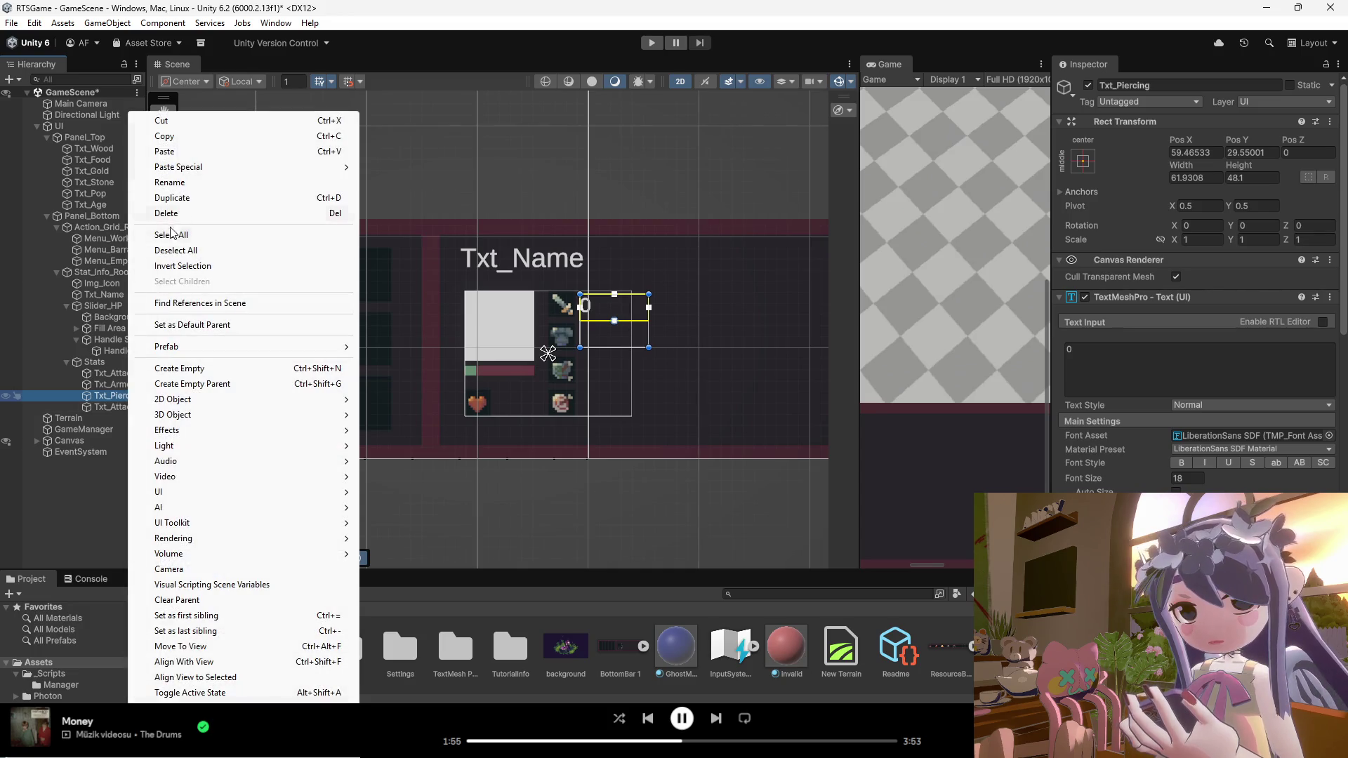
pyautogui.click(168, 183)
pyautogui.moveTo(110, 397); pyautogui.dragTo(168, 399)
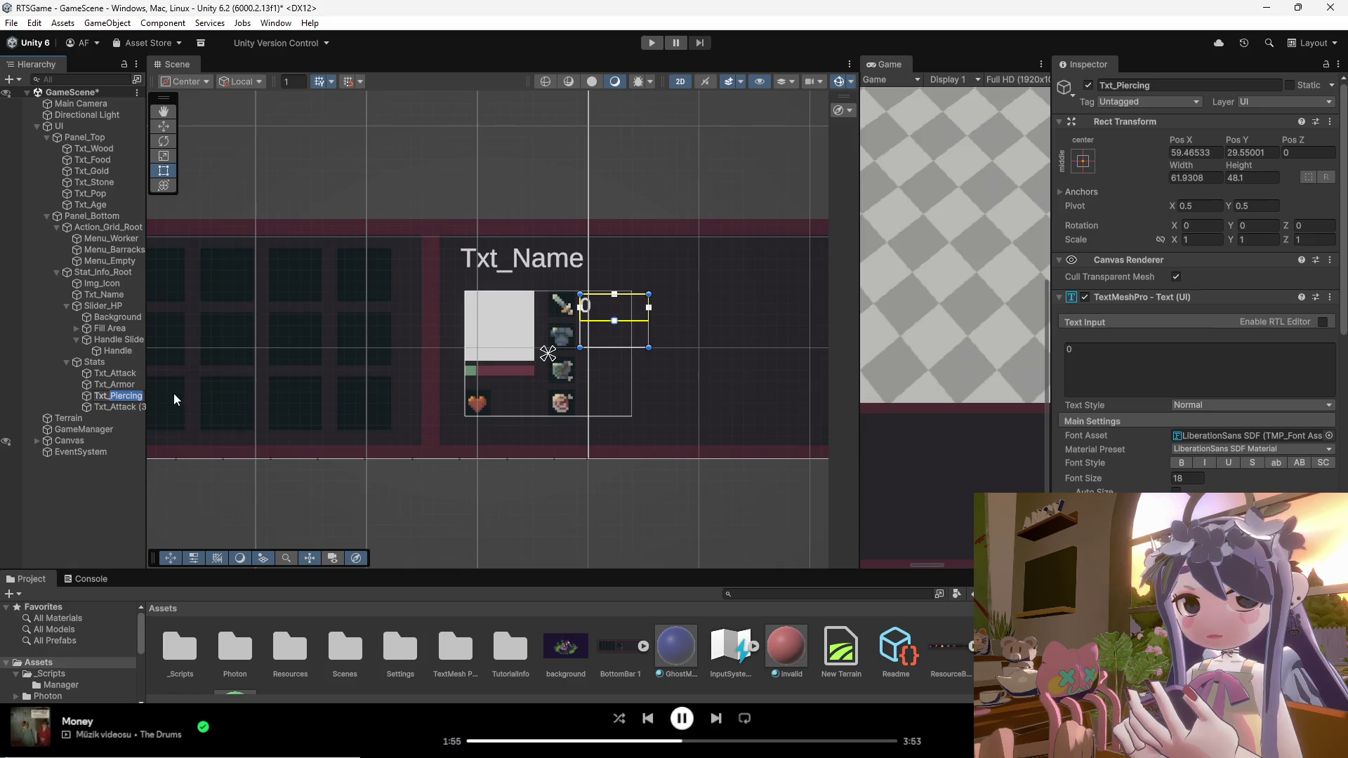
pyautogui.write('AP')
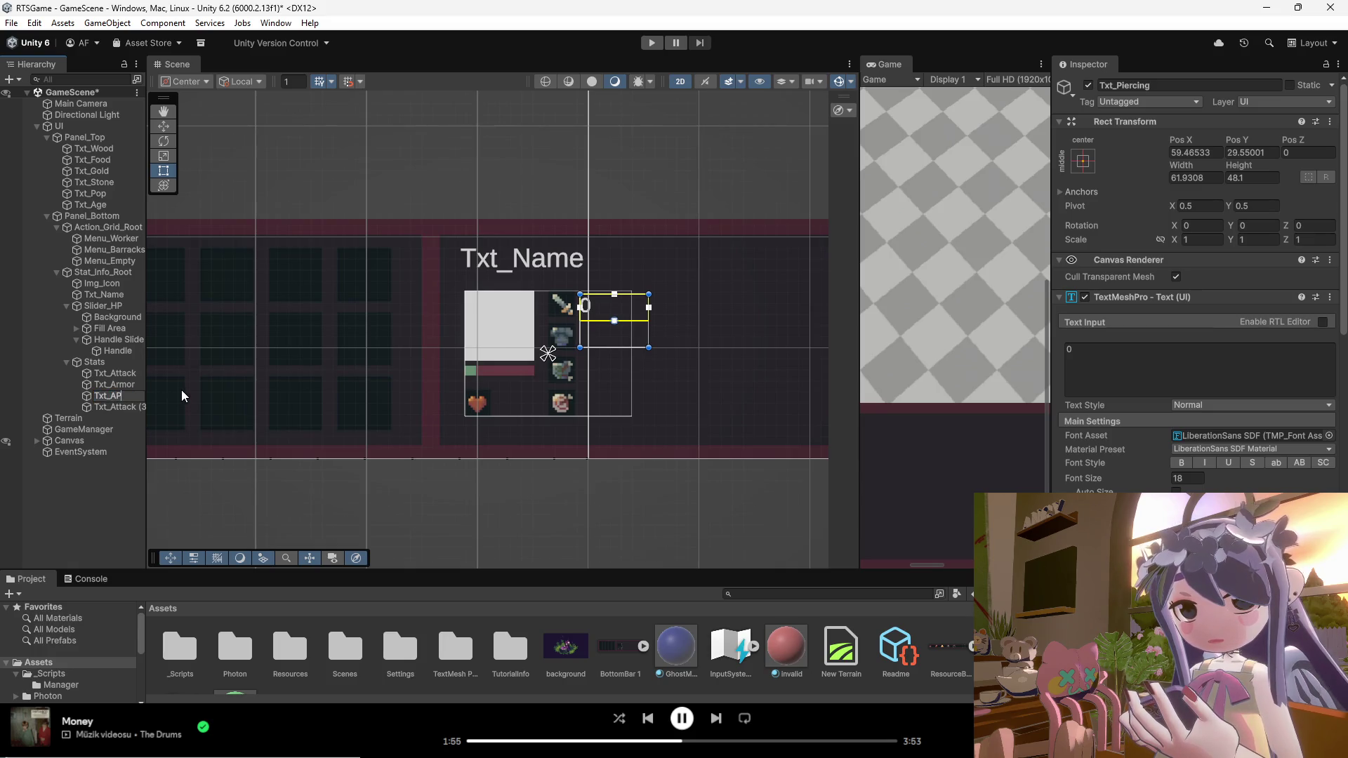
# Step: Rename the Txt_Attack (3) copy to Txt_TD
pyautogui.rightClick(119, 407)
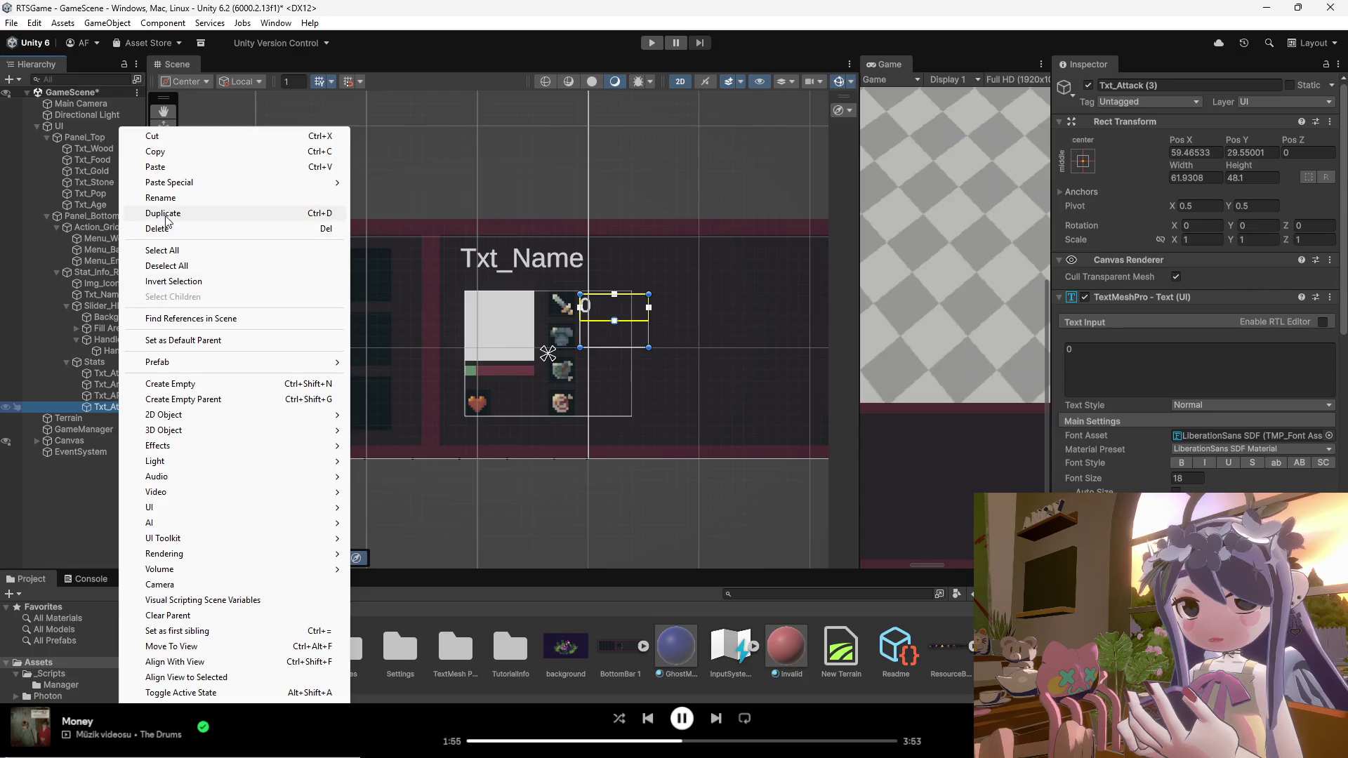
pyautogui.click(170, 200)
pyautogui.write('Txt_Att')
pyautogui.press('BackSpace')
pyautogui.press('BackSpace')
pyautogui.press('BackSpace')
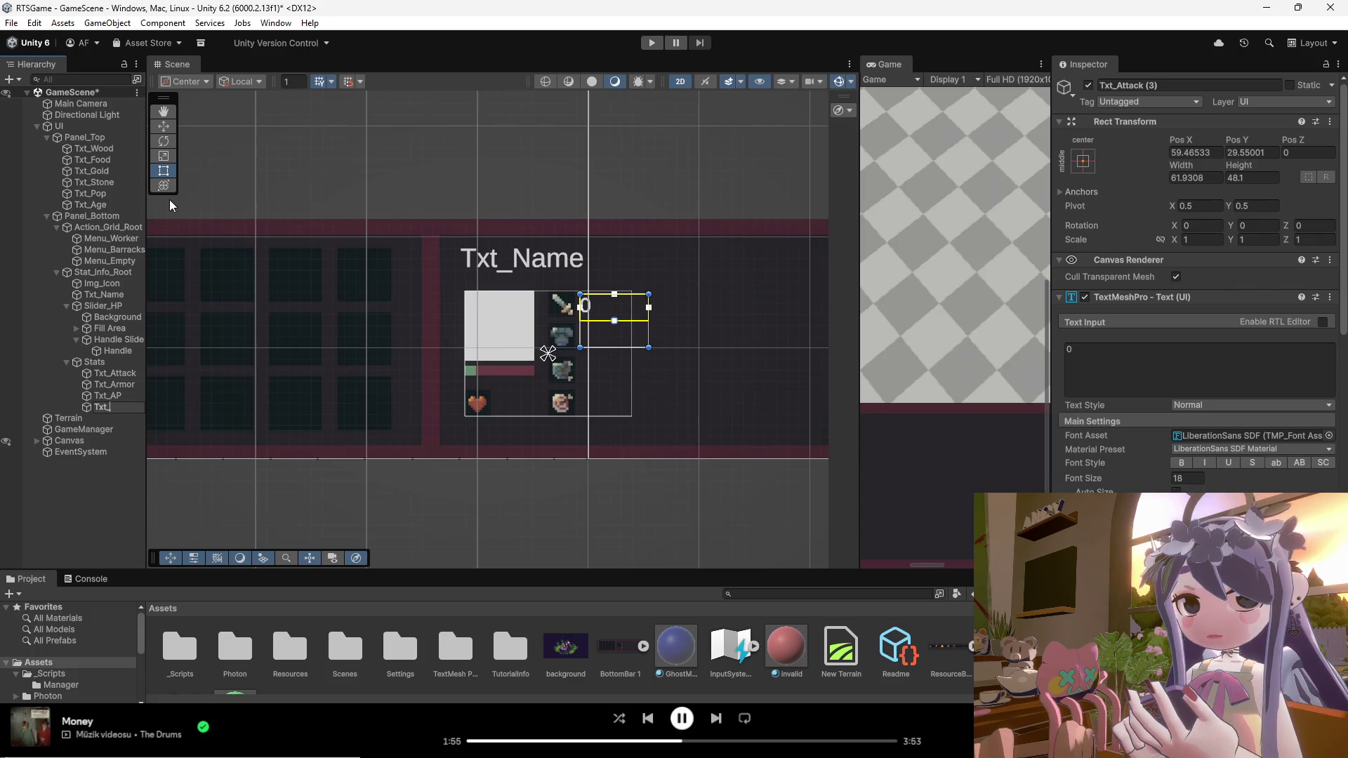
pyautogui.write('TD')
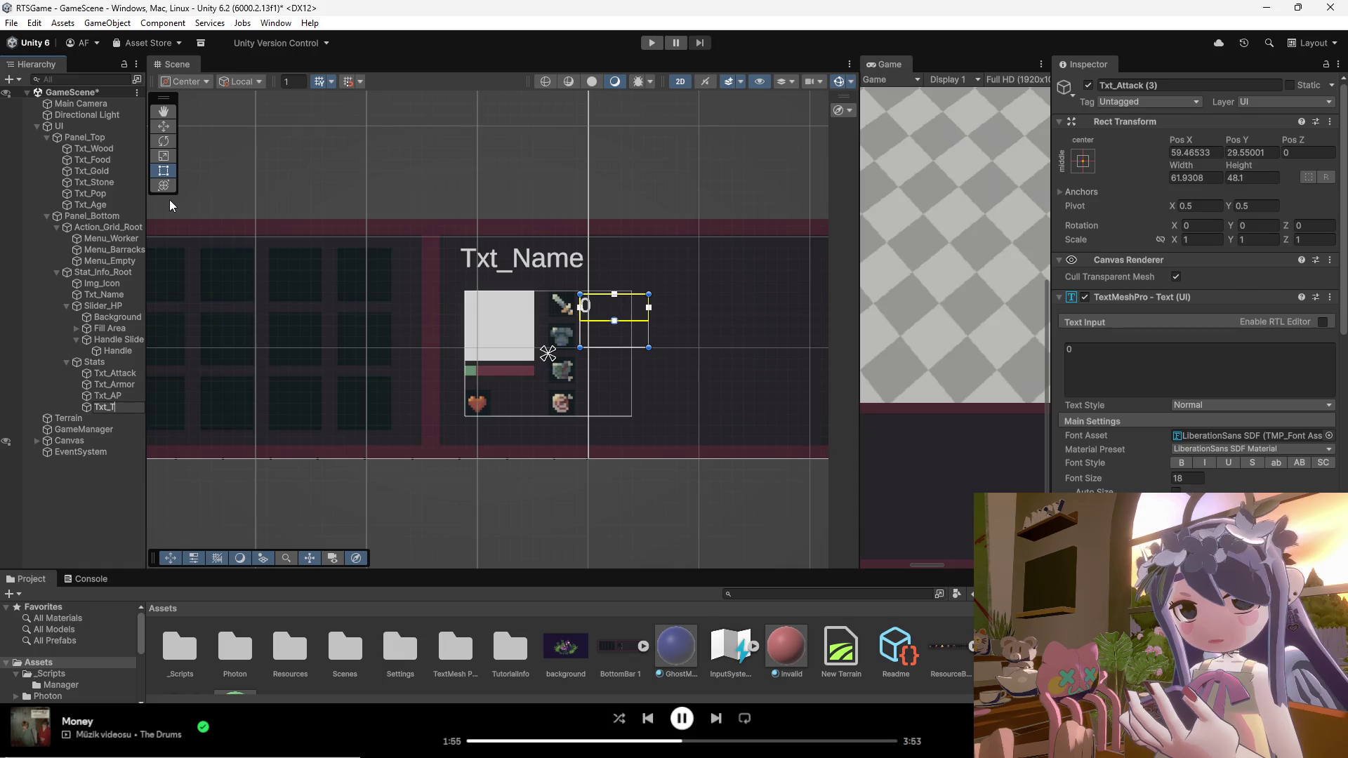
pyautogui.press('Return')
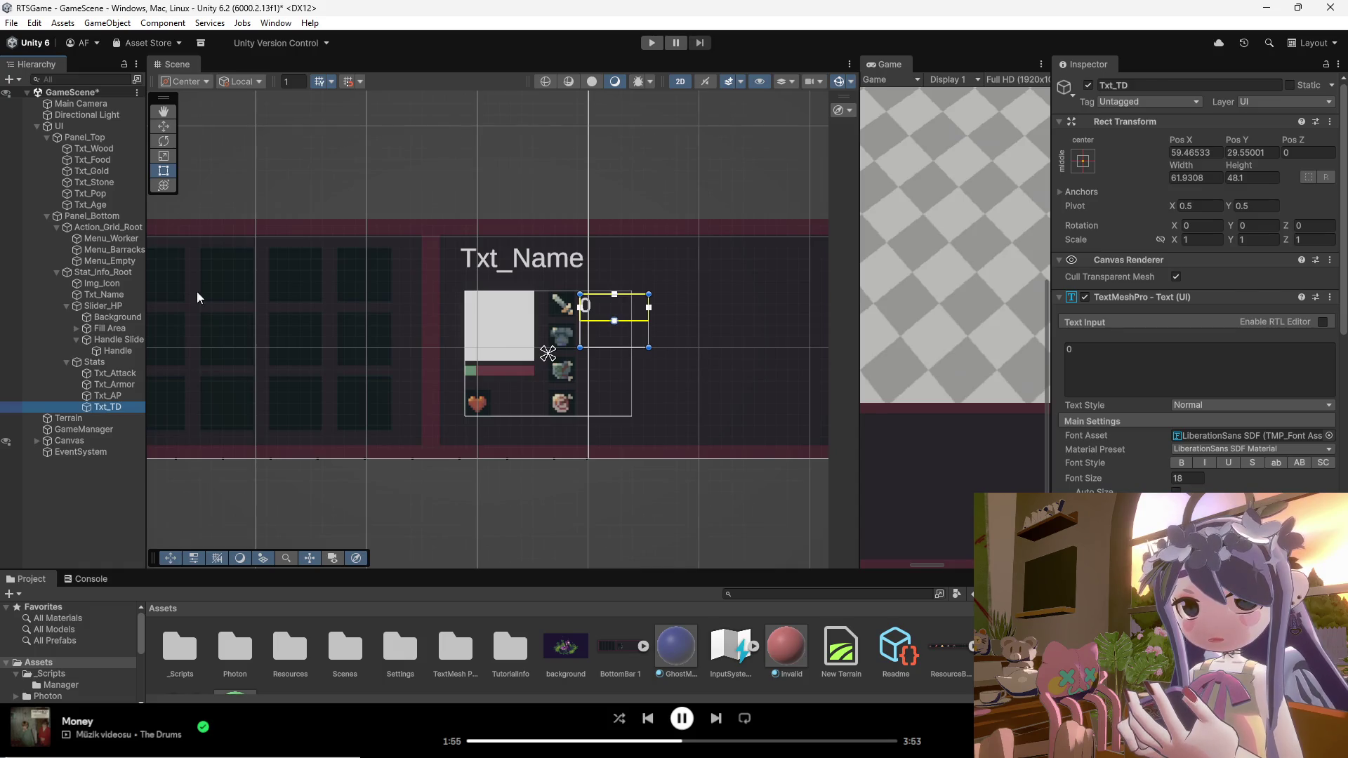
# Step: Duplicate Txt_TD and name the copy Txt_HP
pyautogui.rightClick(95, 407)
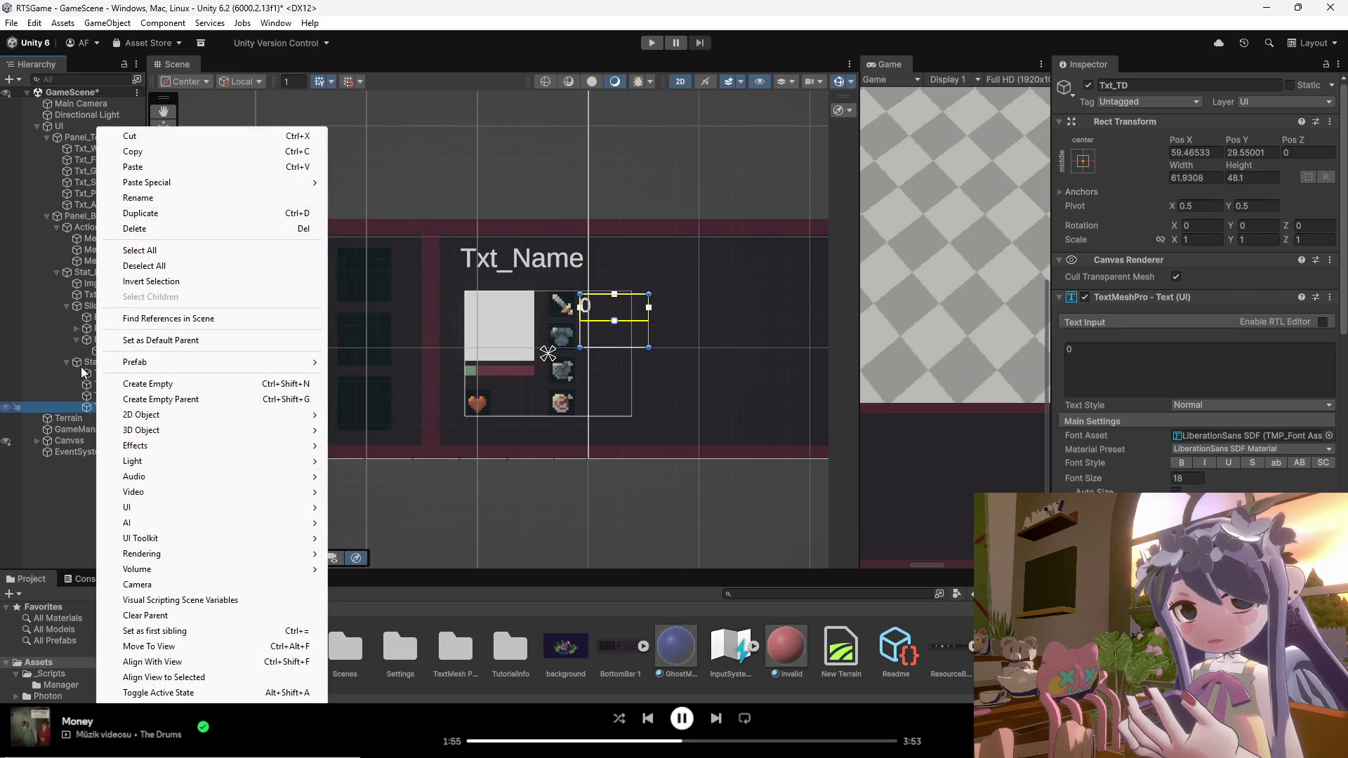
pyautogui.click(93, 409)
pyautogui.hotkey('ctrl', 'd')
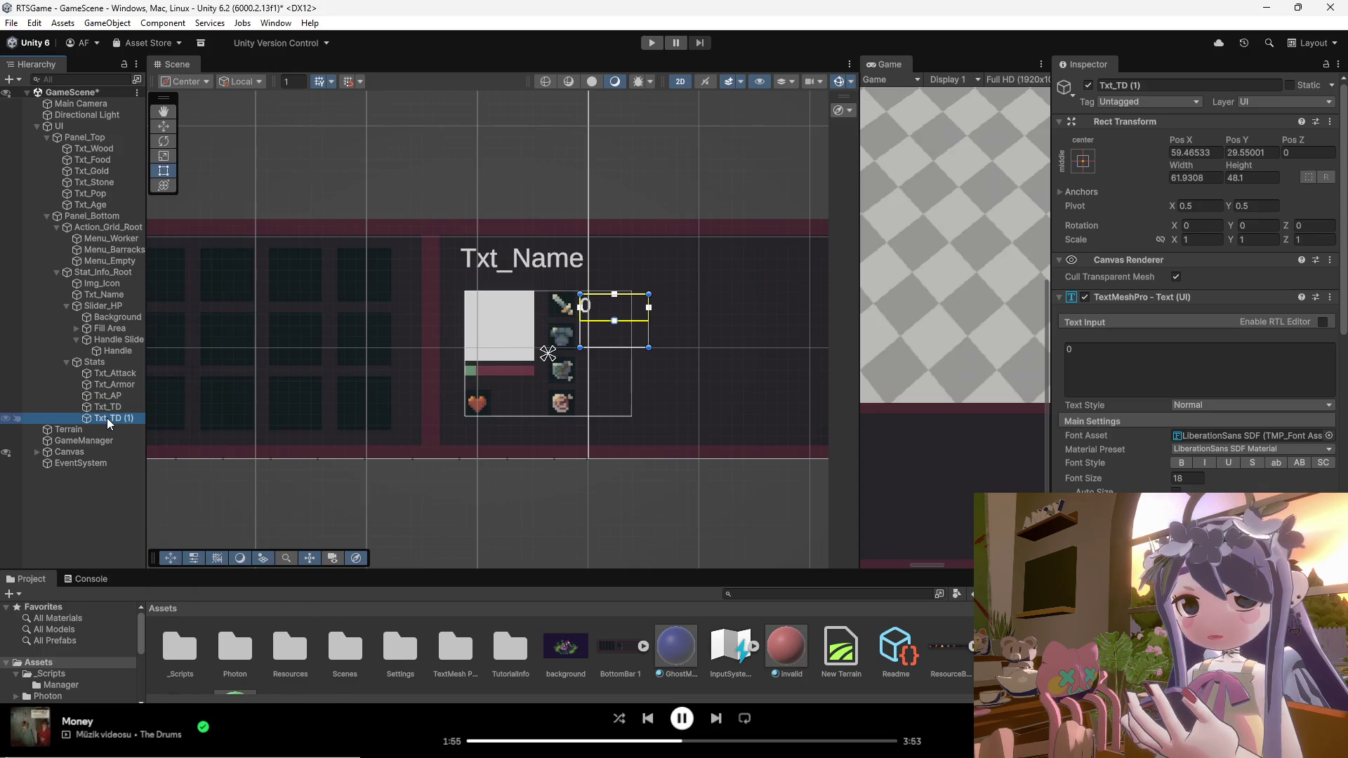
pyautogui.rightClick(104, 419)
pyautogui.click(159, 198)
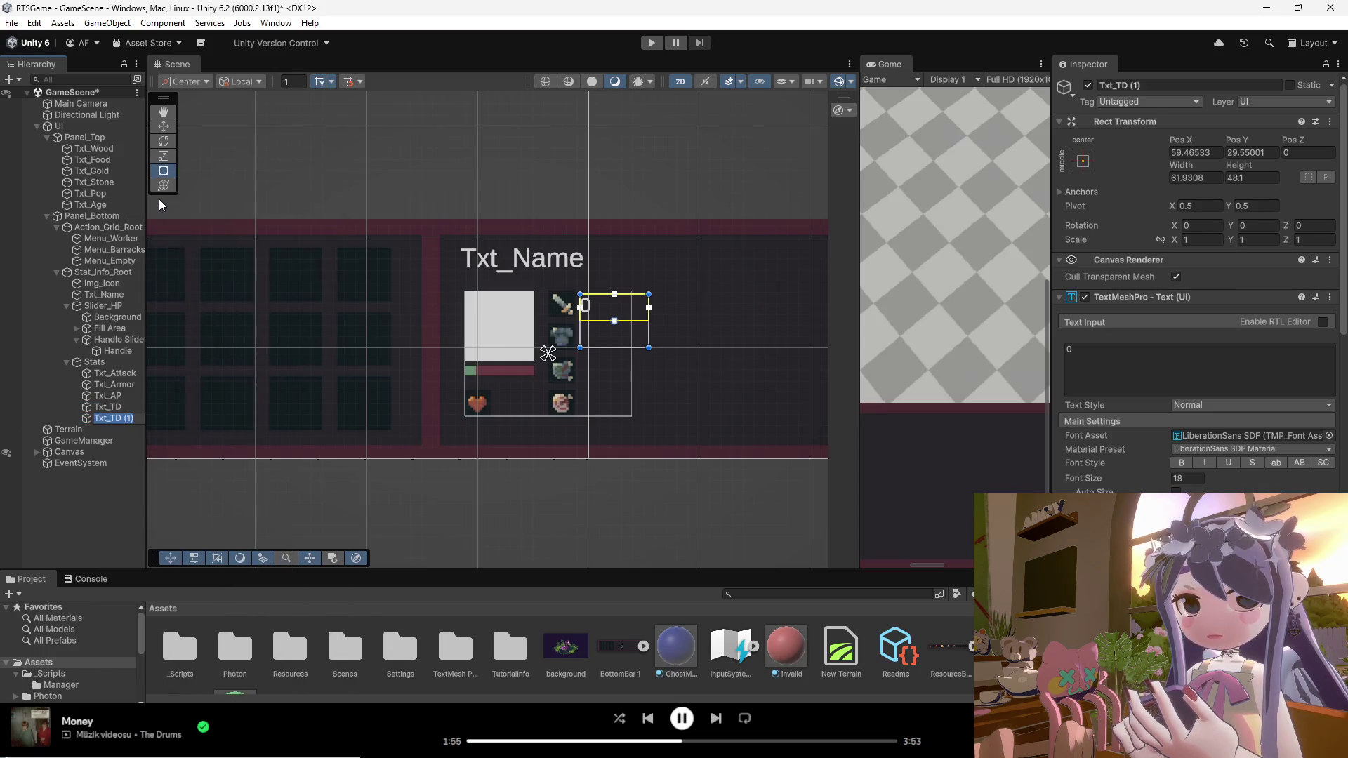
pyautogui.write('HP')
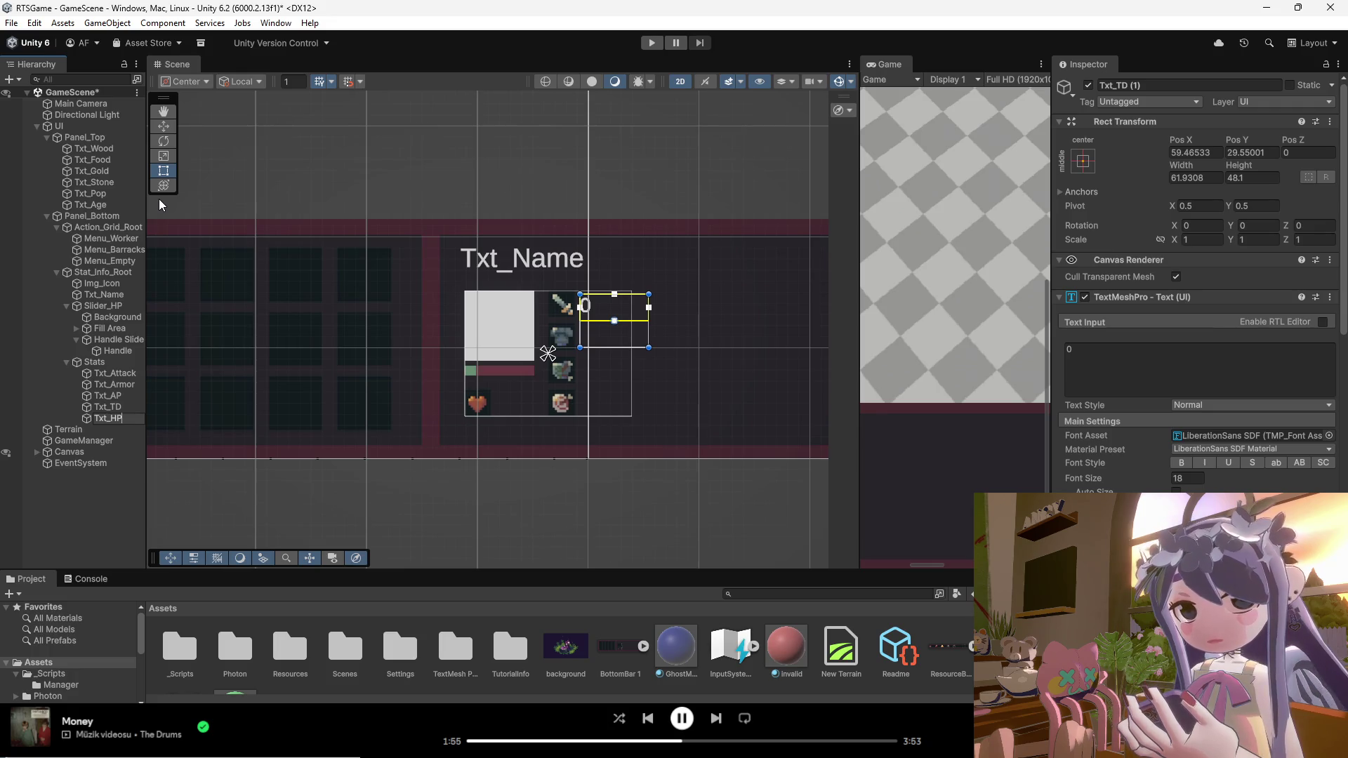
pyautogui.press('Return')
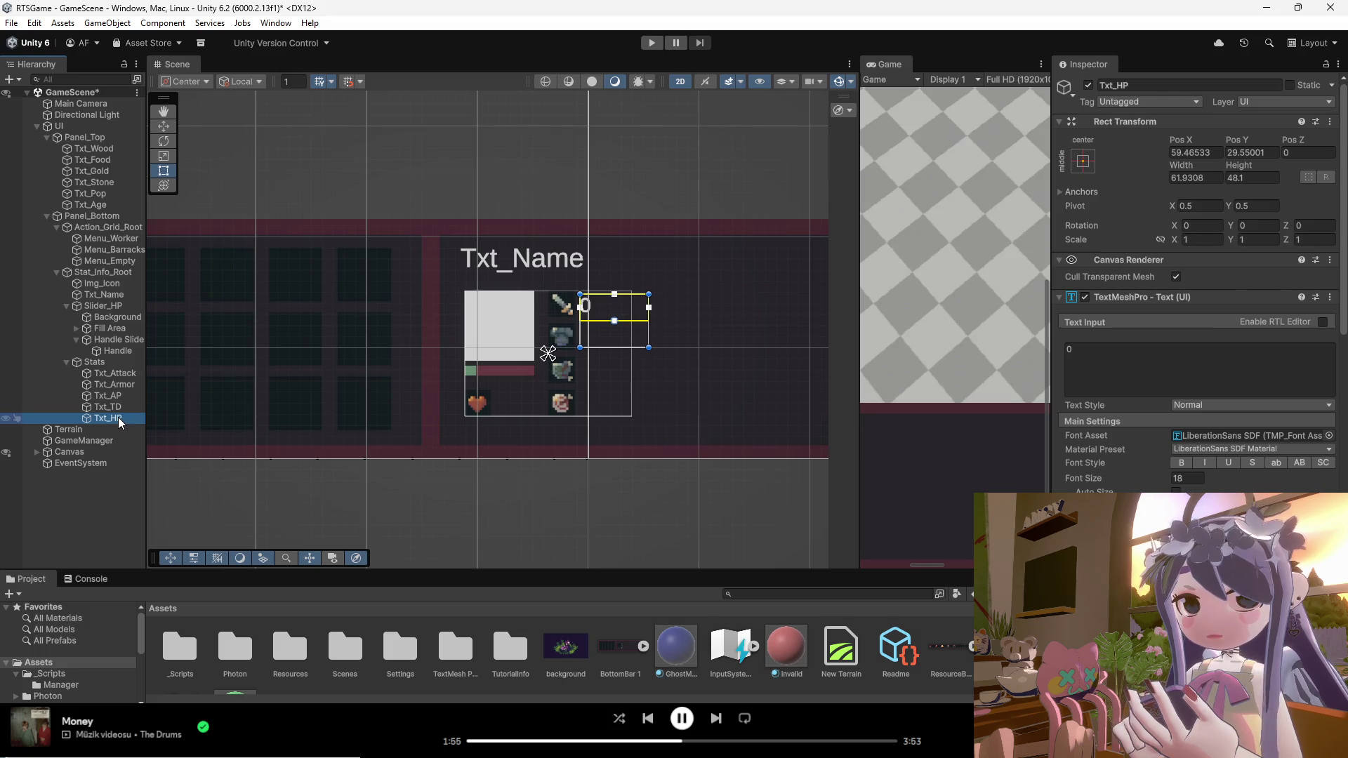
pyautogui.click(110, 386)
# Step: Move the Txt_Armor, Txt_AP and Txt_TD values down beside their stat icons
pyautogui.moveTo(614, 330); pyautogui.dragTo(615, 347)
pyautogui.scroll(8, 594, 349)
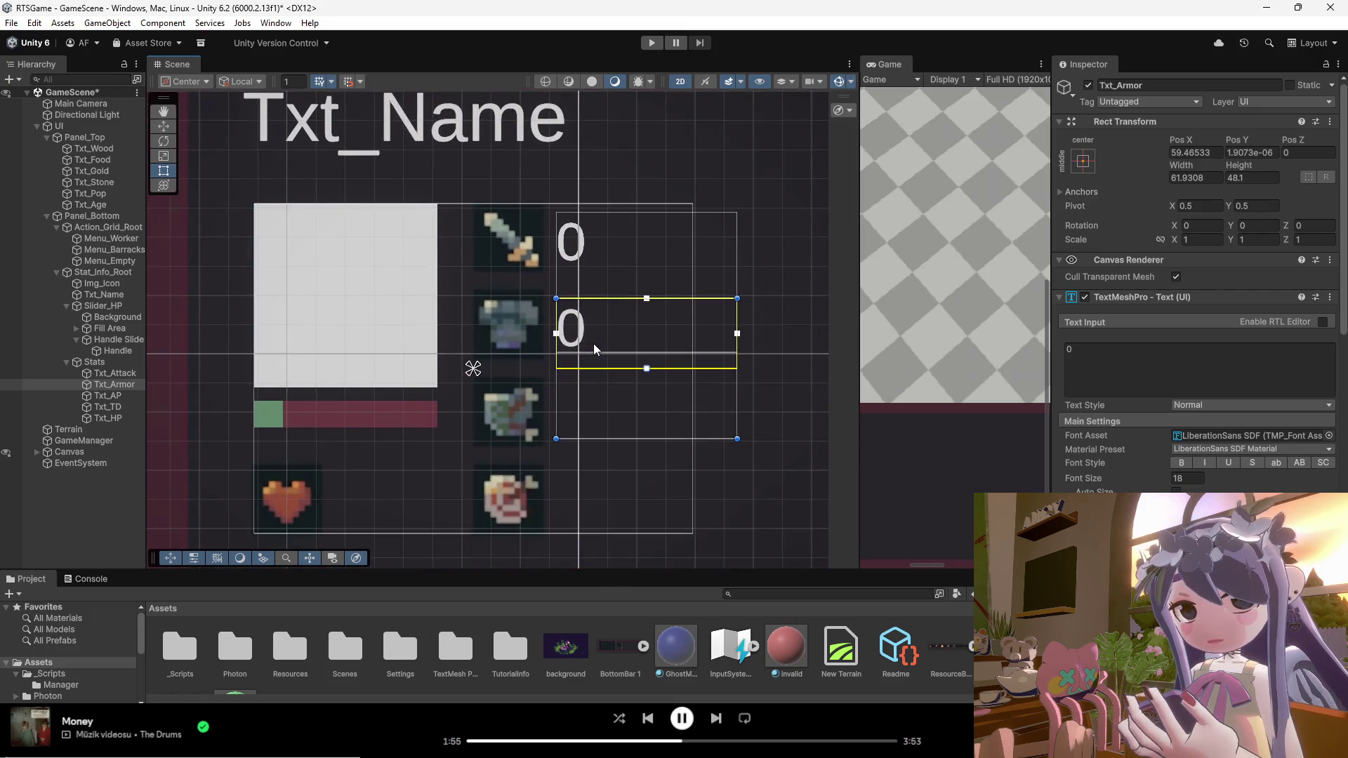
pyautogui.click(107, 395)
pyautogui.moveTo(609, 258)
pyautogui.mouseDown()
pyautogui.moveTo(605, 421)
pyautogui.moveTo(619, 312)
pyautogui.moveTo(633, 315)
pyautogui.moveTo(634, 417)
pyautogui.mouseUp()
pyautogui.click(103, 407)
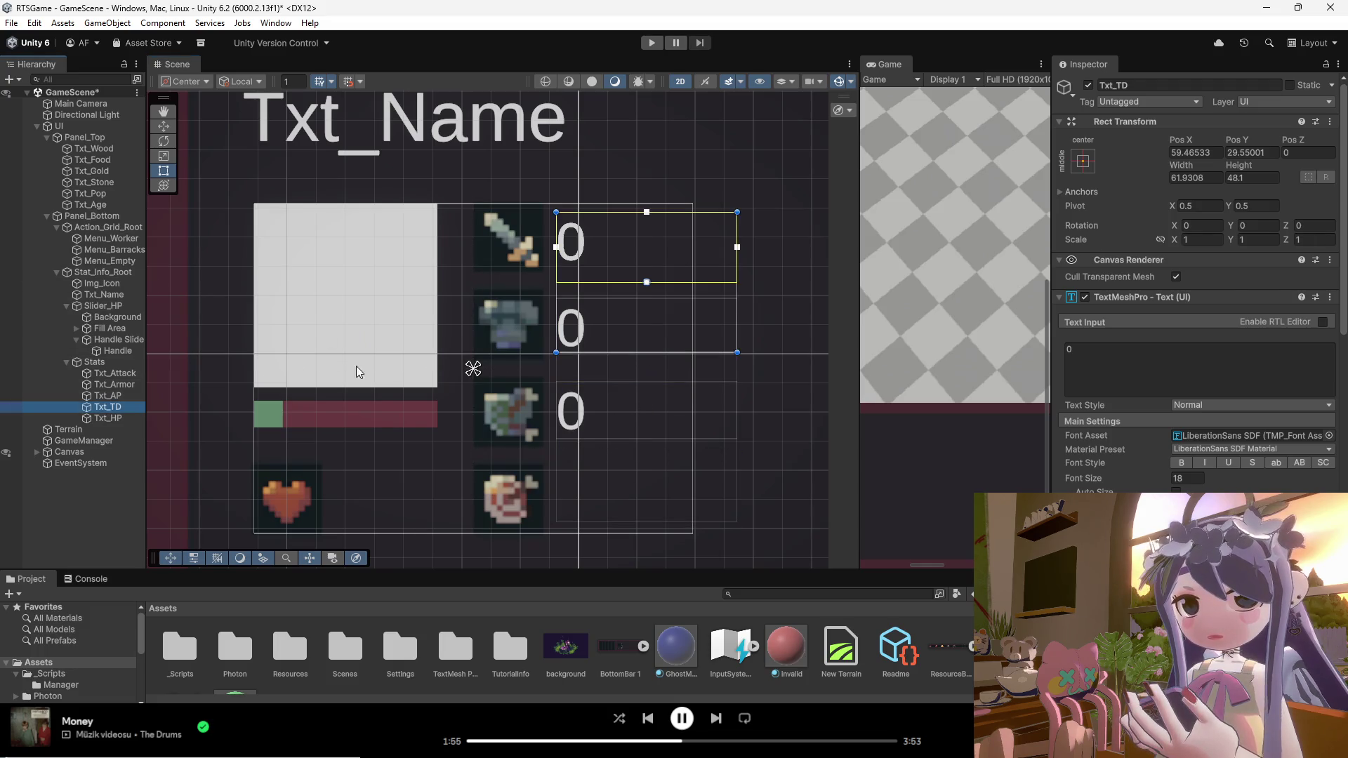
pyautogui.moveTo(625, 240); pyautogui.dragTo(622, 503)
# Step: Place Txt_HP beside the heart icon and make it read 0 / 0
pyautogui.scroll(-1, 659, 335)
pyautogui.scroll(-1, 658, 335)
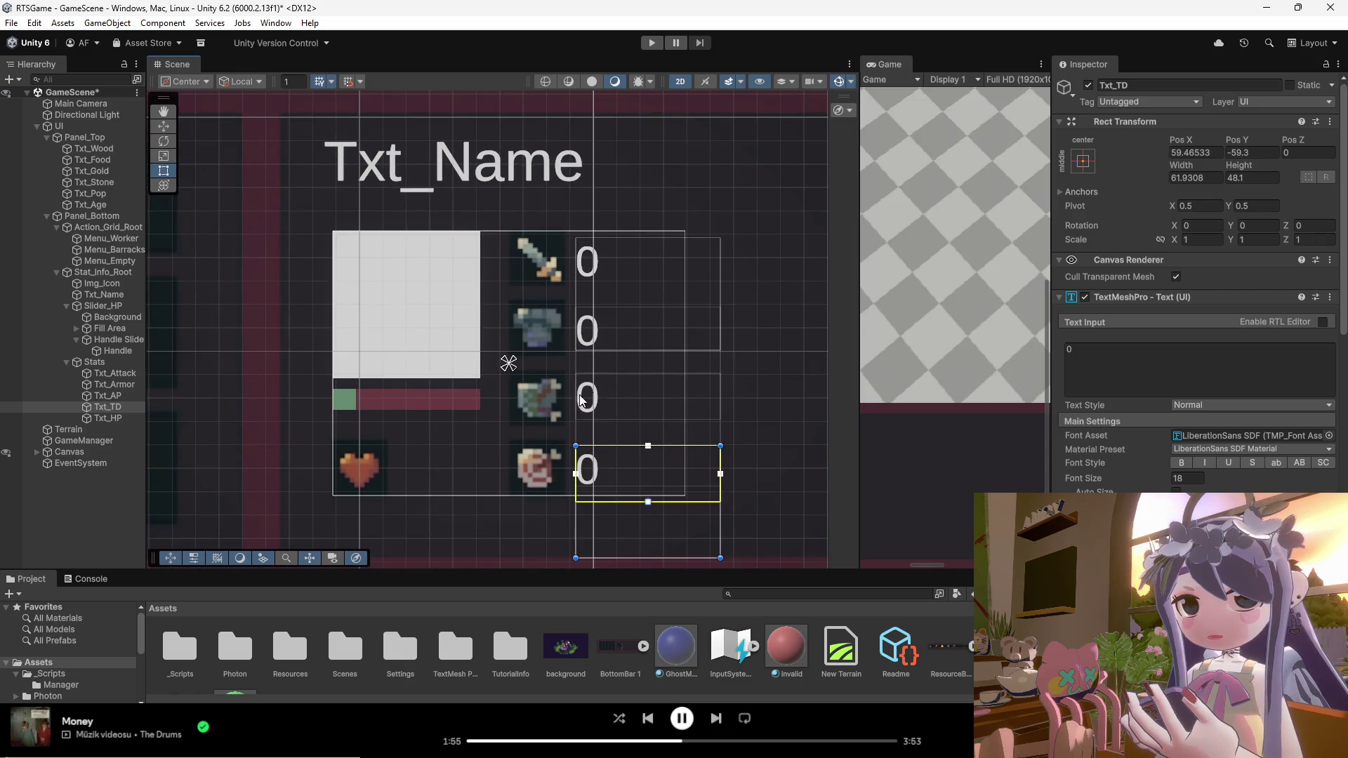
pyautogui.click(108, 418)
pyautogui.moveTo(639, 262)
pyautogui.mouseDown()
pyautogui.moveTo(474, 424)
pyautogui.moveTo(462, 465)
pyautogui.mouseUp()
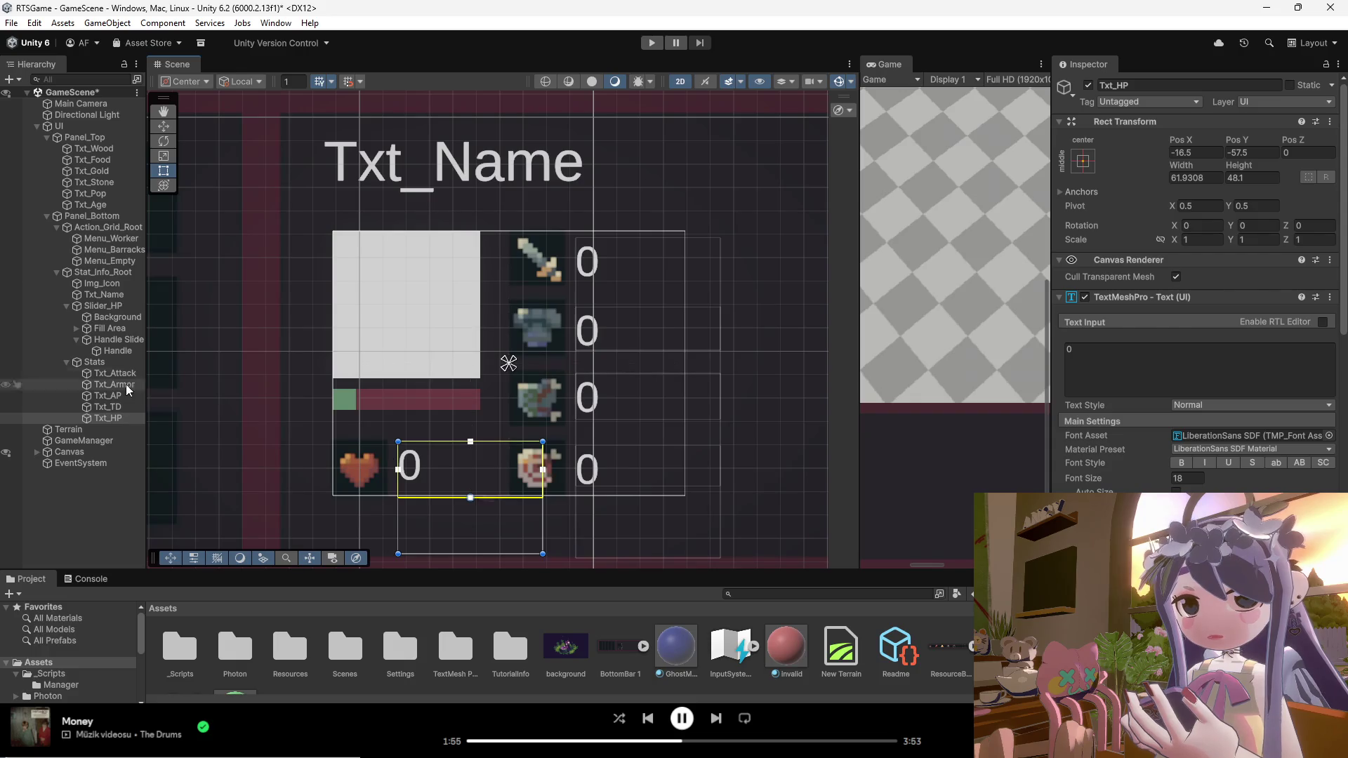
pyautogui.click(1106, 354)
pyautogui.write('/ 0')
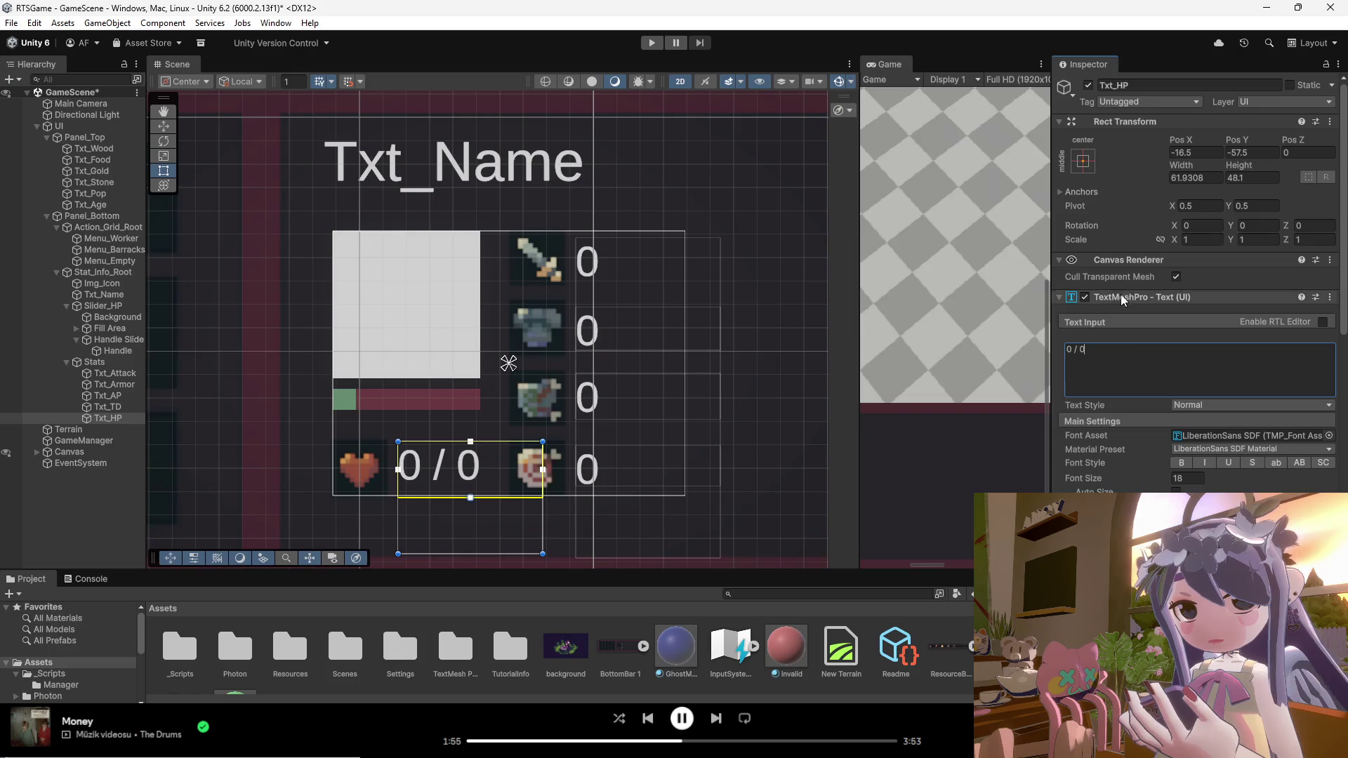
pyautogui.click(668, 443)
# Step: Edit the HP label's text and narrow the Txt_HP box in two passes
pyautogui.scroll(1, 482, 488)
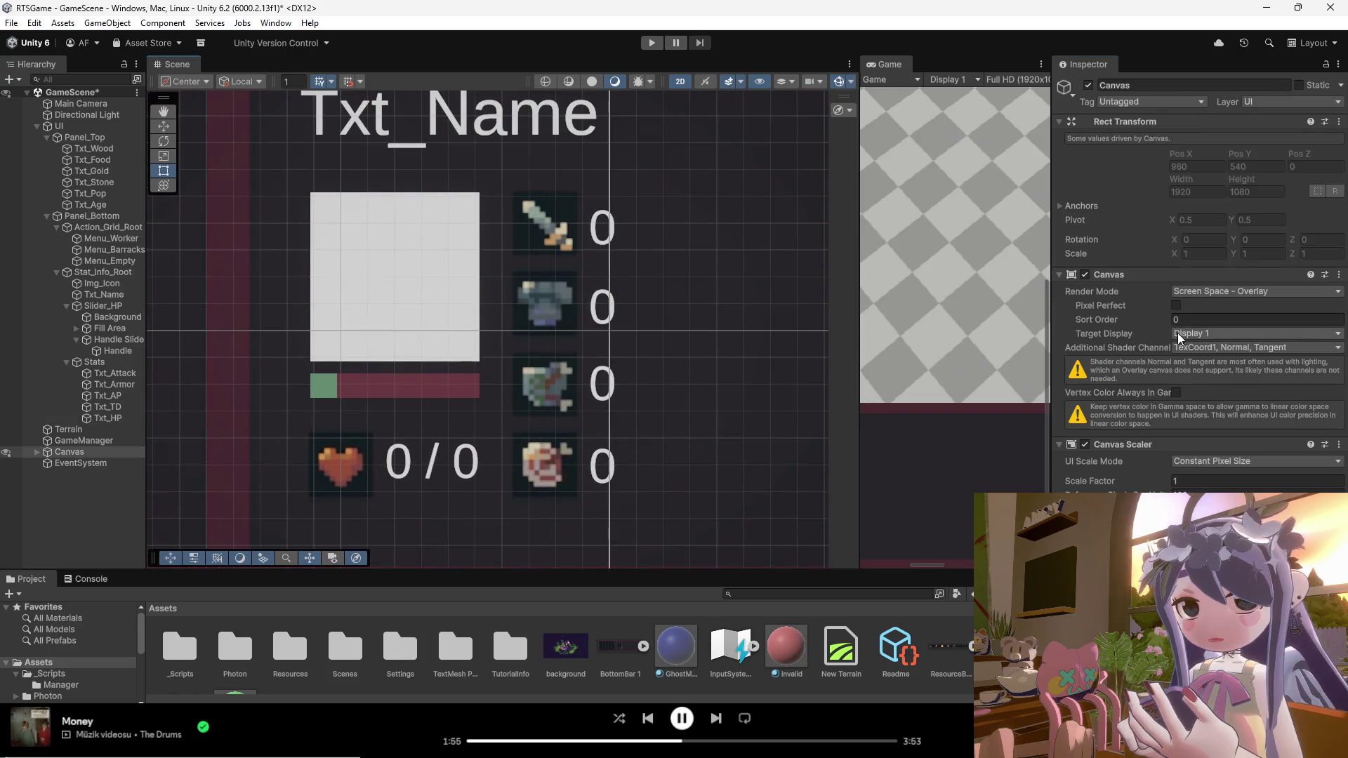
pyautogui.click(473, 466)
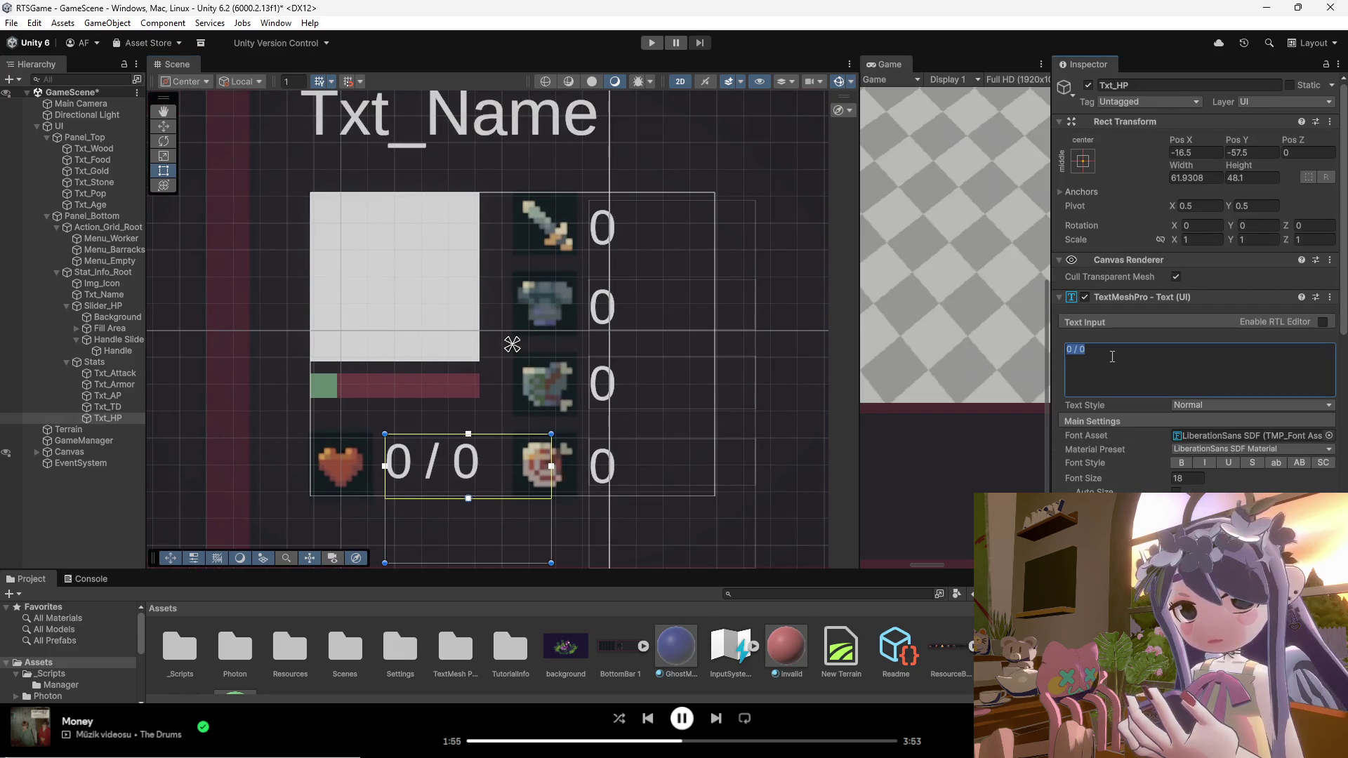
pyautogui.write('current')
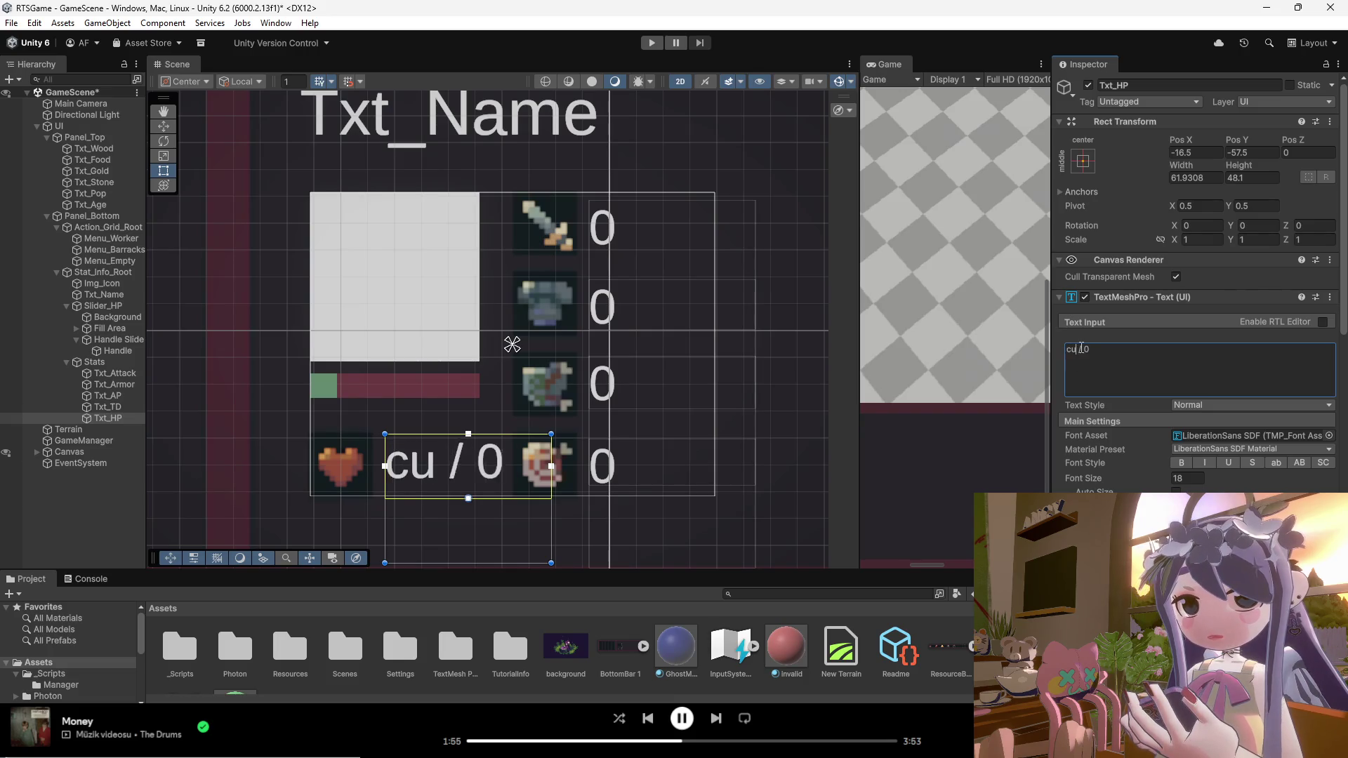
pyautogui.press('BackSpace')
pyautogui.press('BackSpace')
pyautogui.press('BackSpace')
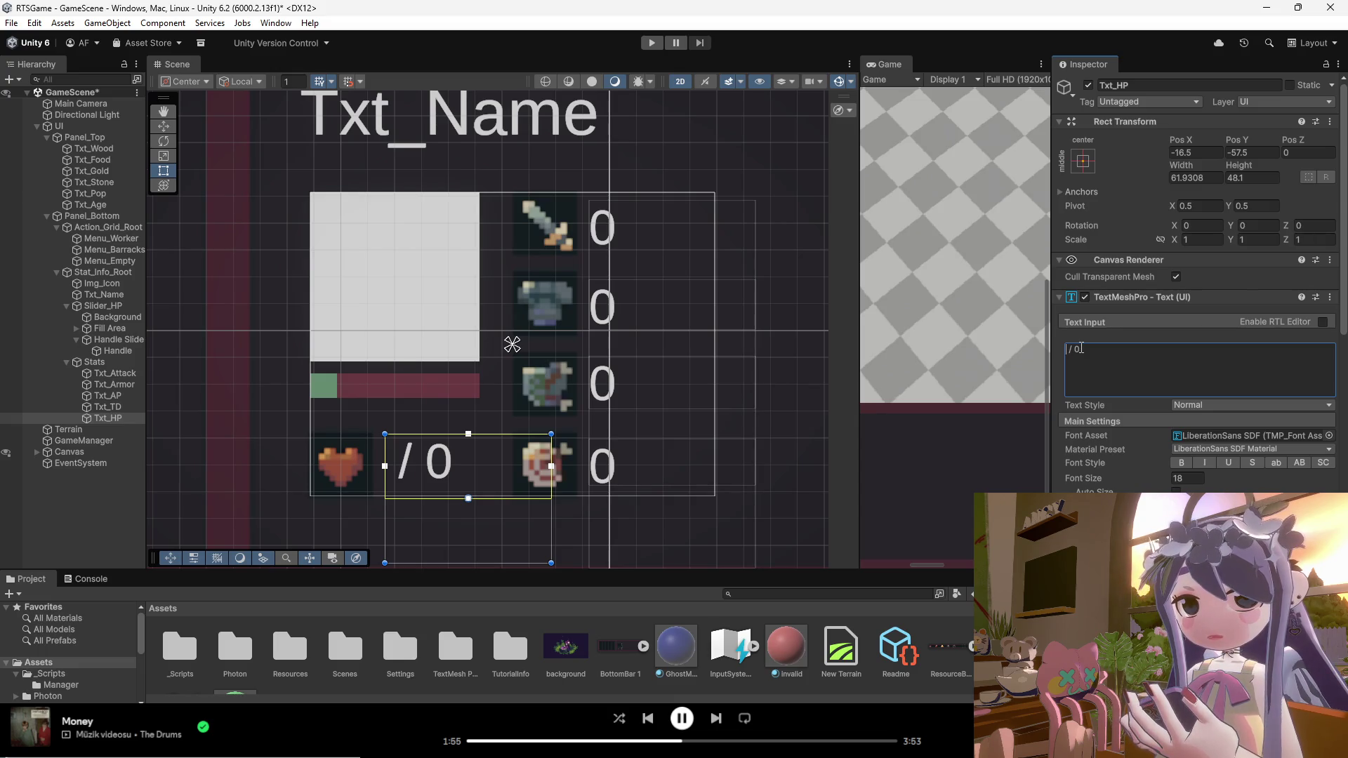
pyautogui.scroll(3, 433, 480)
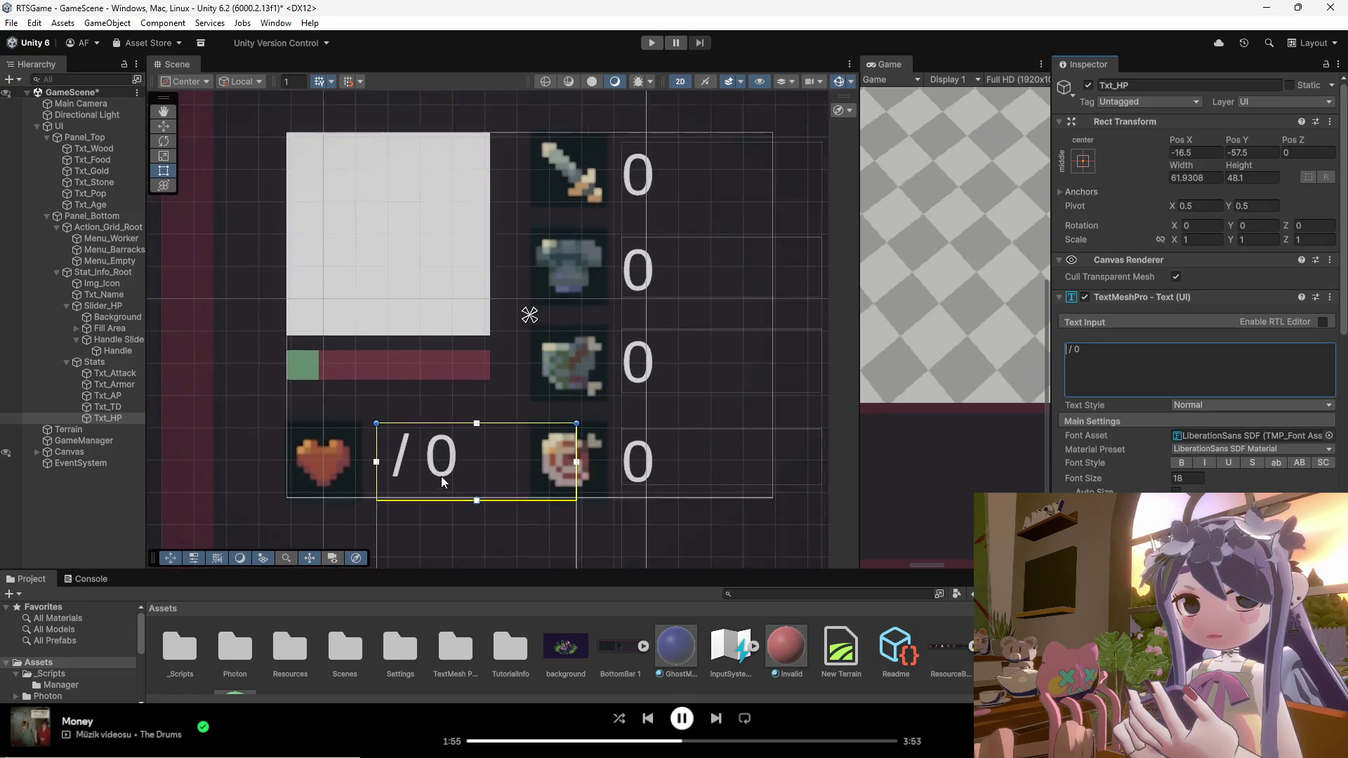
pyautogui.moveTo(596, 459)
pyautogui.mouseDown()
pyautogui.moveTo(436, 465)
pyautogui.moveTo(518, 456)
pyautogui.mouseUp()
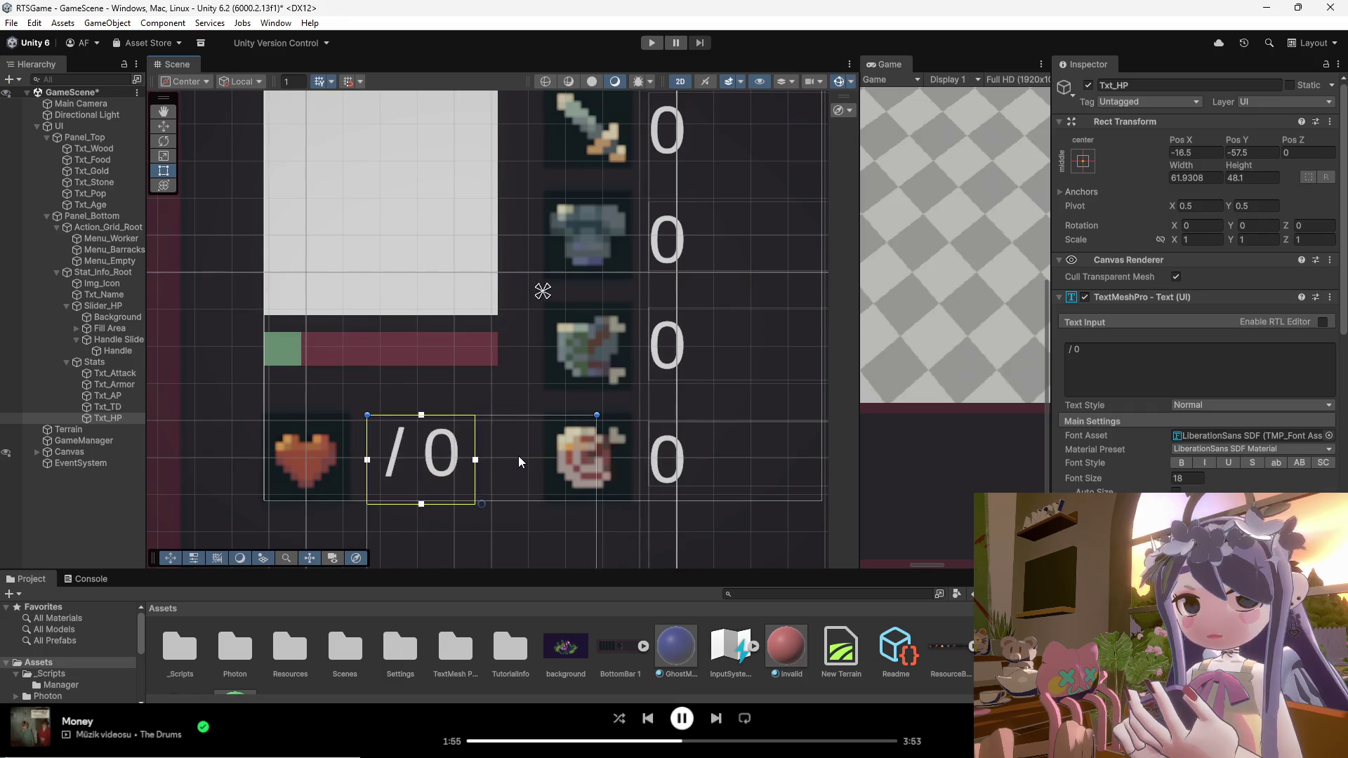
pyautogui.write('0')
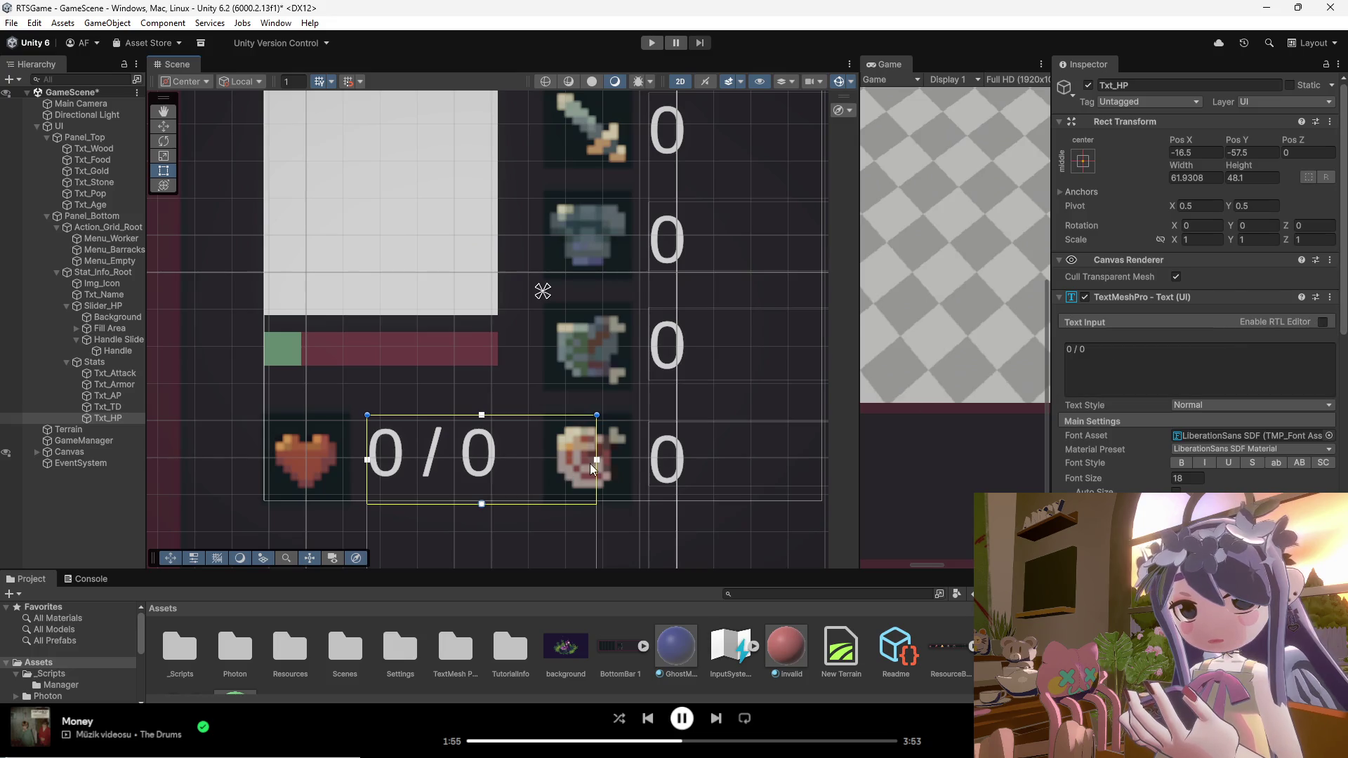
pyautogui.moveTo(600, 458); pyautogui.dragTo(547, 459)
# Step: Make the HP text read 0 / 150 at font size 18 and readjust its box width
pyautogui.click(1081, 352)
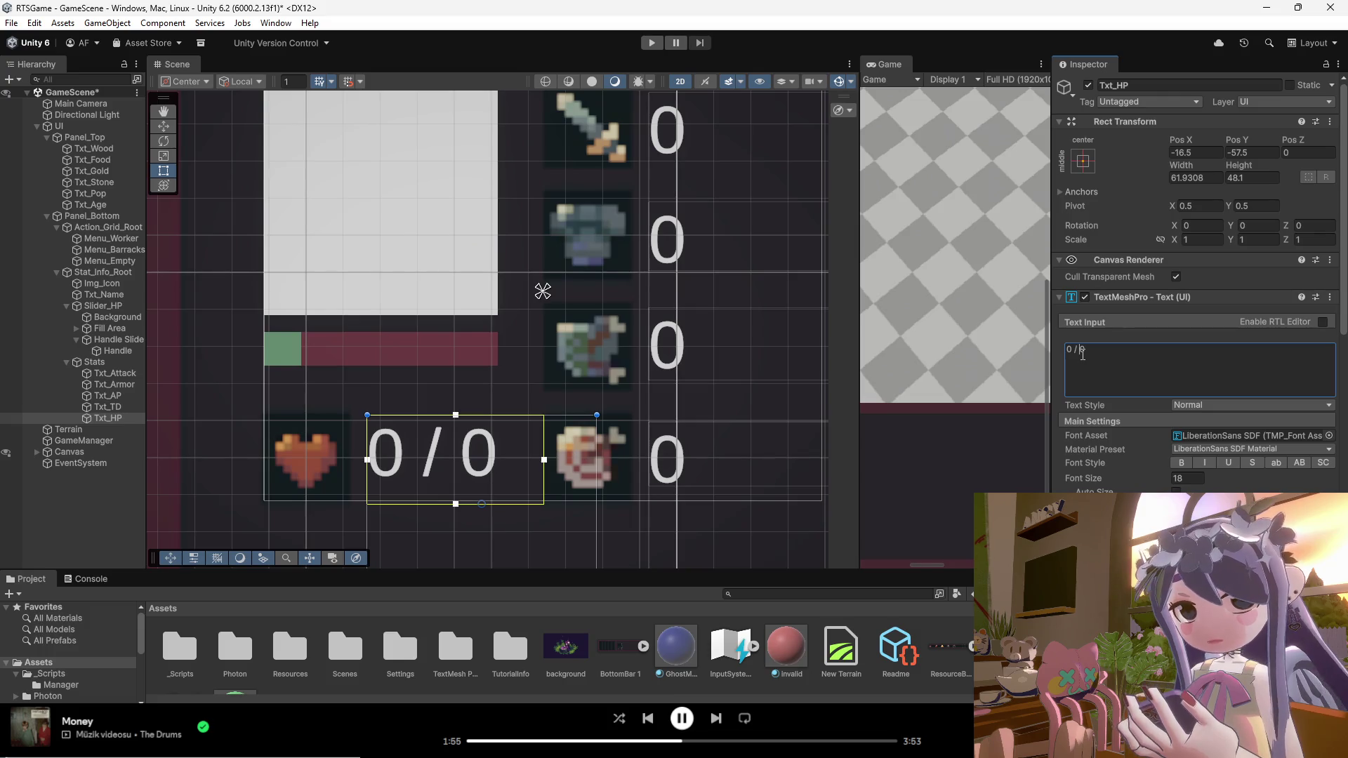
pyautogui.write('15')
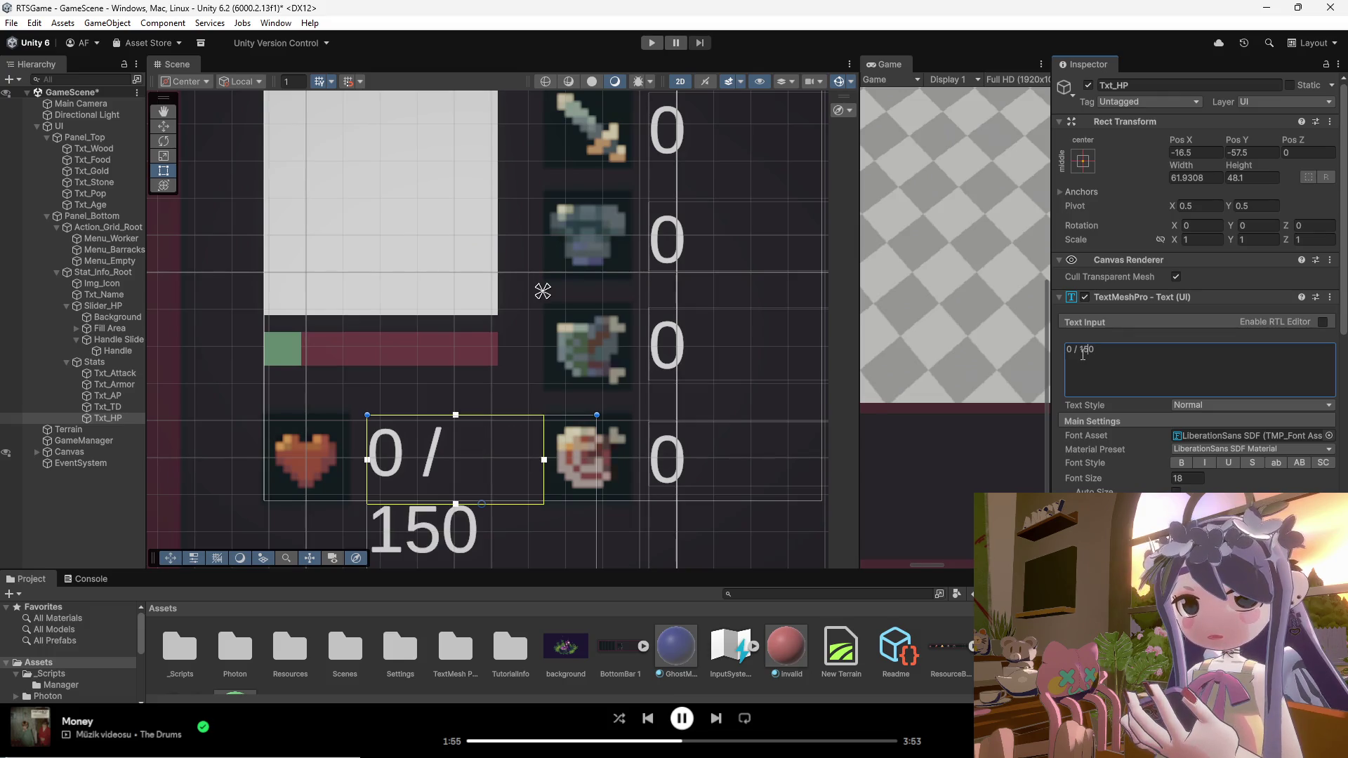
pyautogui.scroll(-5, 581, 395)
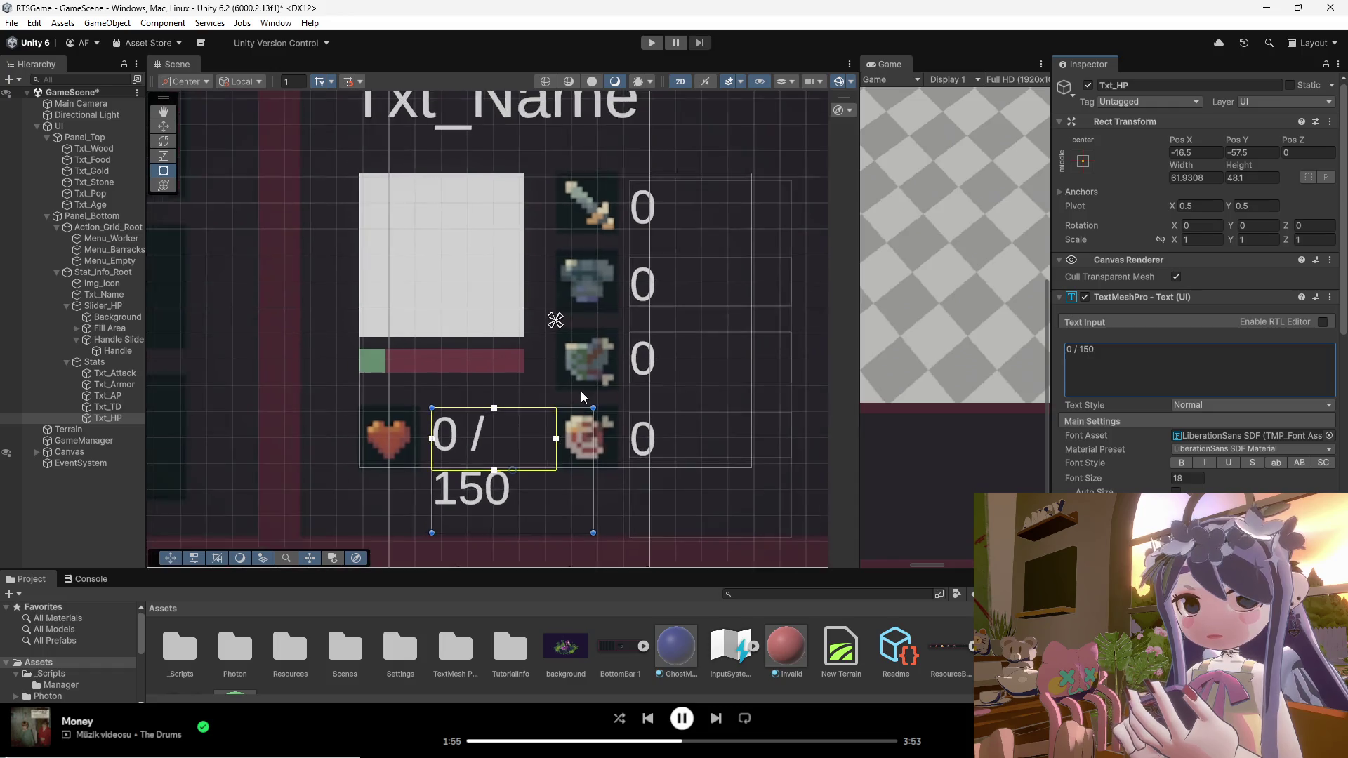
pyautogui.scroll(-2, 569, 436)
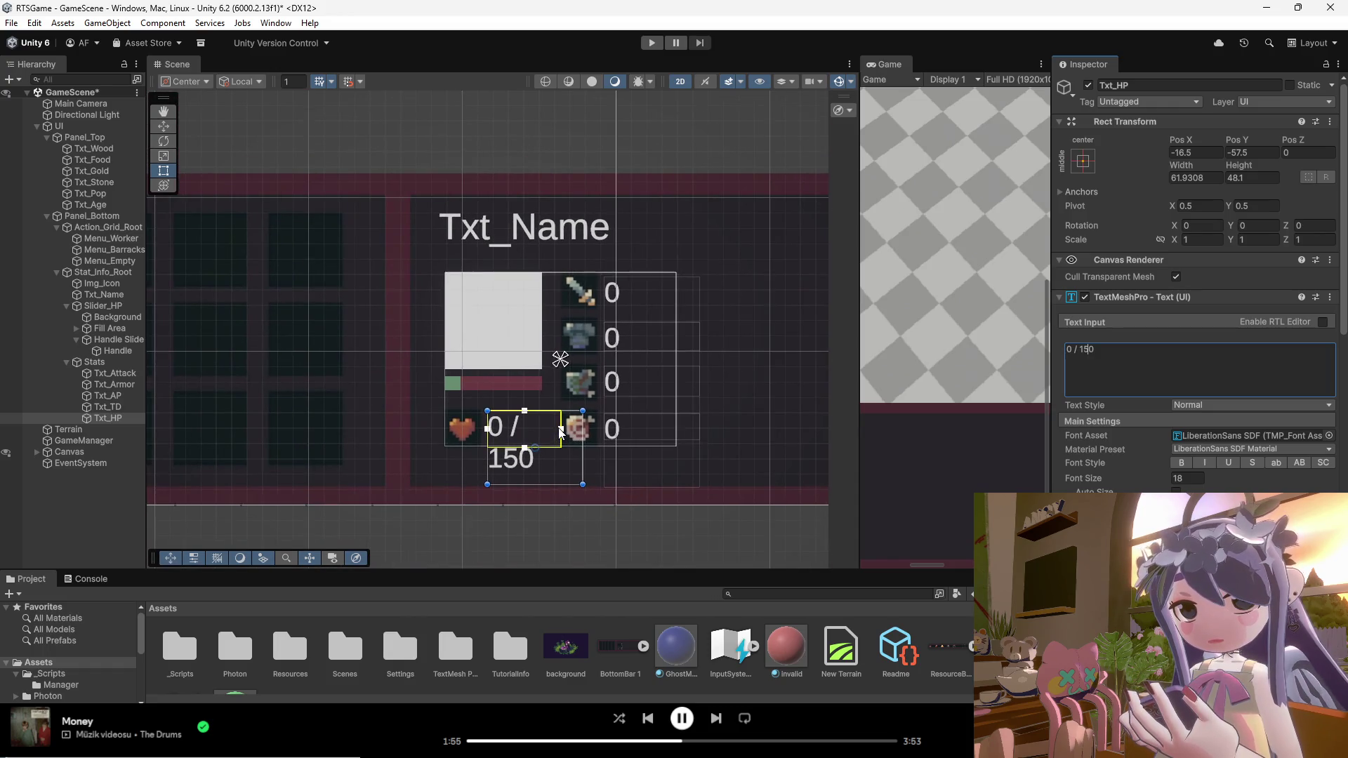
pyautogui.click(1191, 479)
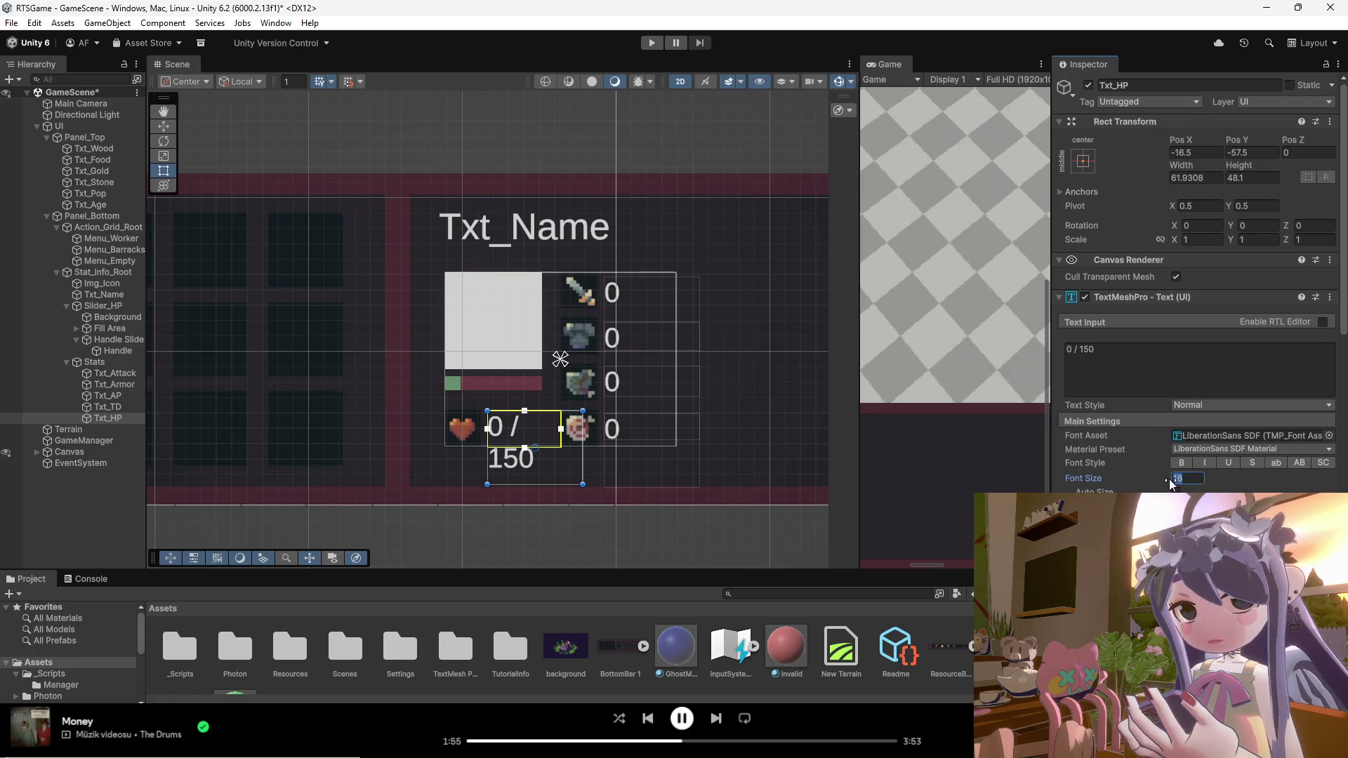
pyautogui.write('12')
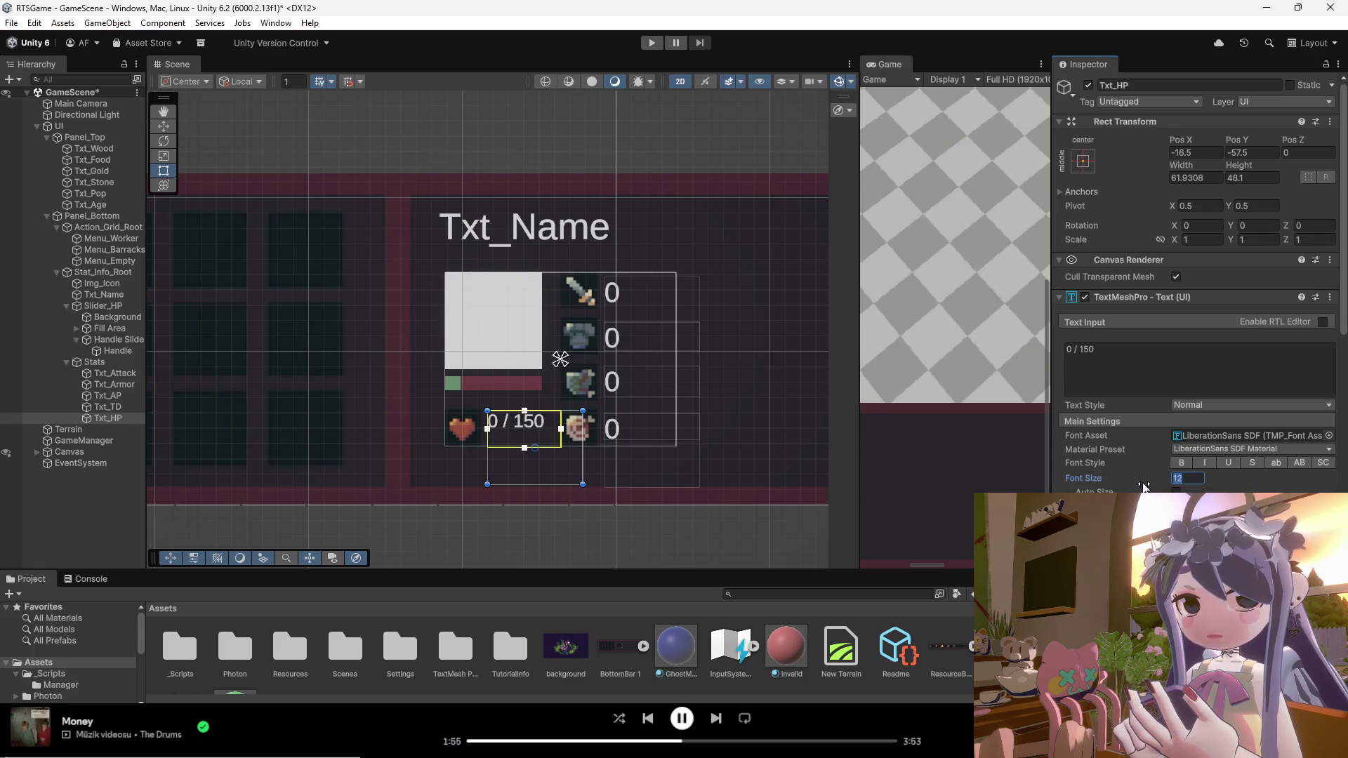
pyautogui.scroll(-5, 590, 414)
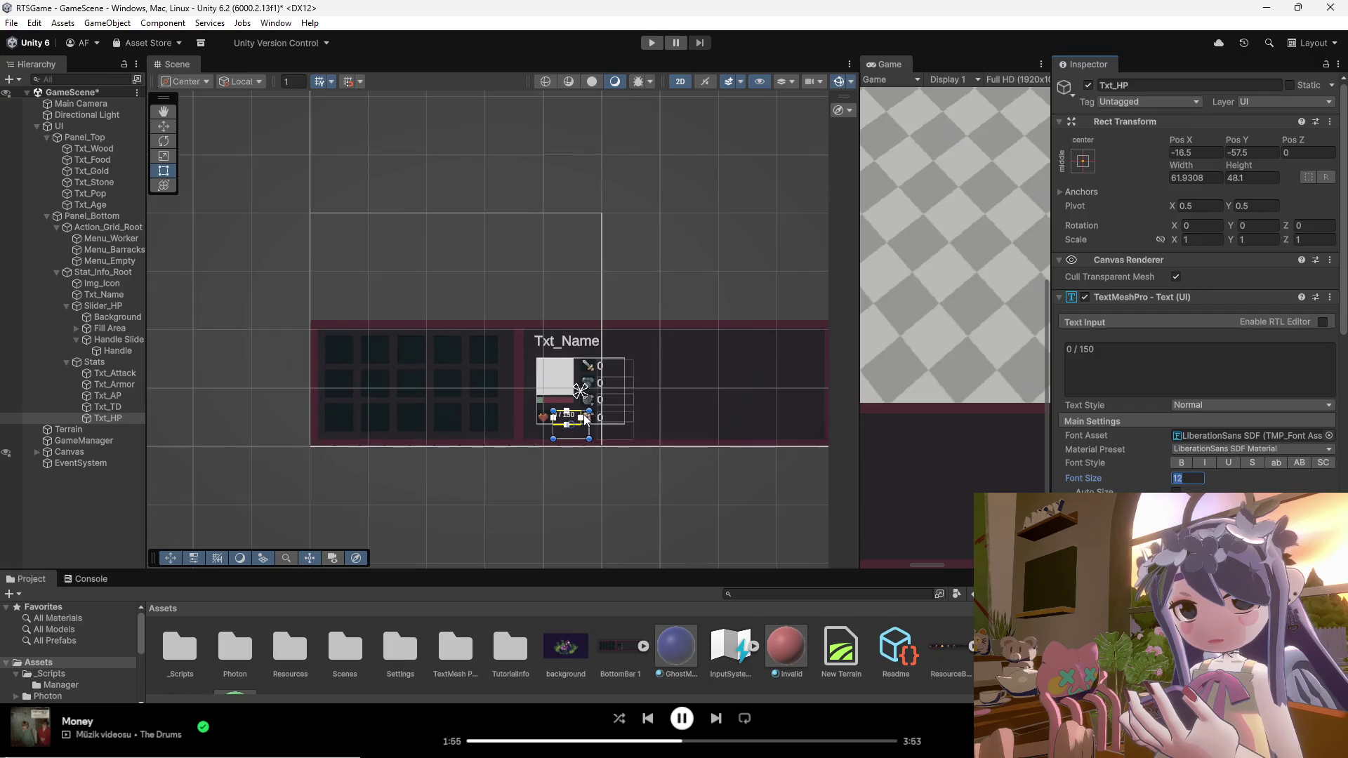
pyautogui.write('18')
pyautogui.scroll(5, 580, 420)
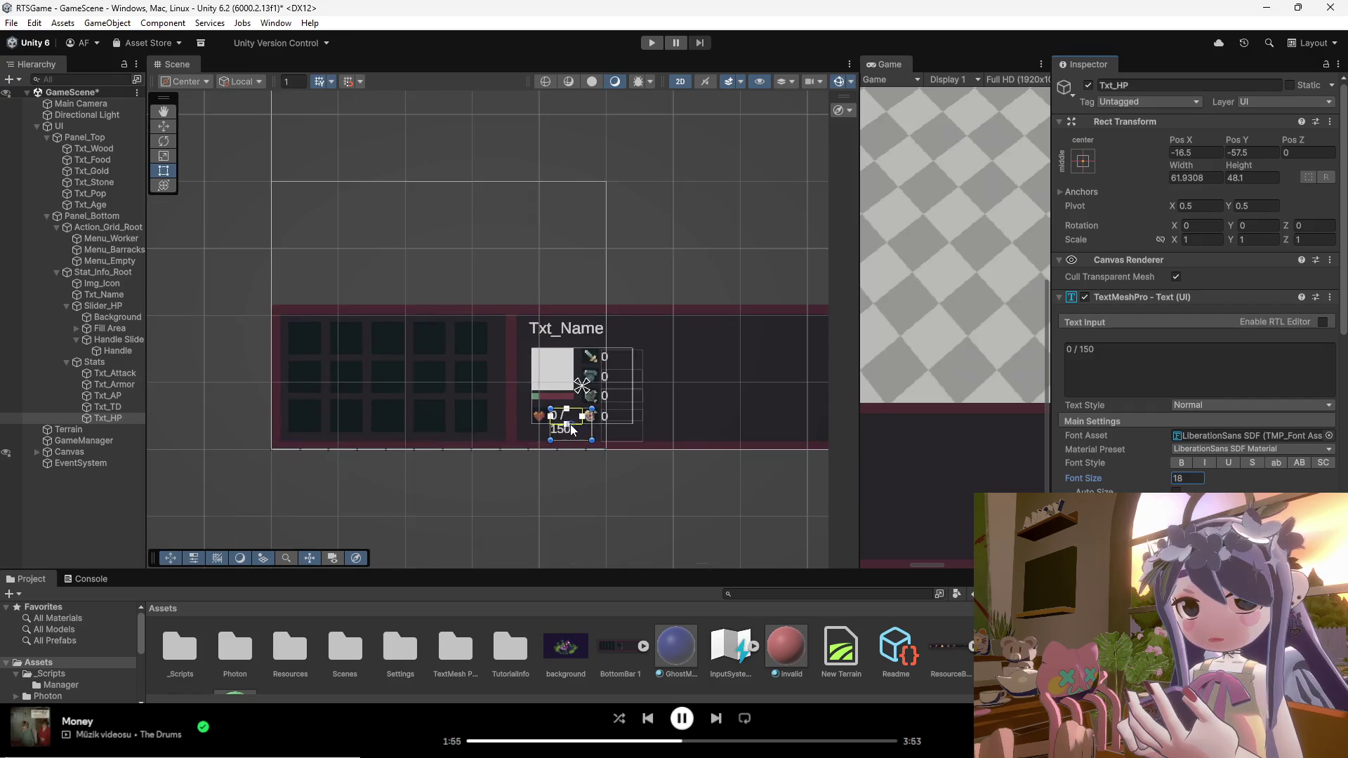
pyautogui.scroll(4, 572, 419)
pyautogui.moveTo(622, 417)
pyautogui.mouseDown()
pyautogui.moveTo(587, 419)
pyautogui.moveTo(644, 419)
pyautogui.moveTo(553, 468)
pyautogui.mouseUp()
pyautogui.click(403, 429)
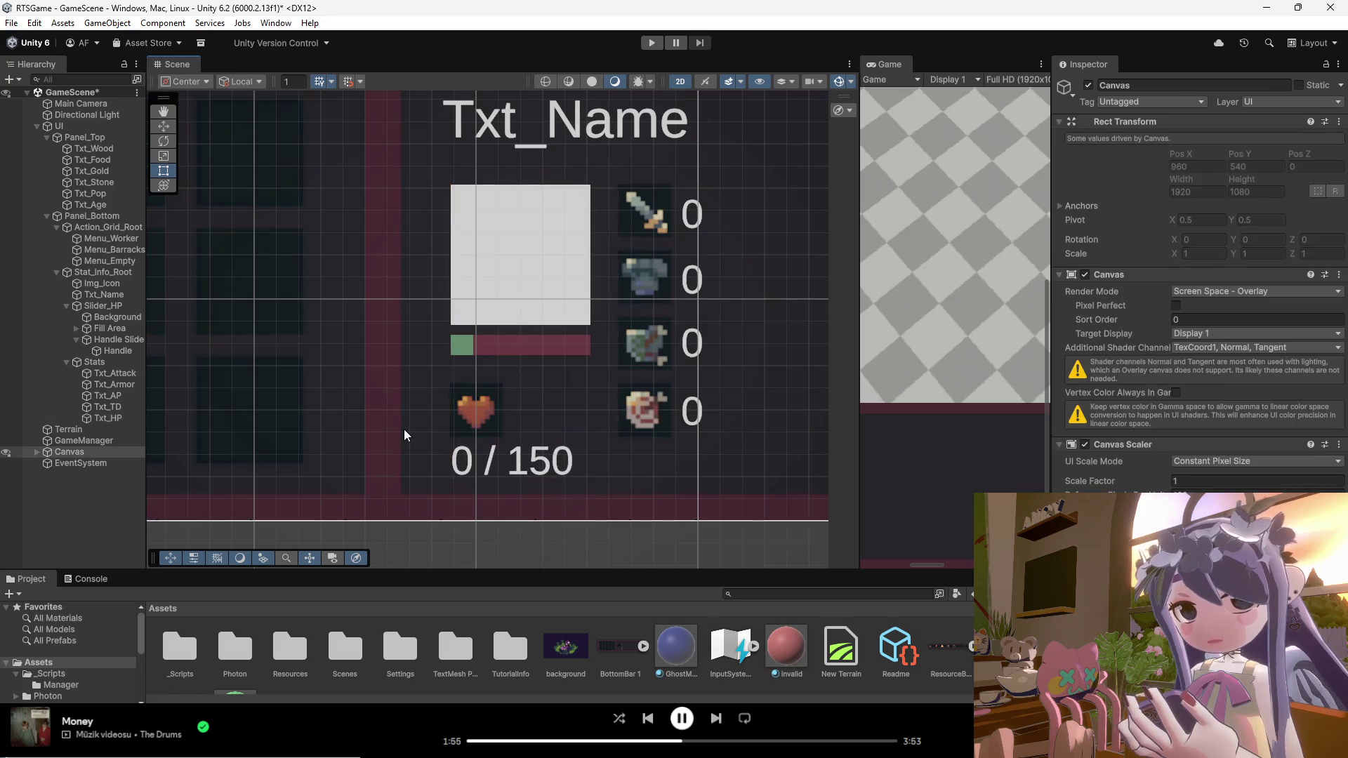
# Step: Select the Txt_HP label in the Scene view and move 0 / 150 up beside the heart
pyautogui.scroll(-5, 403, 436)
pyautogui.scroll(2, 440, 453)
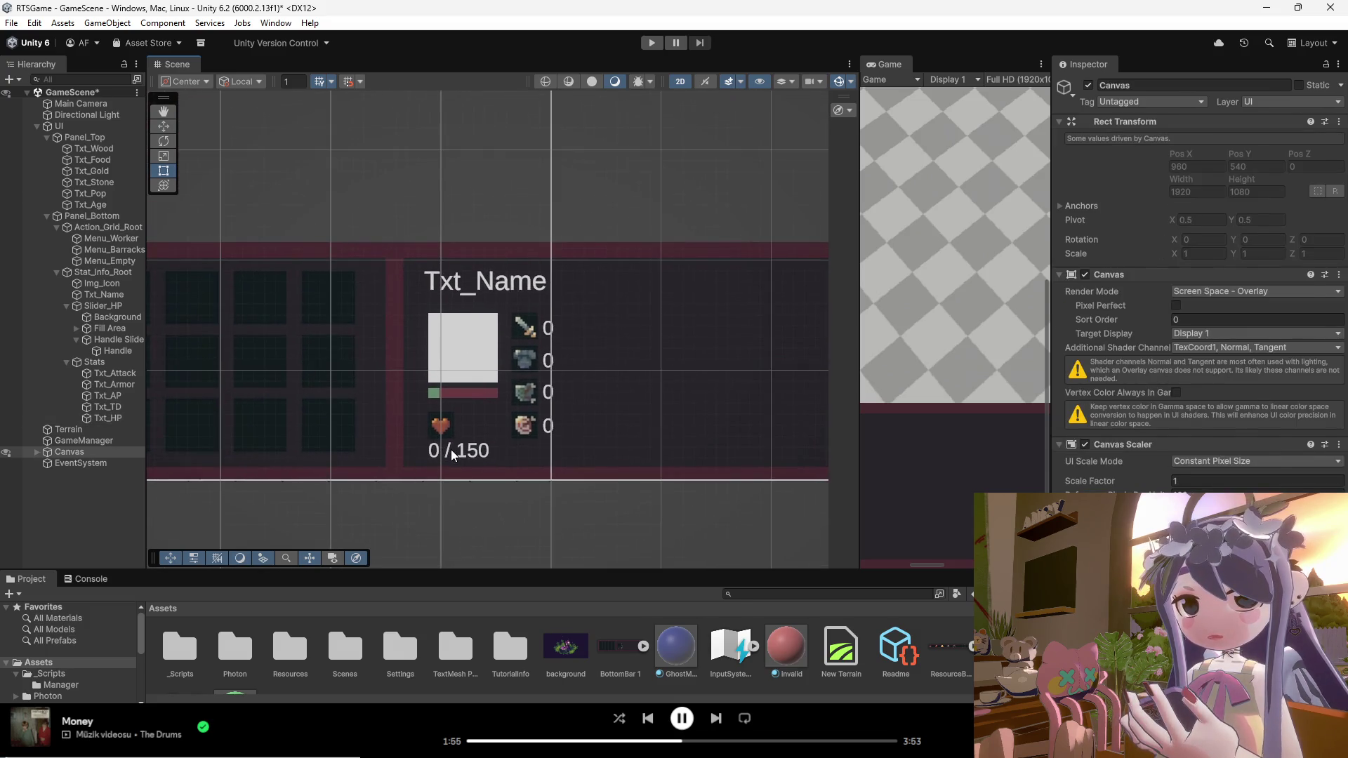
pyautogui.click(449, 451)
pyautogui.click(449, 451)
pyautogui.scroll(2, 464, 453)
pyautogui.click(469, 454)
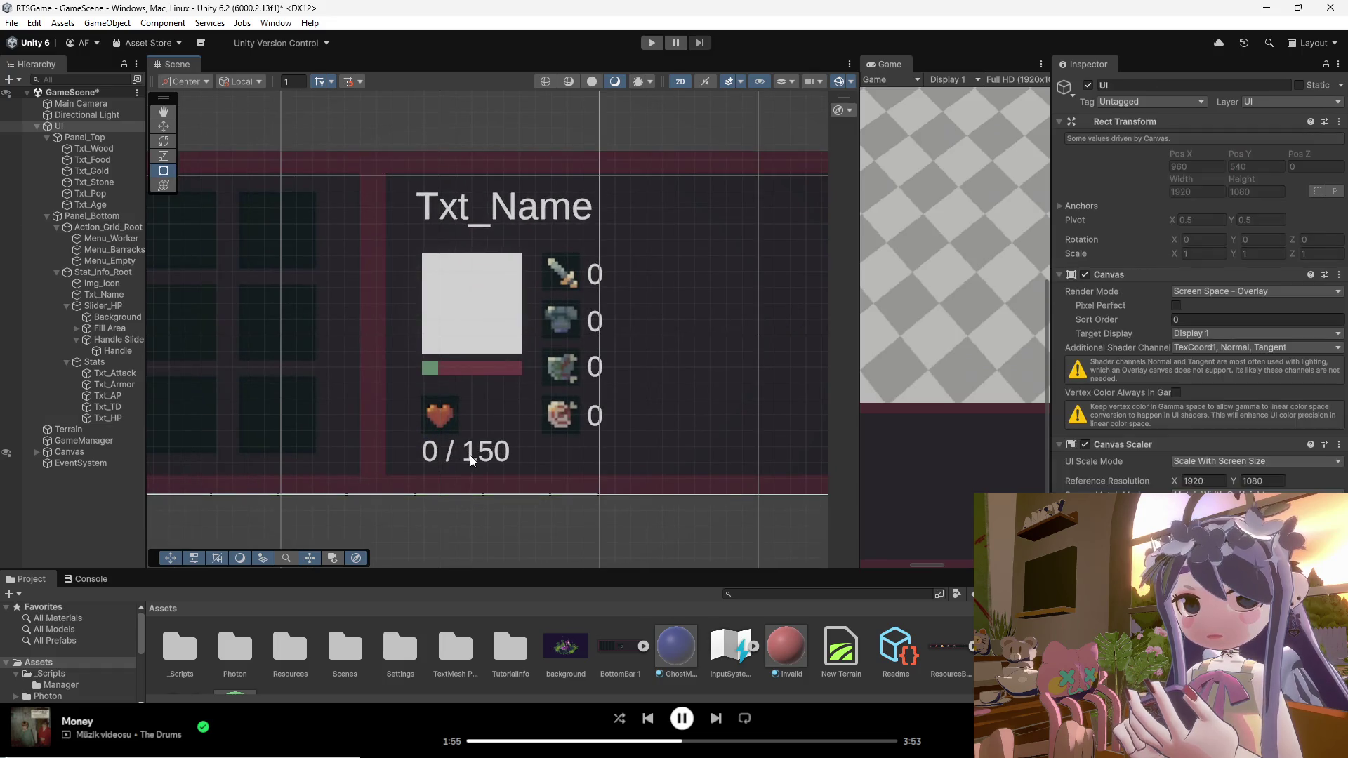
pyautogui.click(472, 457)
pyautogui.scroll(1, 470, 455)
pyautogui.click(471, 455)
pyautogui.click(472, 457)
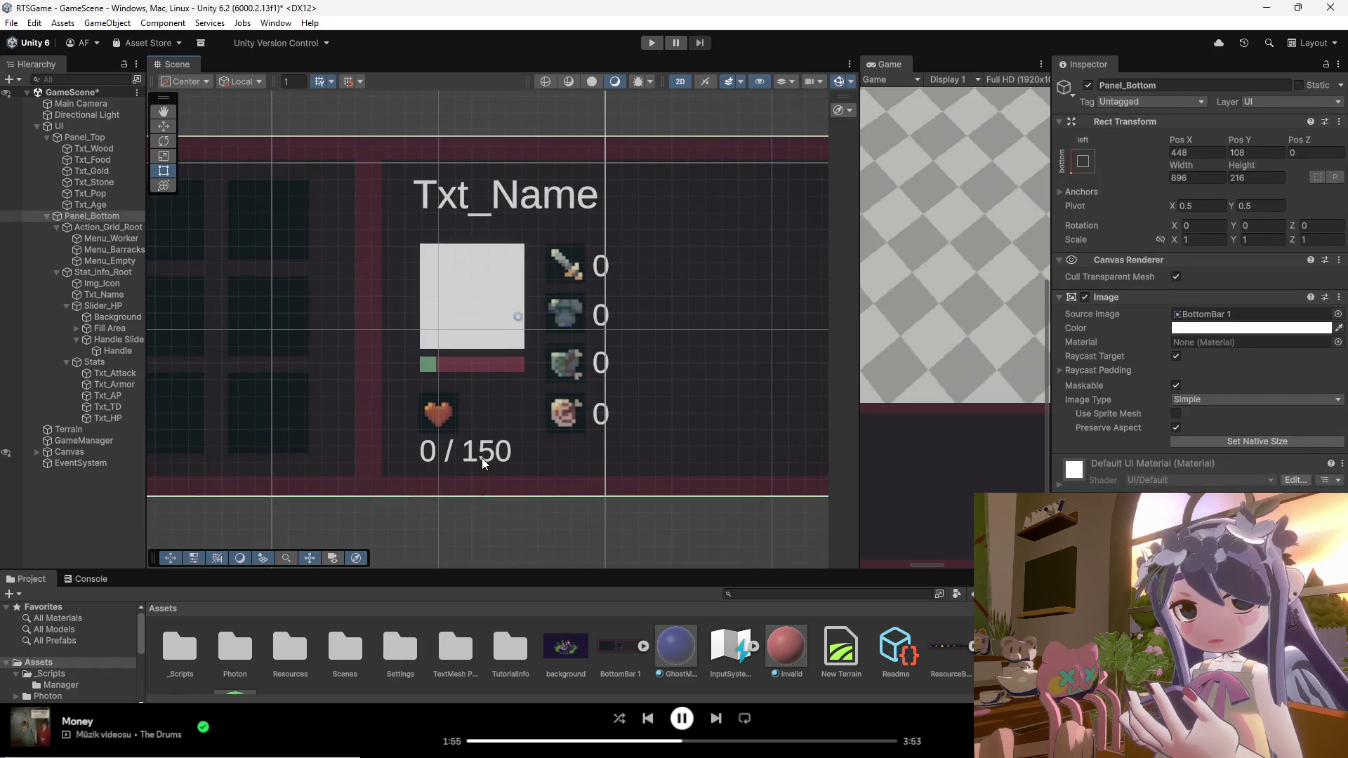
pyautogui.click(474, 457)
pyautogui.moveTo(471, 455)
pyautogui.mouseDown()
pyautogui.moveTo(501, 405)
pyautogui.moveTo(566, 425)
pyautogui.moveTo(524, 421)
pyautogui.moveTo(542, 423)
pyautogui.mouseUp()
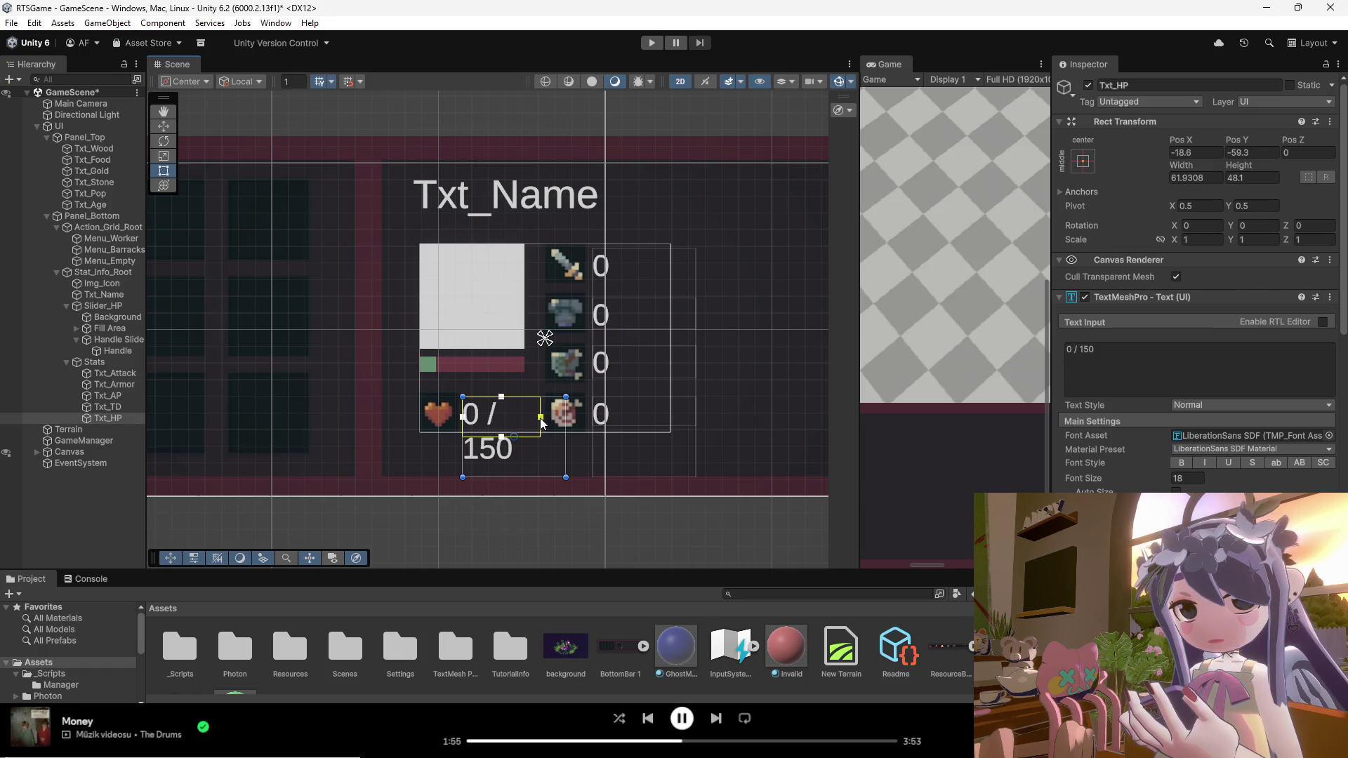
pyautogui.click(406, 442)
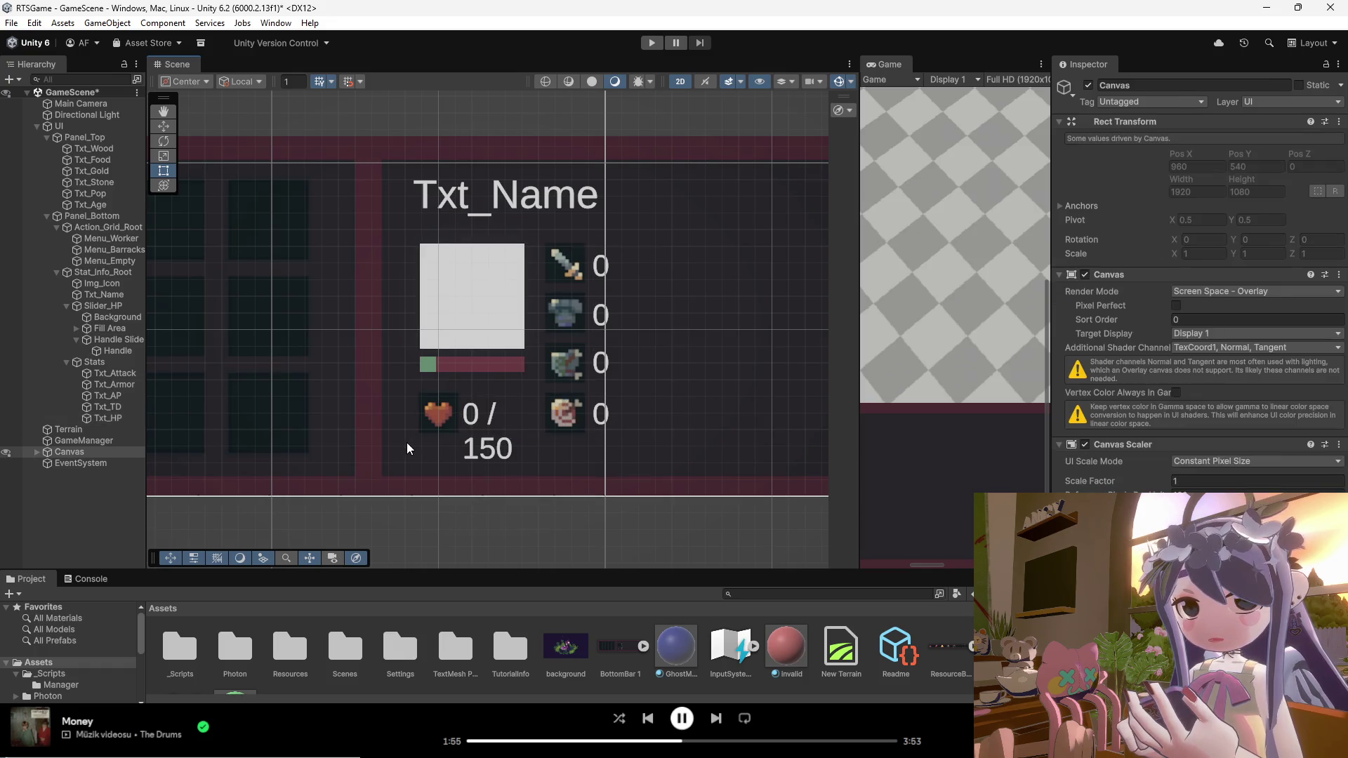
# Step: Inspect the stat panel's bounds via Stats and Canvas, then collapse Stat_Info_Root's children
pyautogui.scroll(-5, 469, 470)
pyautogui.scroll(-4, 518, 474)
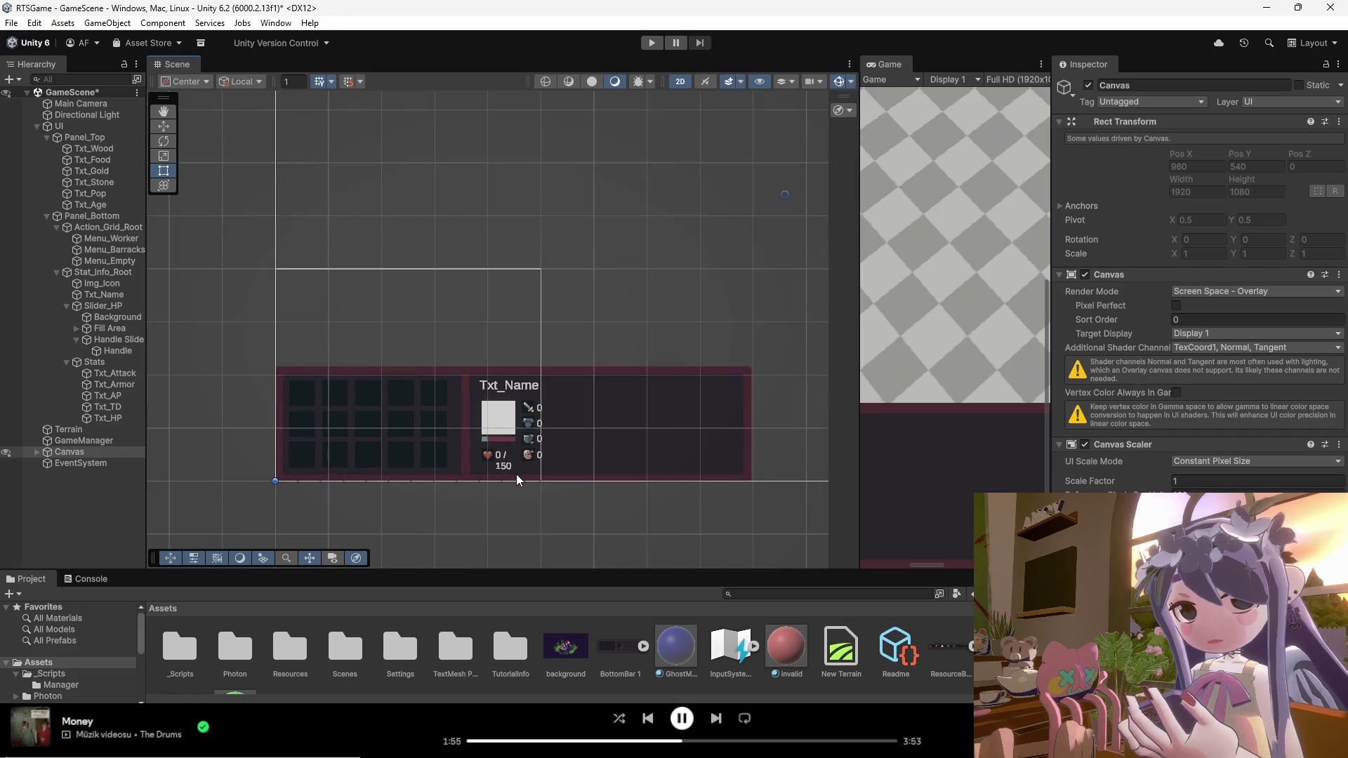
pyautogui.scroll(4, 516, 472)
pyautogui.scroll(3, 516, 467)
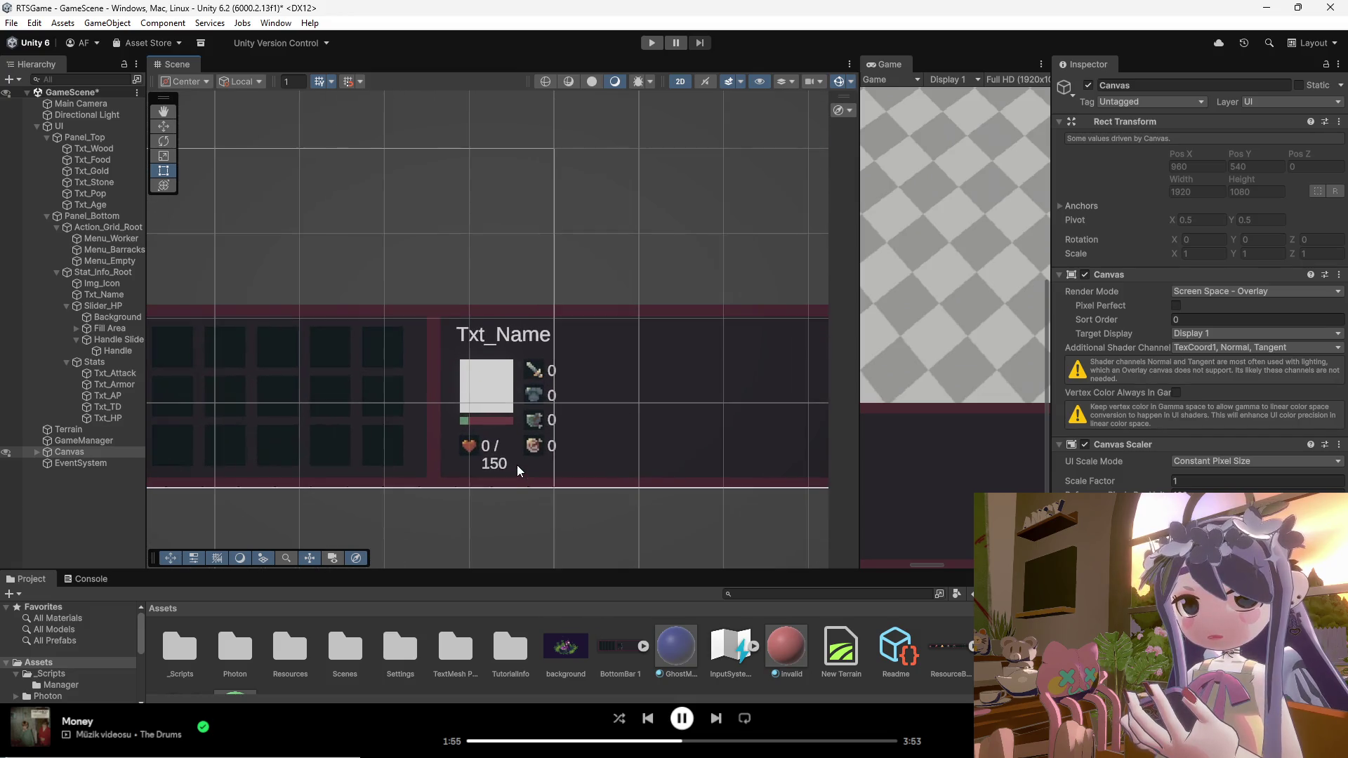
pyautogui.scroll(-4, 517, 461)
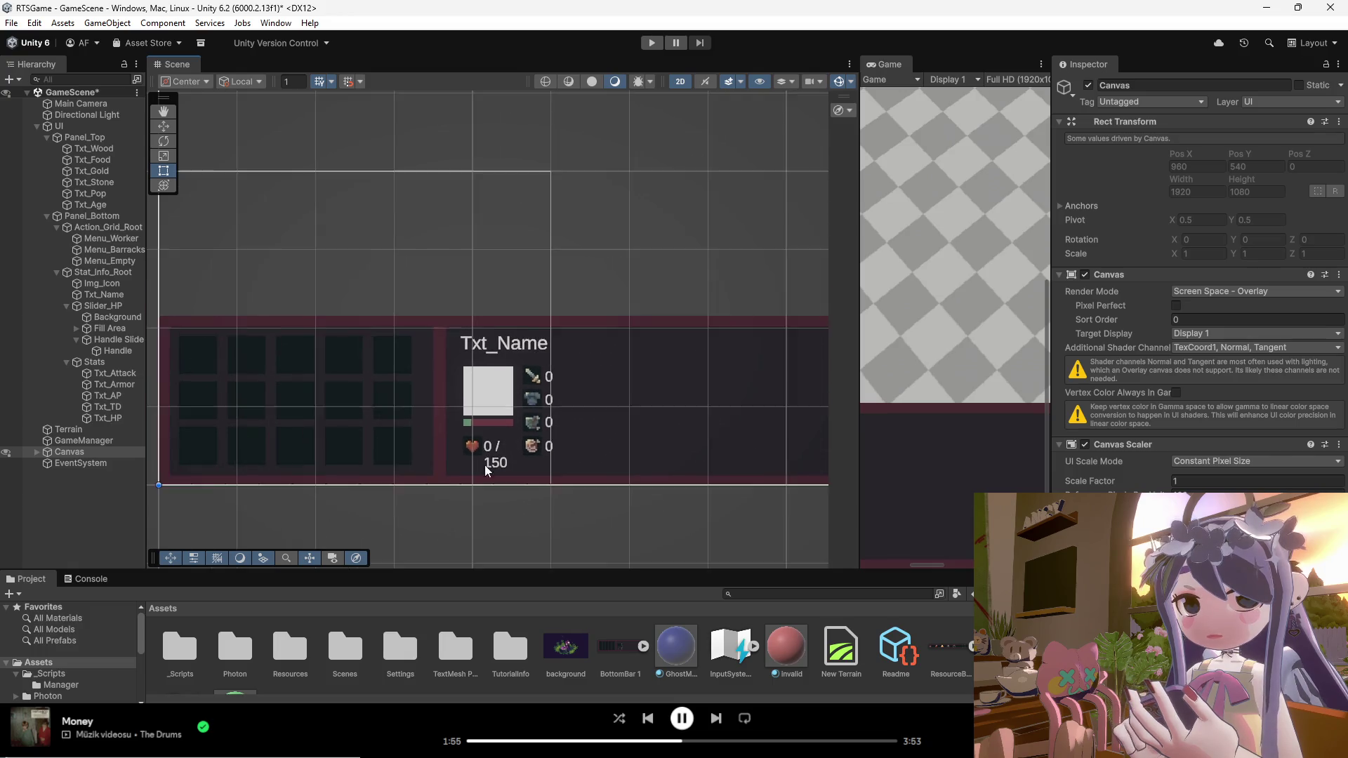
pyautogui.scroll(2, 547, 460)
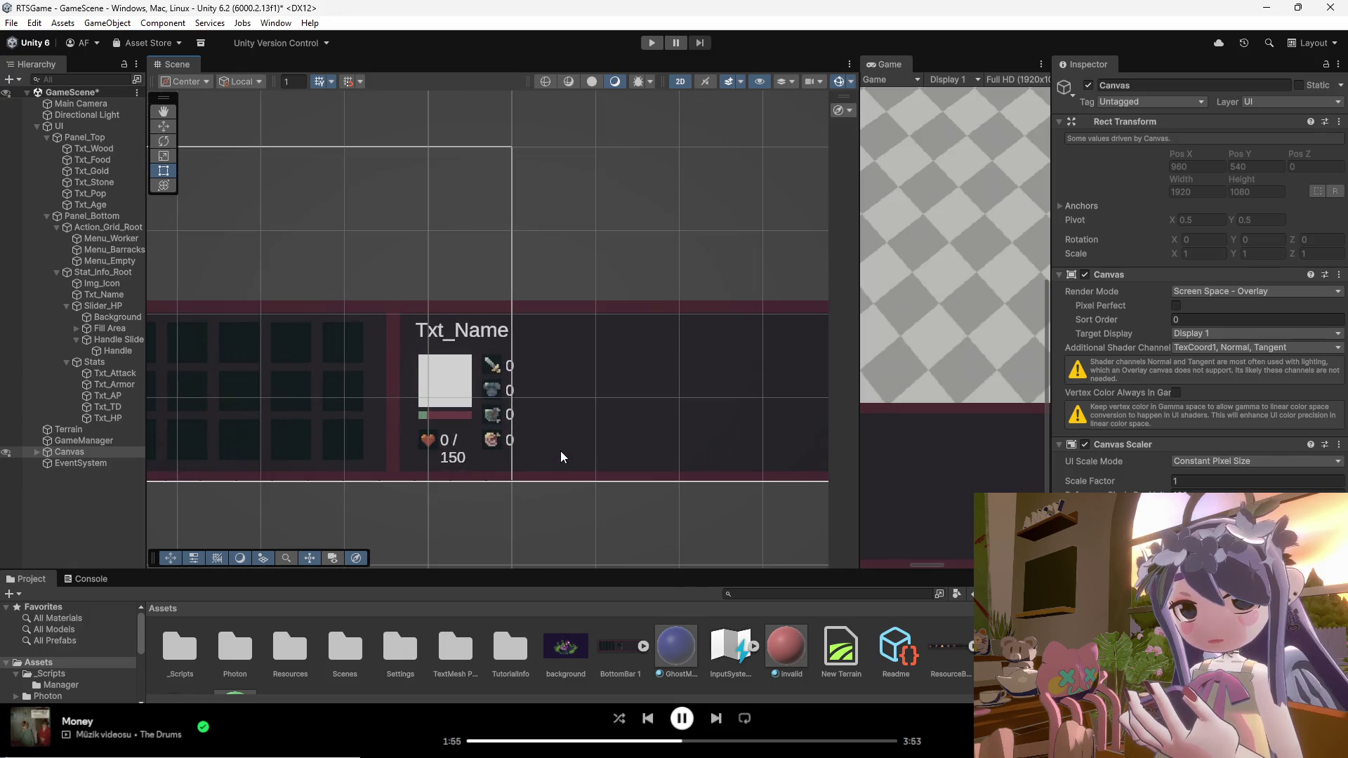
pyautogui.scroll(-1, 540, 429)
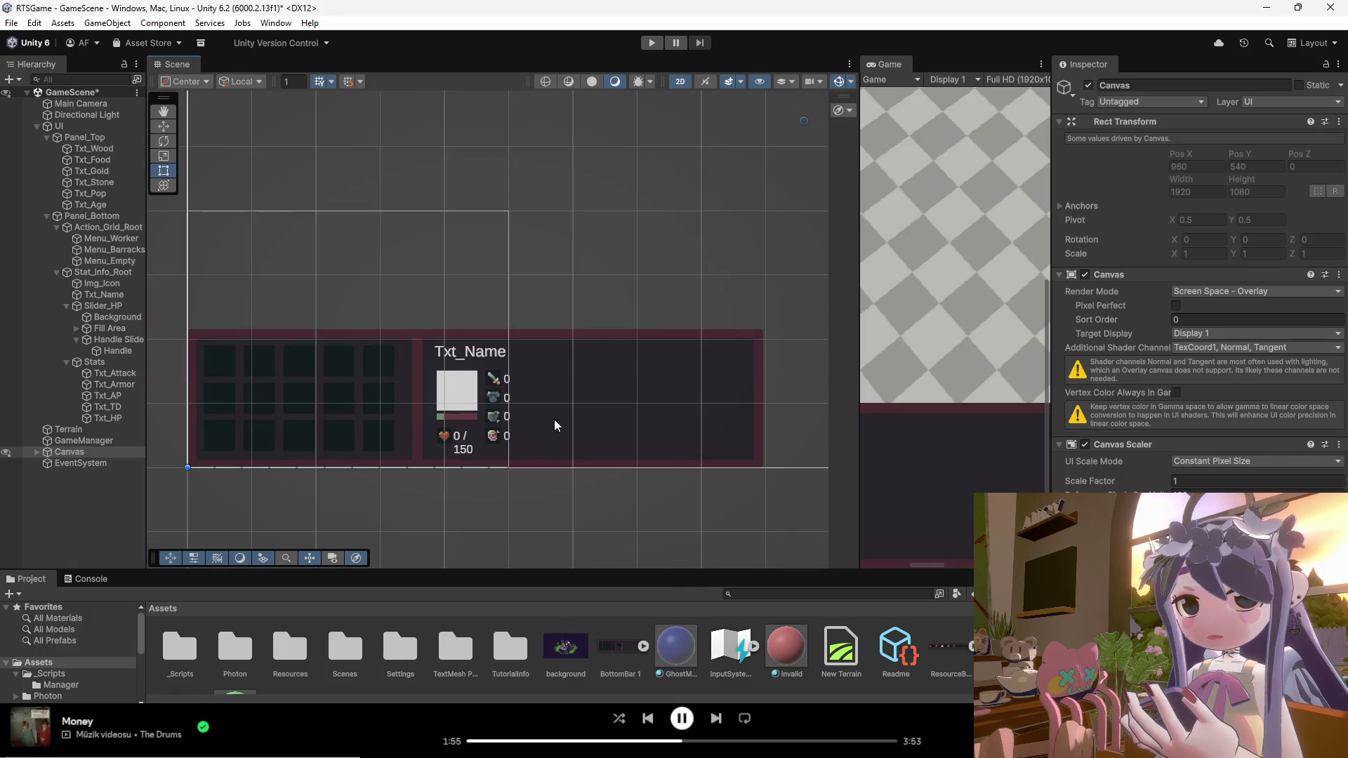
pyautogui.click(108, 365)
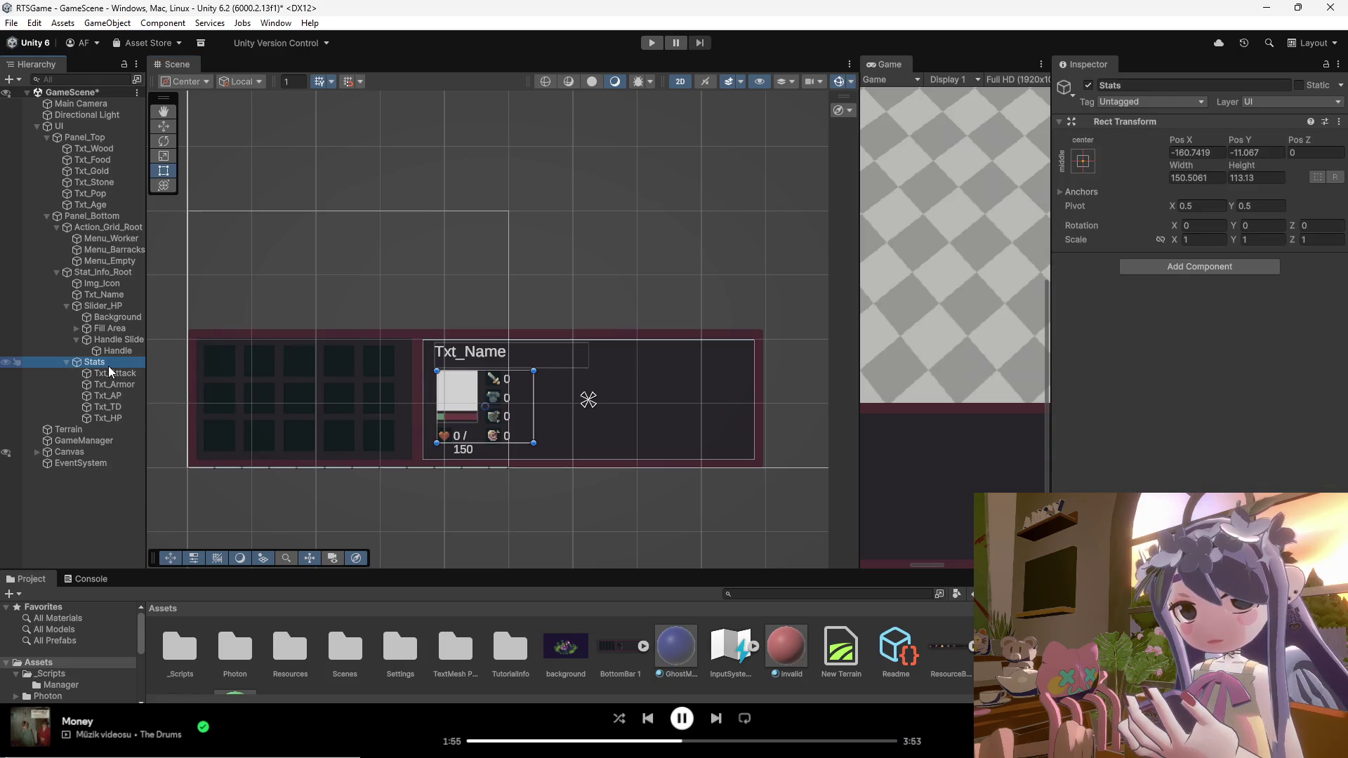
pyautogui.click(609, 394)
pyautogui.scroll(1, 605, 393)
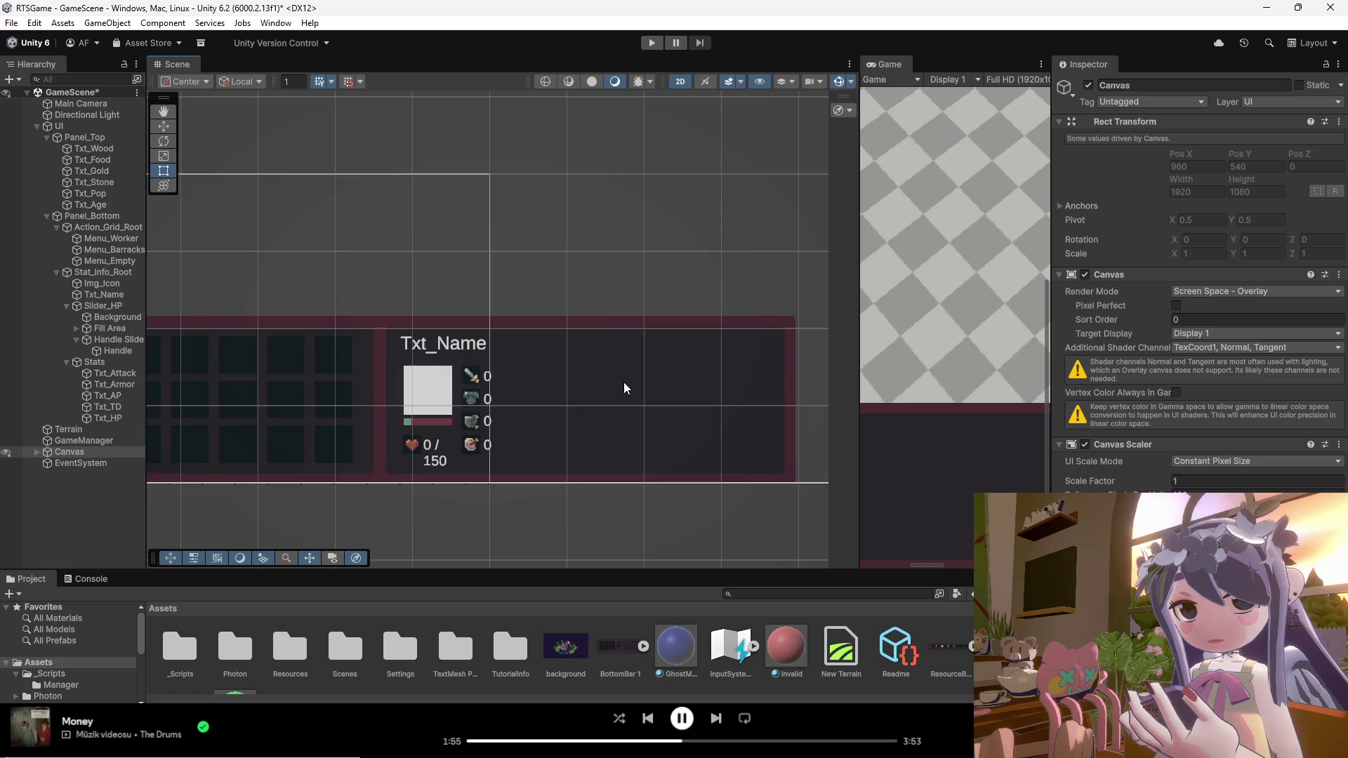
pyautogui.click(56, 273)
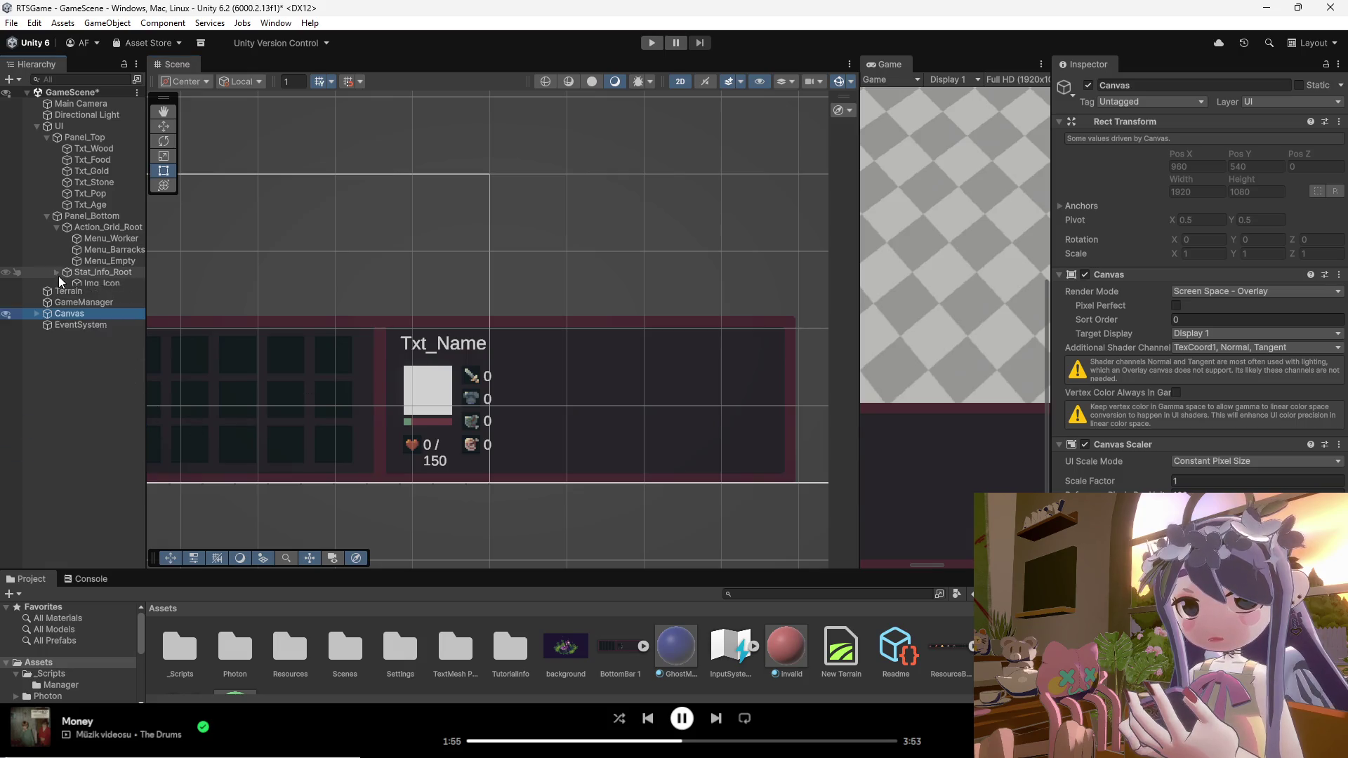
# Step: Collapse Action_Grid_Root's menus and save GameScene
pyautogui.click(60, 226)
pyautogui.click(55, 226)
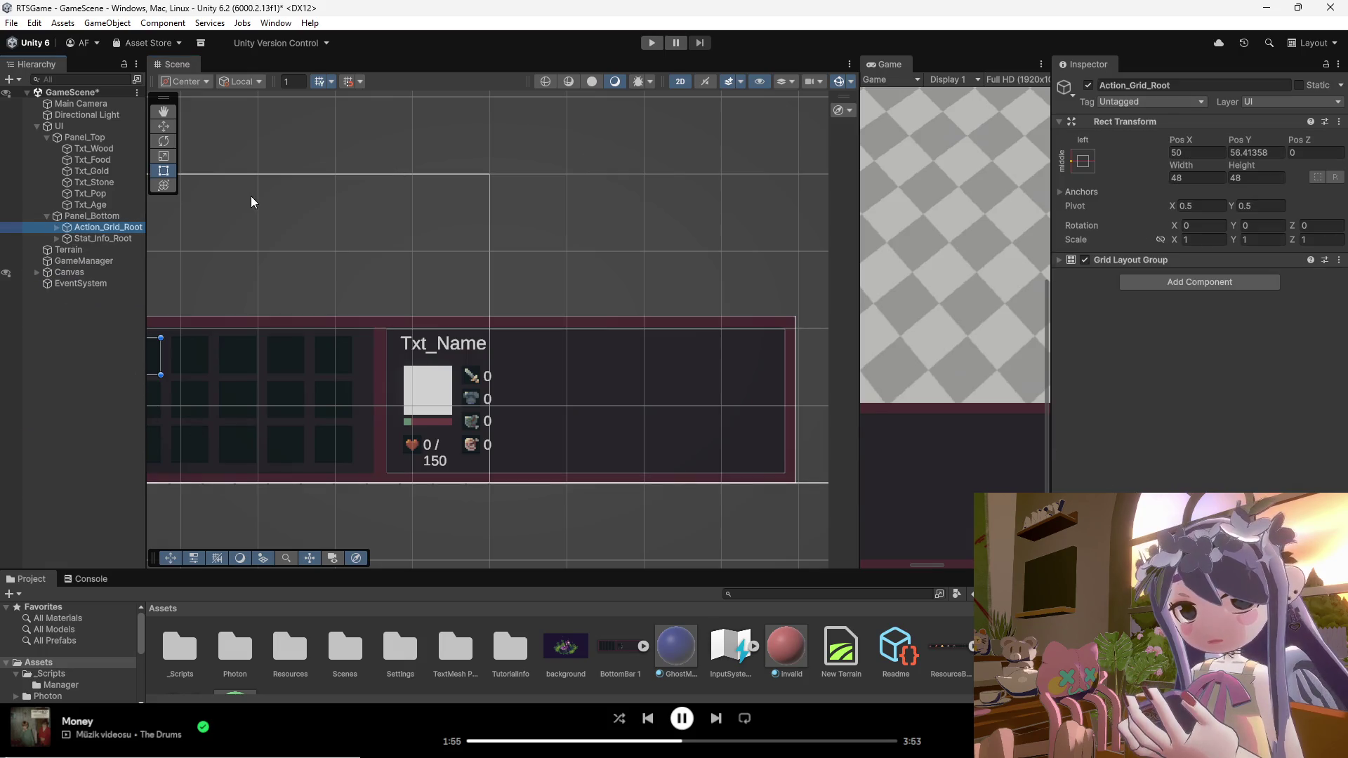
pyautogui.scroll(-1, 581, 370)
pyautogui.scroll(-2, 581, 379)
pyautogui.hotkey('ctrl', 's')
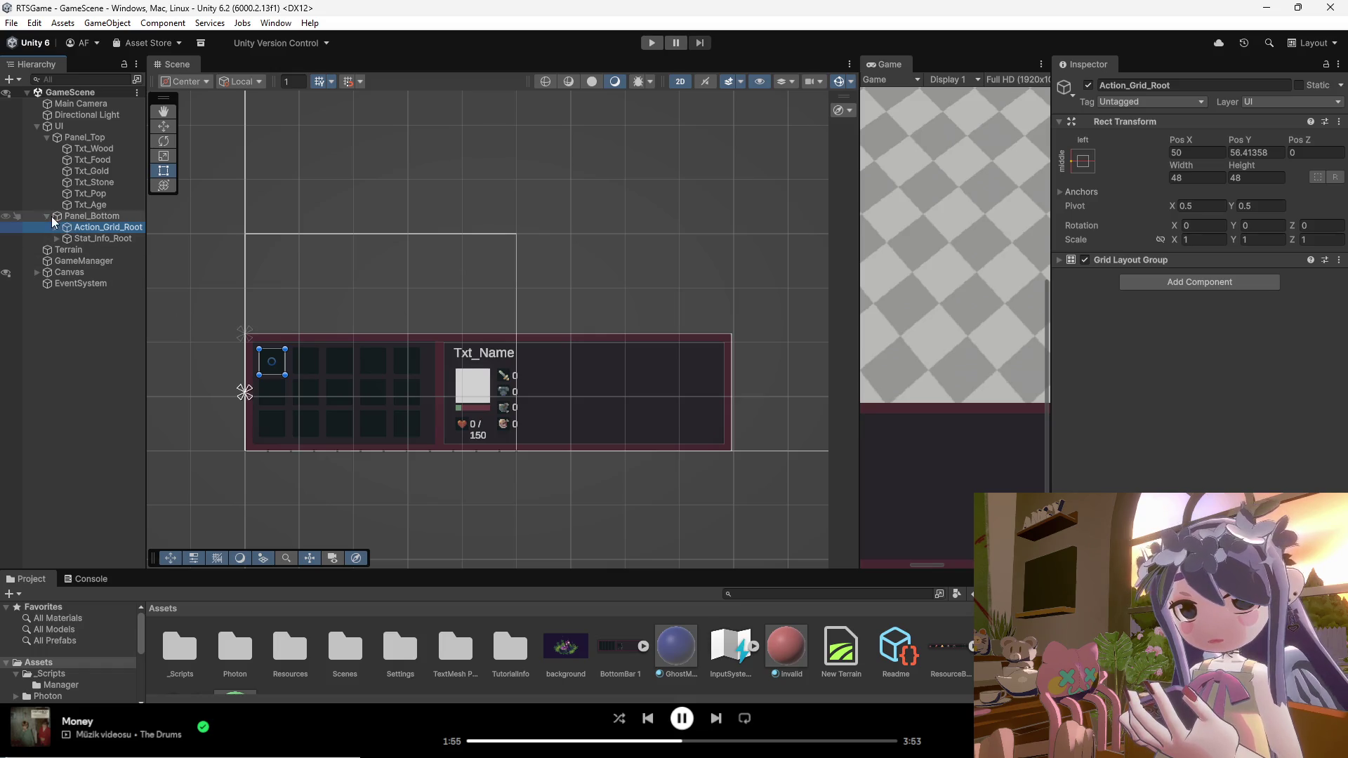
# Step: Expand Action_Grid_Root and Stat_Info_Root and snip screenshots of the hierarchy and another screen region
pyautogui.click(57, 226)
pyautogui.click(57, 272)
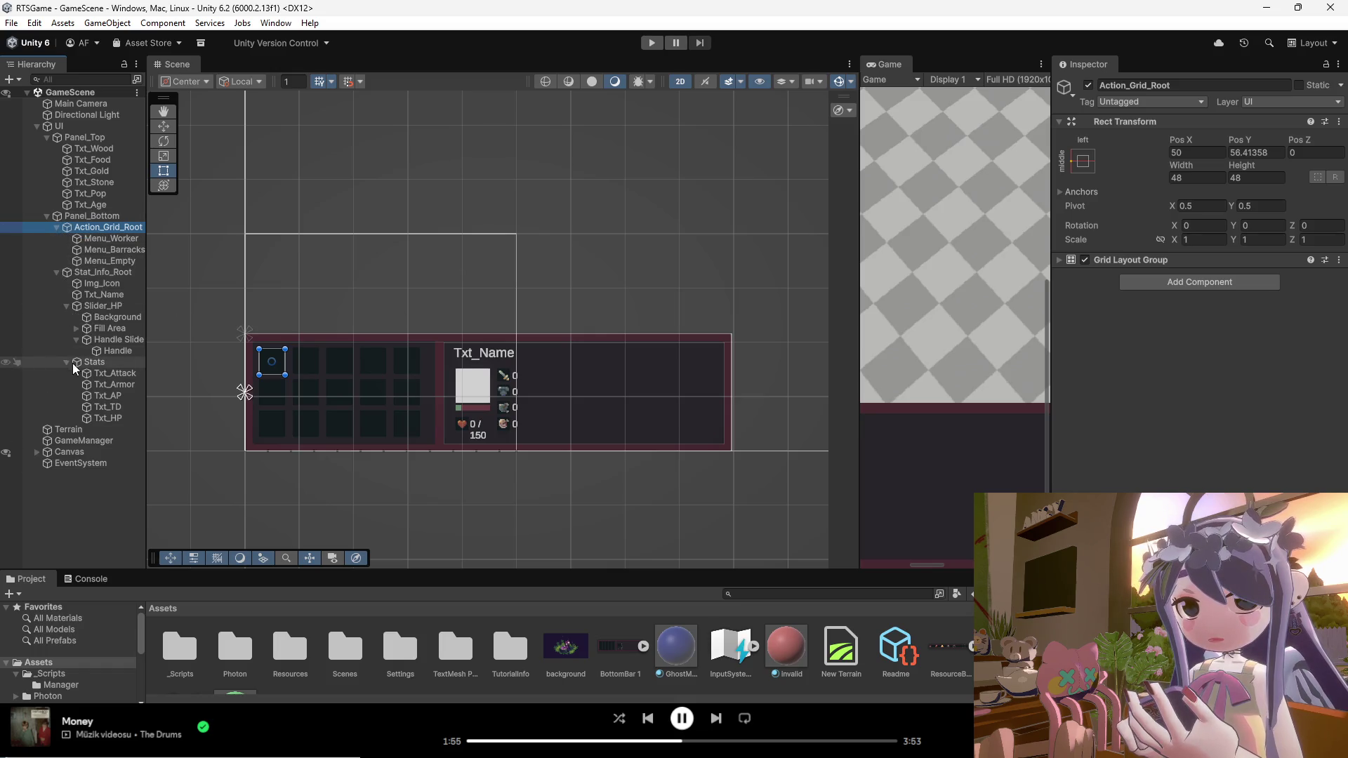
pyautogui.press('super+shift+s')
pyautogui.moveTo(152, 87); pyautogui.dragTo(11, 437)
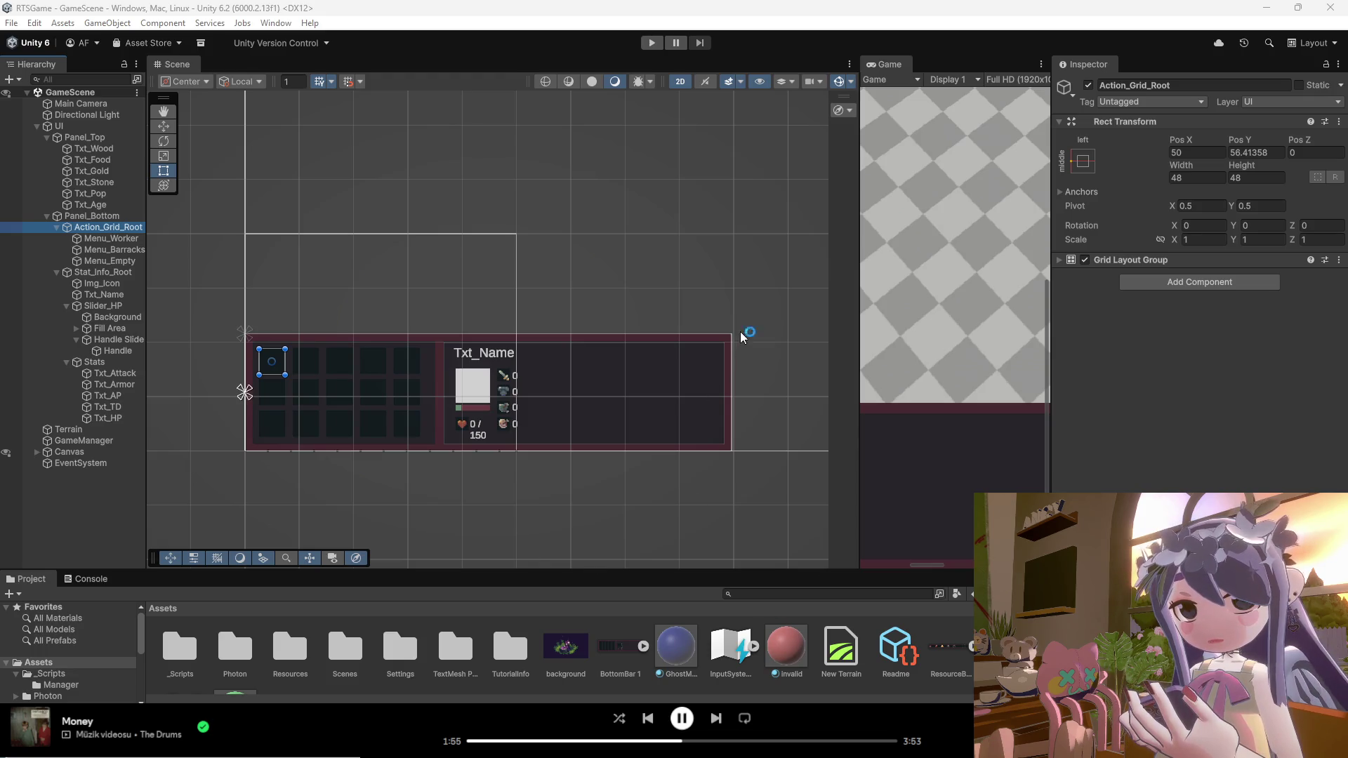
pyautogui.press('super+shift+s')
pyautogui.moveTo(765, 325); pyautogui.dragTo(255, 467)
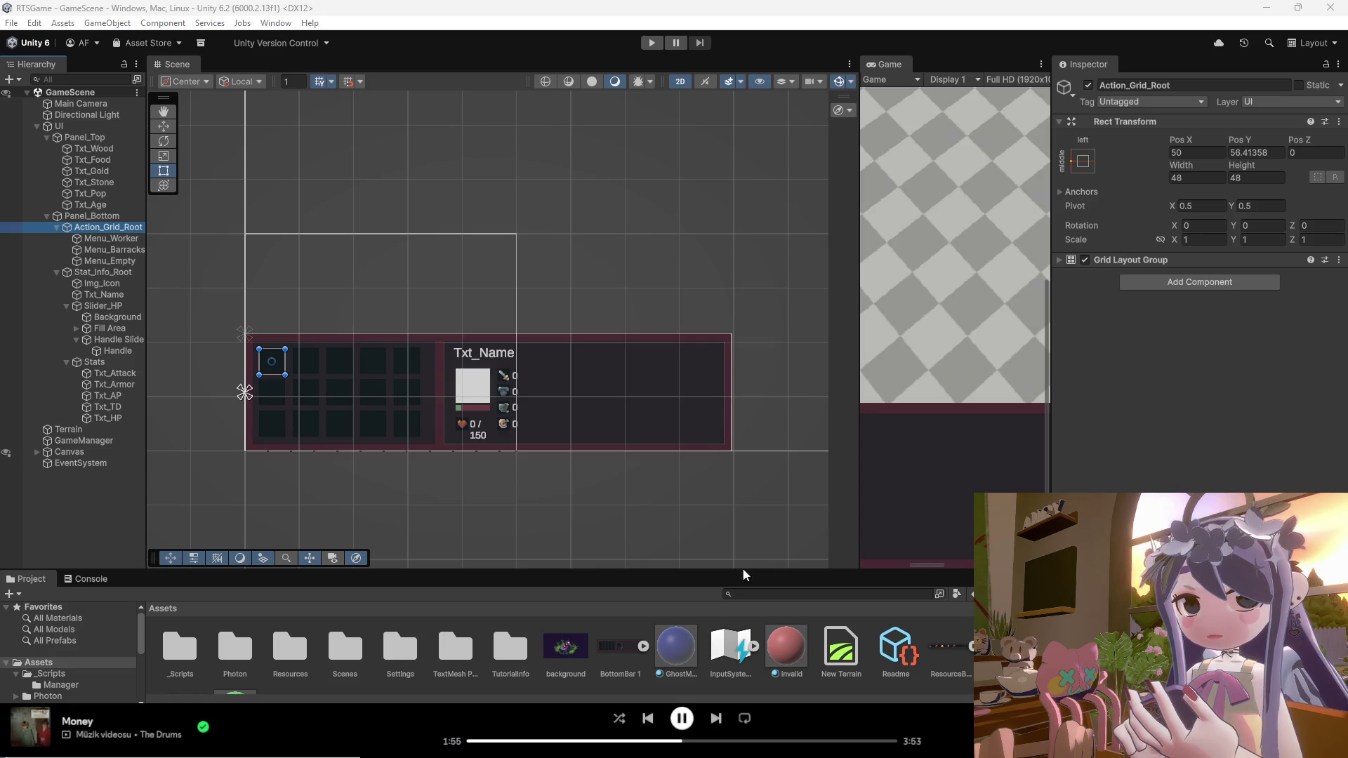
pyautogui.hotkey('alt', 'Tab')
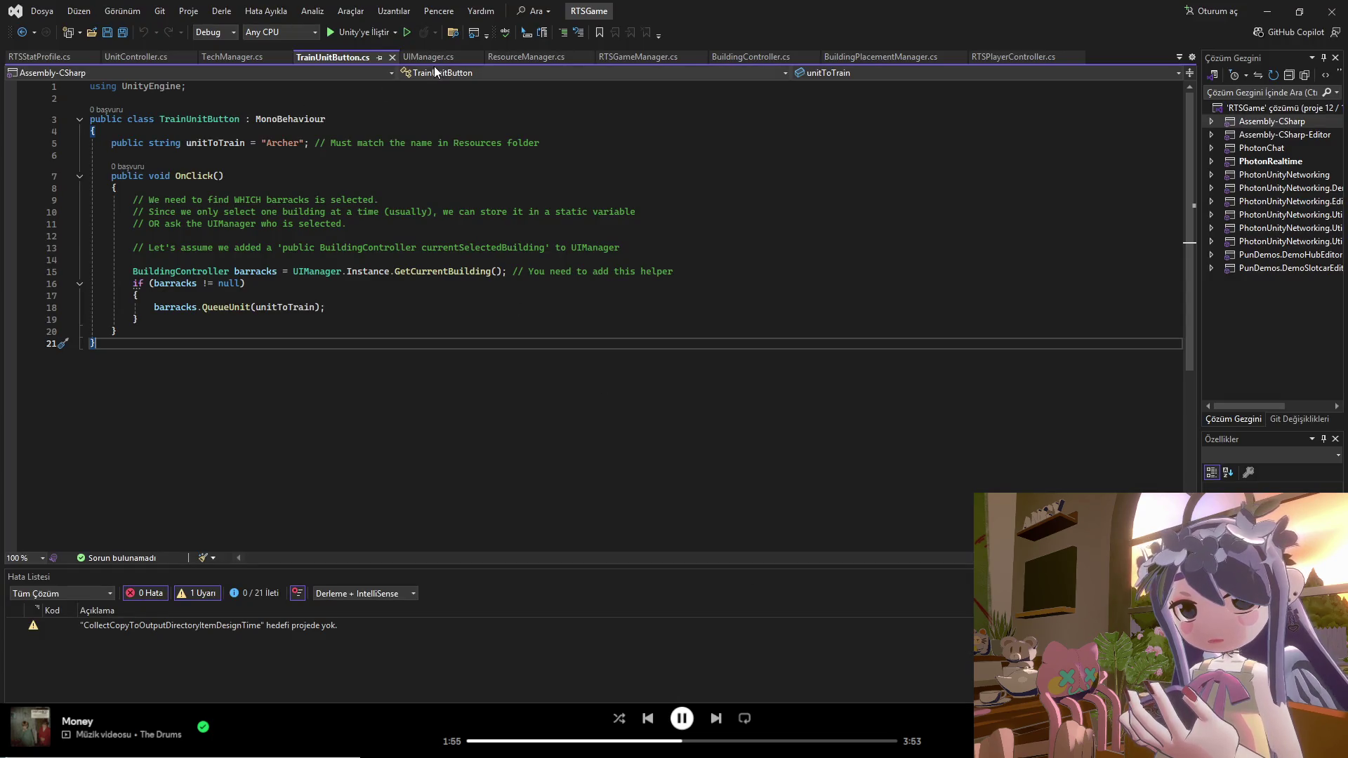
# Step: Paste the new code over UIManager.cs, save it, and review the stat panel field declarations
pyautogui.click(436, 61)
pyautogui.moveTo(141, 397)
pyautogui.mouseDown()
pyautogui.moveTo(169, 83)
pyautogui.moveTo(167, 166)
pyautogui.moveTo(166, 83)
pyautogui.moveTo(134, 161)
pyautogui.moveTo(90, 85)
pyautogui.mouseUp()
pyautogui.hotkey('ctrl', 'v')
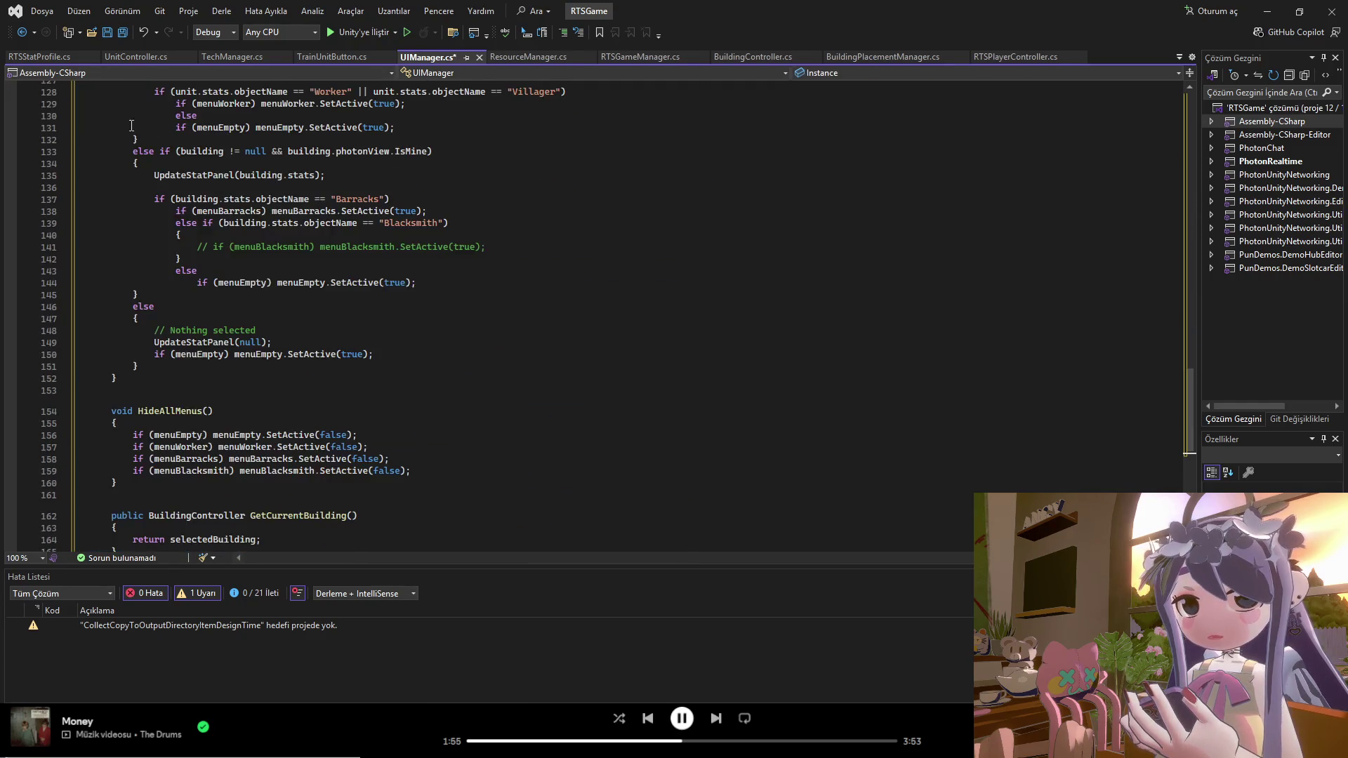
pyautogui.hotkey('ctrl', 's')
pyautogui.hotkey('ctrl', 'End')
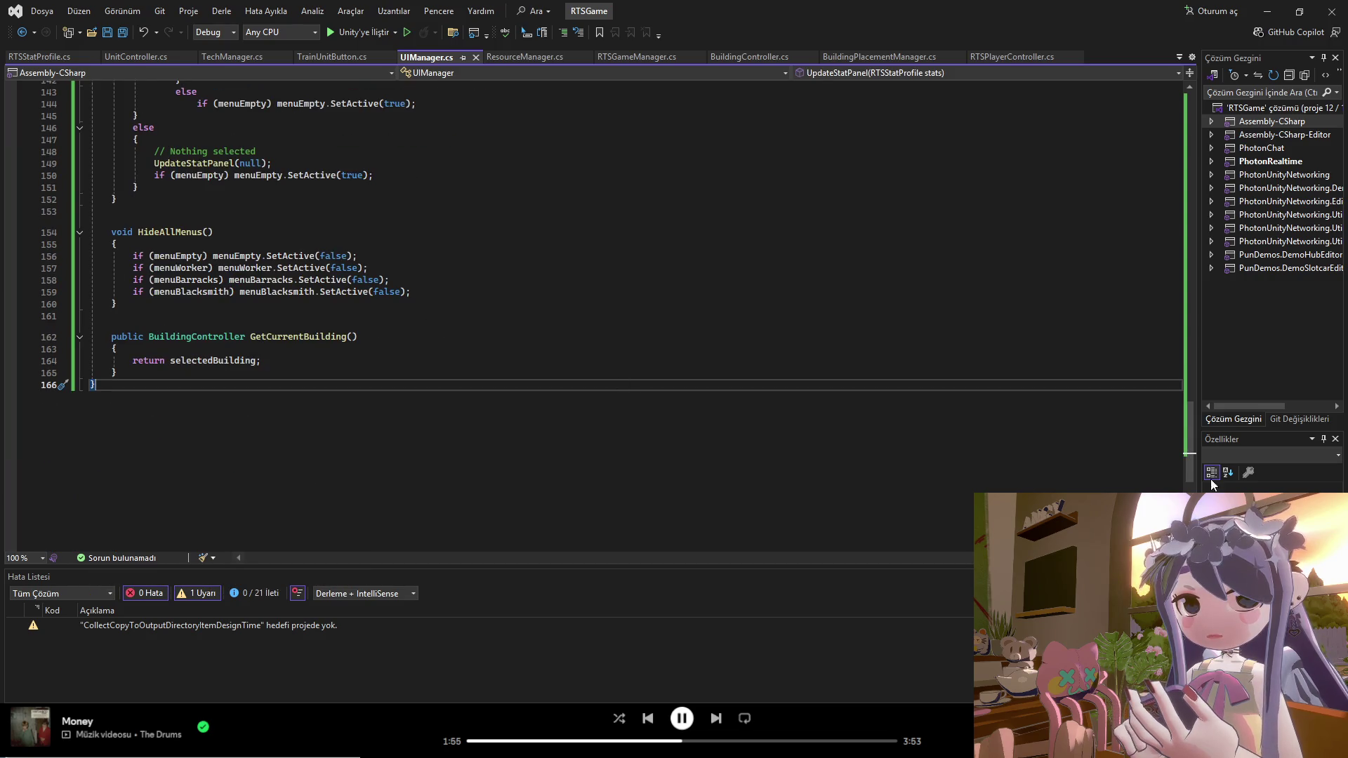
pyautogui.moveTo(1184, 475)
pyautogui.mouseDown()
pyautogui.moveTo(1125, 190)
pyautogui.moveTo(1124, 98)
pyautogui.mouseUp()
pyautogui.click(465, 328)
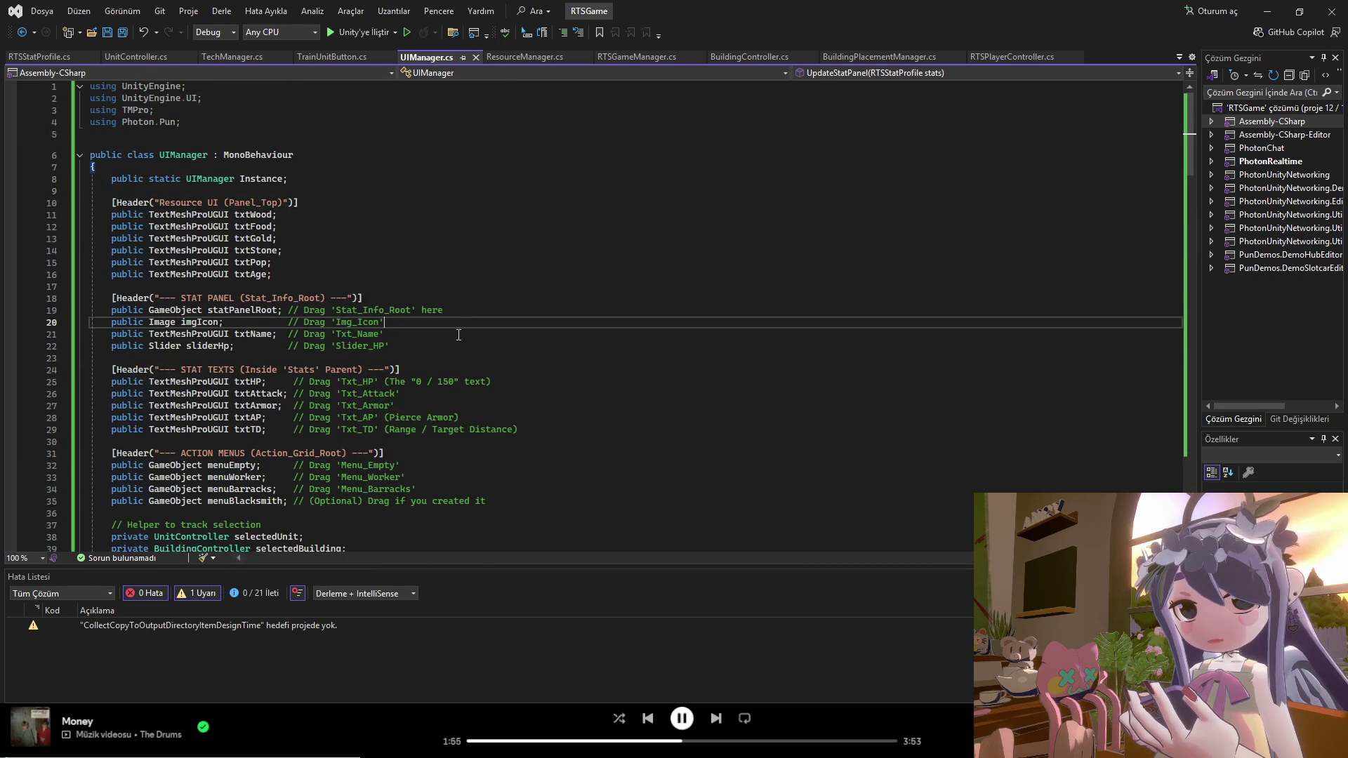
pyautogui.scroll(-5, 465, 351)
pyautogui.scroll(-20, 465, 352)
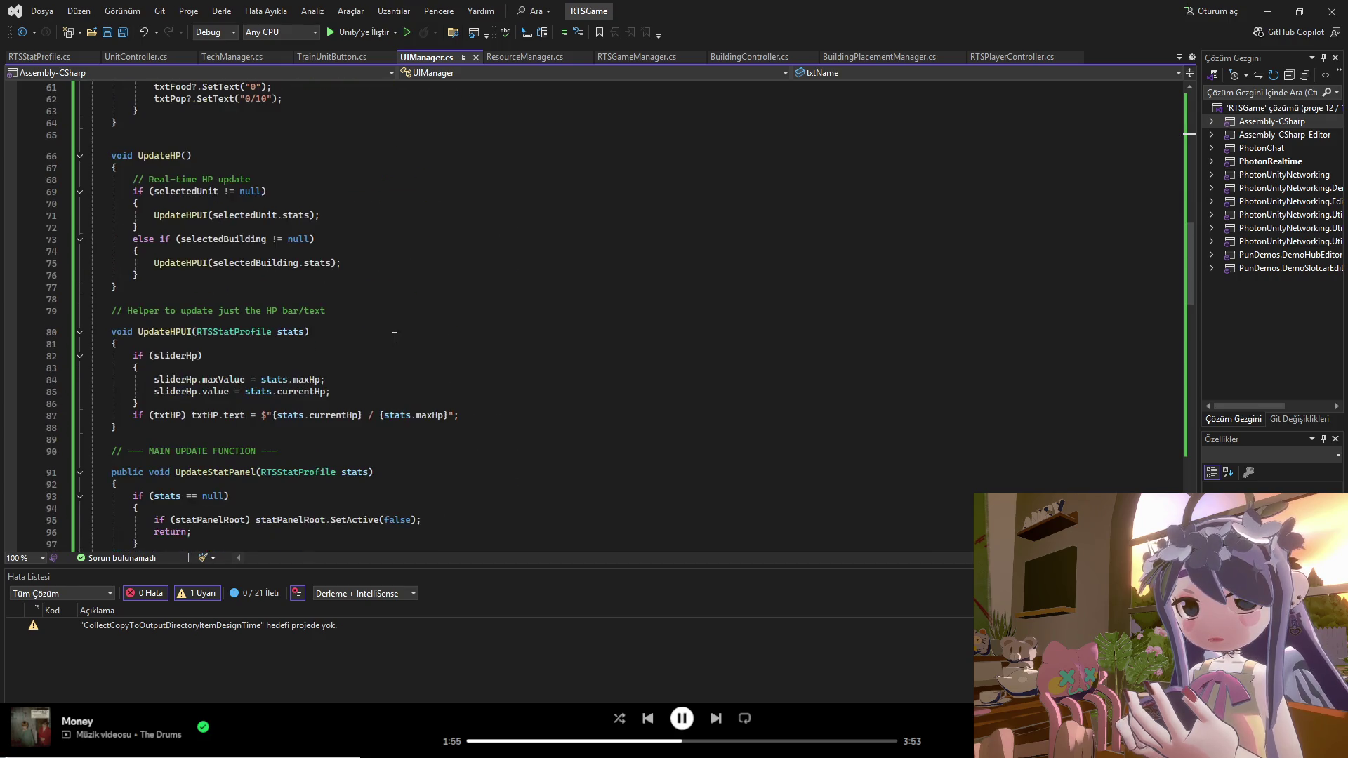
pyautogui.scroll(-5, 394, 338)
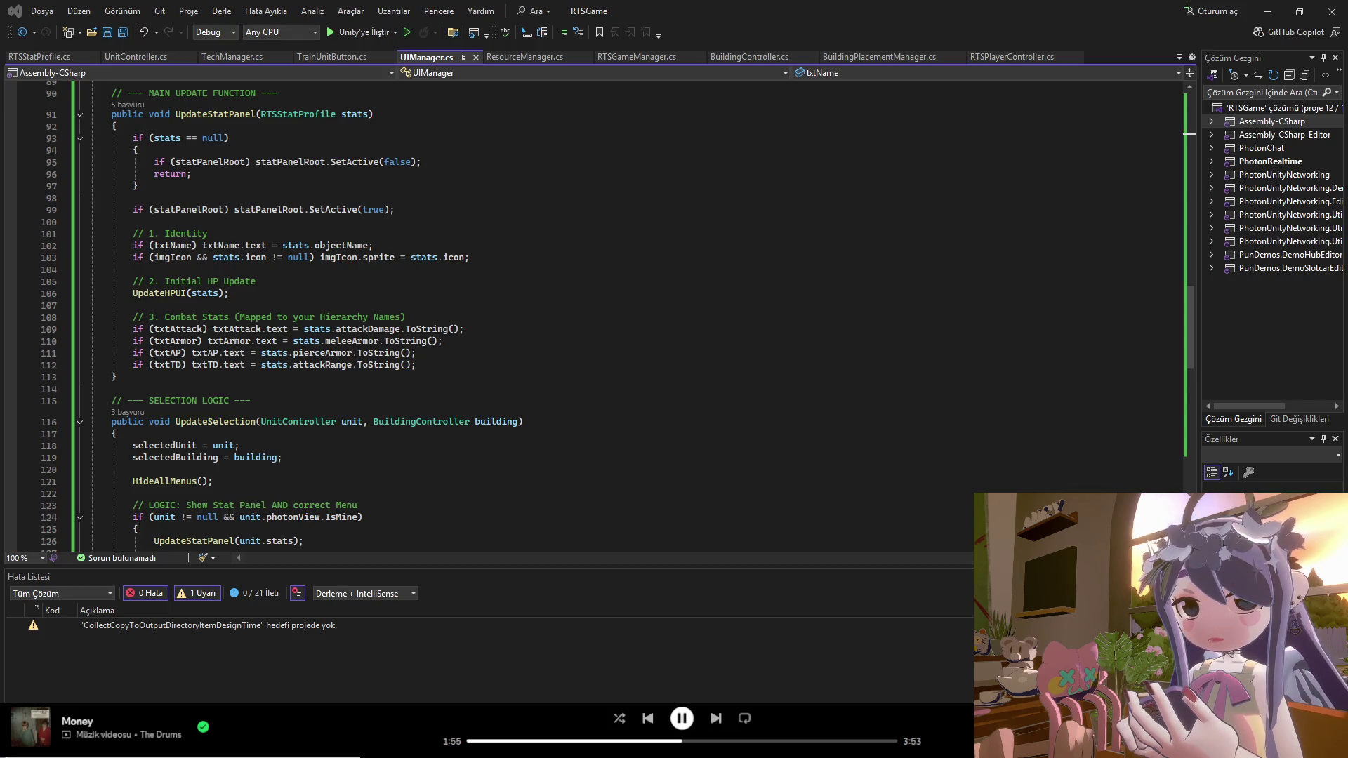
pyautogui.hotkey('alt', 'Tab')
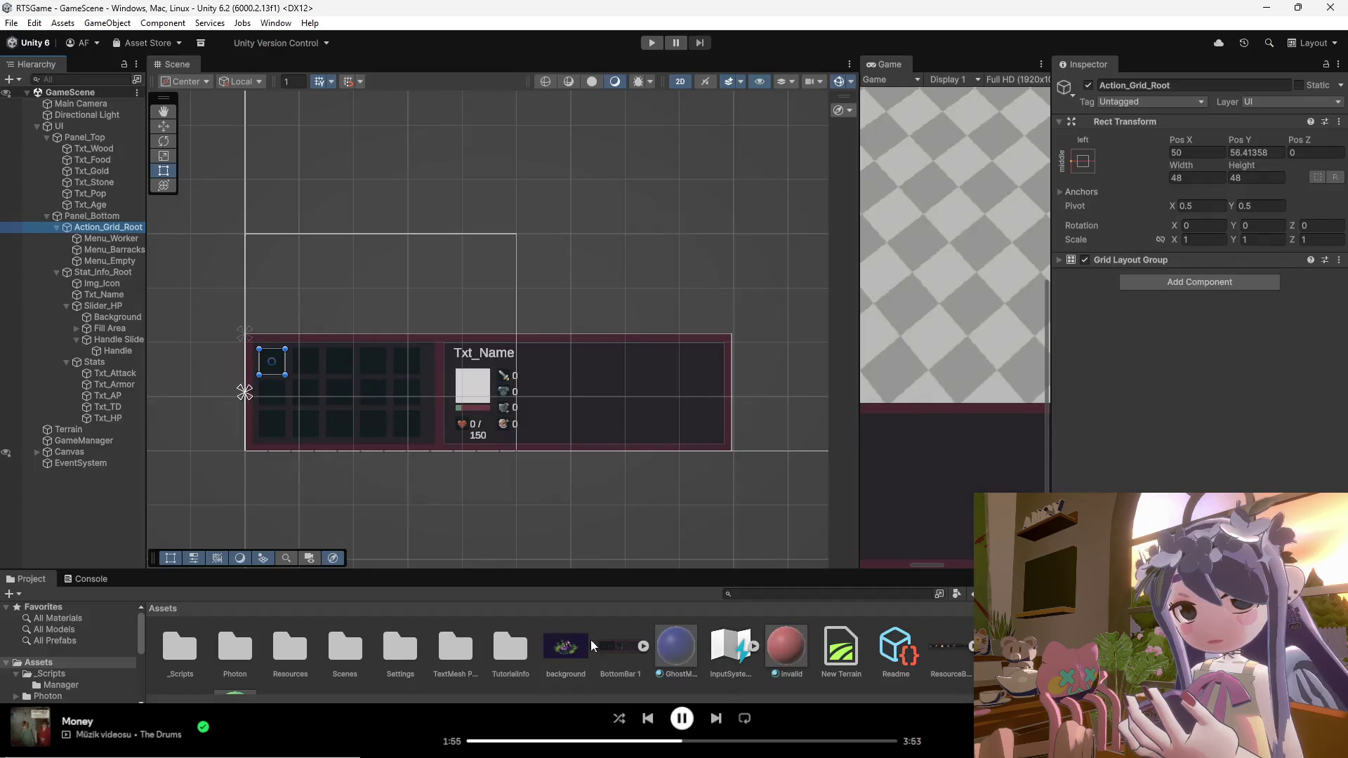
# Step: Back in Unity, collapse the UI object, then expand and re-collapse Canvas after checking SelectionBox and EventSystem
pyautogui.click(102, 228)
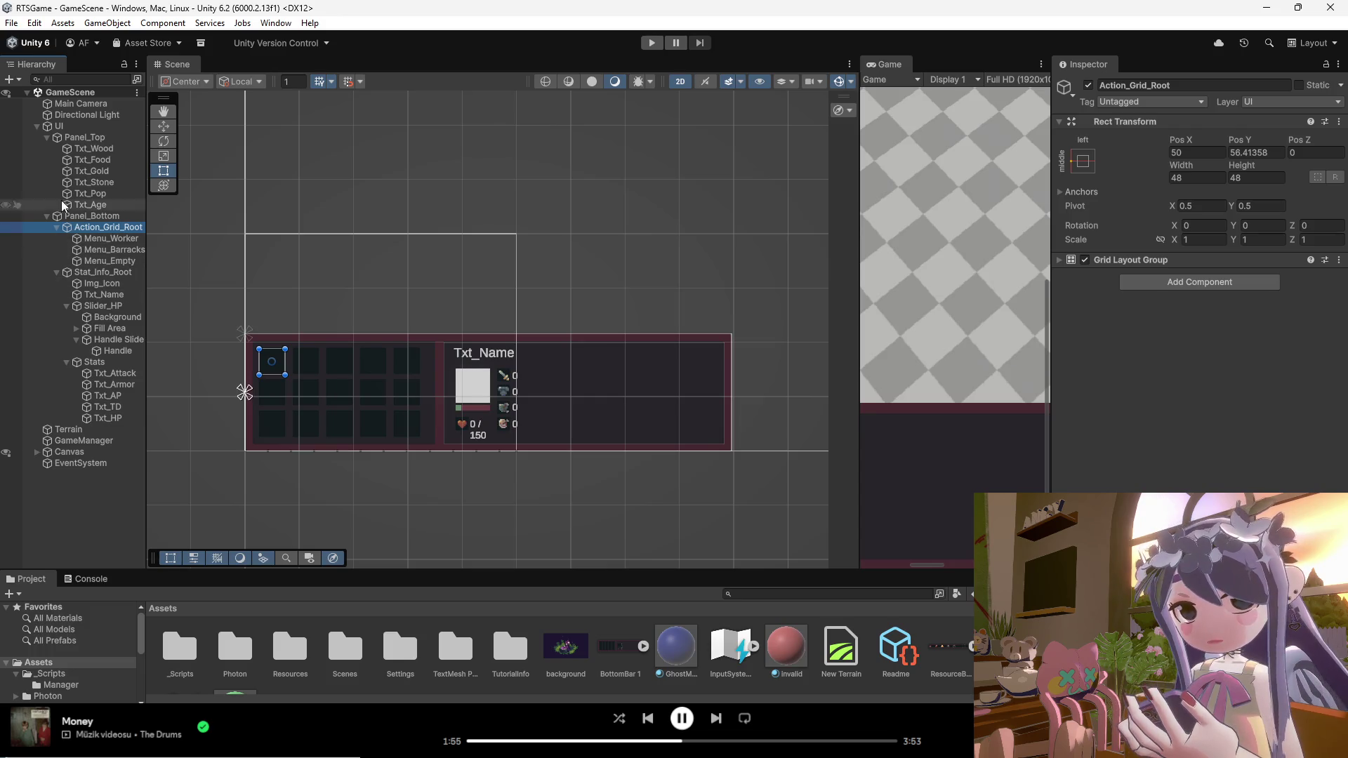
pyautogui.click(67, 128)
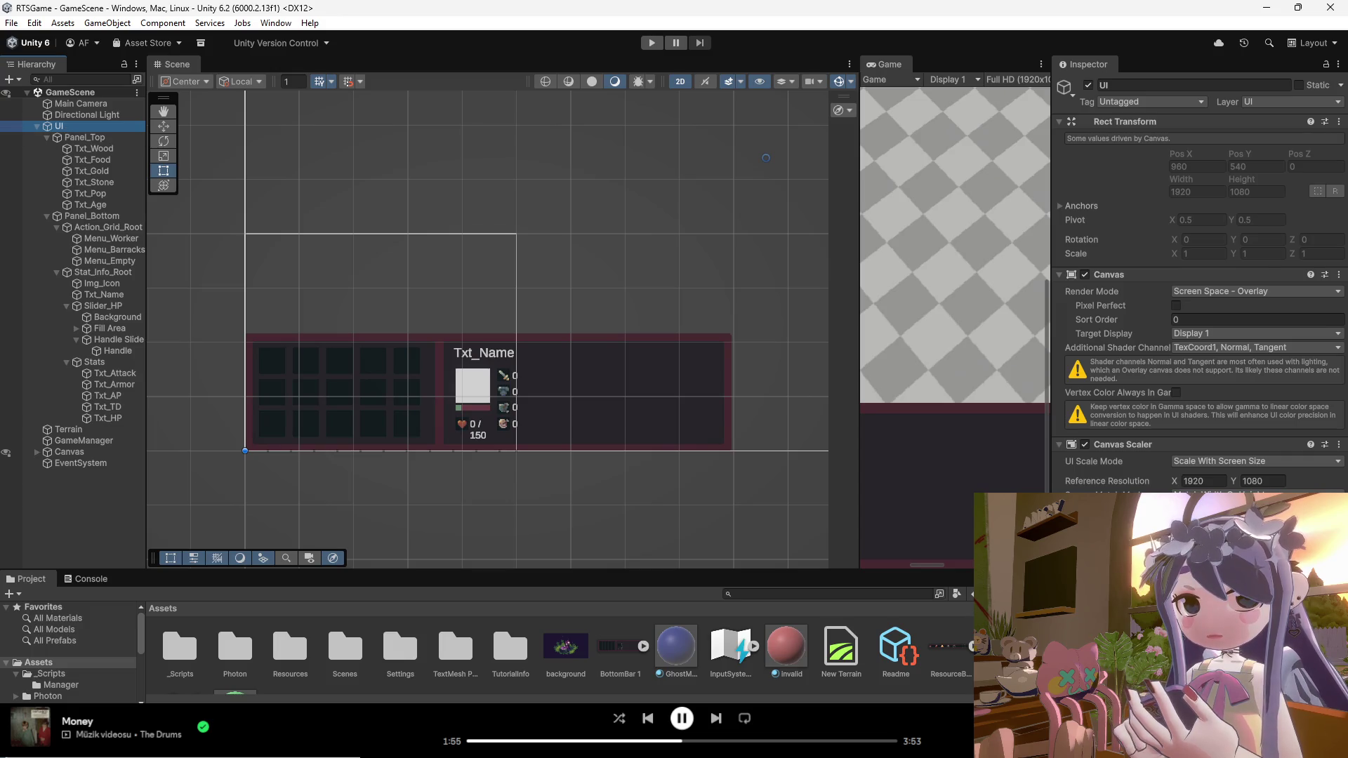
pyautogui.click(37, 127)
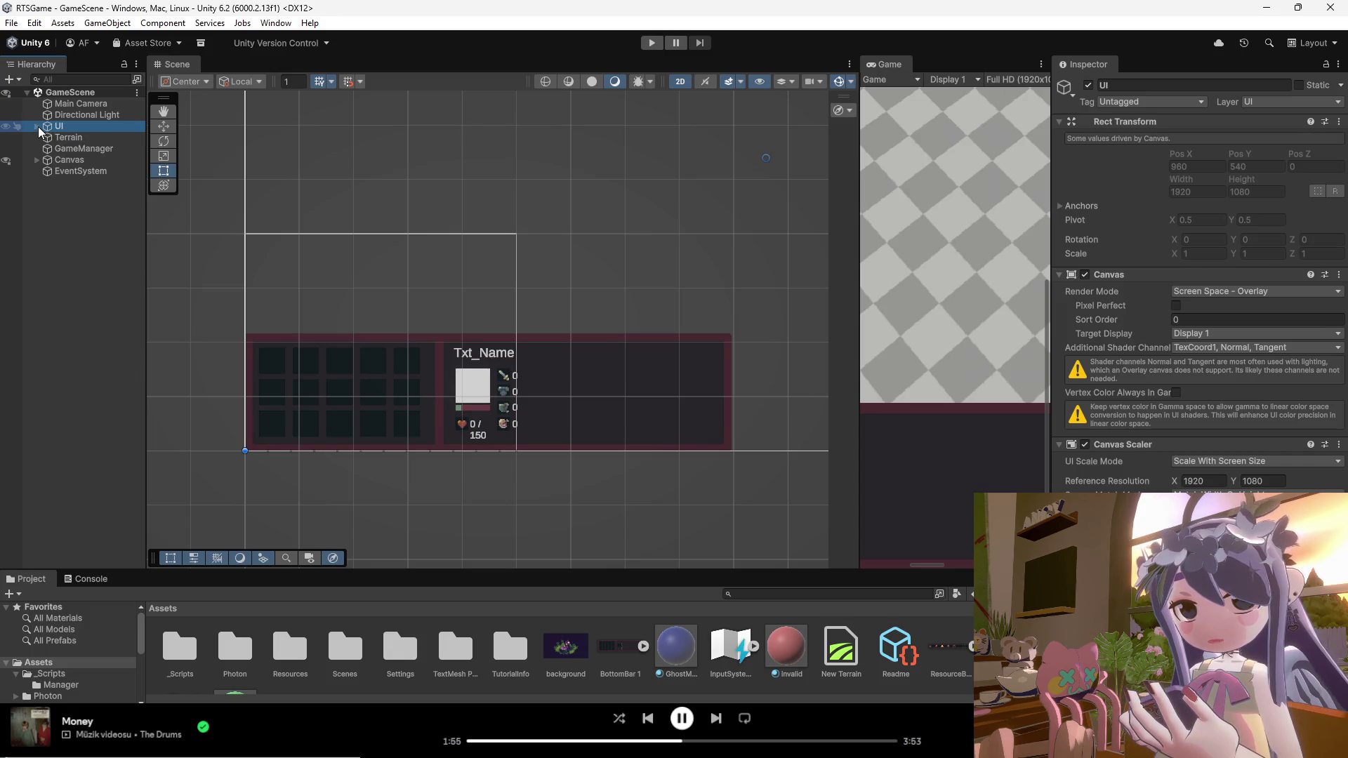
pyautogui.click(37, 160)
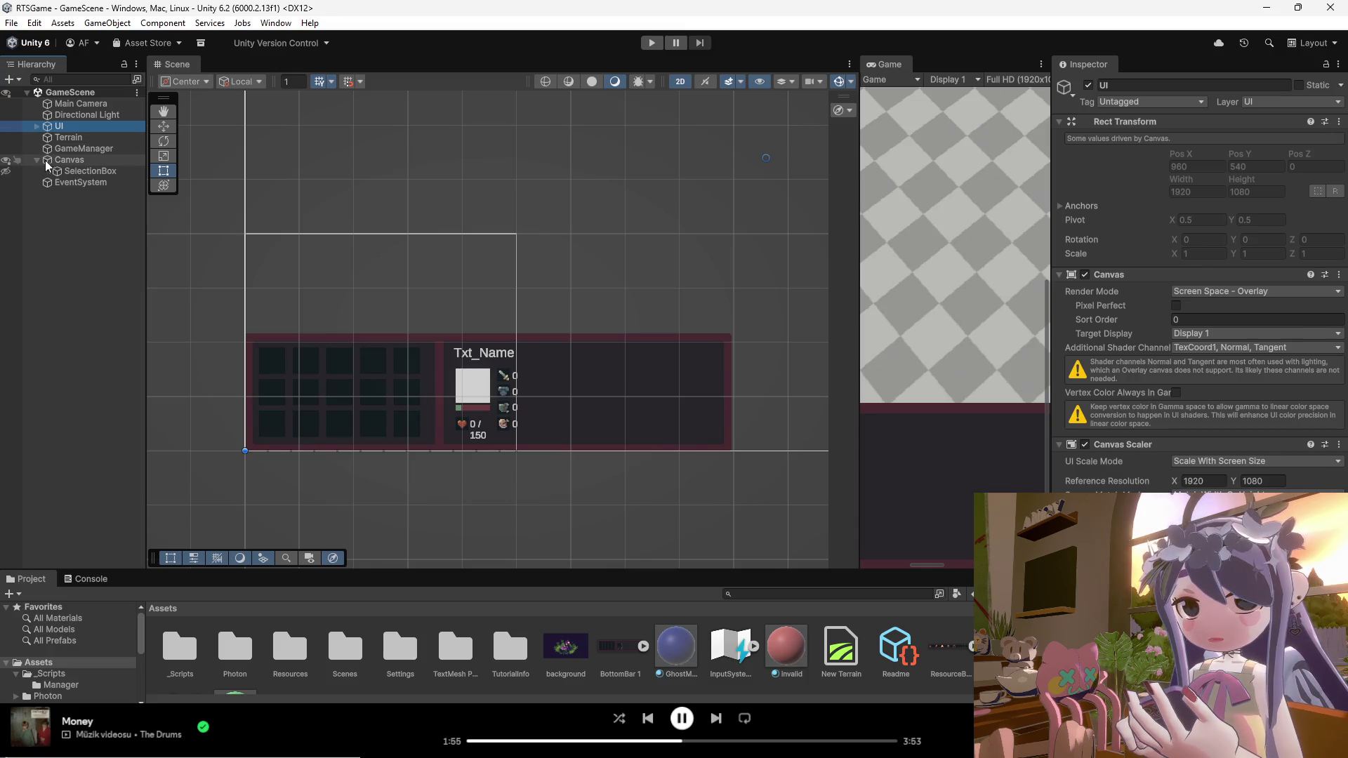
pyautogui.click(59, 161)
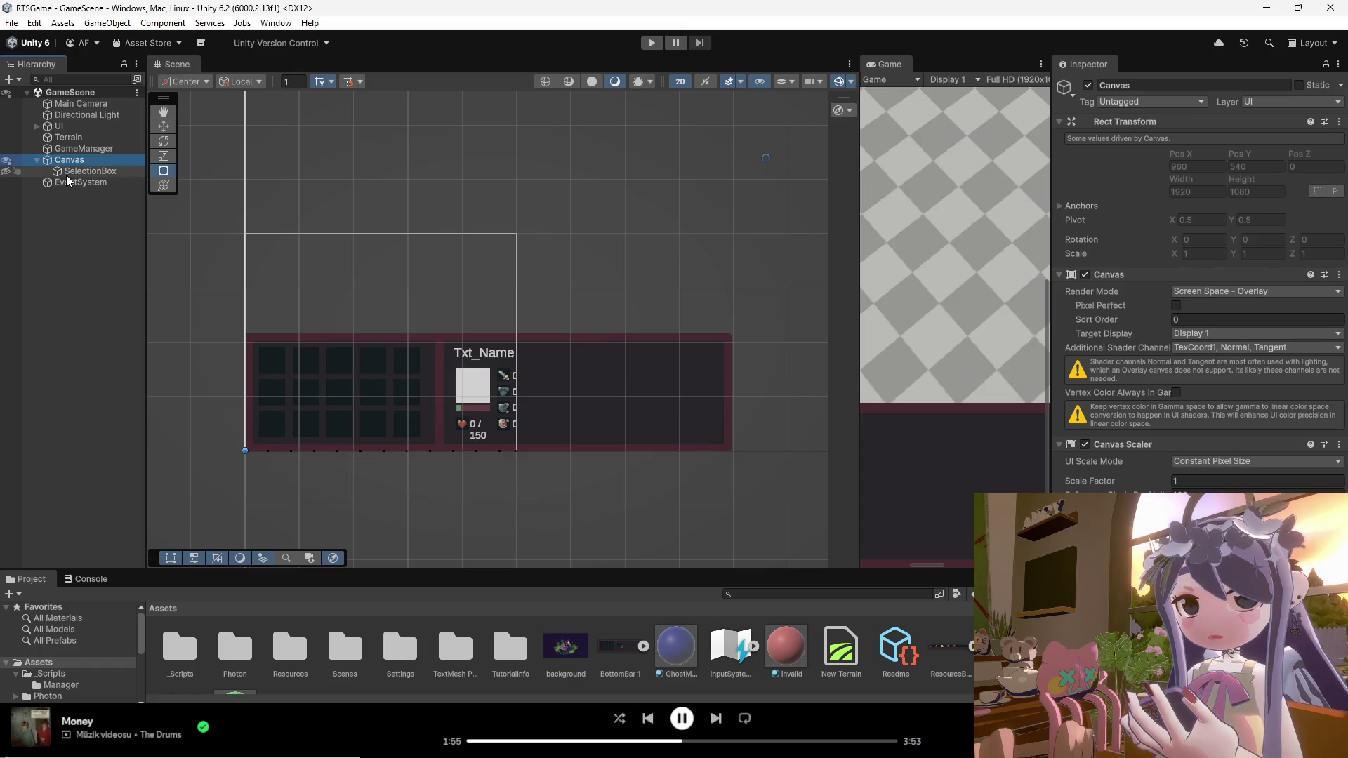
pyautogui.click(70, 172)
pyautogui.click(75, 184)
pyautogui.click(36, 160)
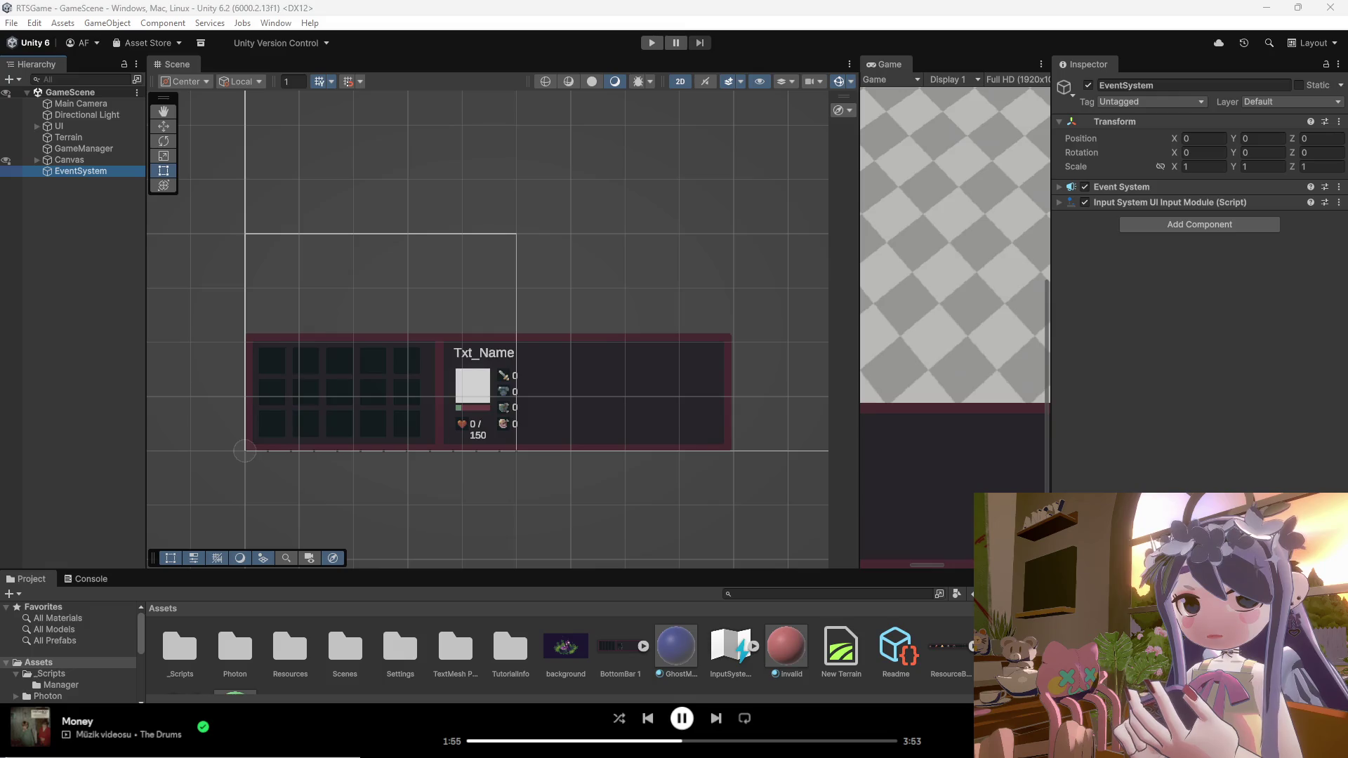
# Step: Inspect GameManager and Canvas, folding away the Canvas and Canvas Scaler component settings
pyautogui.click(97, 149)
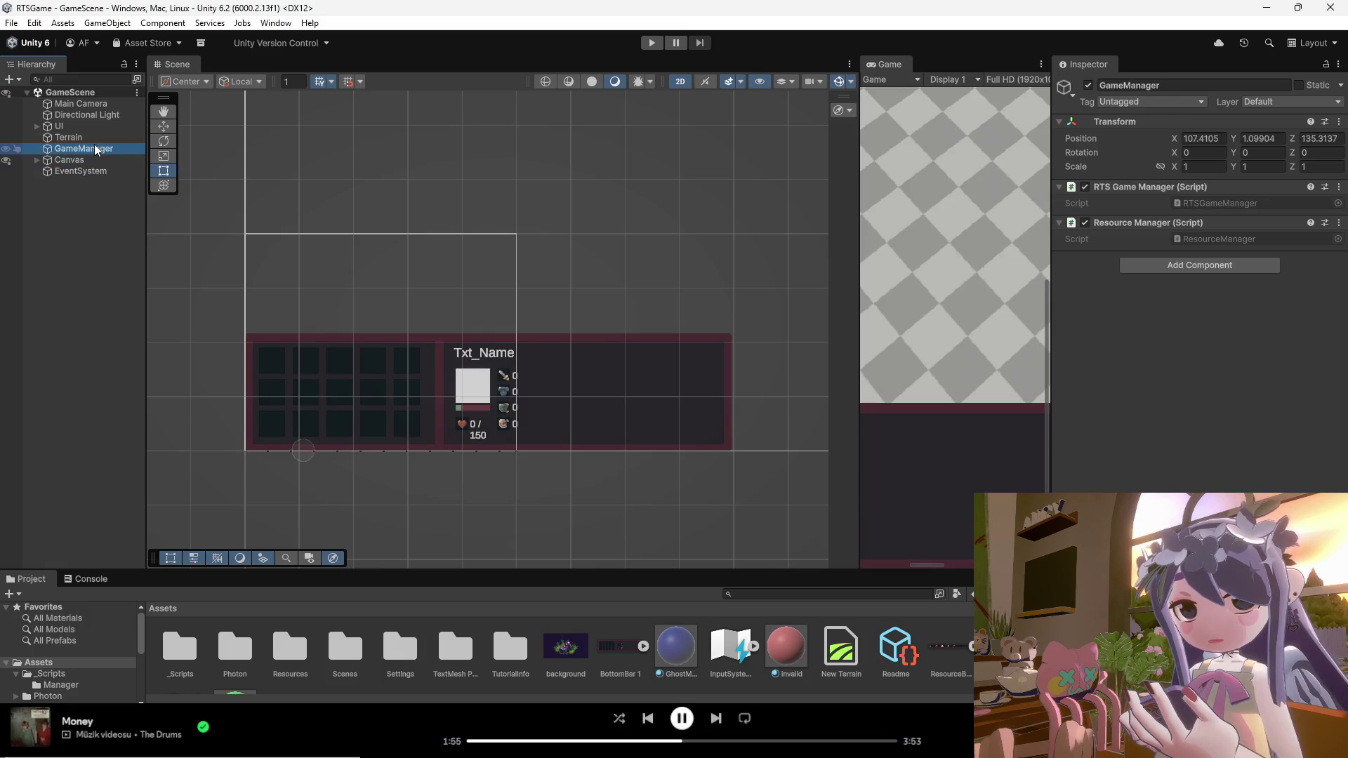
pyautogui.click(67, 160)
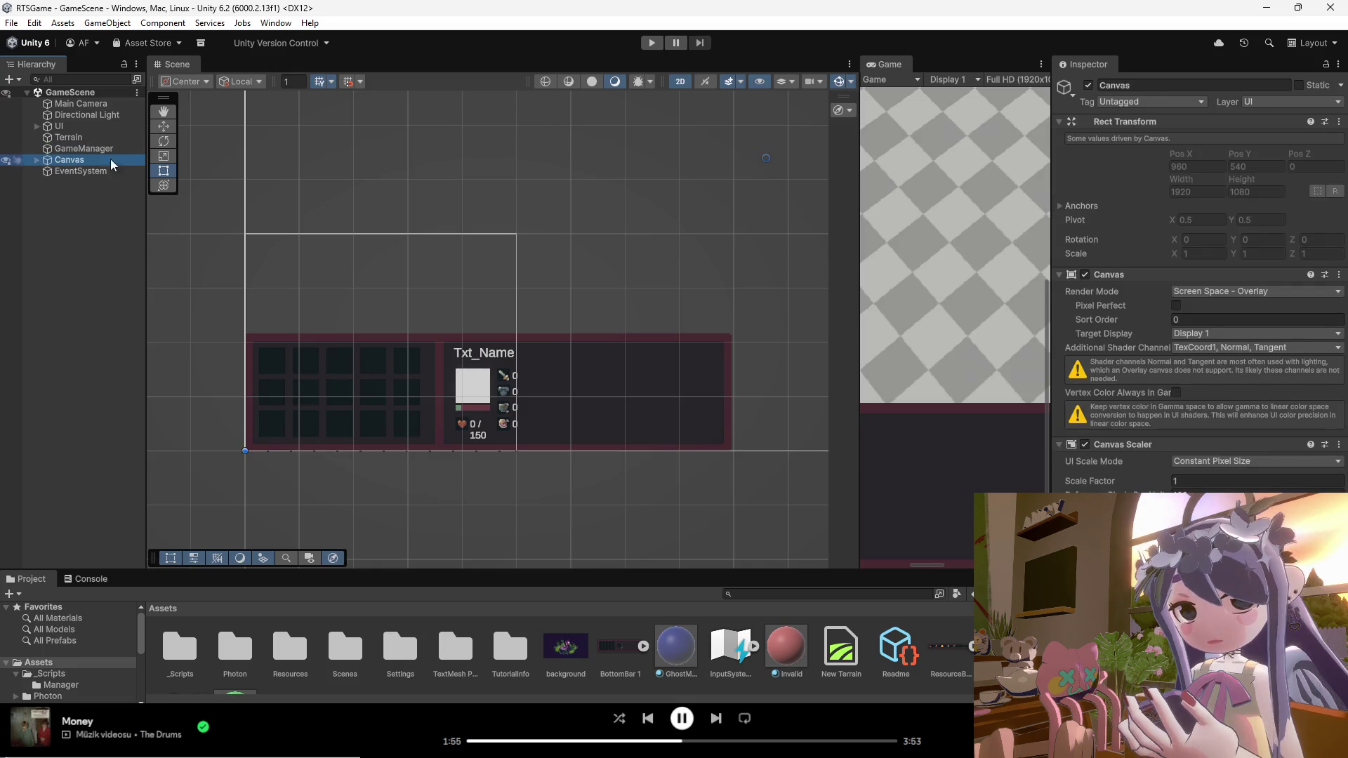
pyautogui.click(1059, 274)
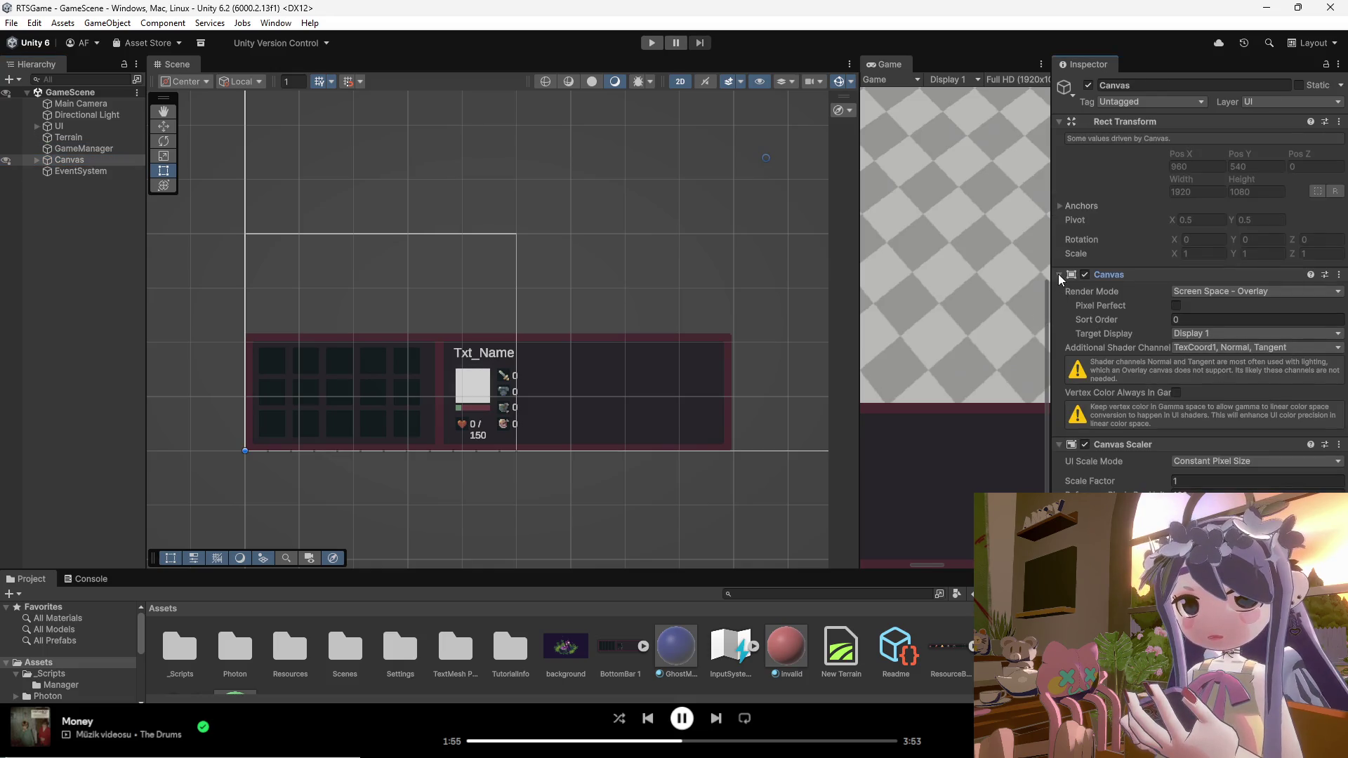
pyautogui.click(1058, 290)
pyautogui.click(1059, 291)
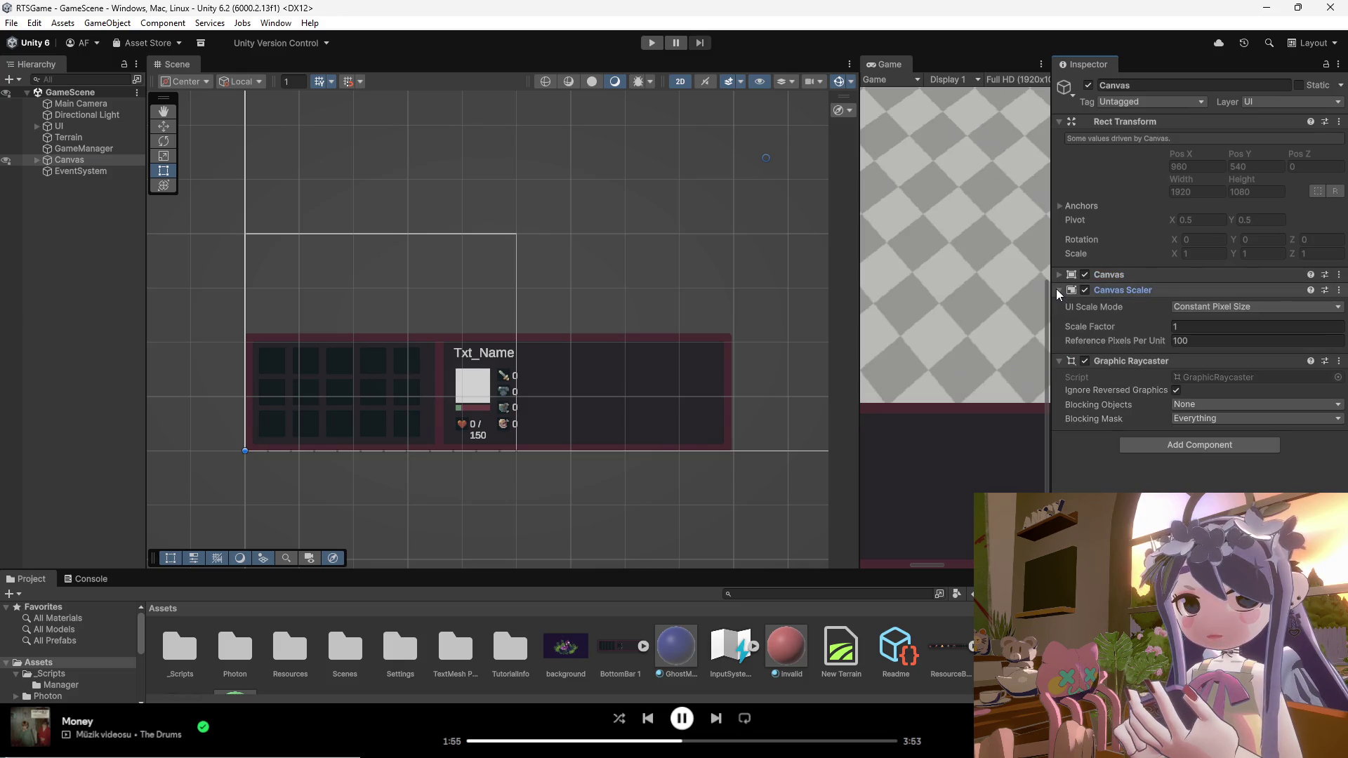
pyautogui.click(1058, 290)
# Step: Check UI, Terrain, GameManager, EventSystem and Canvas in turn, ending on the UI object's components
pyautogui.click(90, 126)
pyautogui.click(88, 114)
pyautogui.click(88, 126)
pyautogui.click(84, 137)
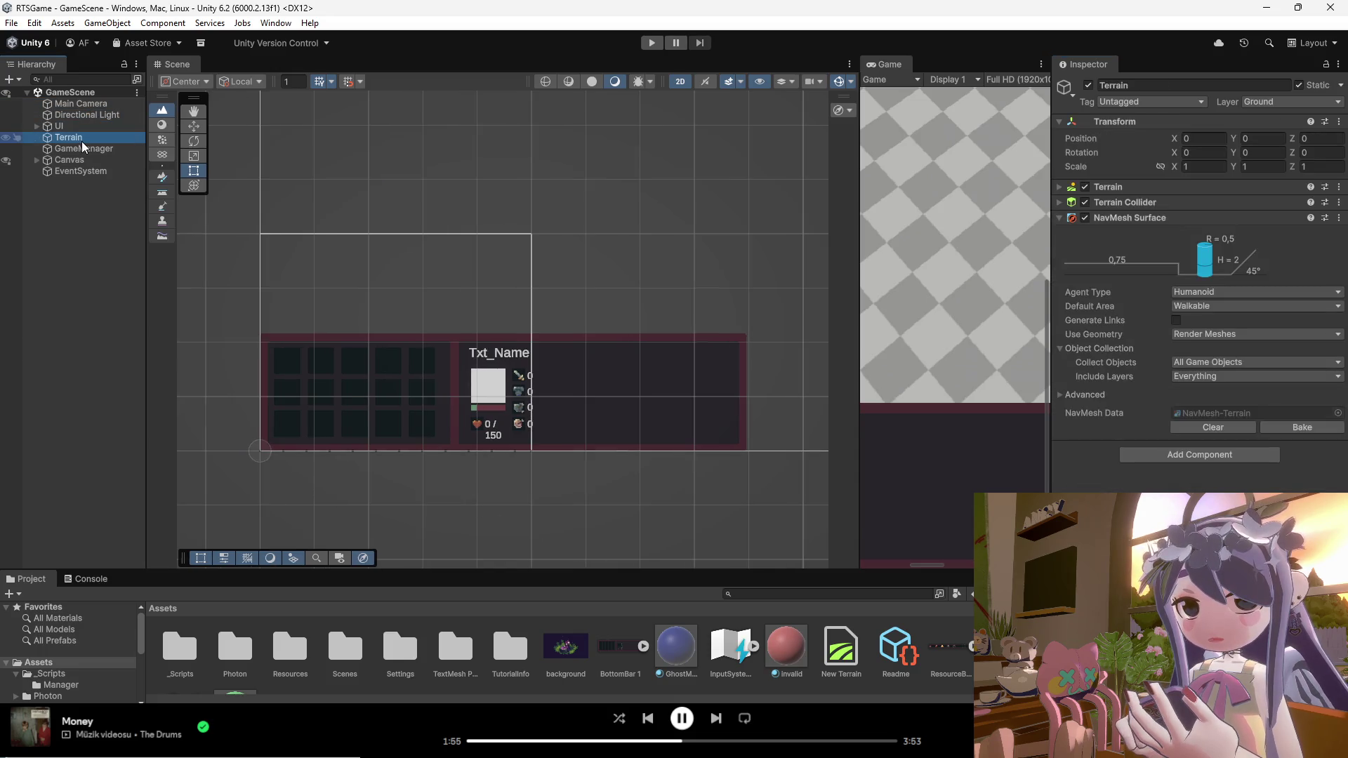
pyautogui.click(83, 149)
pyautogui.click(86, 171)
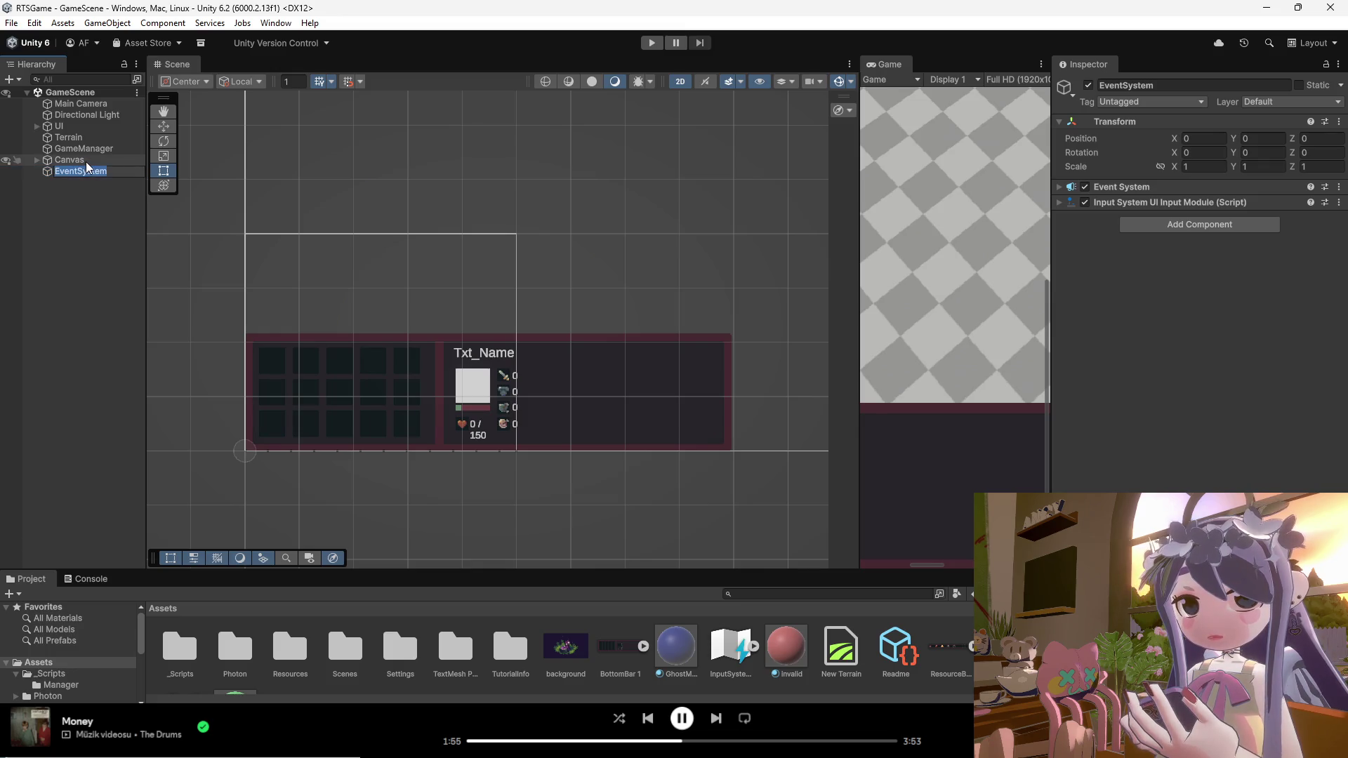
pyautogui.click(86, 162)
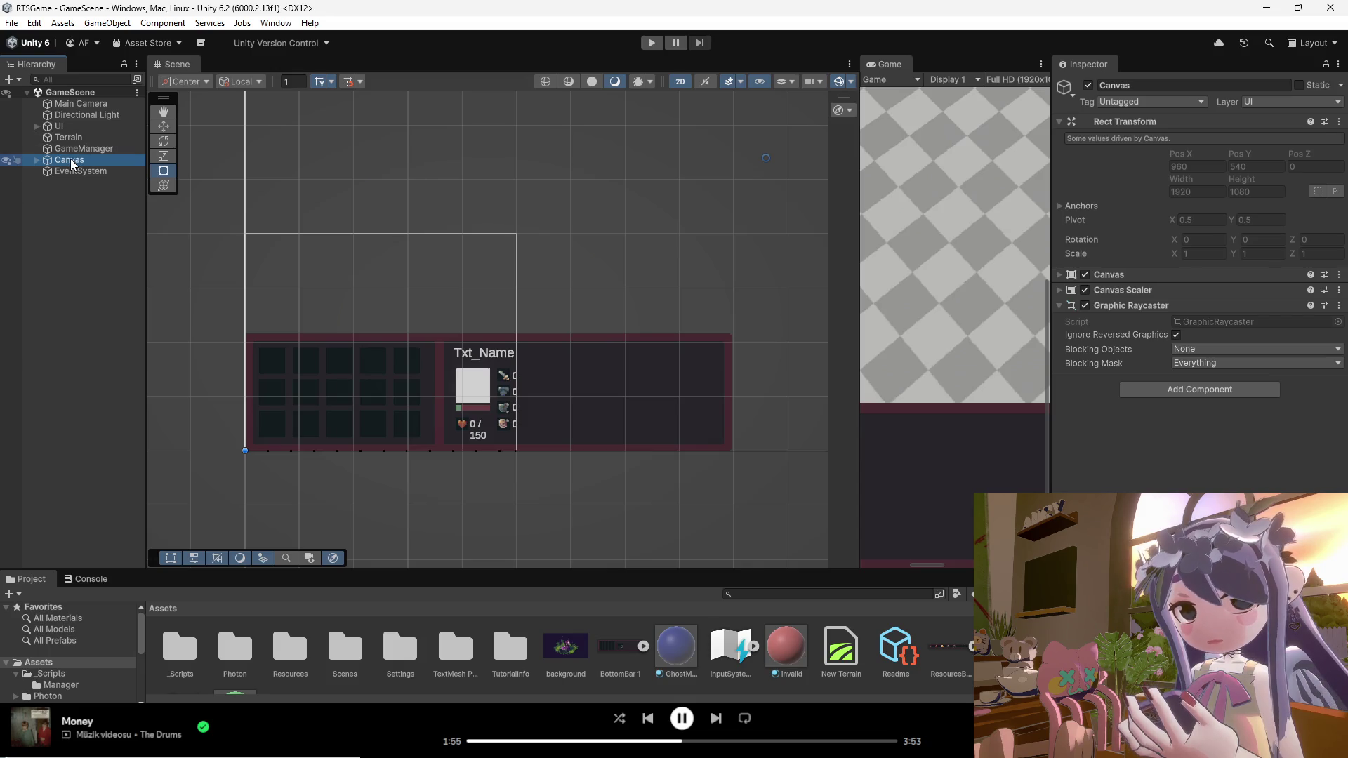
pyautogui.click(60, 126)
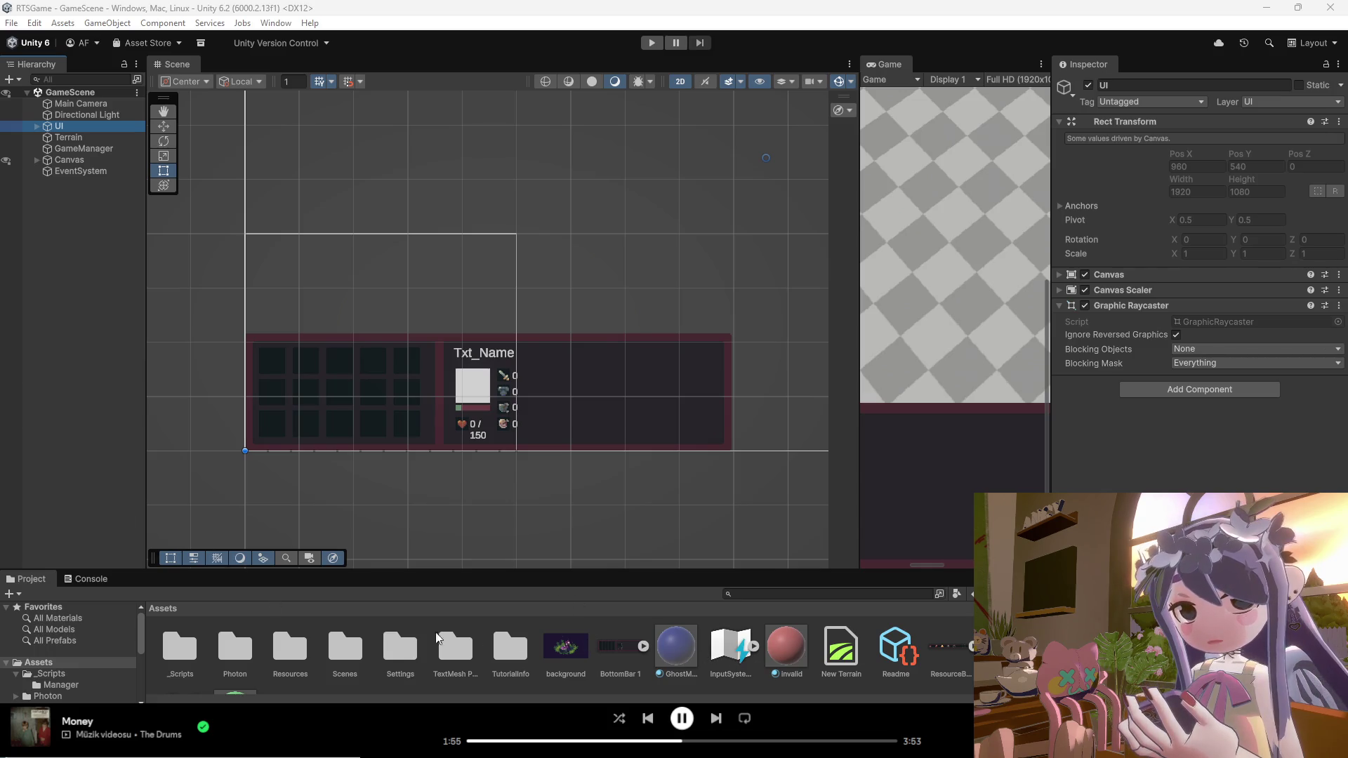
# Step: Open the _Scripts/Manager folder and select the UI object, collapsing Graphic Raycaster to reach UI Manager
pyautogui.doubleClick(184, 646)
pyautogui.doubleClick(187, 647)
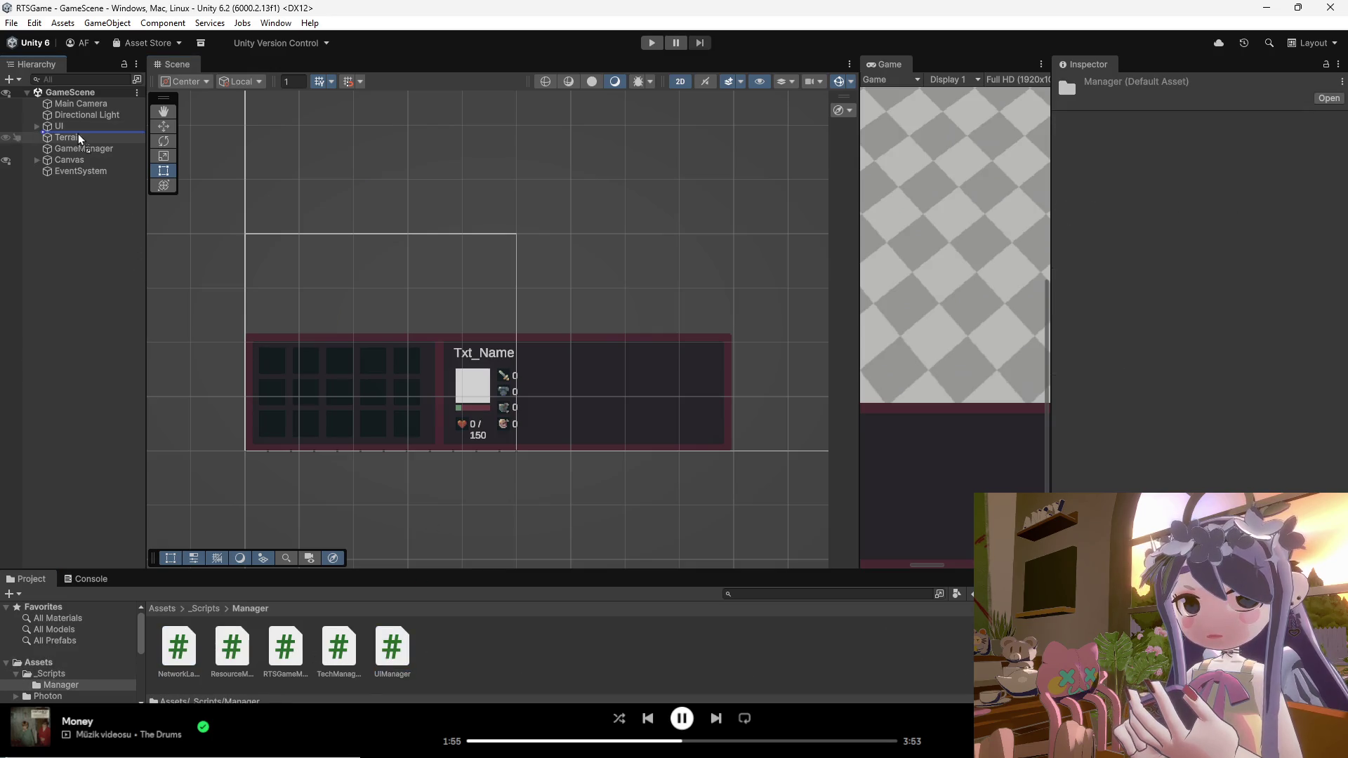
pyautogui.keyDown('alt'); pyautogui.click(37, 126); pyautogui.keyUp('alt')
pyautogui.click(70, 127)
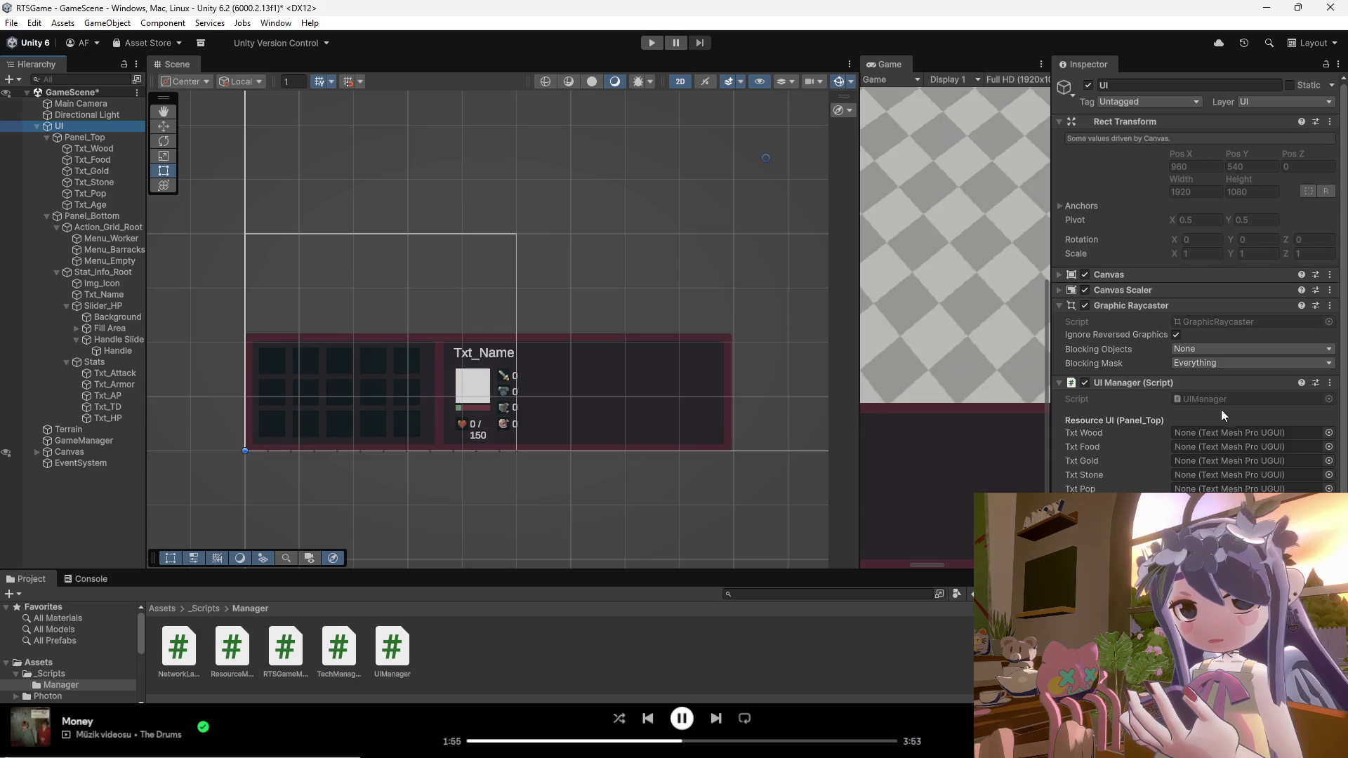
pyautogui.click(1058, 306)
pyautogui.scroll(-1, 1118, 351)
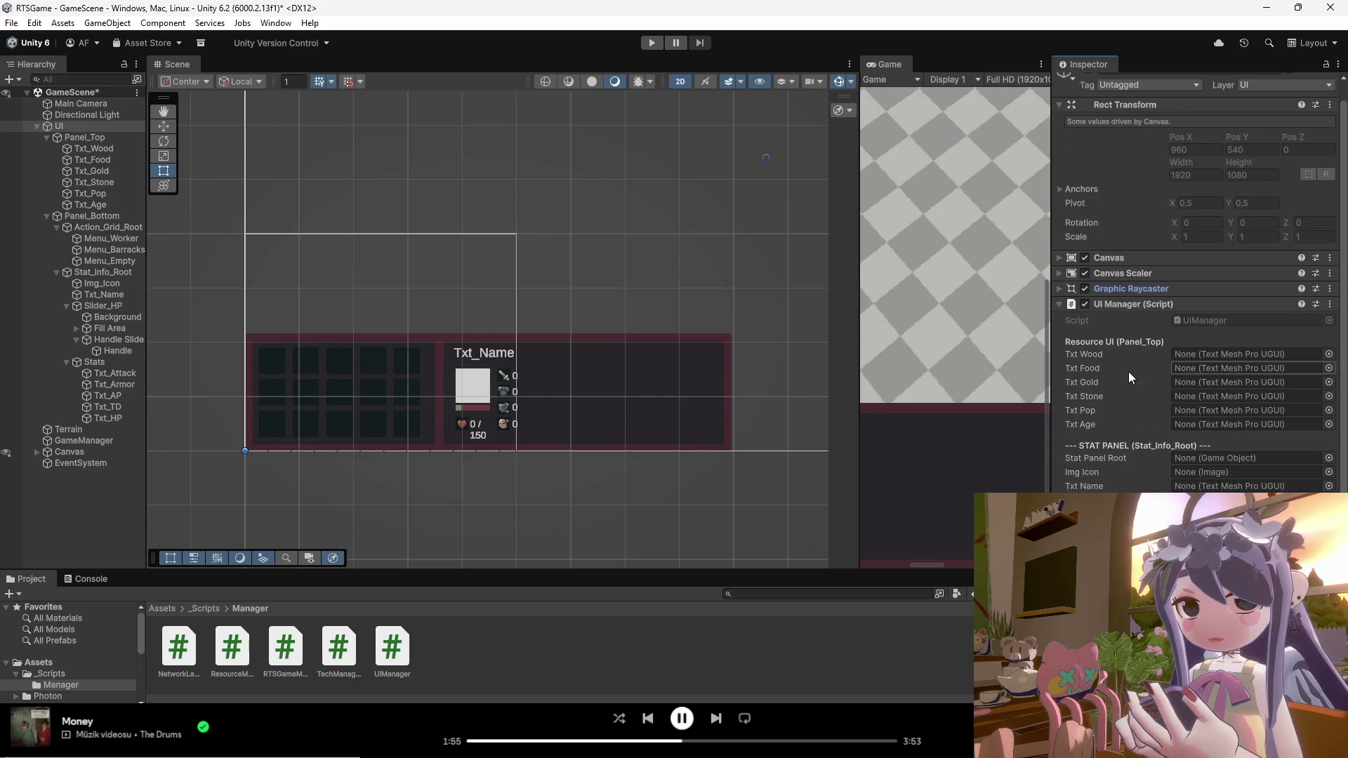
# Step: Link Txt_Wood, Txt_Food, Txt_Gold, Txt_Stone and Txt_Pop to the UI Manager's resource text fields
pyautogui.moveTo(93, 149); pyautogui.dragTo(1220, 356)
pyautogui.moveTo(93, 160)
pyautogui.mouseDown()
pyautogui.moveTo(822, 247)
pyautogui.moveTo(1196, 371)
pyautogui.mouseUp()
pyautogui.moveTo(93, 172)
pyautogui.mouseDown()
pyautogui.moveTo(1194, 372)
pyautogui.moveTo(1194, 383)
pyautogui.mouseUp()
pyautogui.moveTo(103, 184)
pyautogui.mouseDown()
pyautogui.moveTo(1198, 411)
pyautogui.moveTo(1203, 398)
pyautogui.mouseUp()
pyautogui.moveTo(99, 195)
pyautogui.mouseDown()
pyautogui.moveTo(1119, 385)
pyautogui.moveTo(1197, 408)
pyautogui.moveTo(1194, 425)
pyautogui.mouseUp()
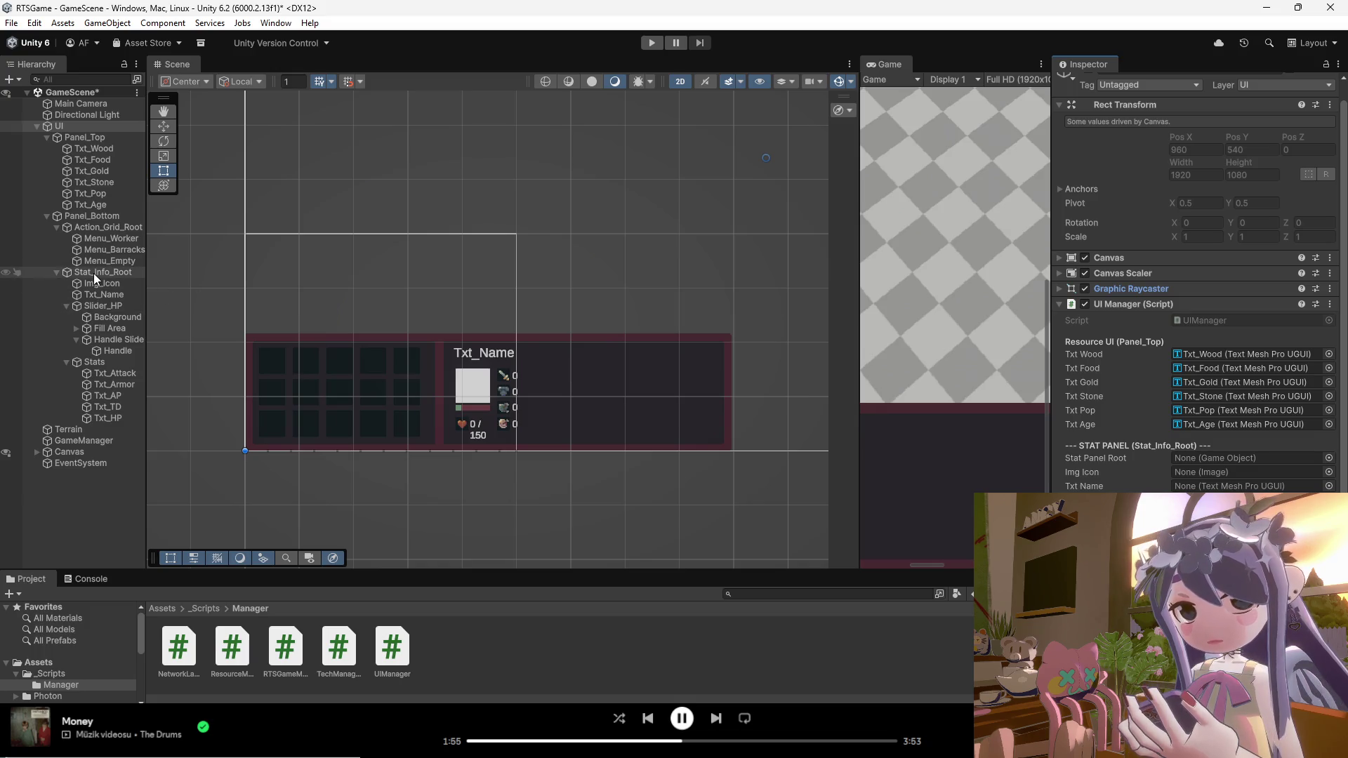
# Step: Assign Stat_Info_Root, Img_Icon and Txt_Name as the UI Manager's stat panel root, icon and name text
pyautogui.moveTo(94, 272); pyautogui.dragTo(1191, 457)
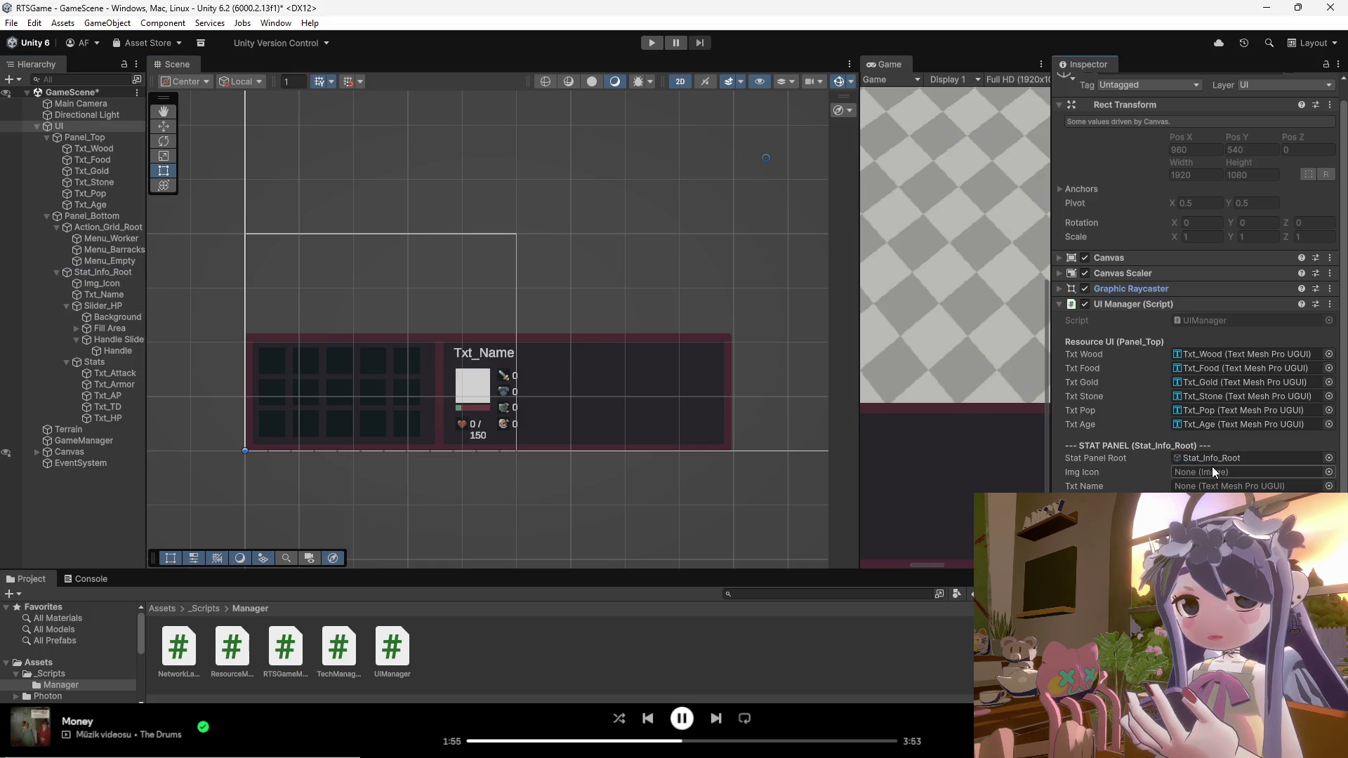
pyautogui.moveTo(102, 285)
pyautogui.mouseDown()
pyautogui.moveTo(1208, 473)
pyautogui.moveTo(1191, 476)
pyautogui.mouseUp()
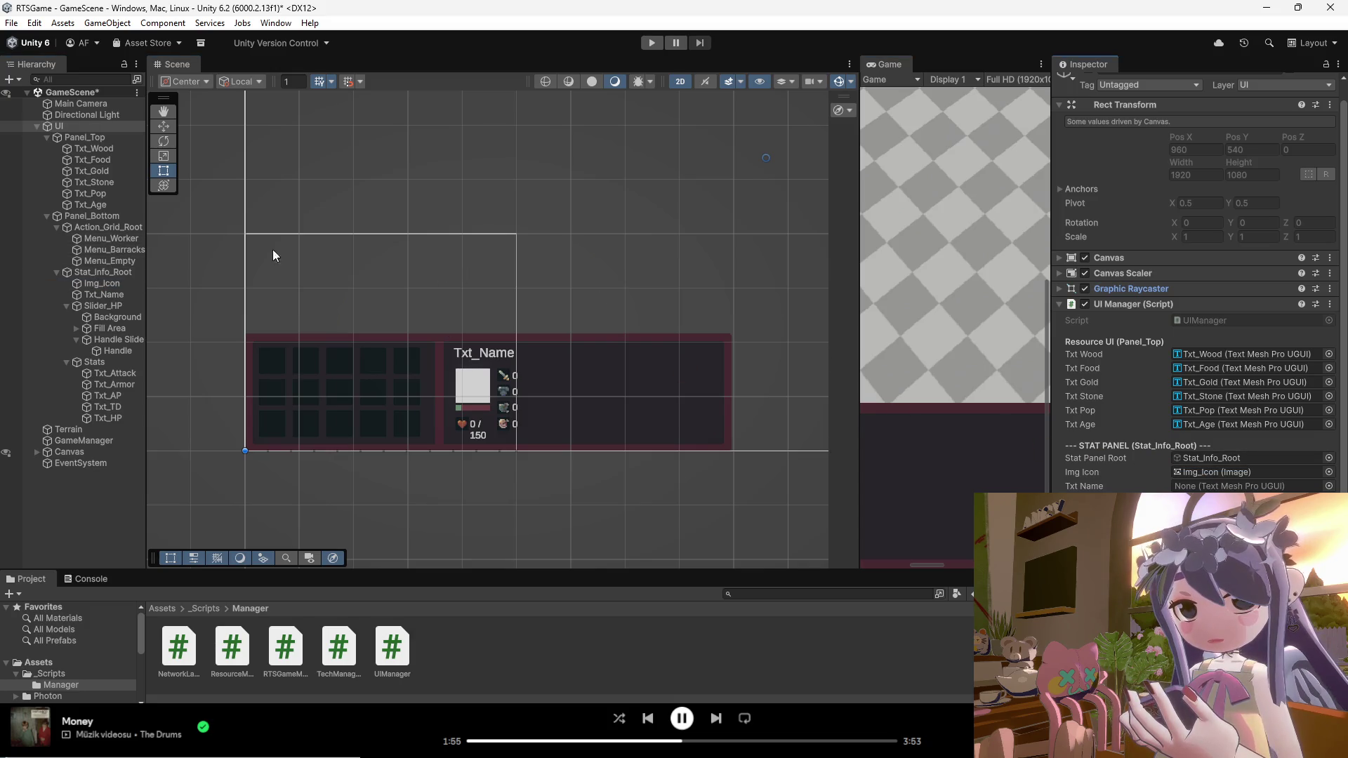
pyautogui.click(67, 305)
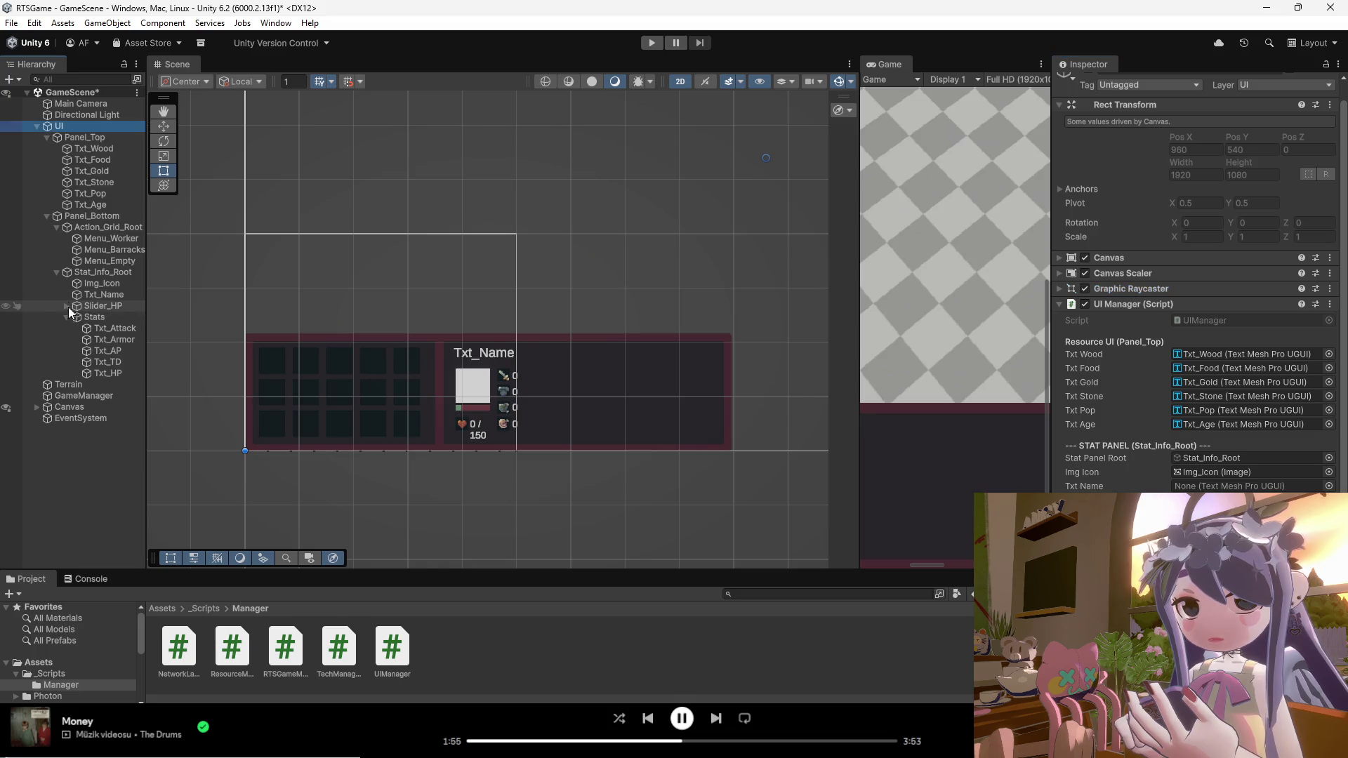
pyautogui.click(66, 317)
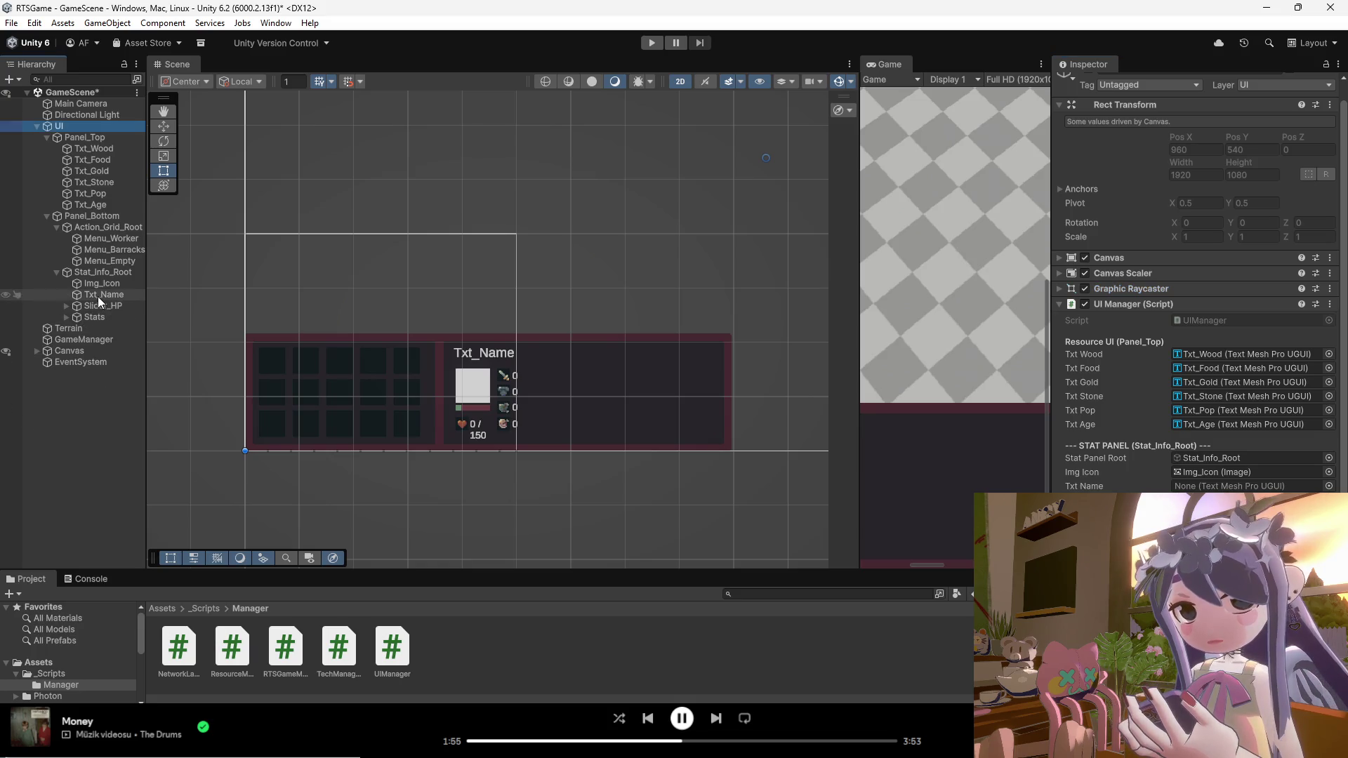
pyautogui.click(90, 294)
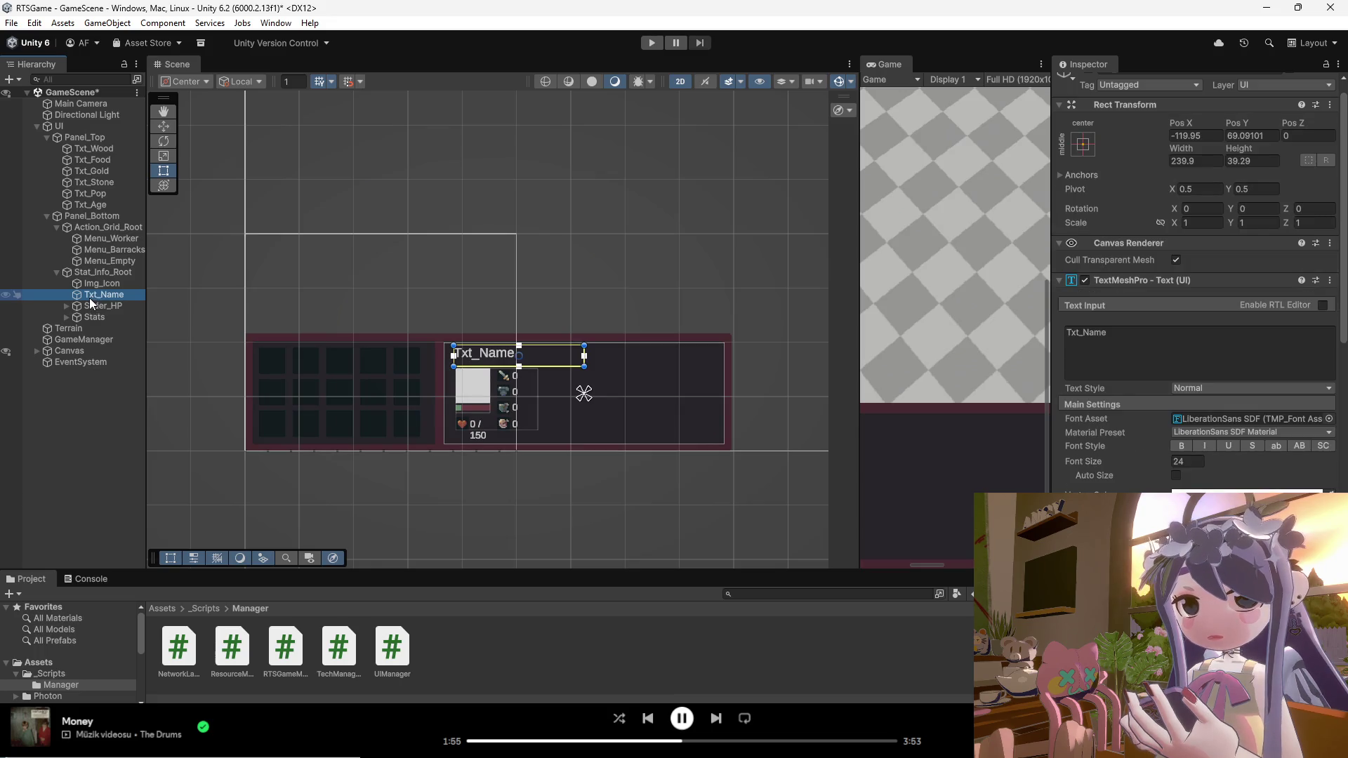
pyautogui.click(77, 125)
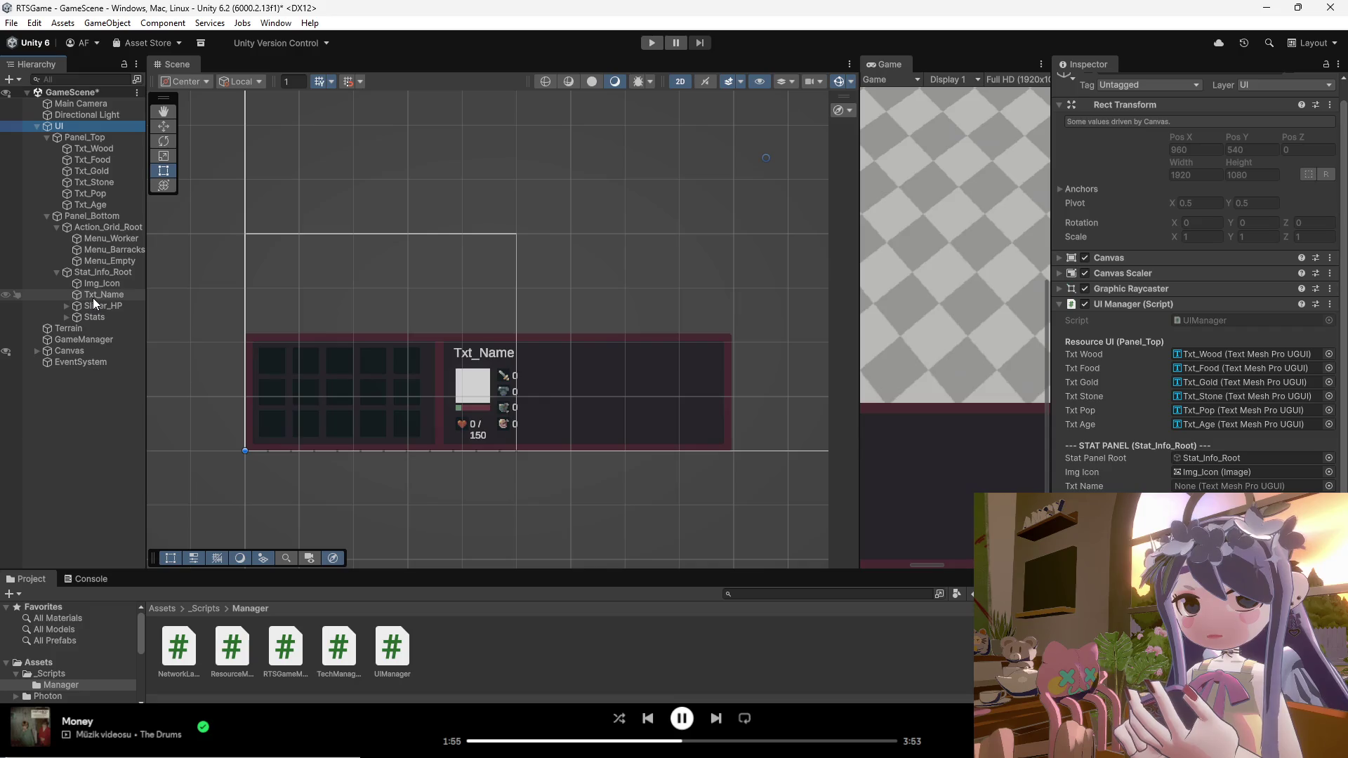
pyautogui.moveTo(94, 296); pyautogui.dragTo(1201, 488)
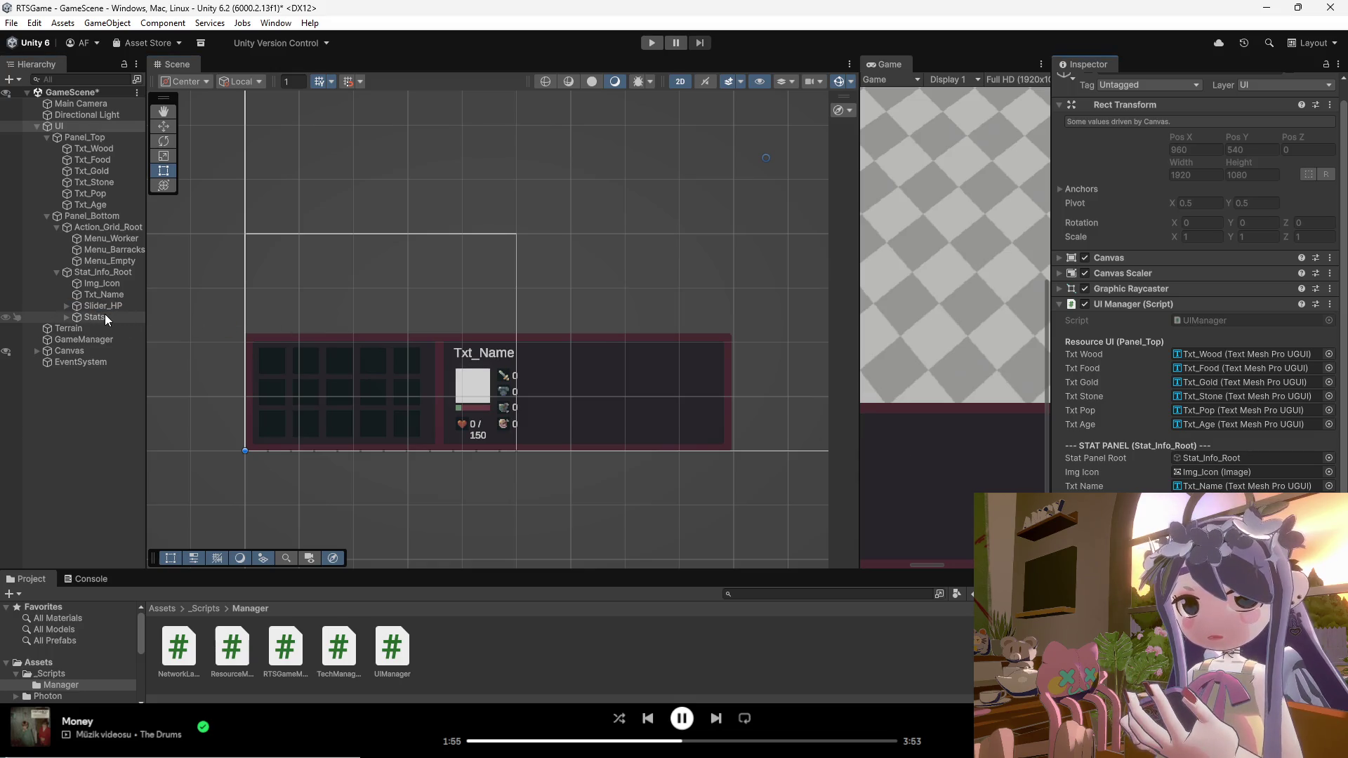
pyautogui.click(67, 316)
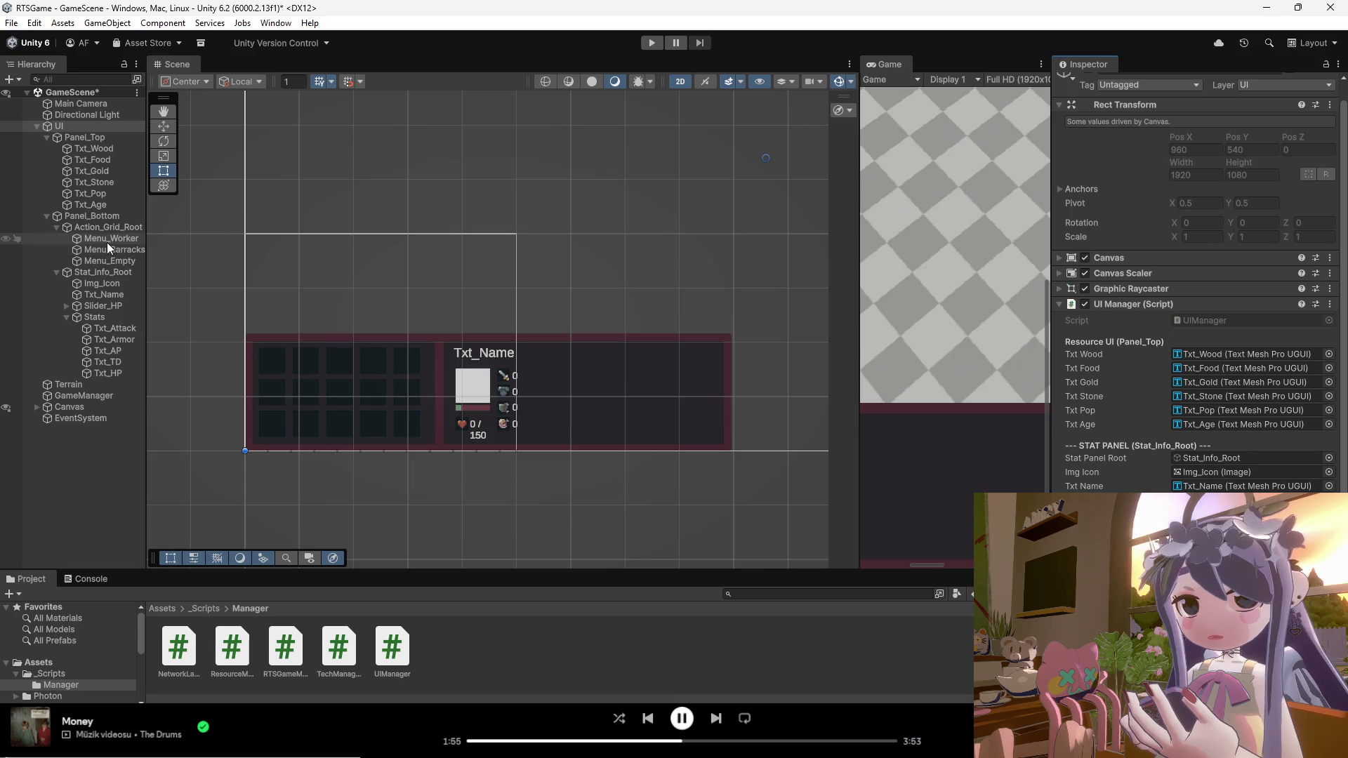
# Step: Drag one more stat object into a UI Manager field, then view the UIManager script's default references
pyautogui.moveTo(108, 264); pyautogui.dragTo(1194, 506)
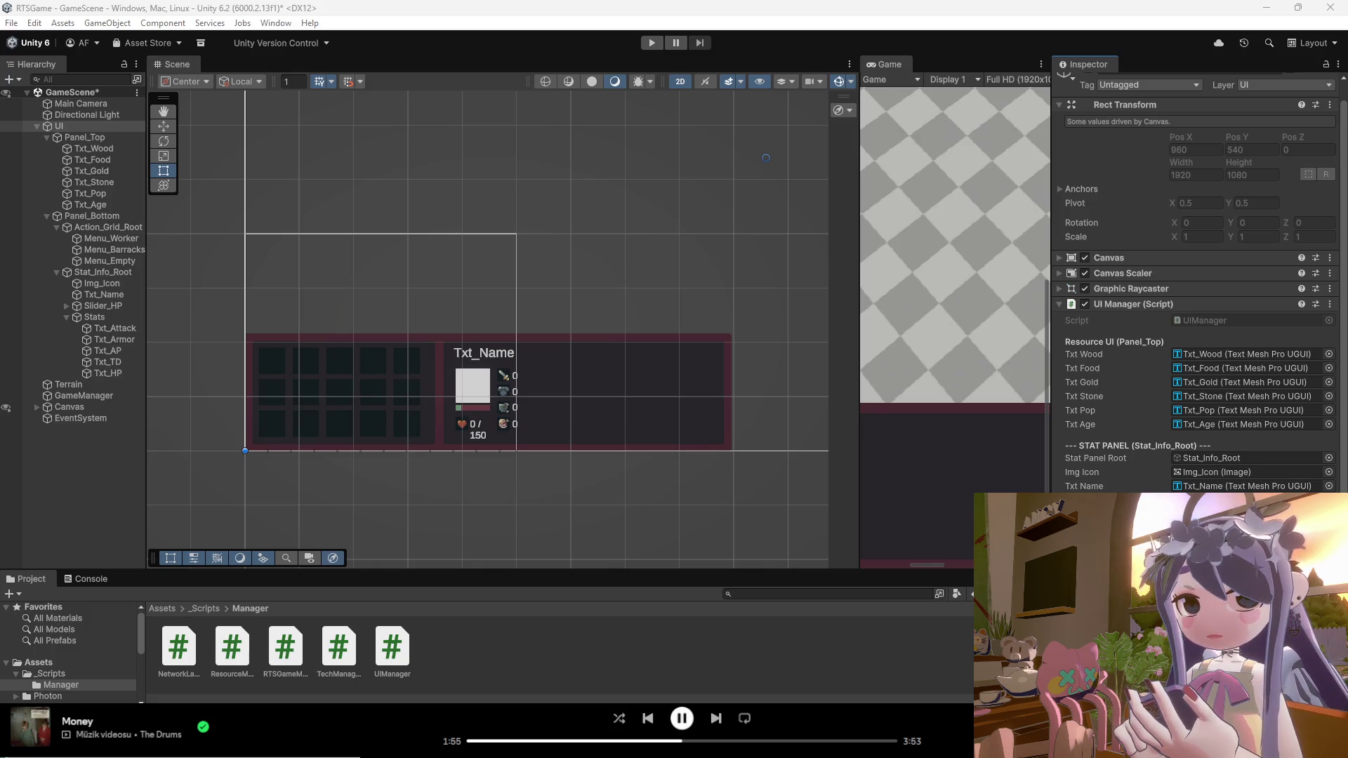
pyautogui.click(410, 668)
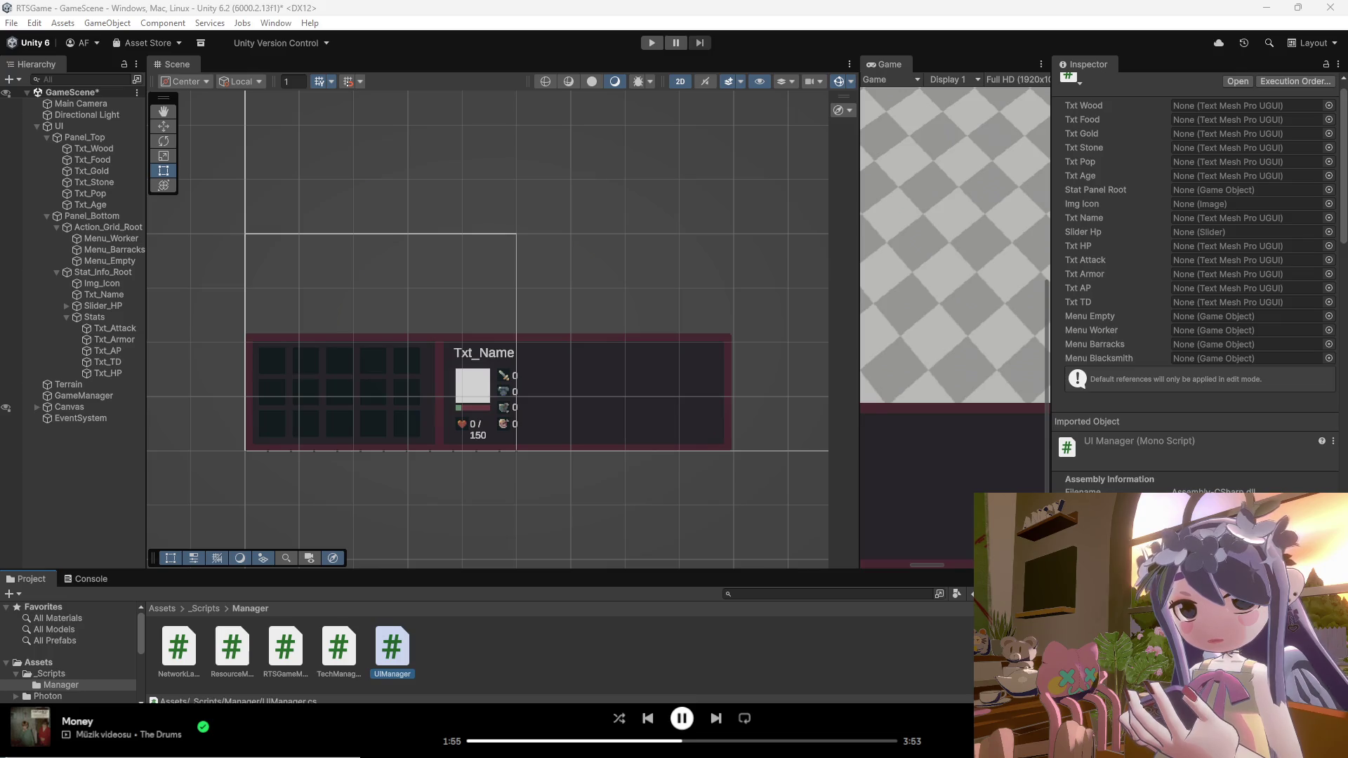
# Step: Review Action_Grid_Root, Panel_Bottom and Stat_Info_Root, then return to the UI object's UI Manager
pyautogui.click(132, 230)
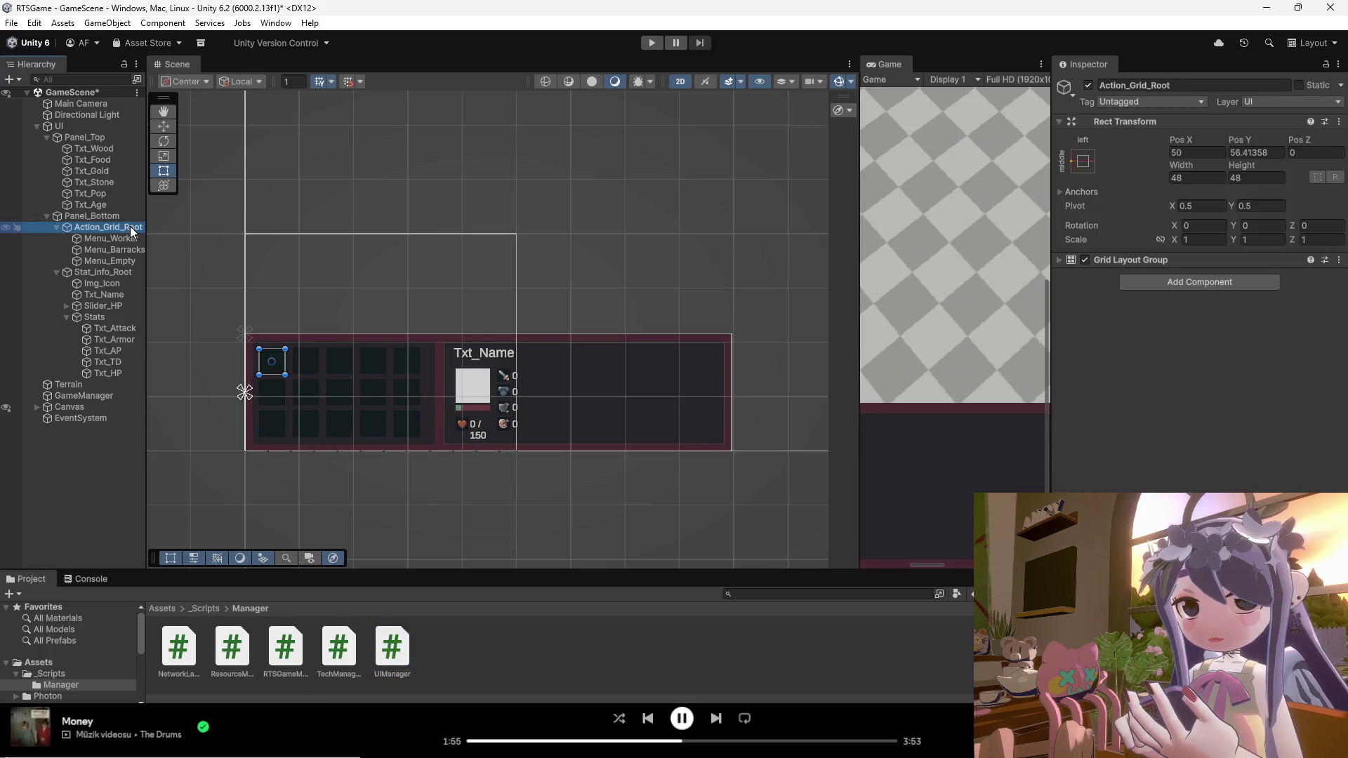
pyautogui.click(113, 217)
pyautogui.click(108, 271)
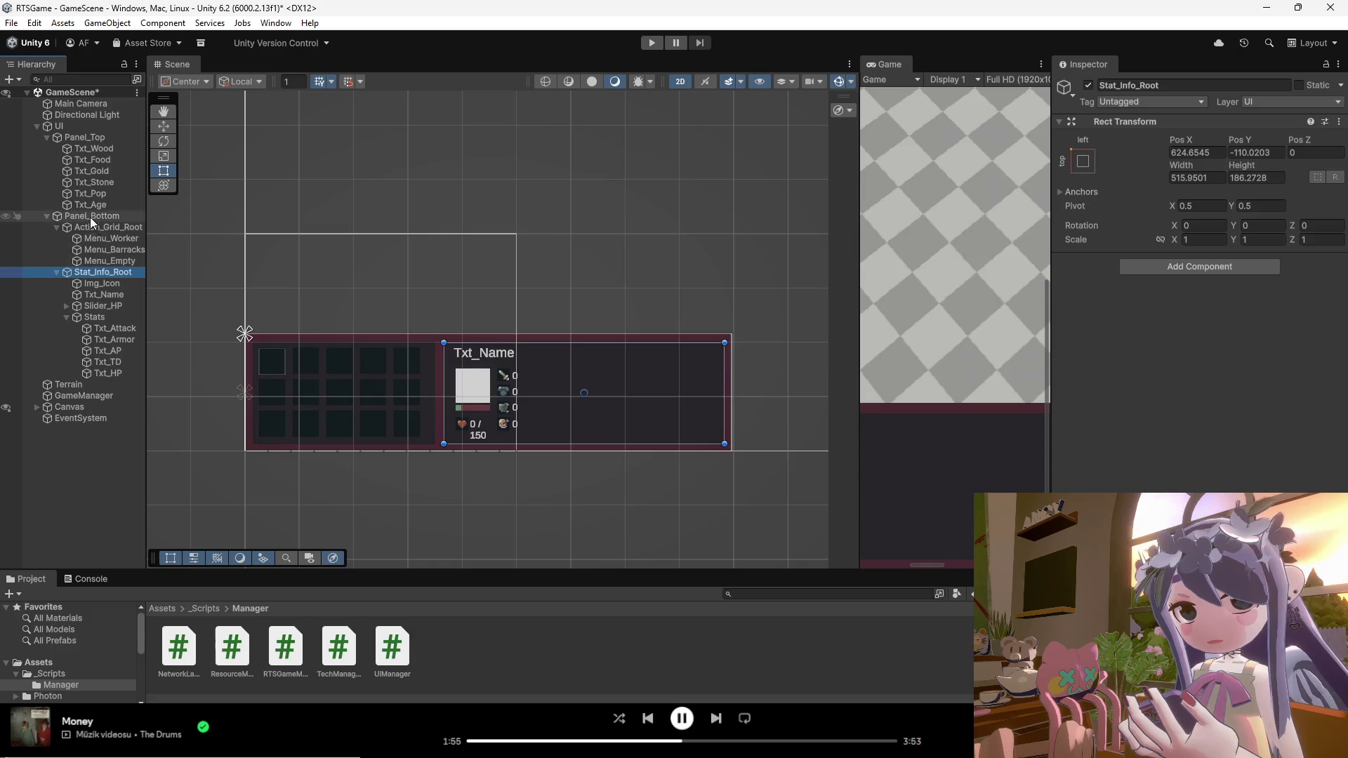
pyautogui.click(81, 126)
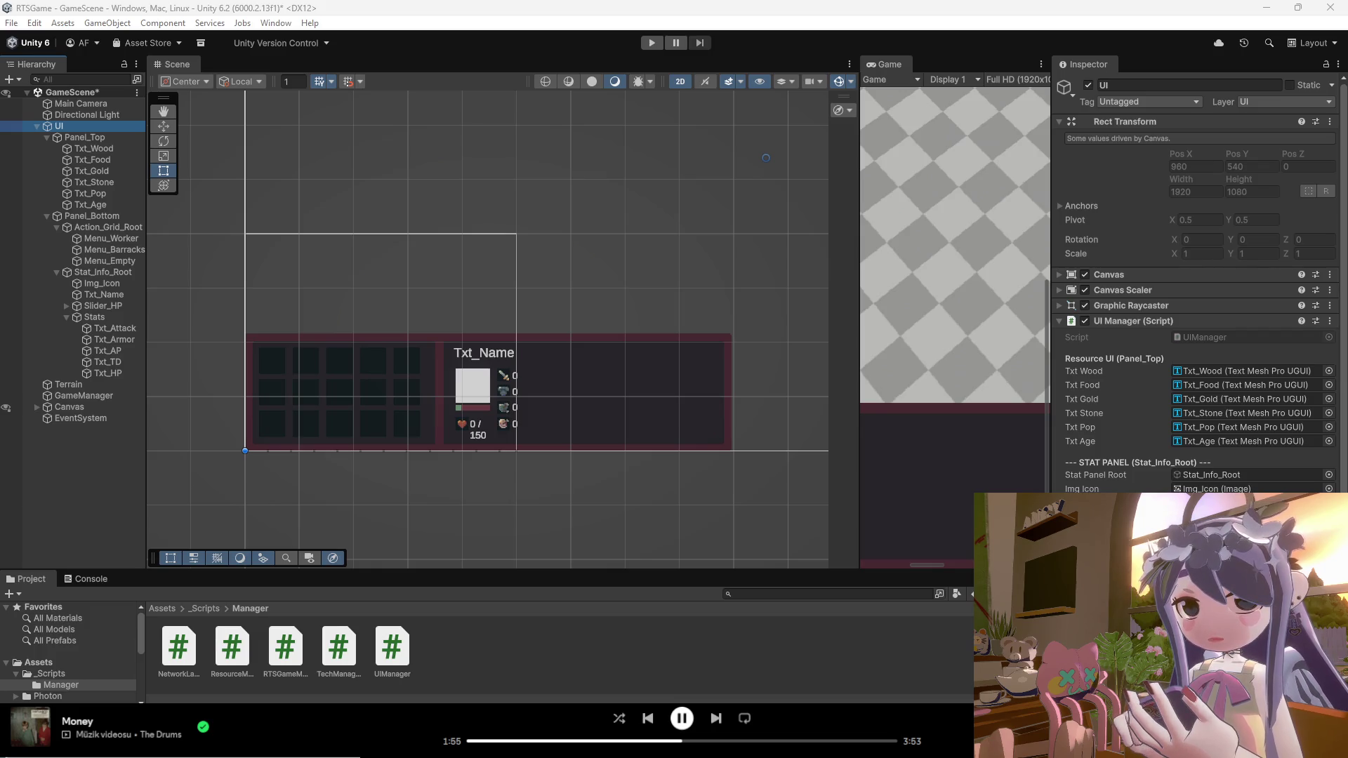
# Step: Select Menu_Worker in the action grid, opening and dismissing its context menu without choosing anything
pyautogui.click(128, 241)
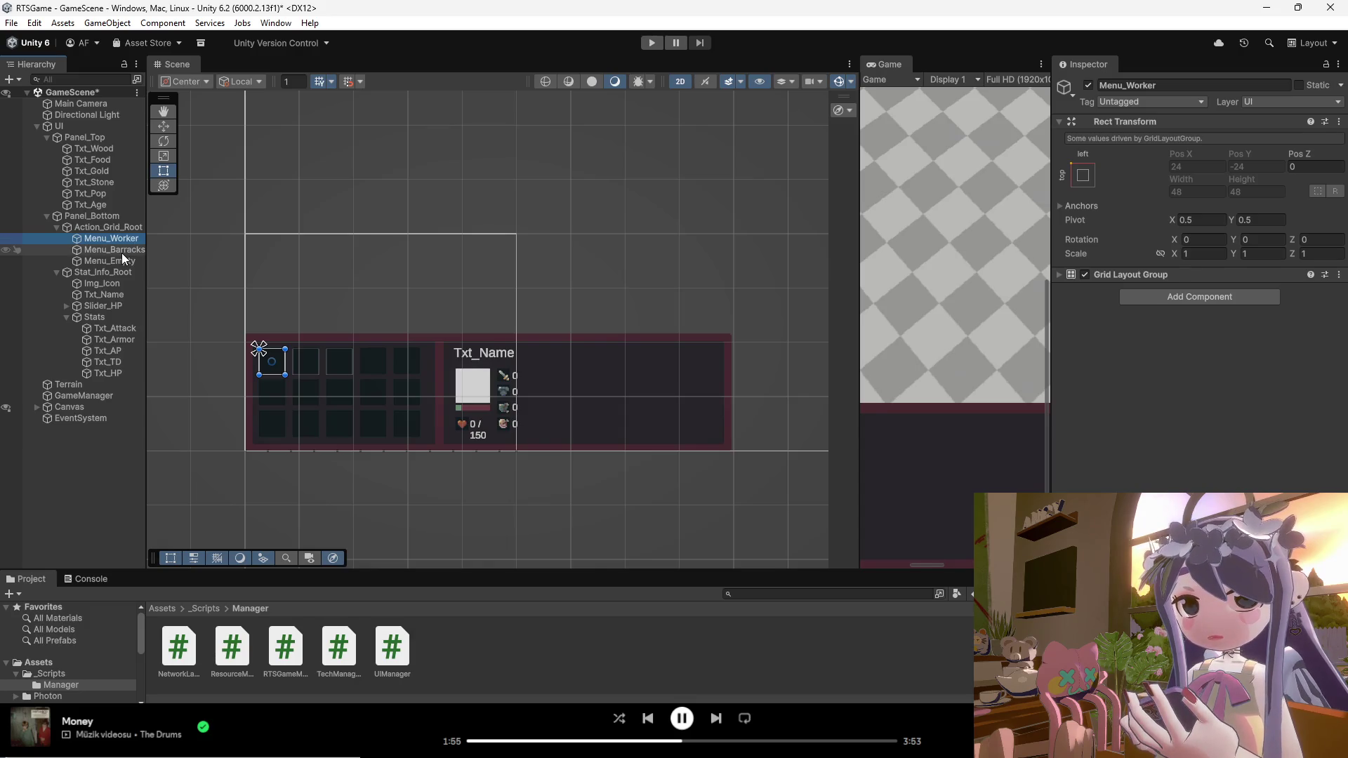
pyautogui.rightClick(118, 242)
pyautogui.click(111, 239)
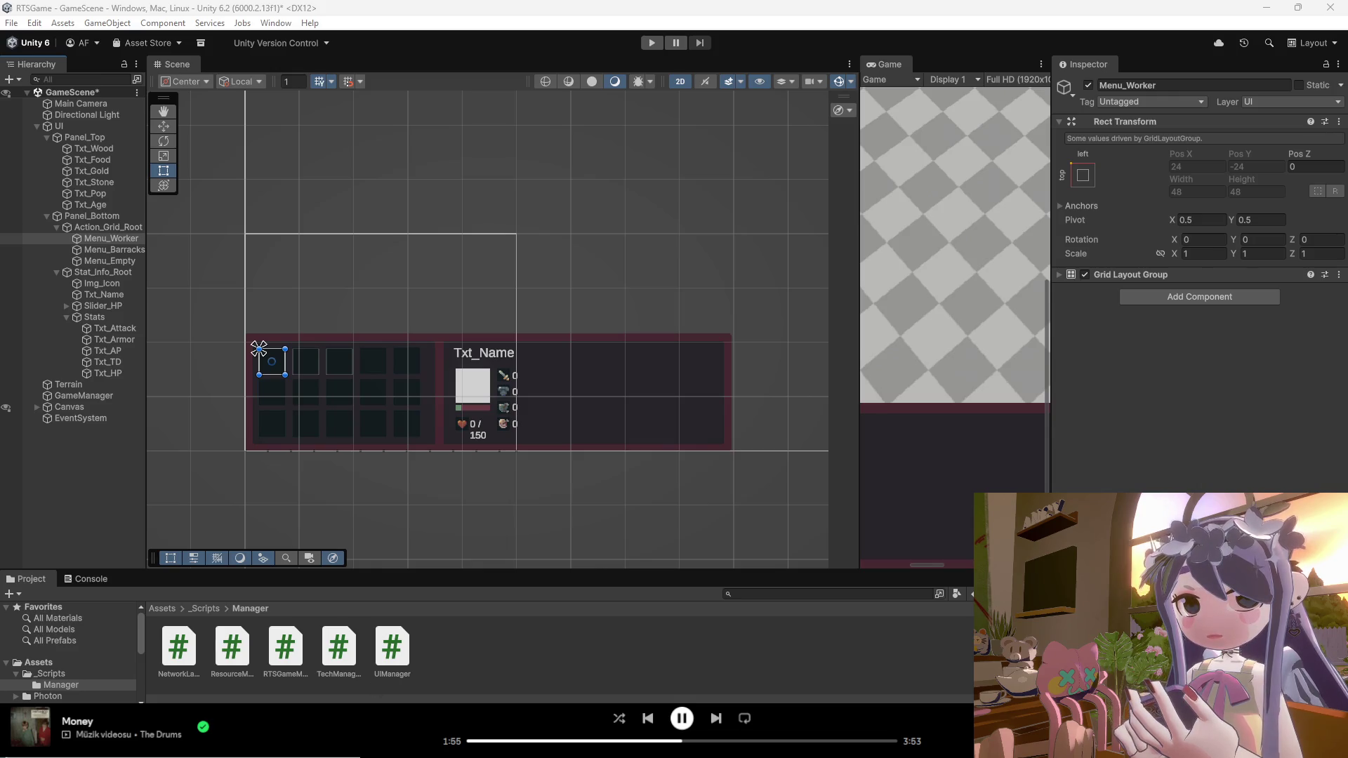
pyautogui.moveTo(752, 755)
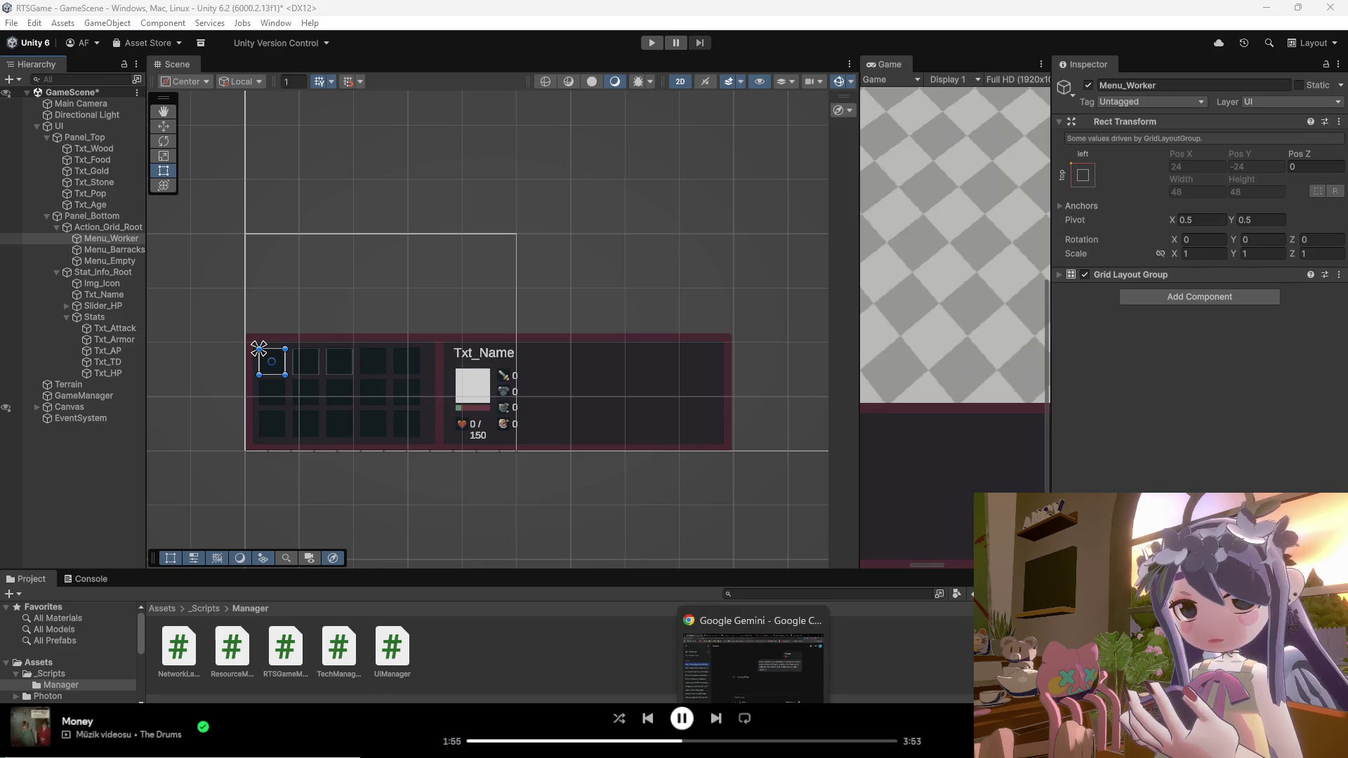
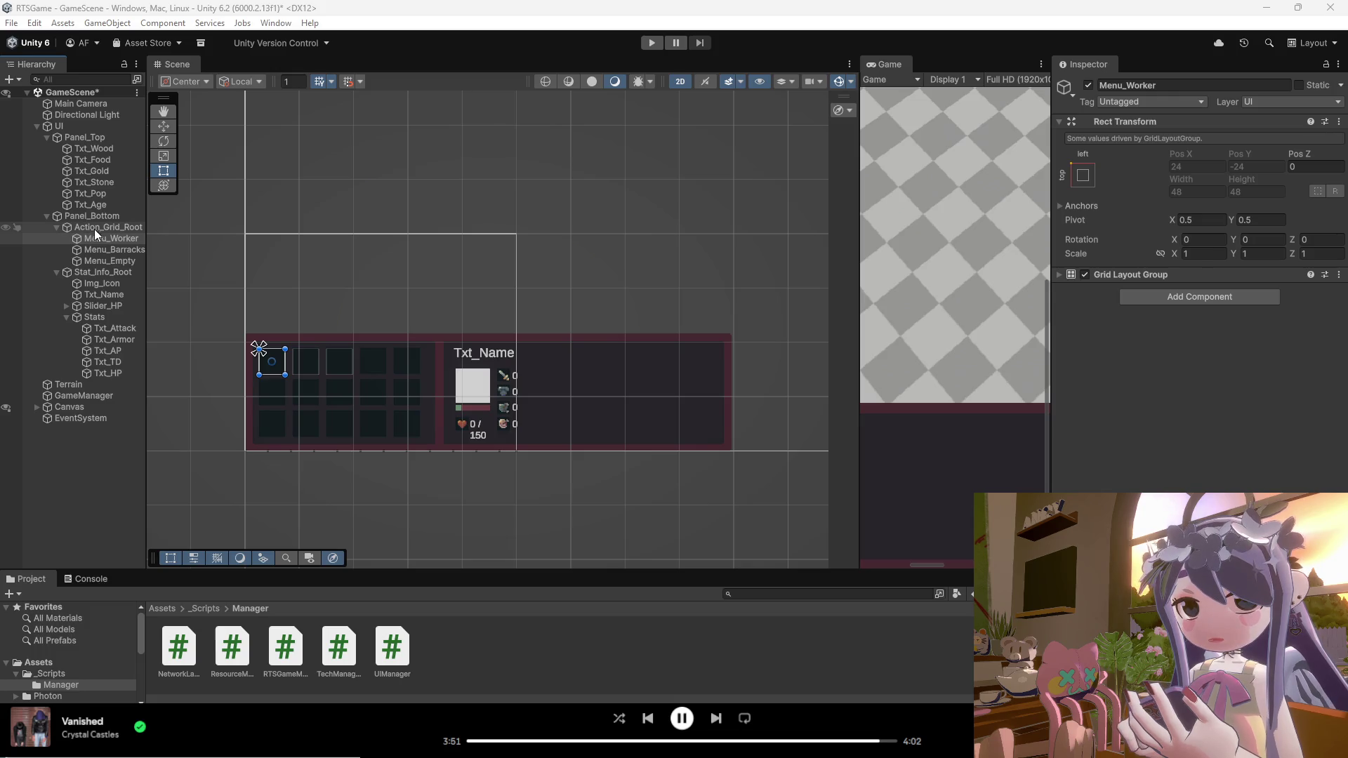
# Step: Select the Canvas in Unity to inspect the whole UI layout
pyautogui.click(340, 513)
pyautogui.scroll(5, 315, 398)
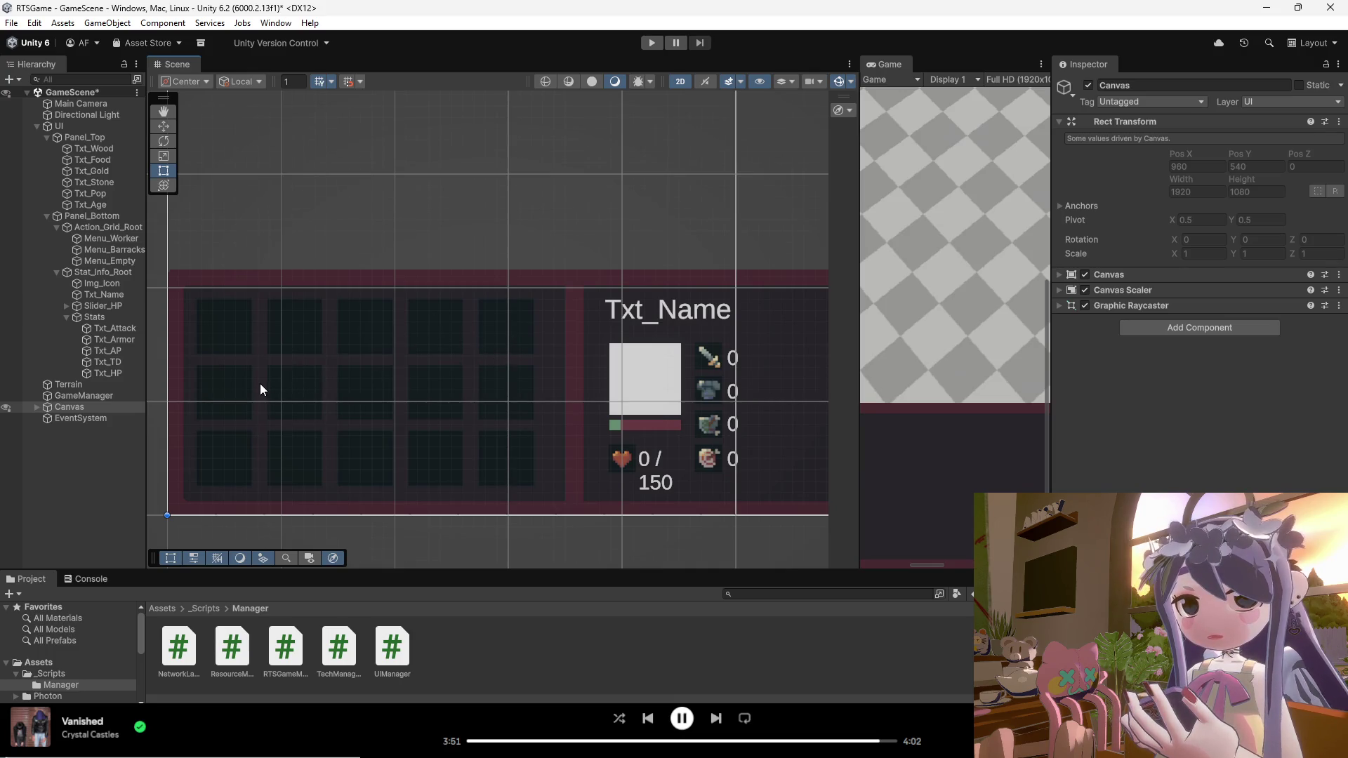
pyautogui.scroll(-3, 278, 411)
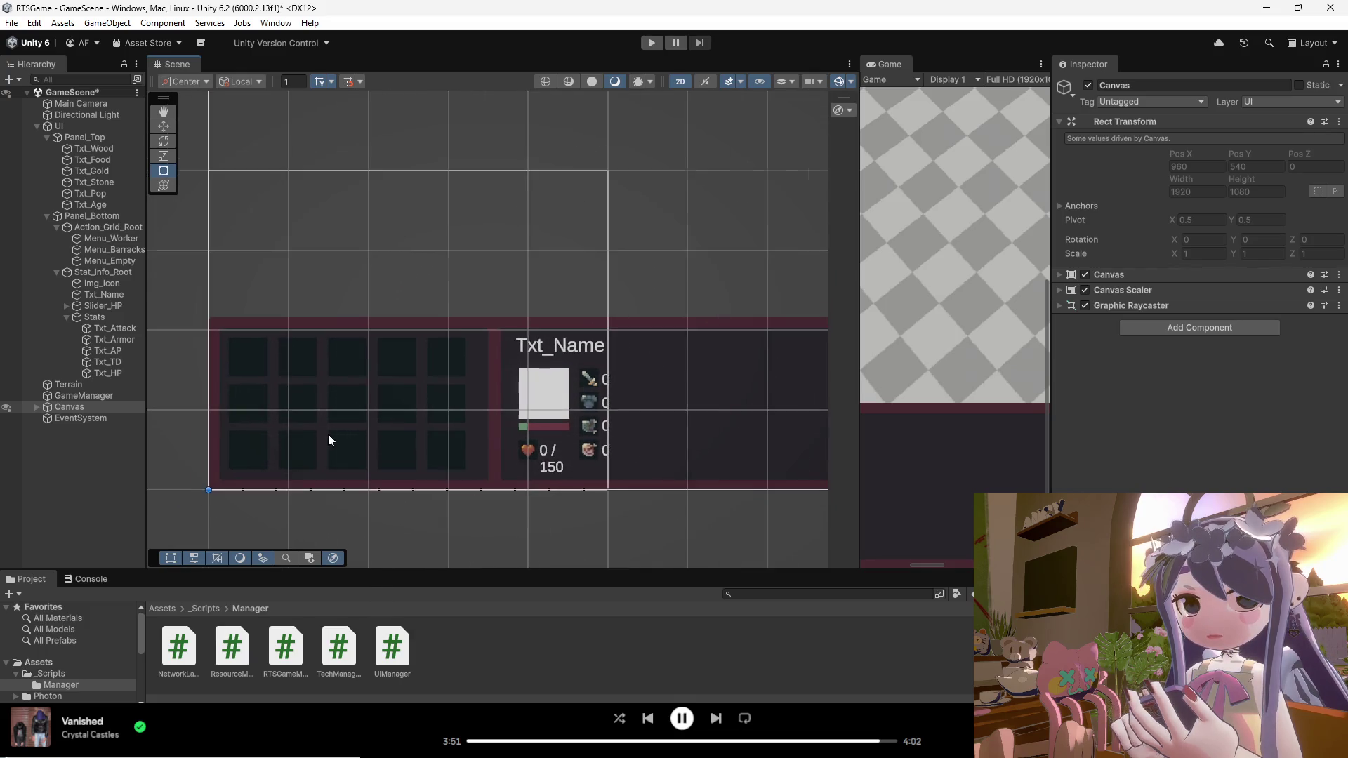
pyautogui.scroll(-2, 342, 458)
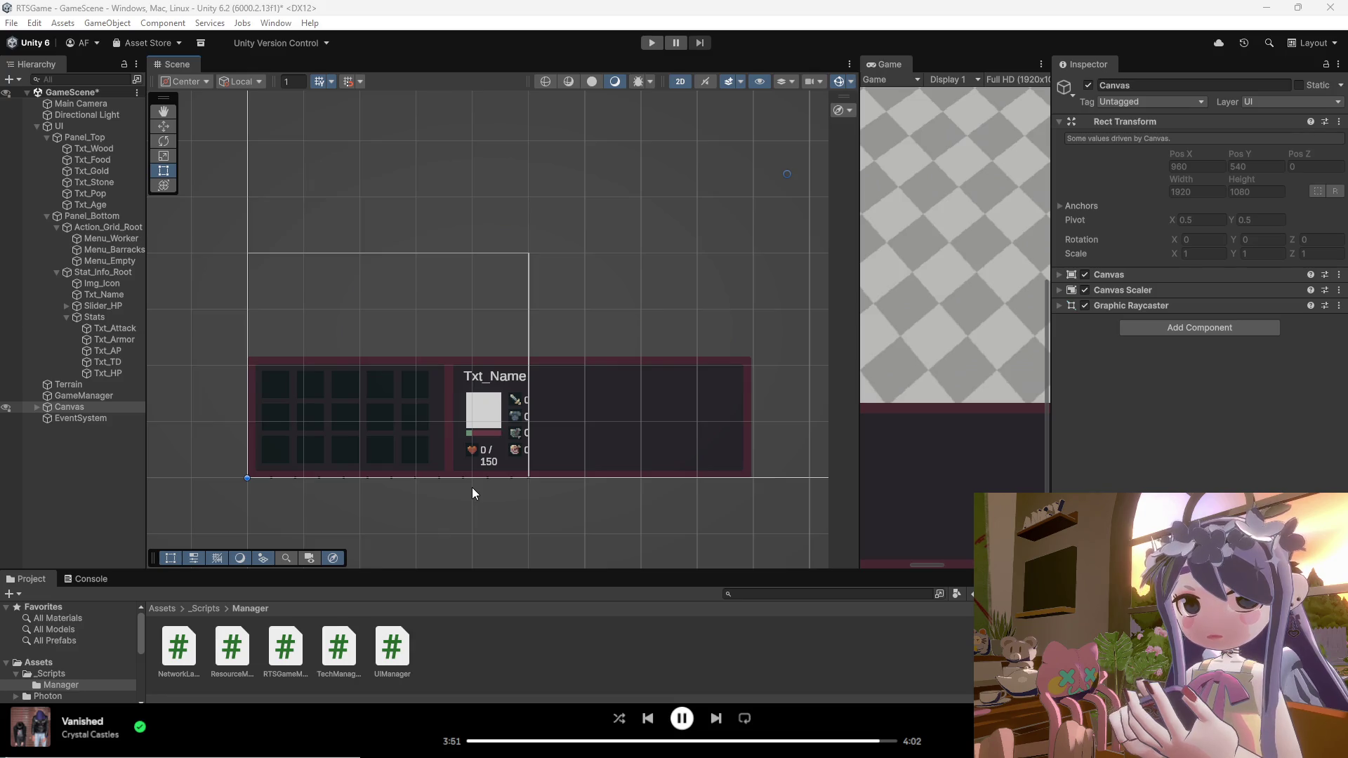
pyautogui.moveTo(753, 744)
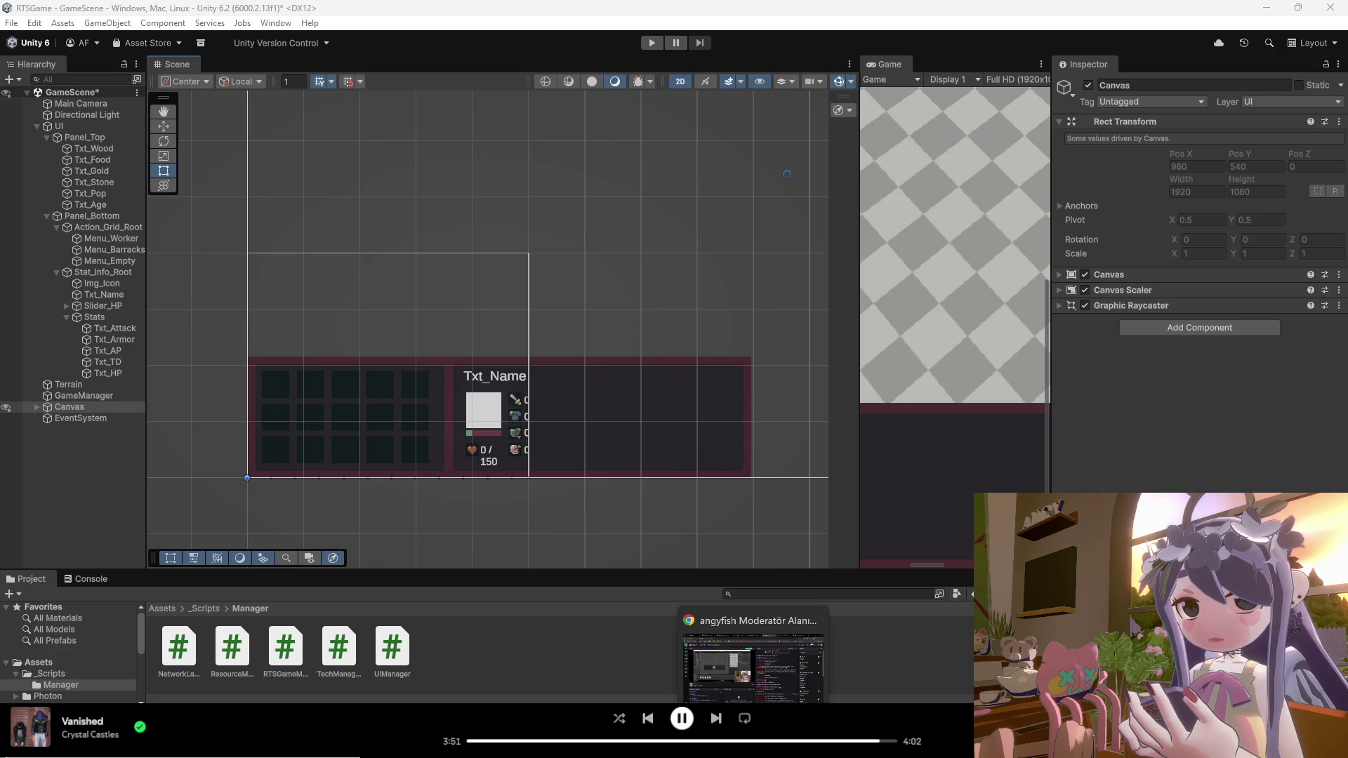
pyautogui.moveTo(875, 745)
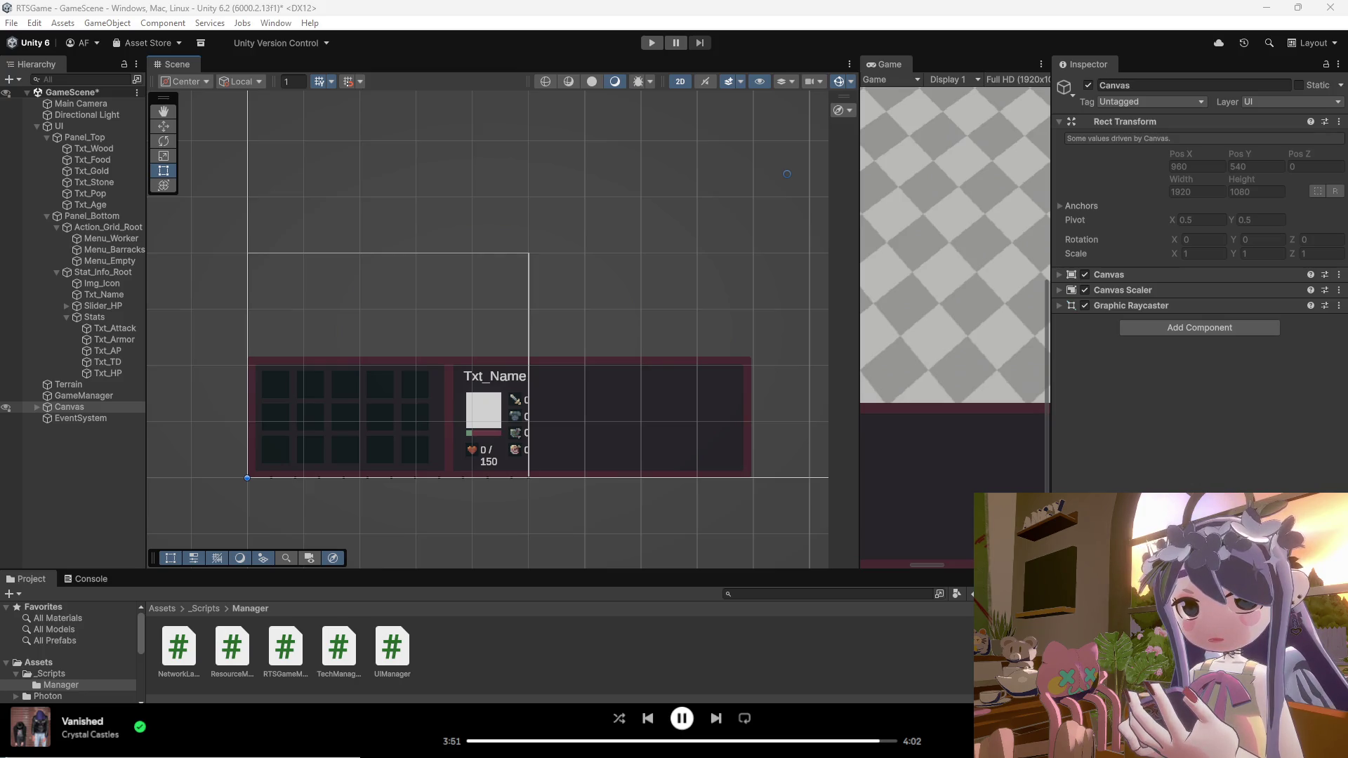
# Step: In Visual Studio, select all of UIManager.cs from its last line up to line 1
pyautogui.hotkey('alt', 'Tab')
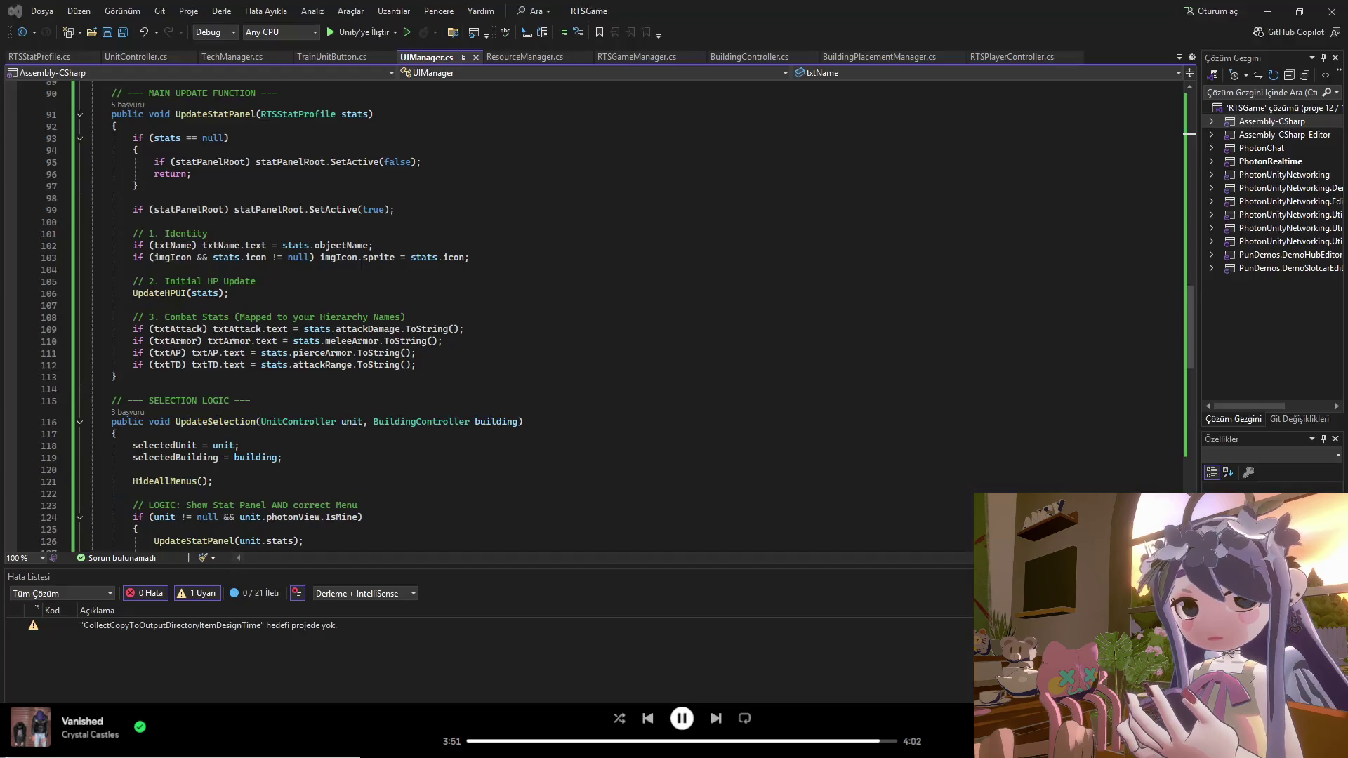
pyautogui.scroll(-6, 292, 384)
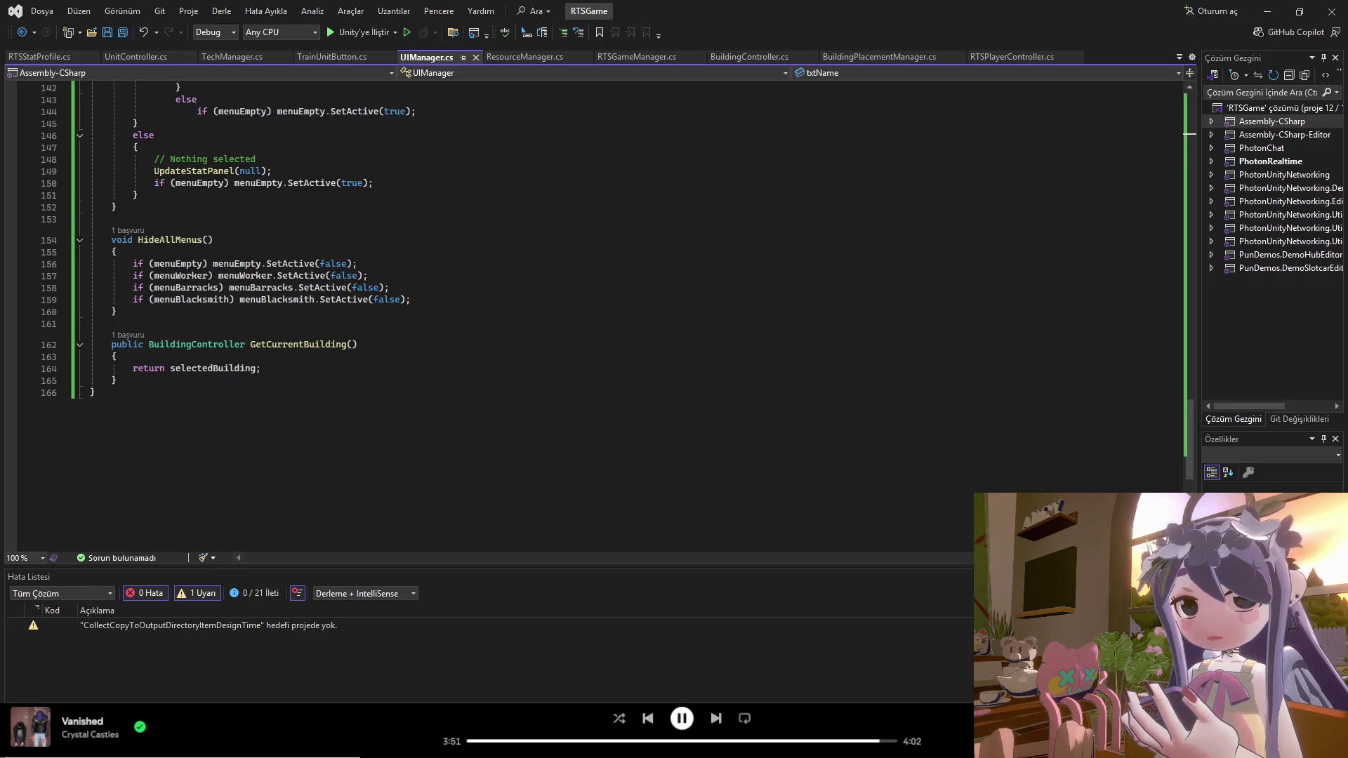
pyautogui.moveTo(123, 400); pyautogui.dragTo(124, 84)
pyautogui.scroll(5, 120, 111)
pyautogui.scroll(20, 121, 111)
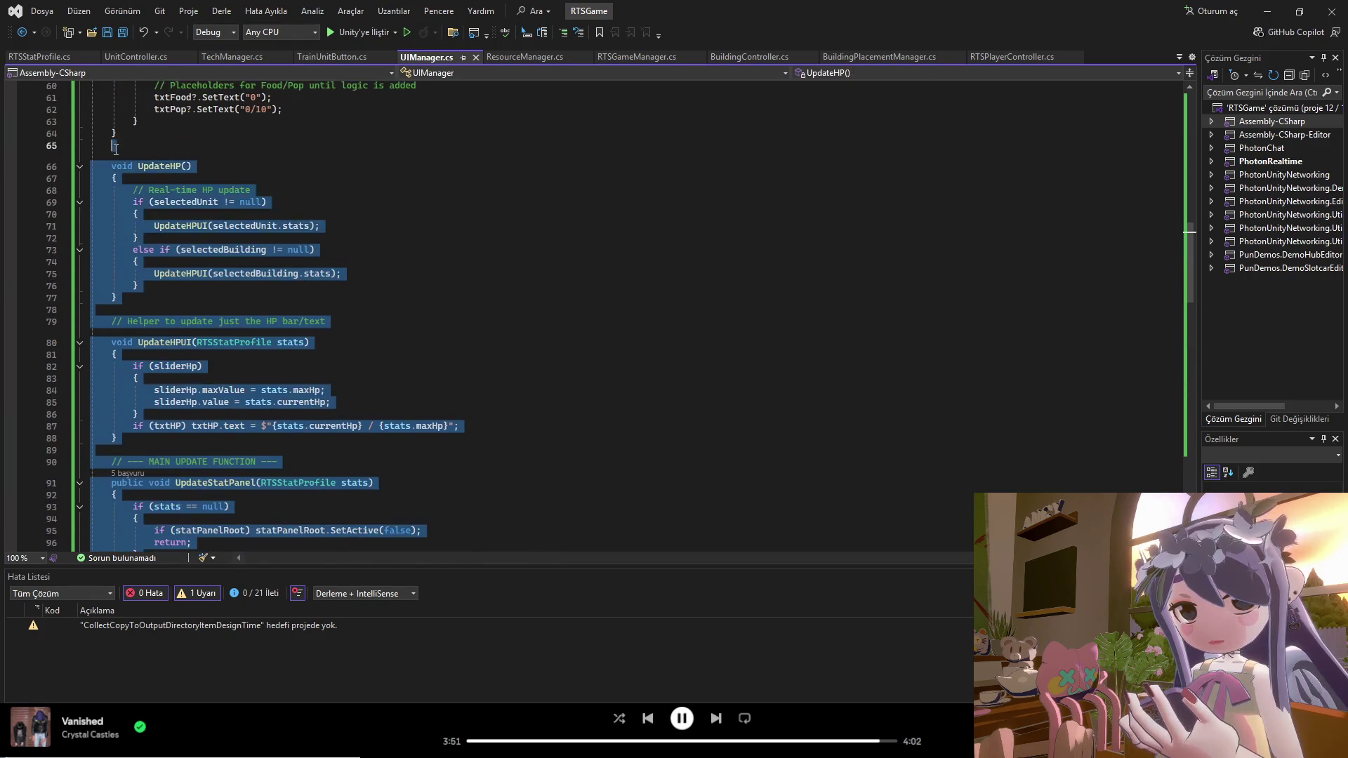
pyautogui.scroll(6, 113, 151)
pyautogui.moveTo(112, 151); pyautogui.dragTo(46, 43)
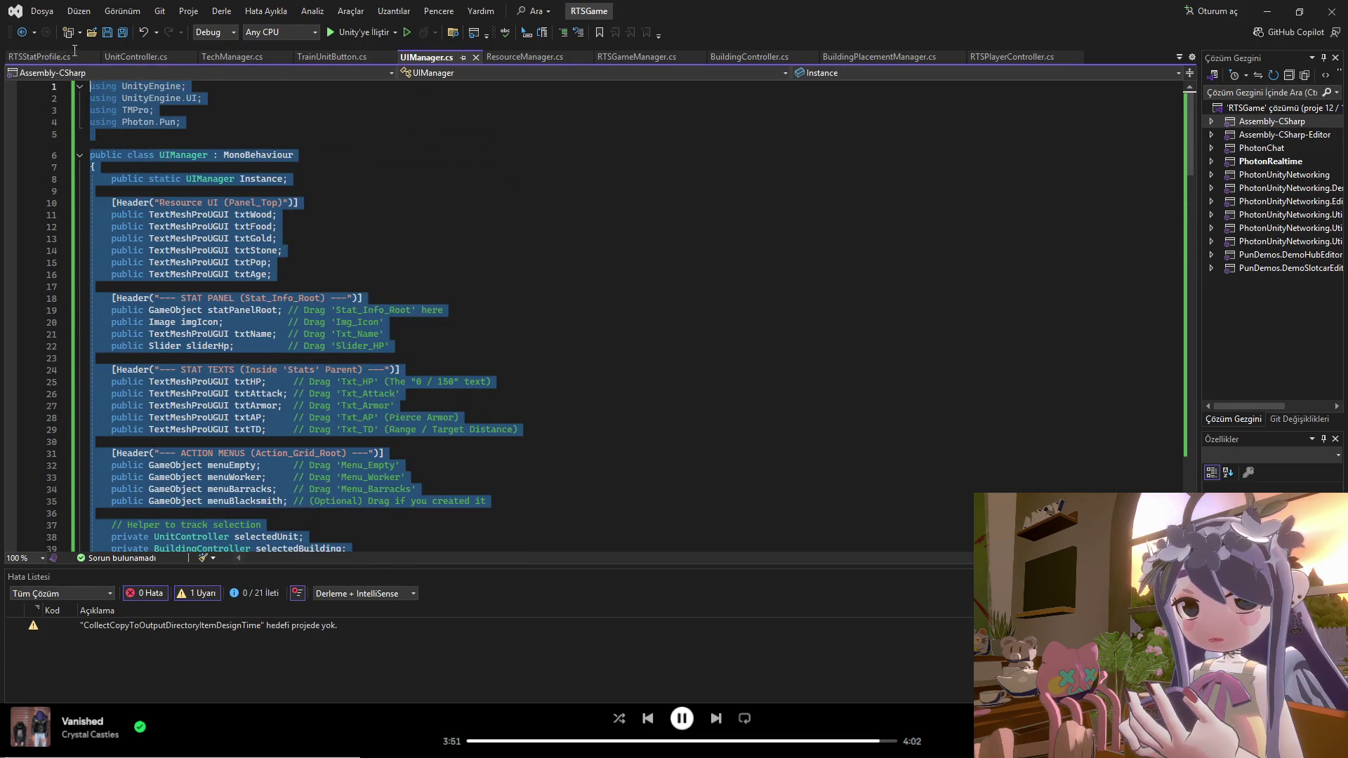
# Step: Paste in the updated UIManager code and review it, briefly checking the TrainUnitButton script
pyautogui.hotkey('ctrl', 'End')
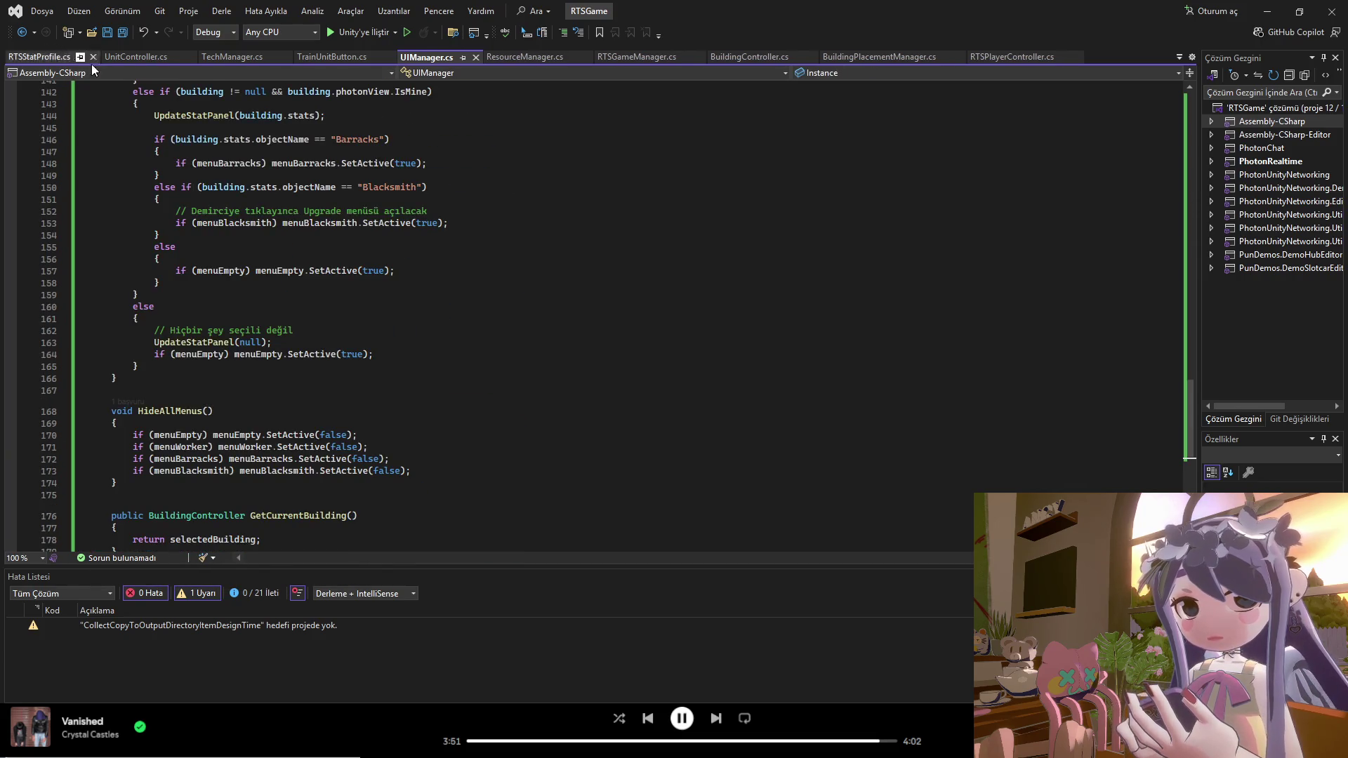
pyautogui.scroll(-8, 267, 236)
pyautogui.scroll(6, 268, 236)
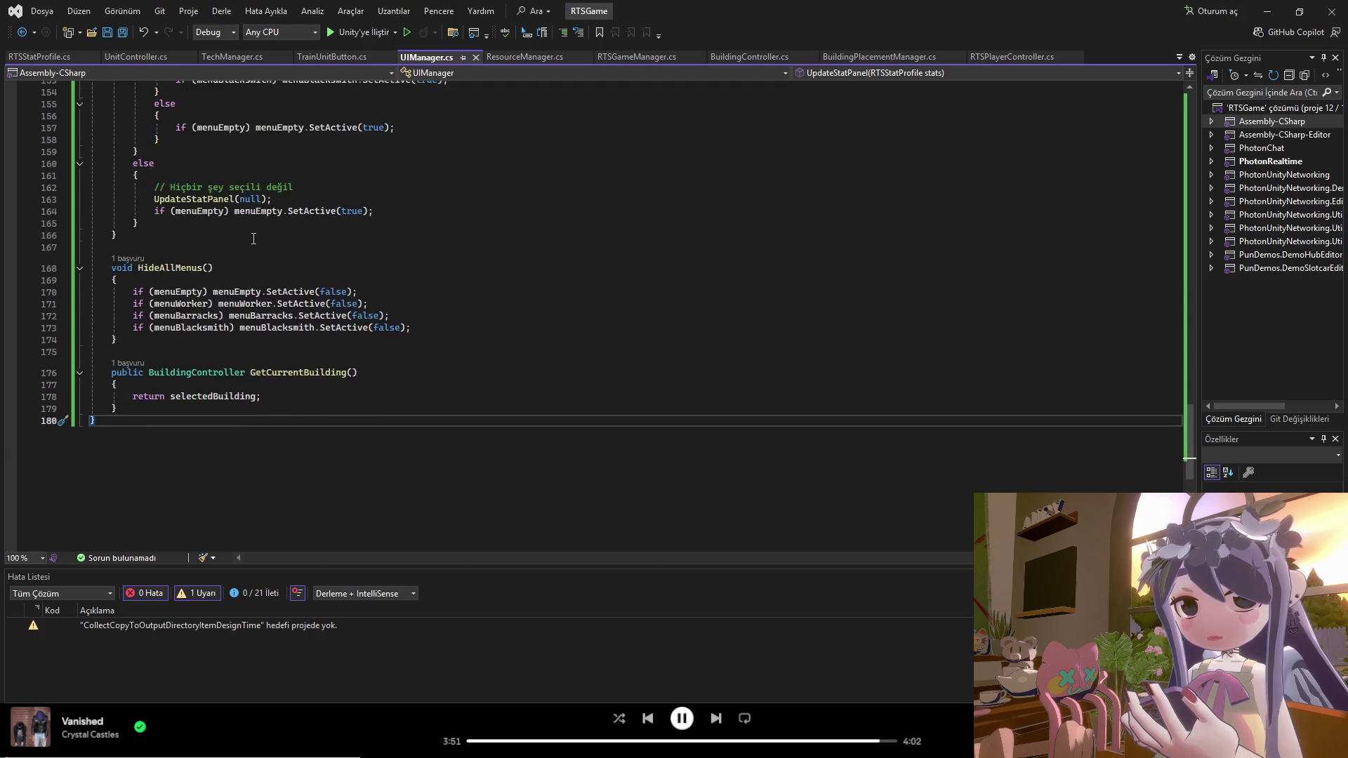
pyautogui.click(265, 249)
pyautogui.scroll(9, 264, 251)
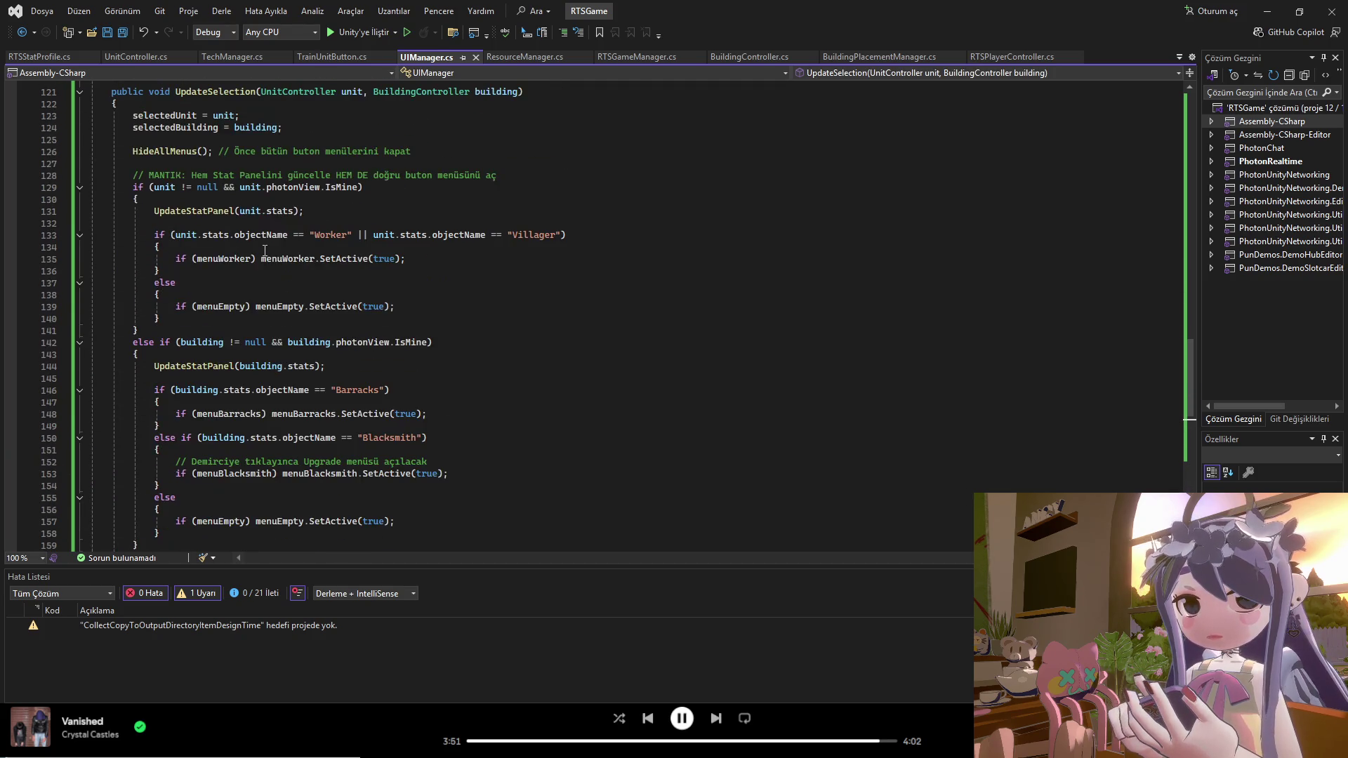
pyautogui.scroll(20, 264, 250)
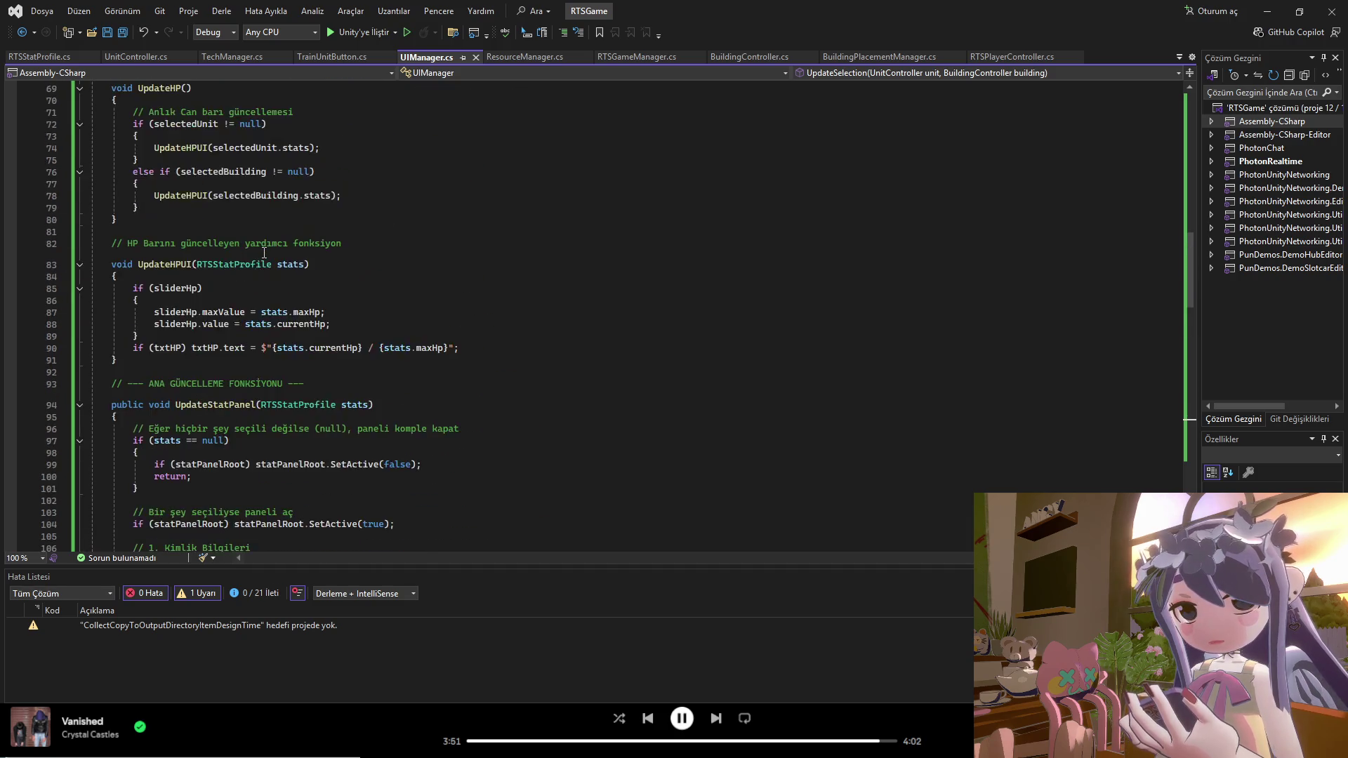
pyautogui.scroll(19, 264, 252)
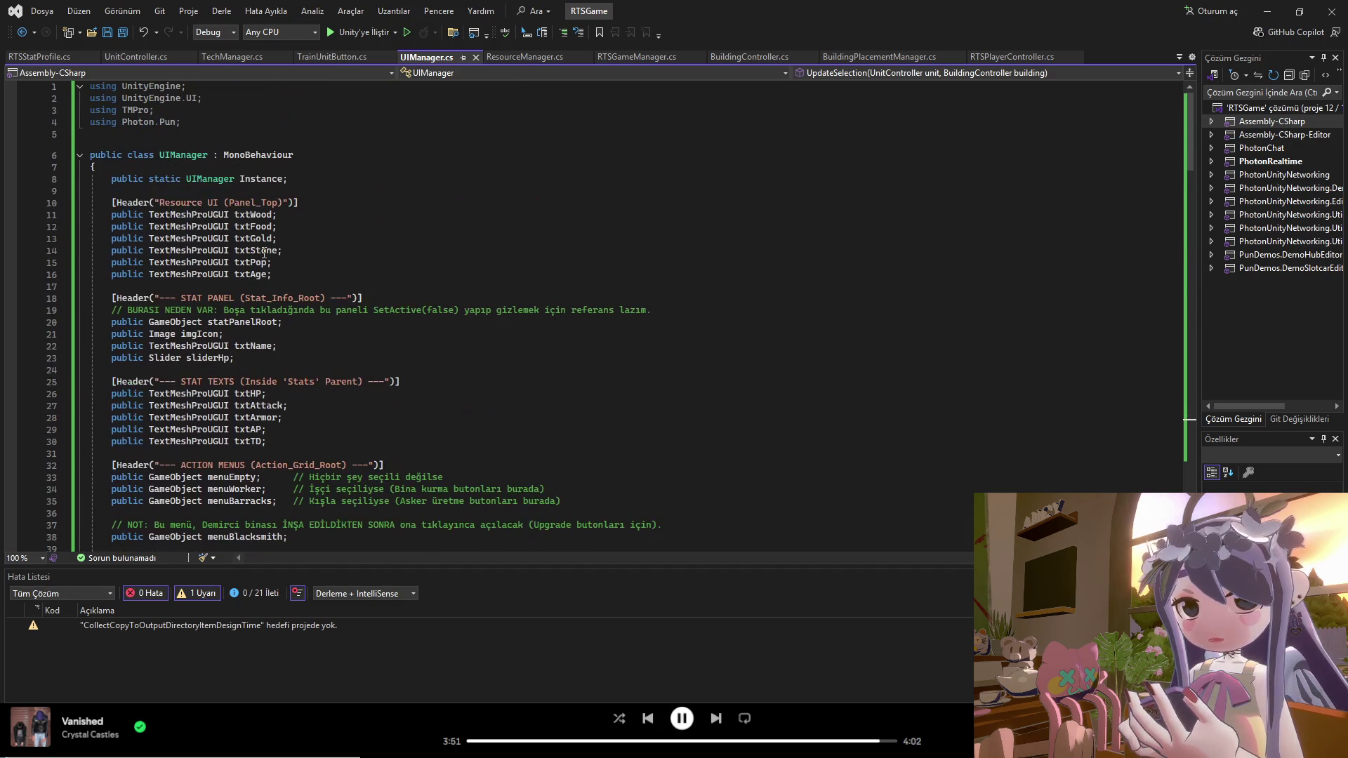
pyautogui.click(351, 58)
pyautogui.click(432, 56)
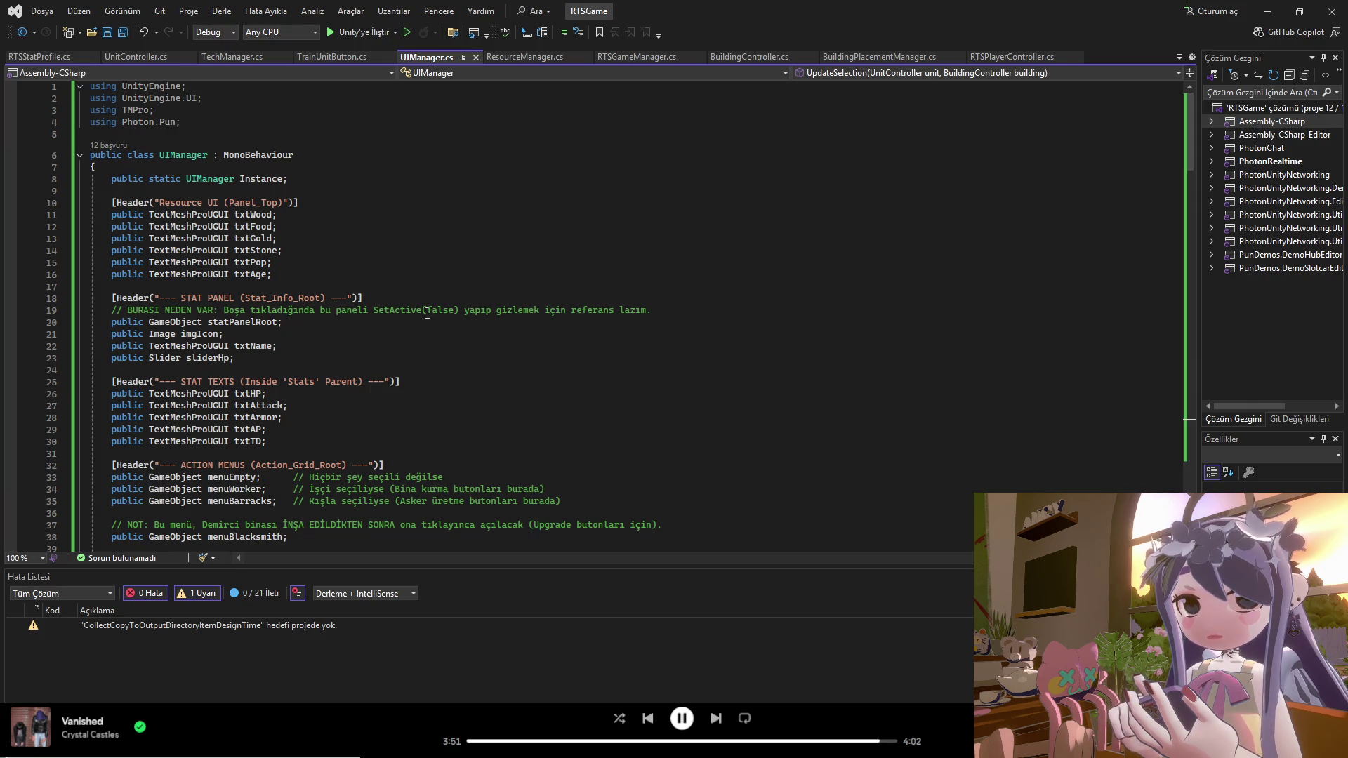
# Step: Delete the line 19 comment above statPanelRoot and save UIManager.cs
pyautogui.moveTo(651, 310); pyautogui.dragTo(77, 311)
pyautogui.press('BackSpace')
pyautogui.press('BackSpace')
pyautogui.hotkey('ctrl', 's')
pyautogui.scroll(-2, 325, 399)
pyautogui.scroll(-3, 345, 385)
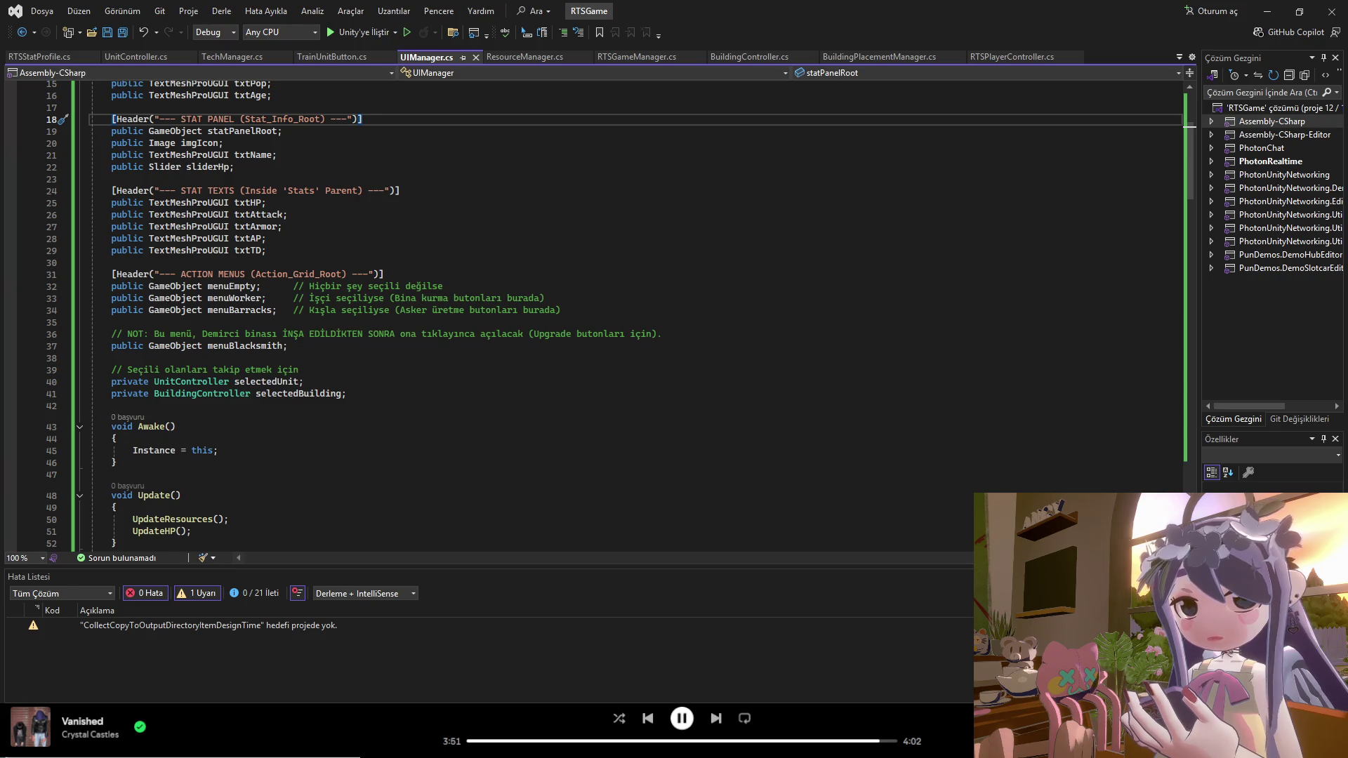
pyautogui.scroll(-20, 108, 321)
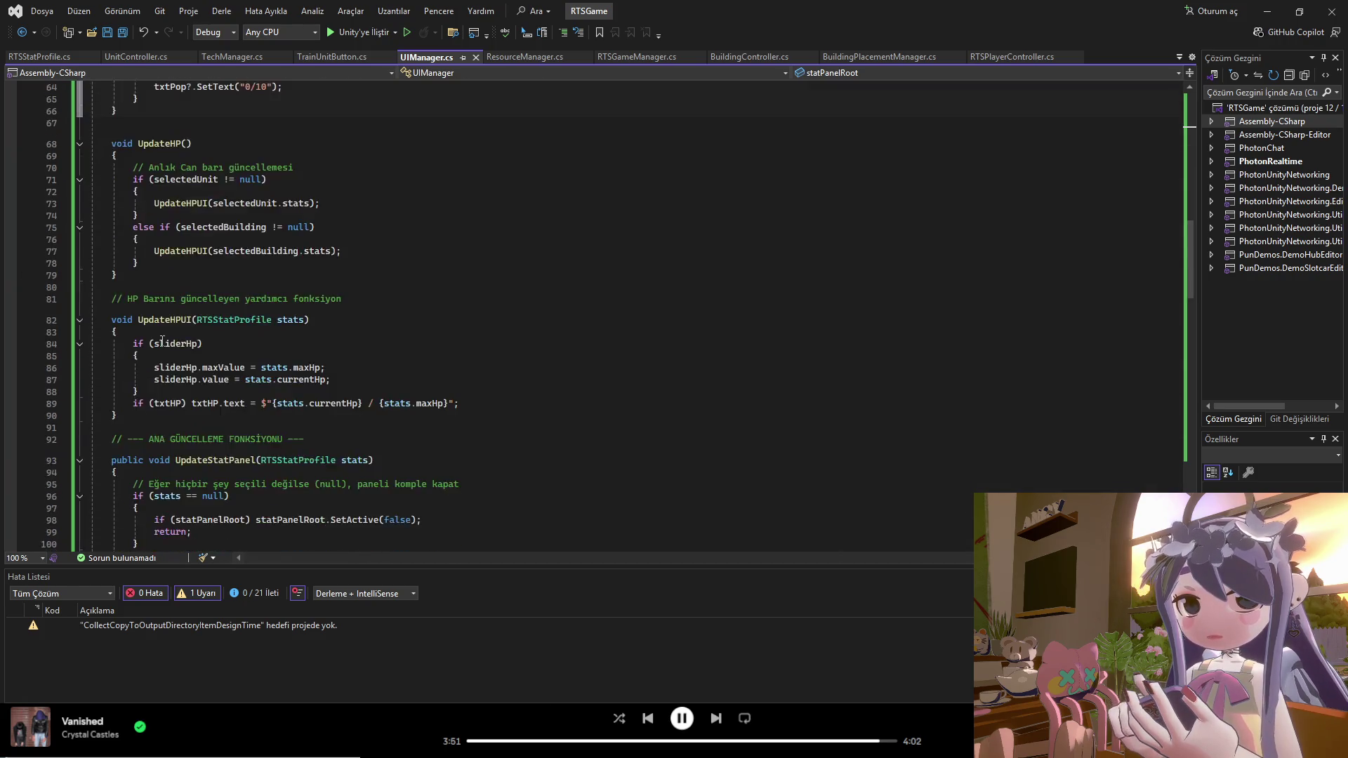
pyautogui.scroll(-15, 108, 321)
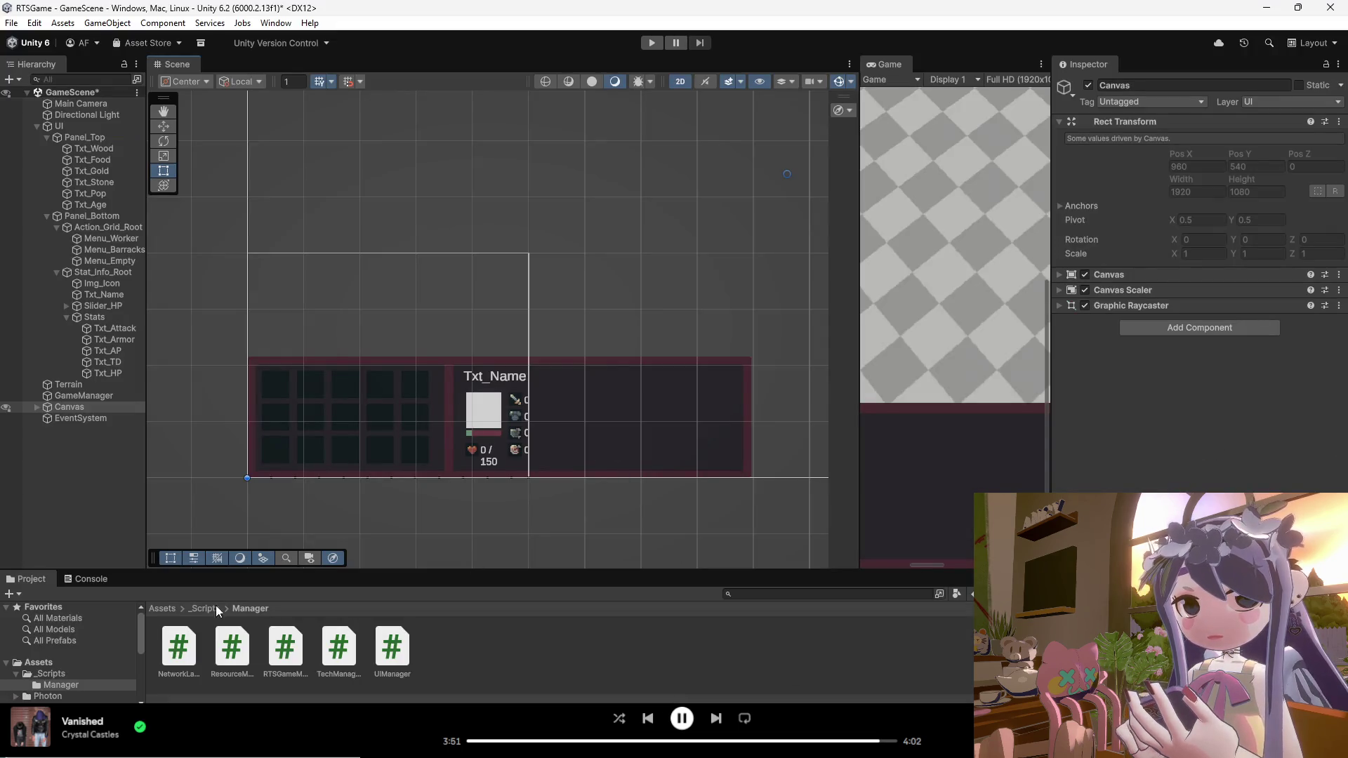
# Step: Check the Console for errors, then select the UI object to inspect its UI Manager fields
pyautogui.click(100, 580)
pyautogui.click(43, 578)
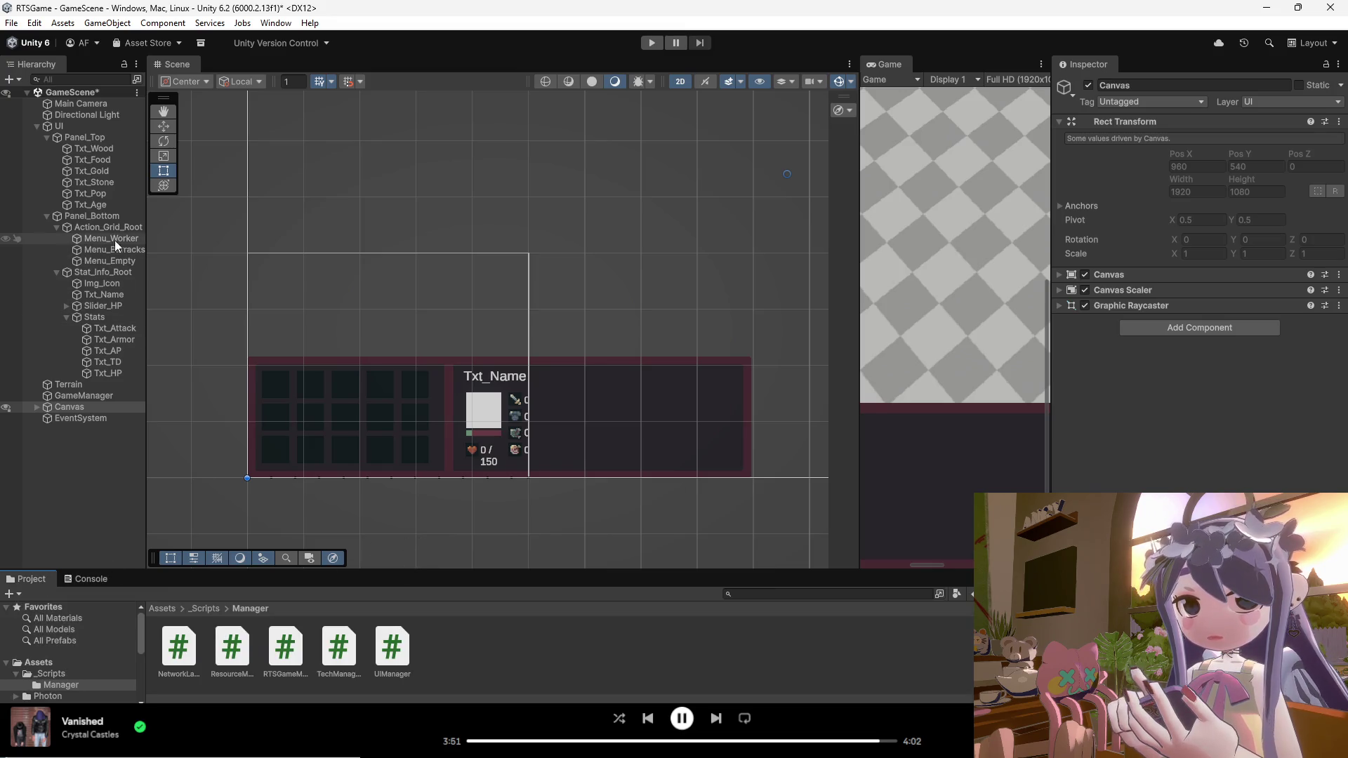
pyautogui.click(74, 125)
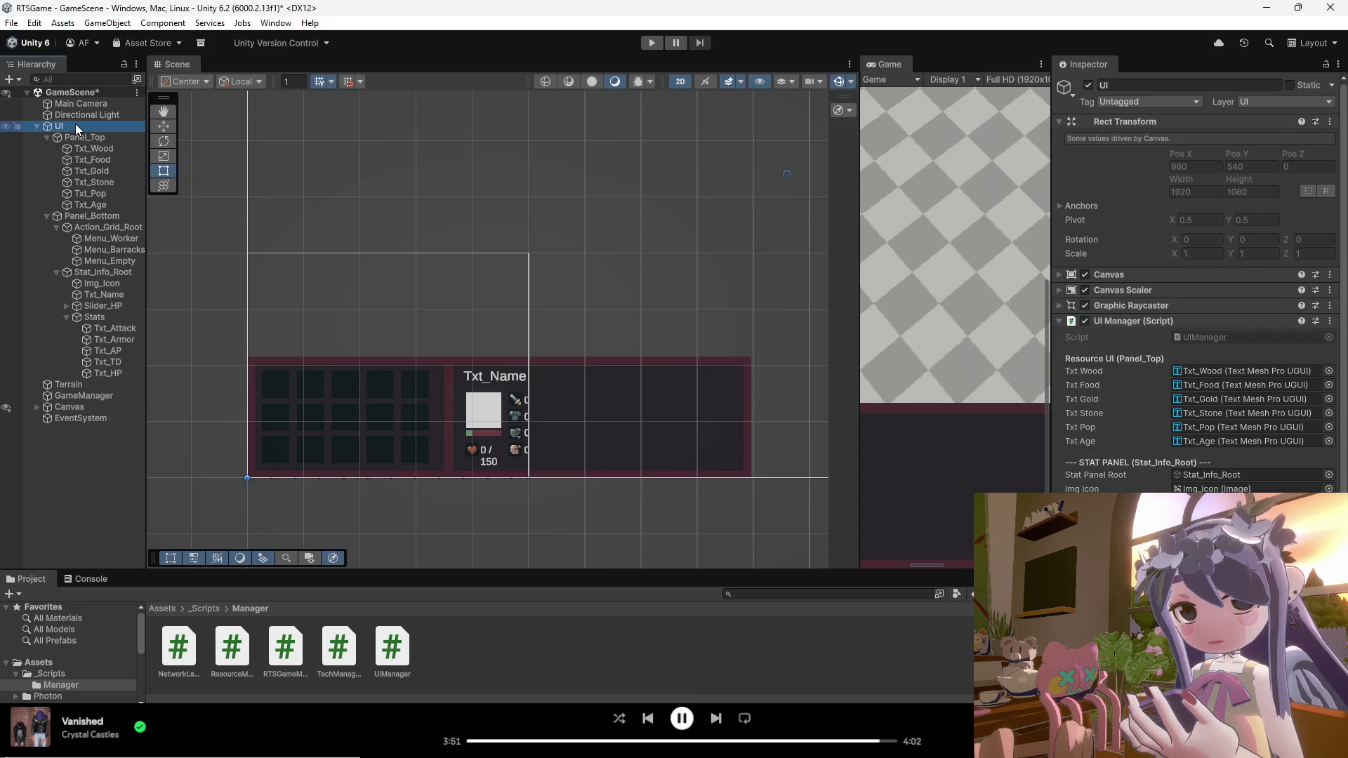
pyautogui.scroll(-1, 1288, 462)
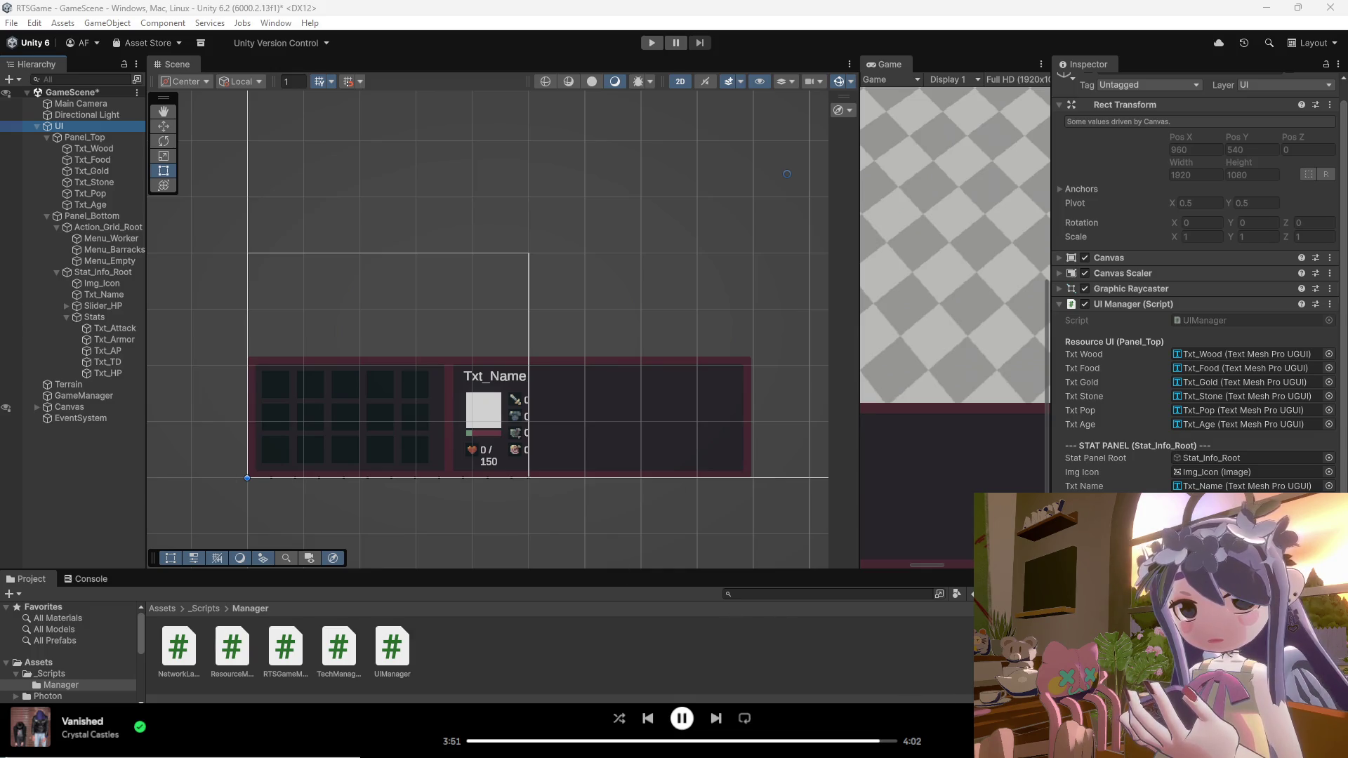
# Step: Switch from Unity via the taskbar to the gogh room window
pyautogui.moveTo(878, 744)
pyautogui.click(934, 667)
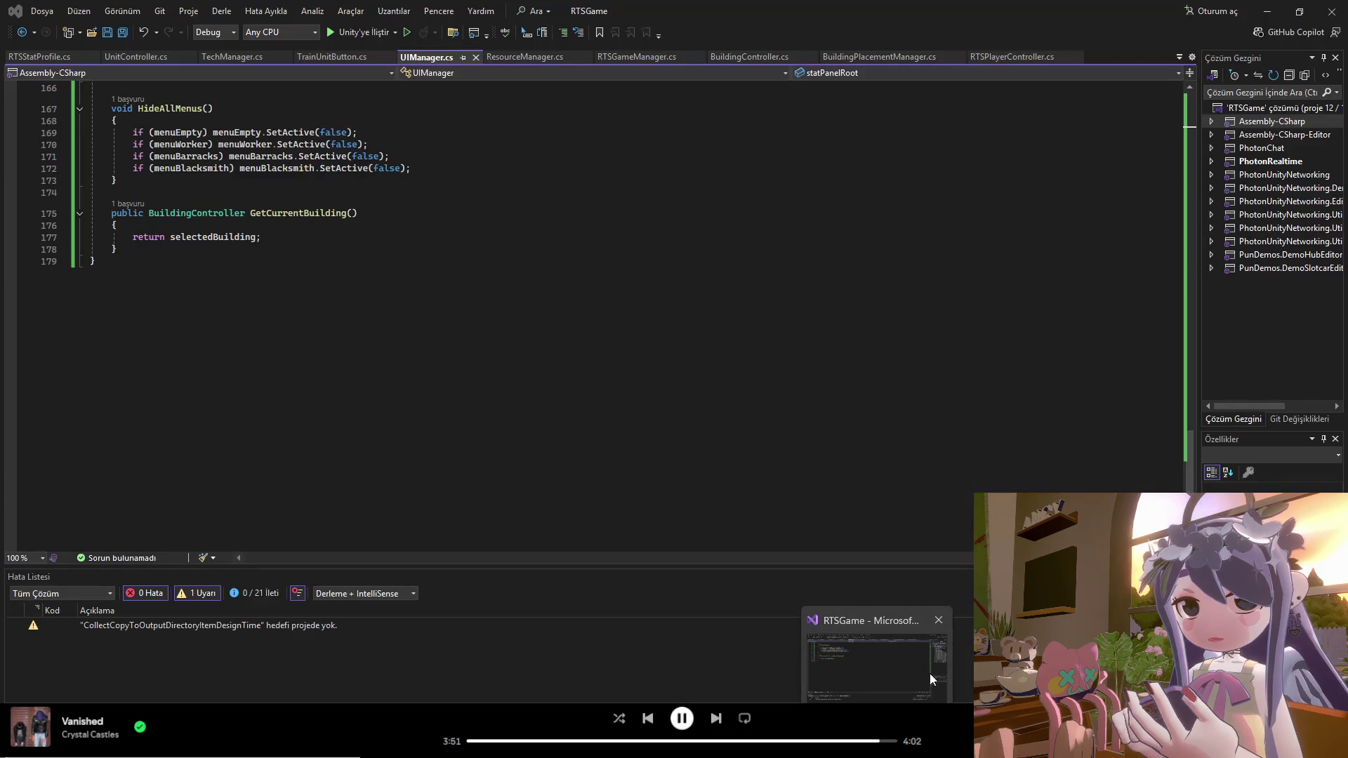
pyautogui.moveTo(919, 748)
pyautogui.click(918, 660)
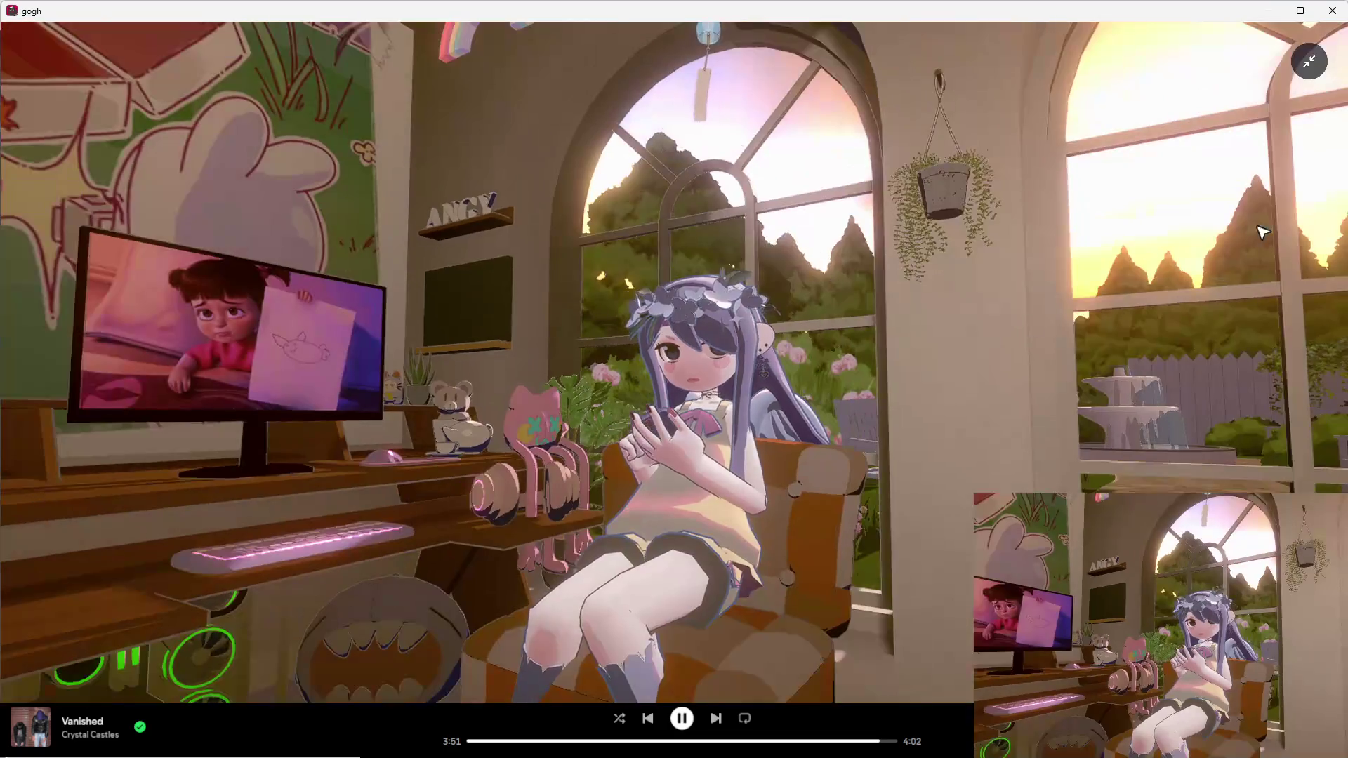
# Step: Seat the avatar on the Floor Chair in the typing-at-desk pose
pyautogui.click(1309, 61)
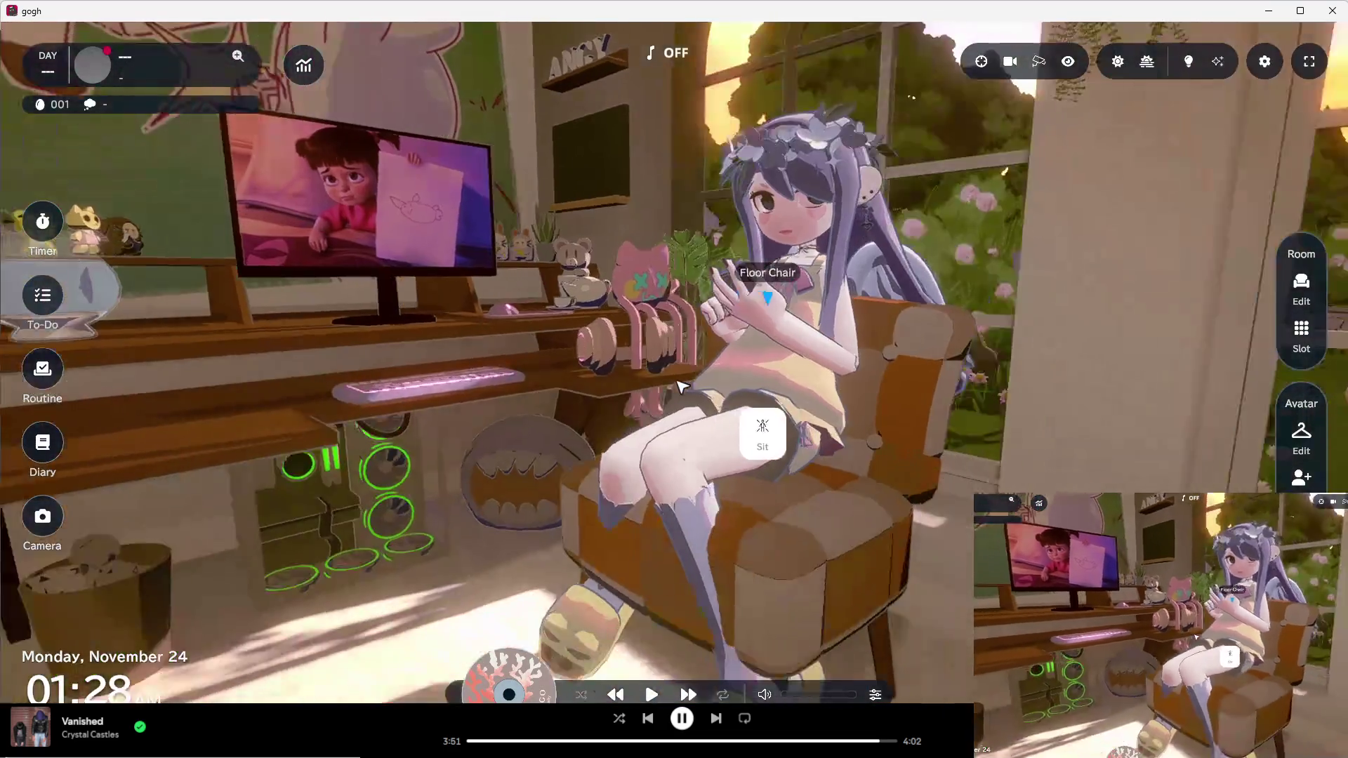
pyautogui.click(618, 418)
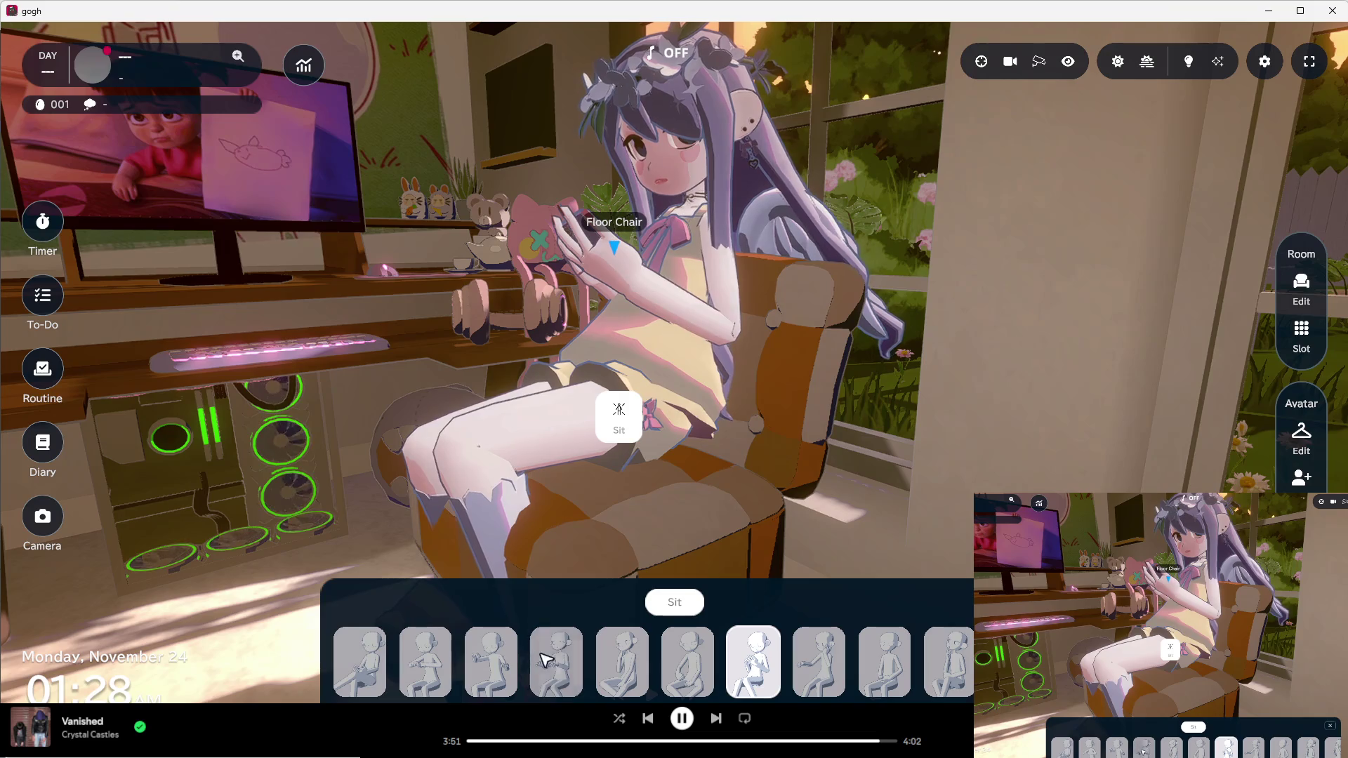
pyautogui.click(545, 660)
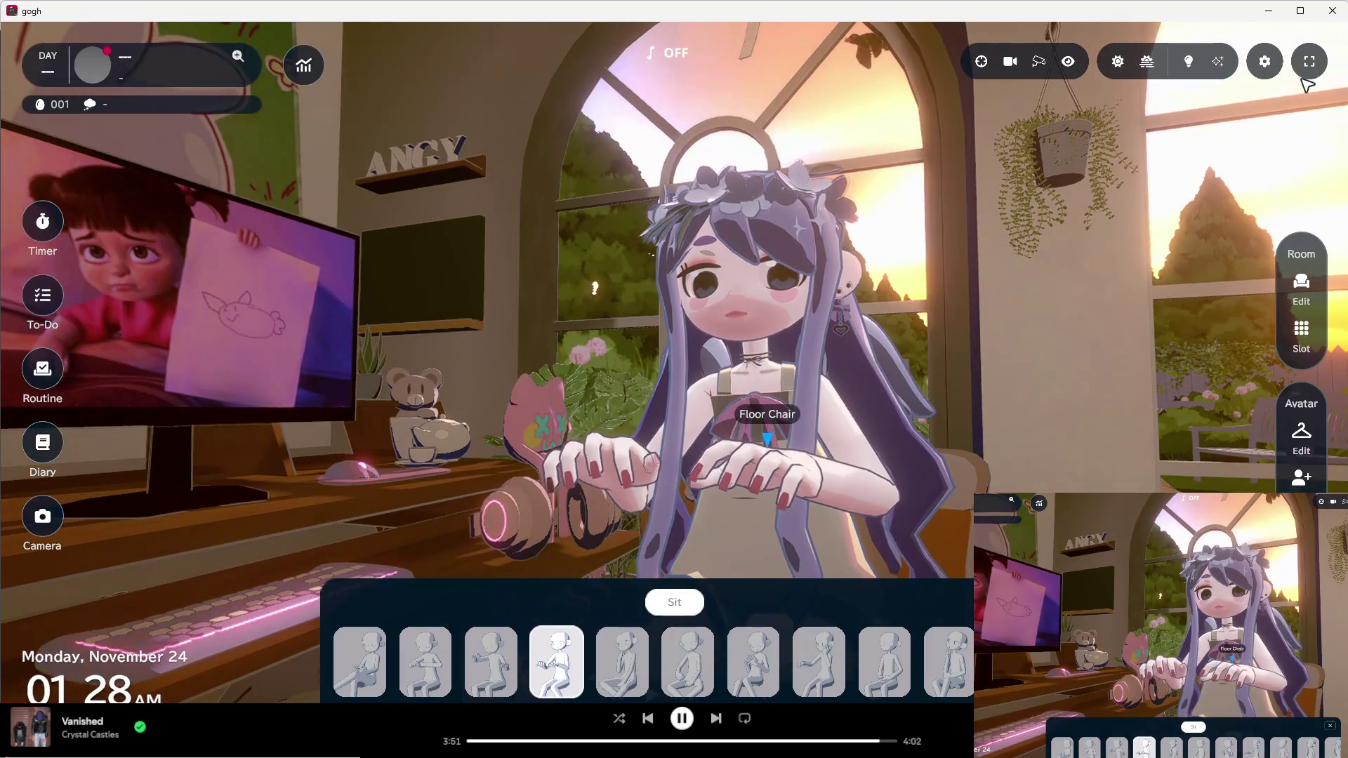
# Step: Hide and restore the interface overlays, then enter room editing
pyautogui.click(1299, 67)
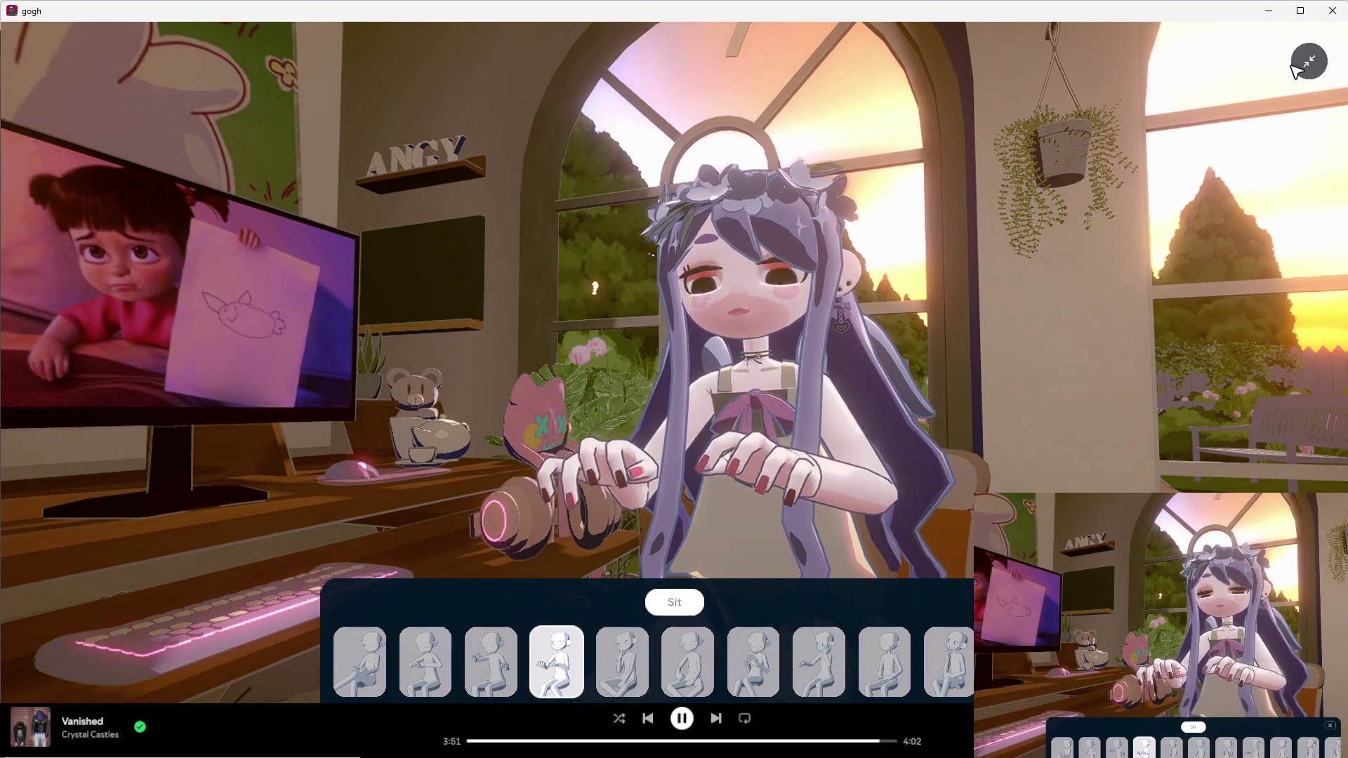
pyautogui.click(1297, 66)
pyautogui.click(806, 562)
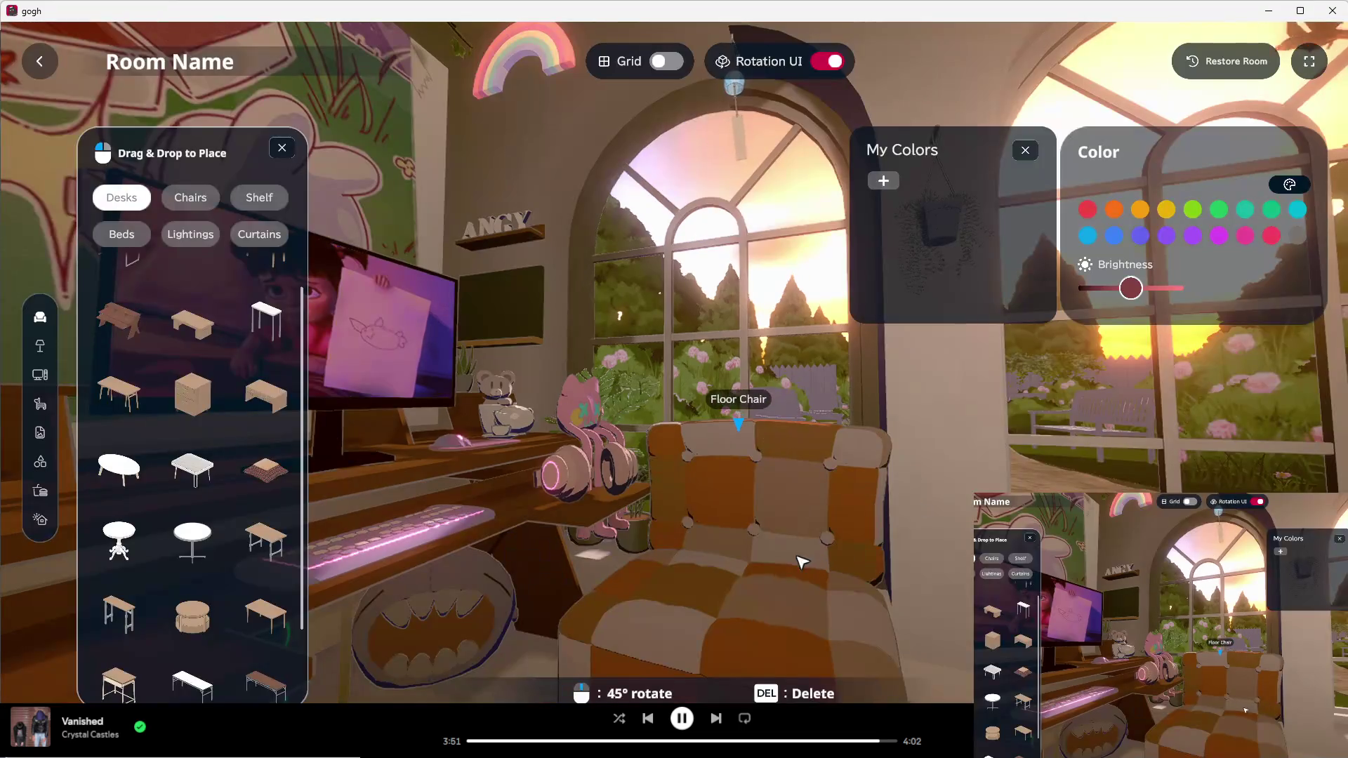
# Step: Exit room editing to save, then select the desk monitor and hide the interface
pyautogui.scroll(-2, 806, 562)
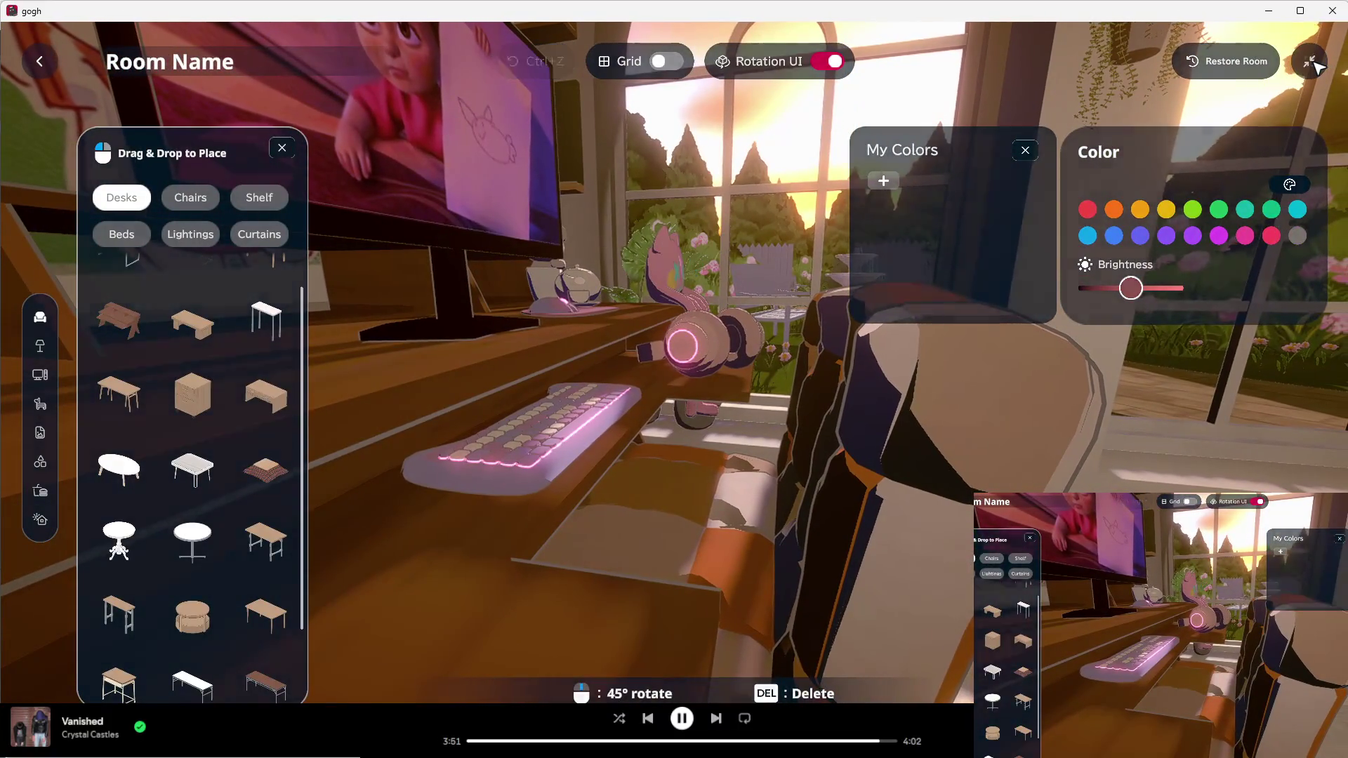
pyautogui.click(1307, 64)
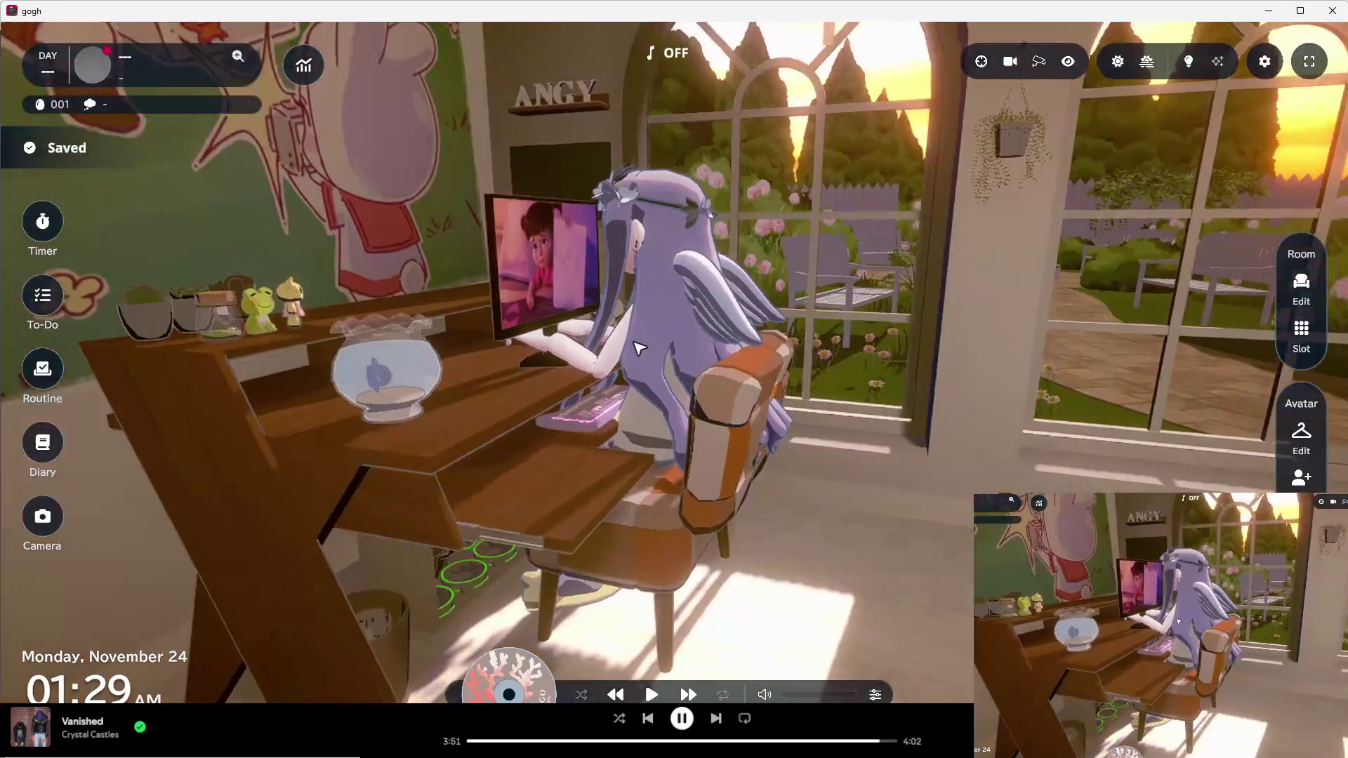
pyautogui.click(639, 348)
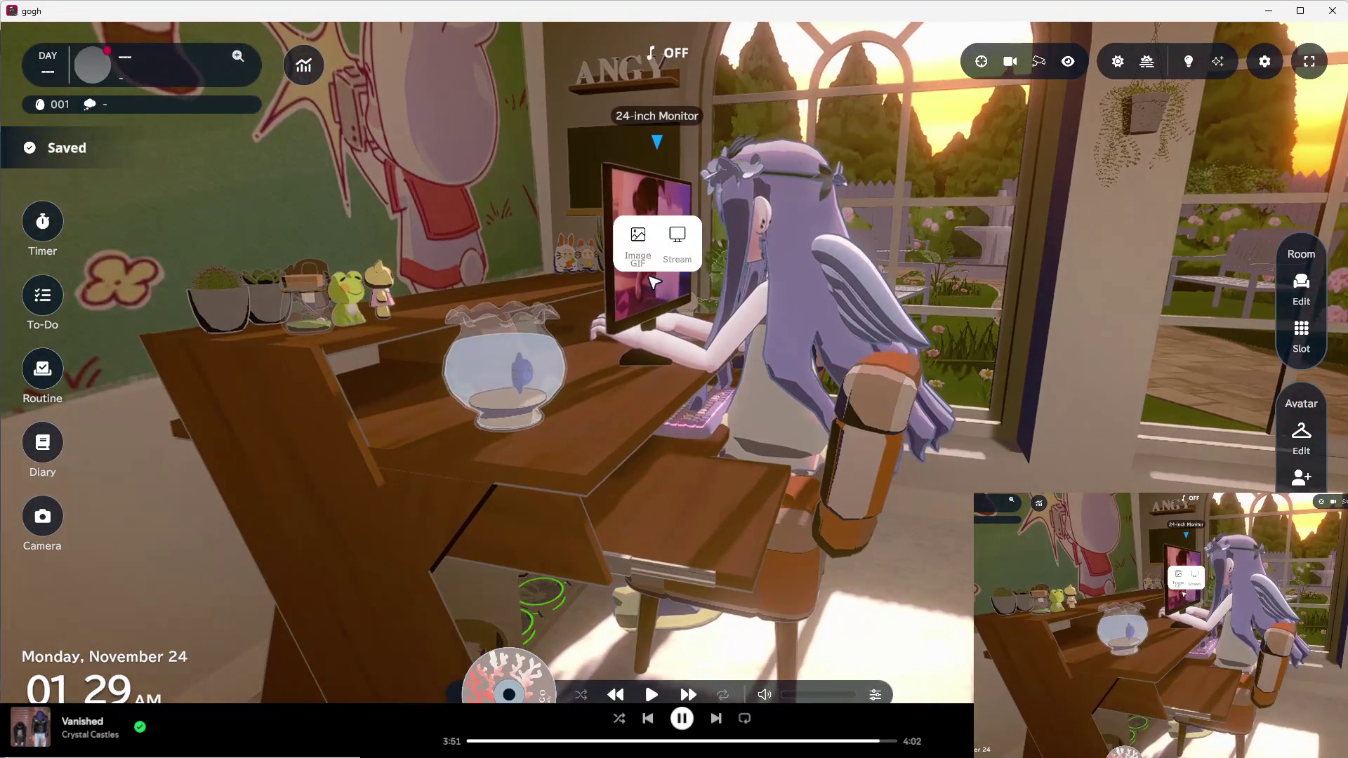
pyautogui.click(1299, 70)
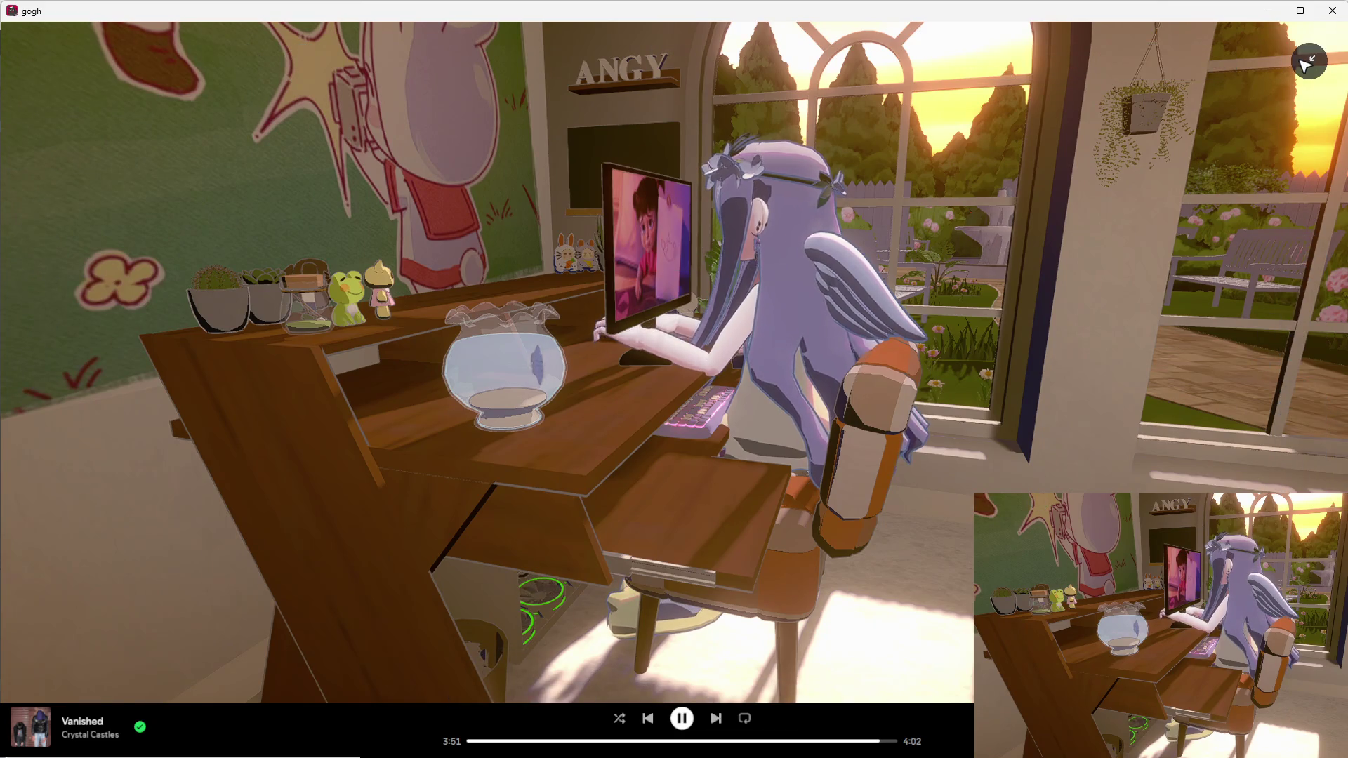
# Step: Slide the 24-inch Monitor left, move the Cat Keyboard beside the mouse, and save the layout
pyautogui.click(1301, 288)
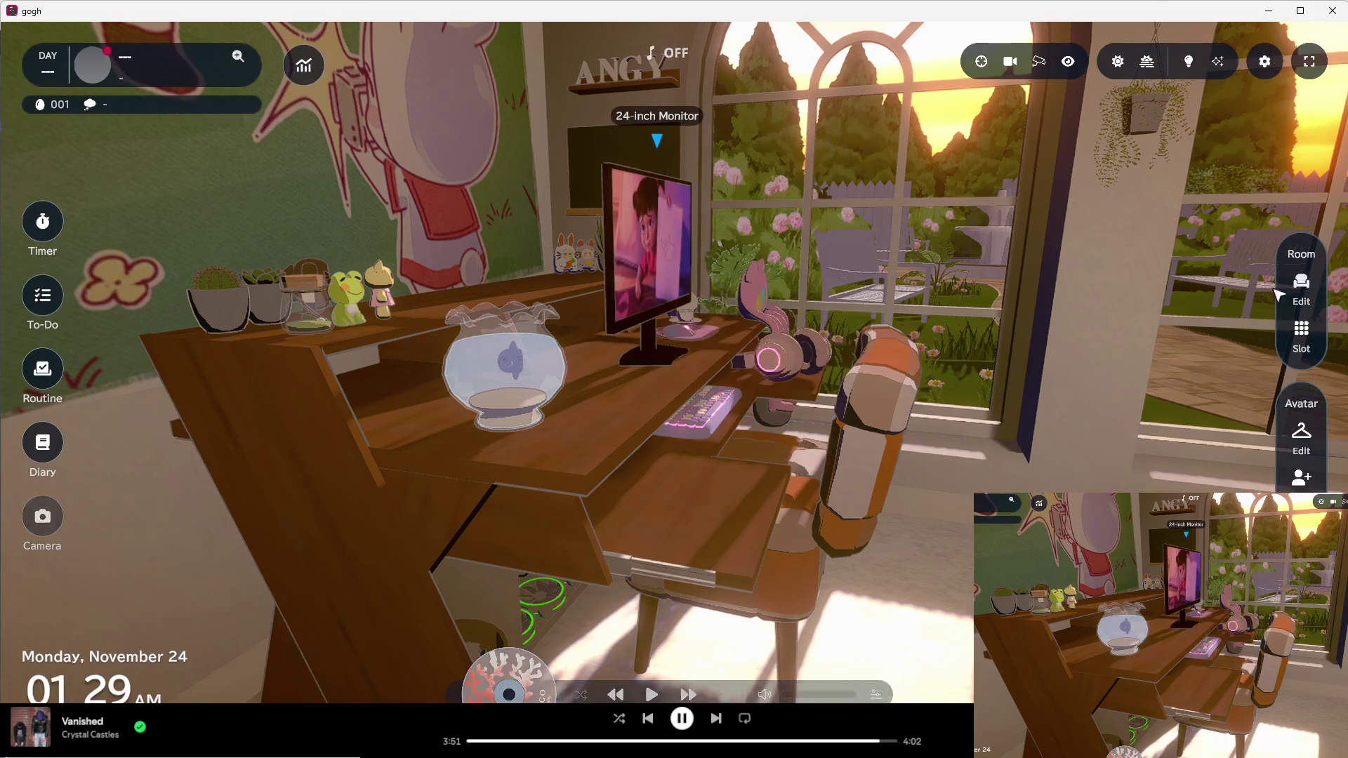
pyautogui.moveTo(669, 321); pyautogui.dragTo(562, 279)
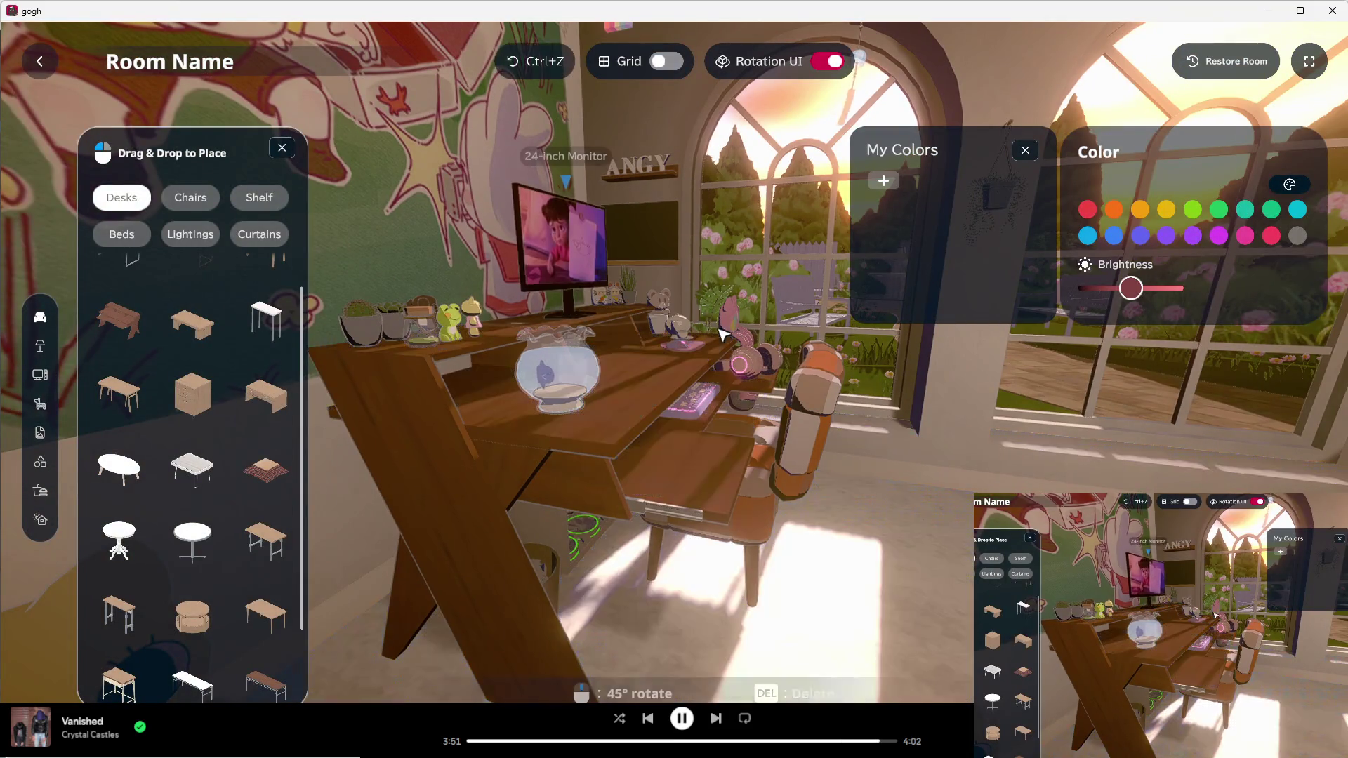
pyautogui.scroll(5, 702, 421)
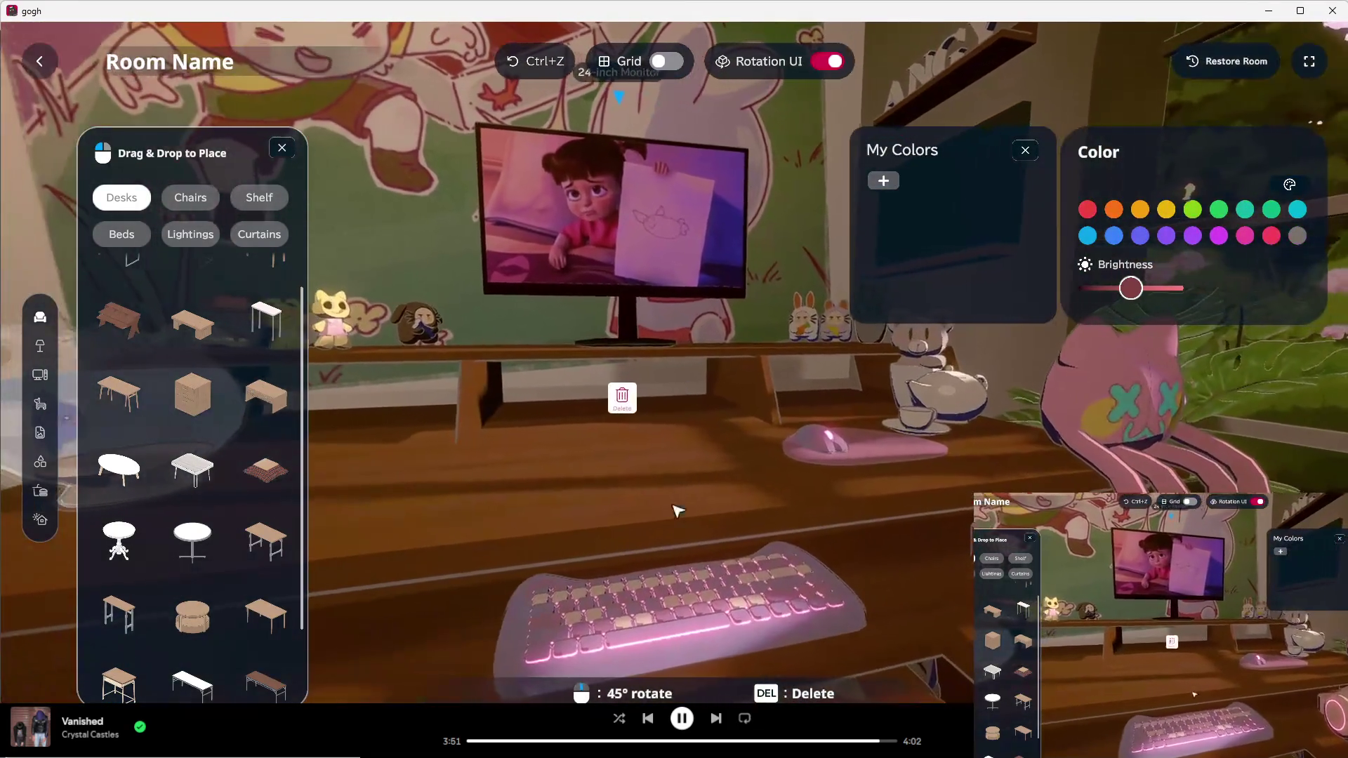
pyautogui.moveTo(676, 511)
pyautogui.mouseDown()
pyautogui.moveTo(722, 527)
pyautogui.moveTo(698, 473)
pyautogui.moveTo(653, 464)
pyautogui.mouseUp()
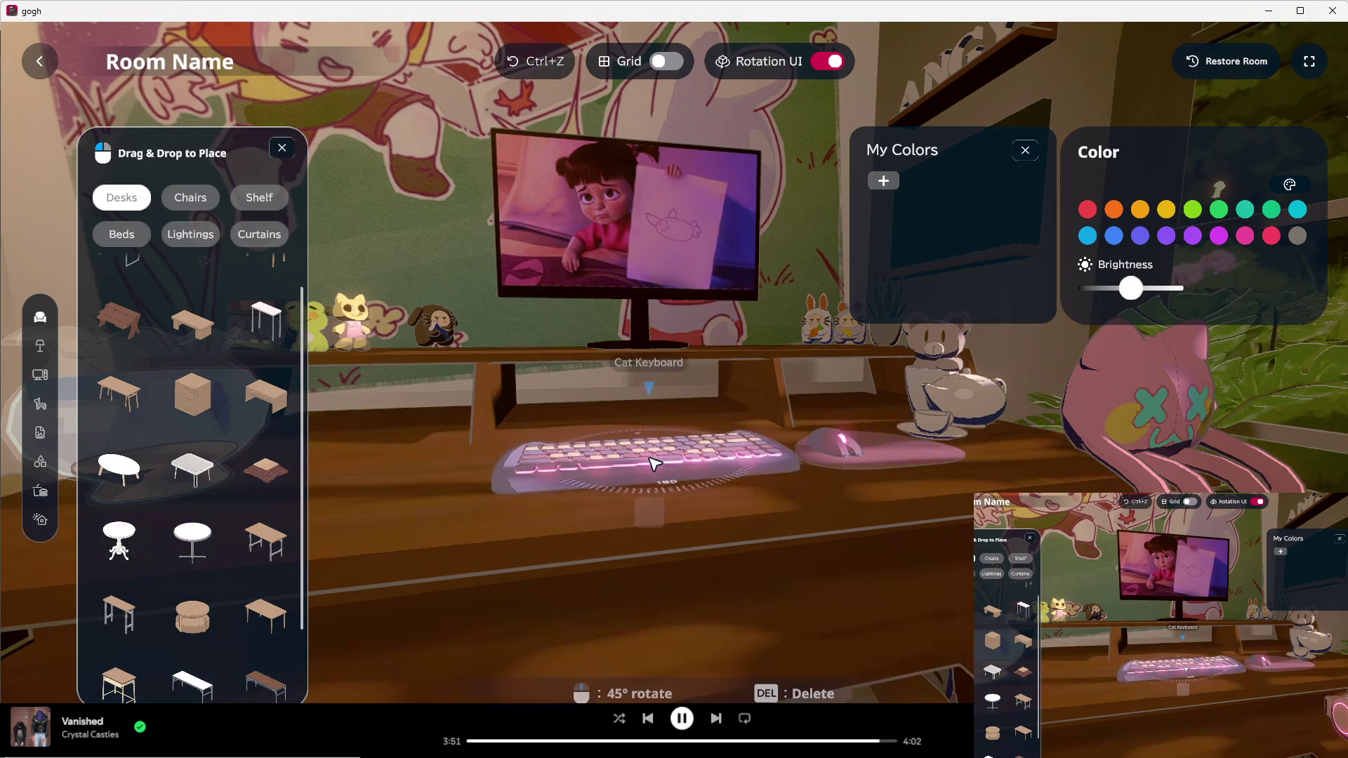
pyautogui.press('Escape')
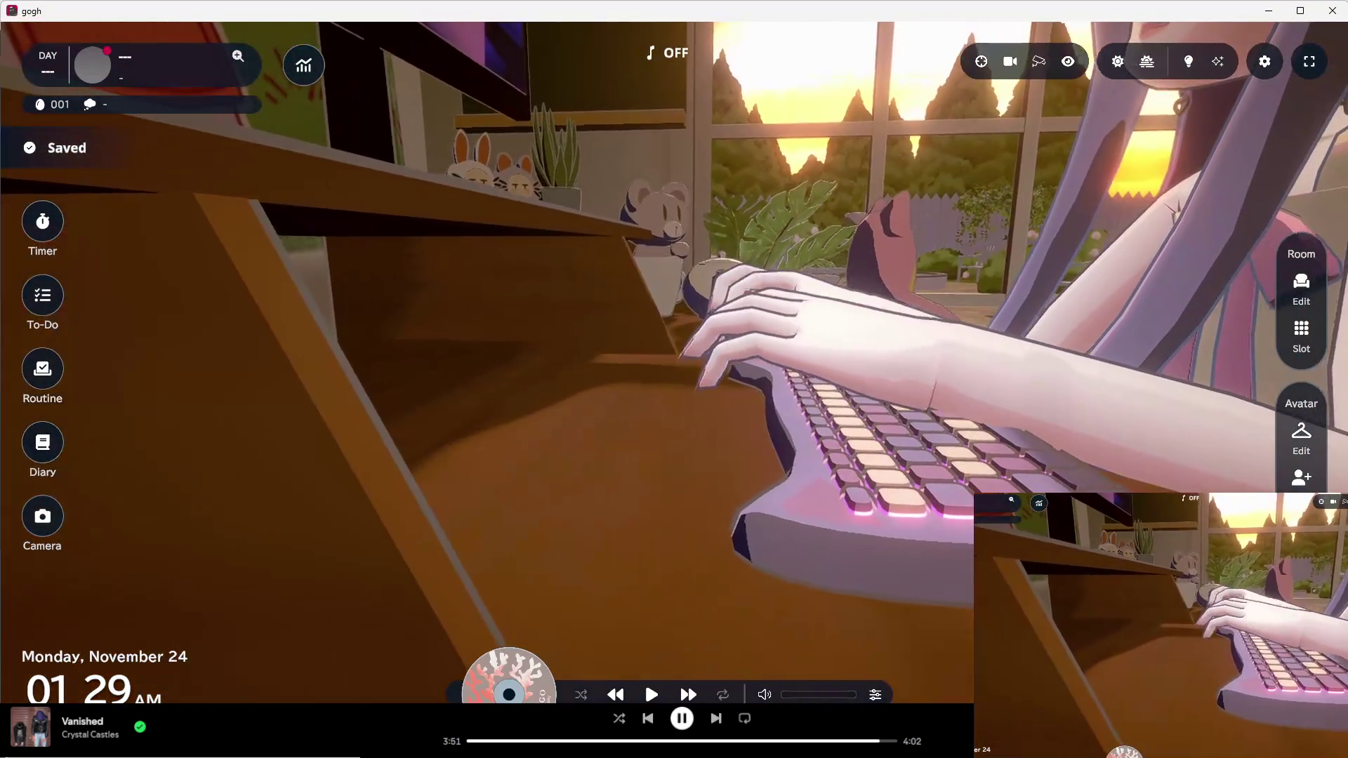
# Step: Toggle the interface overlay and briefly view the avatar in the avatar viewer
pyautogui.click(1309, 61)
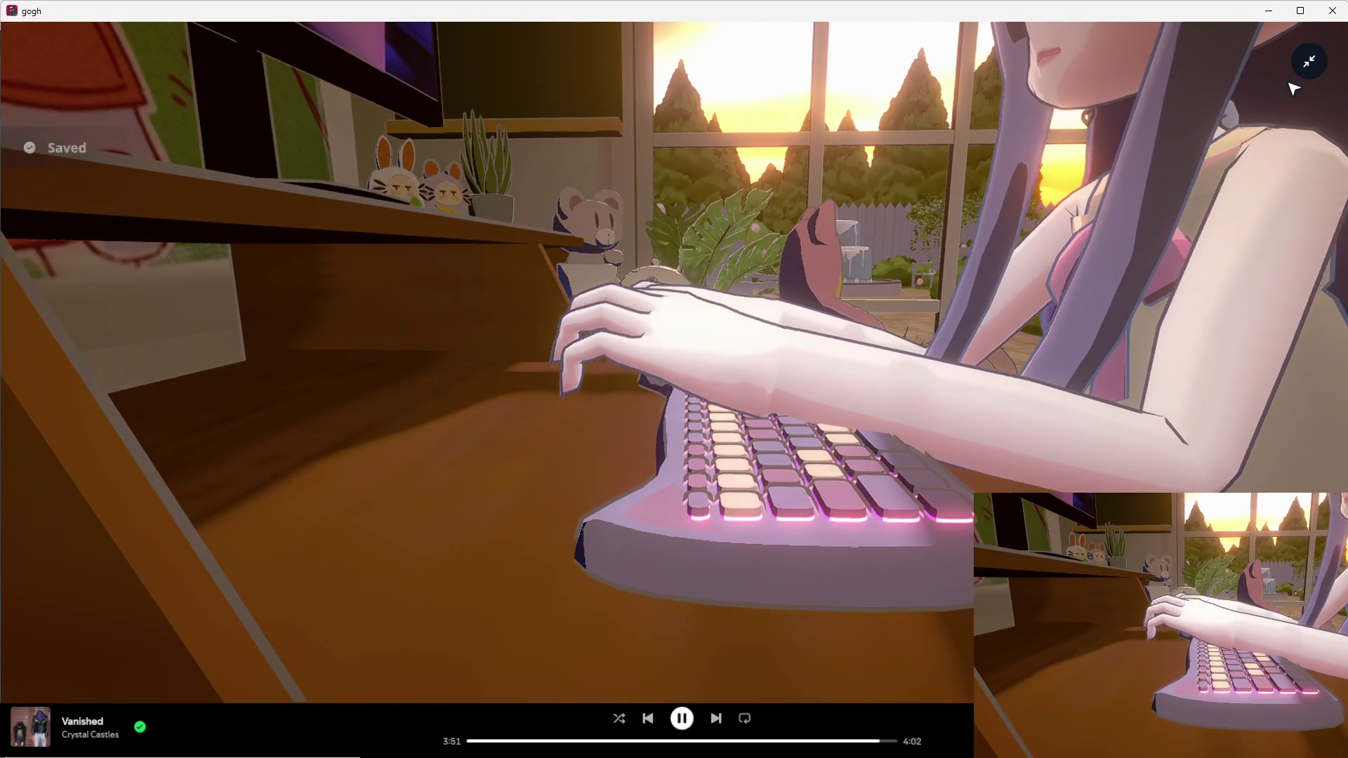
pyautogui.click(1309, 61)
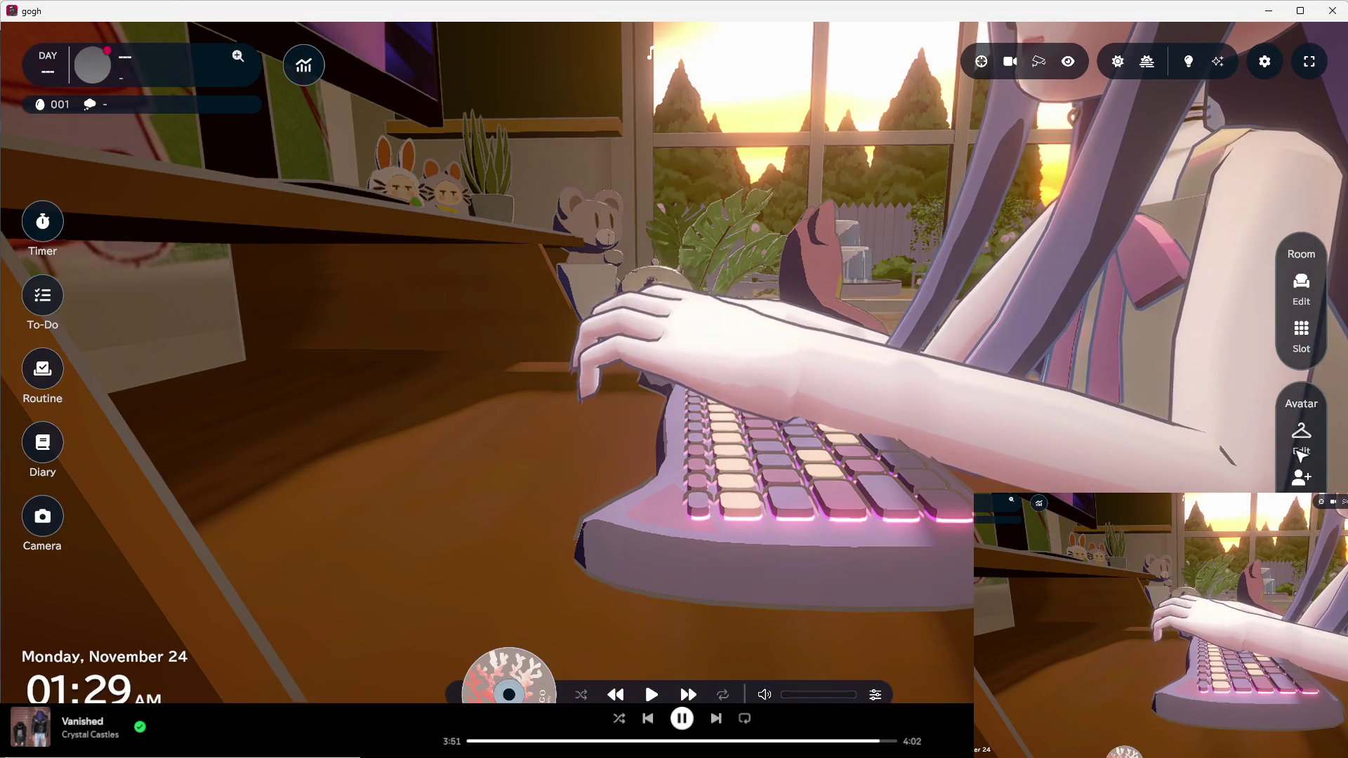
pyautogui.click(1301, 453)
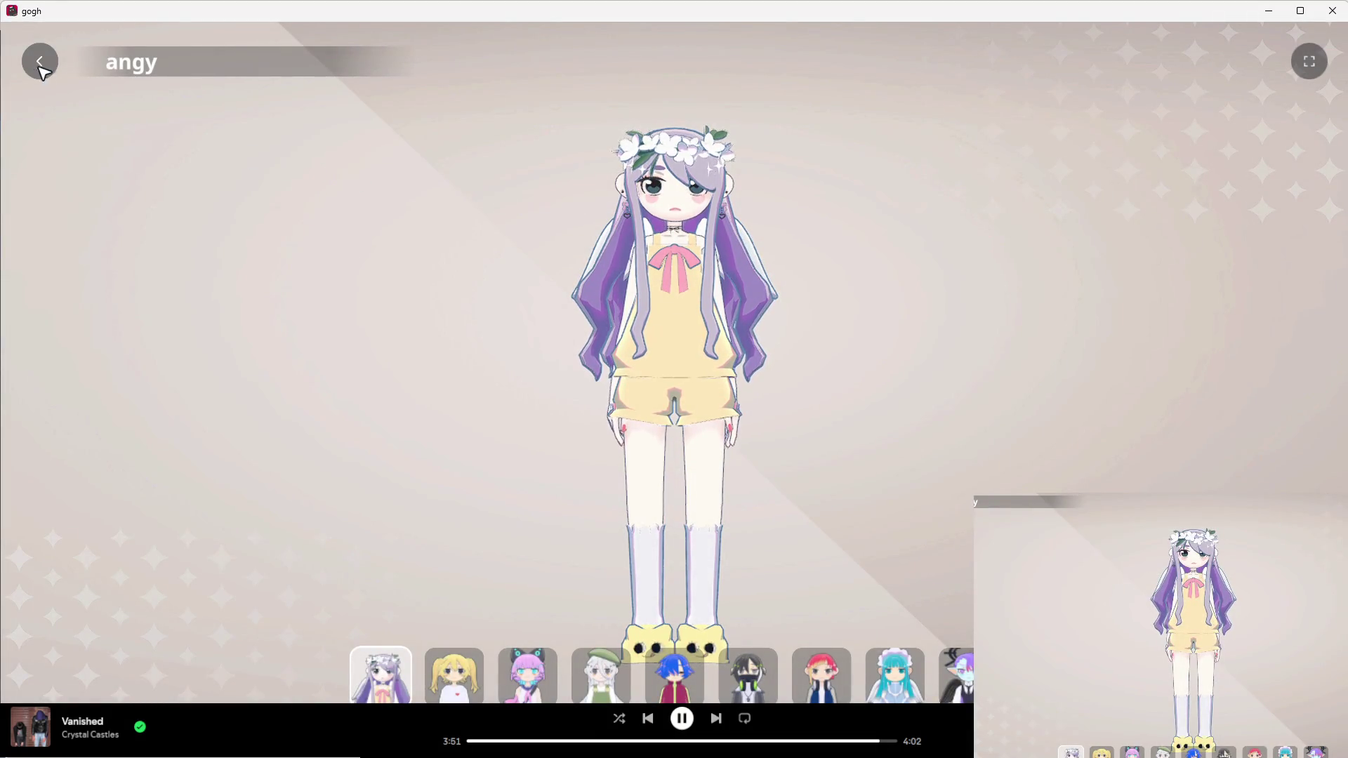
pyautogui.click(41, 62)
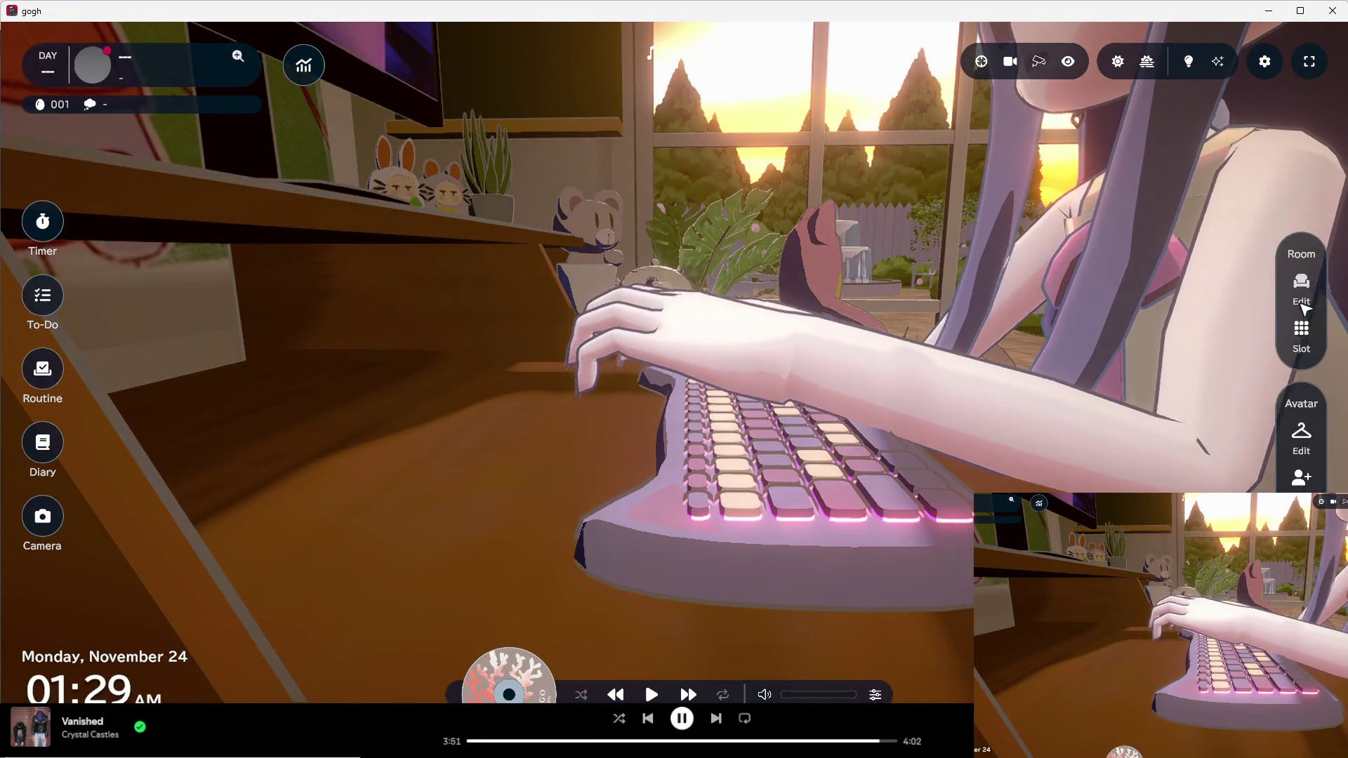
# Step: Reposition the keyboard on the desk, bring up the monitor's Image/GIF or Stream options, then switch to Visual Studio
pyautogui.click(1301, 288)
pyautogui.moveTo(732, 510)
pyautogui.mouseDown()
pyautogui.moveTo(758, 505)
pyautogui.moveTo(667, 424)
pyautogui.mouseUp()
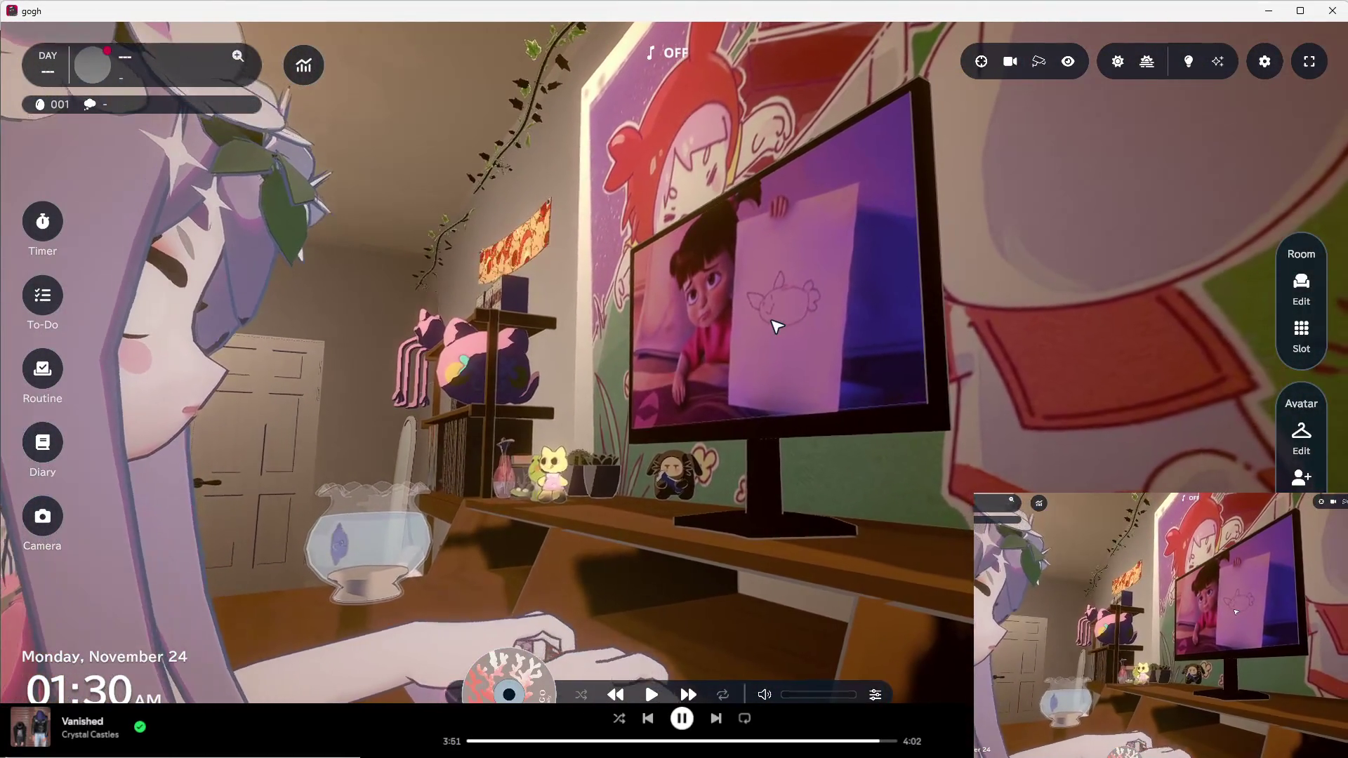
pyautogui.click(776, 325)
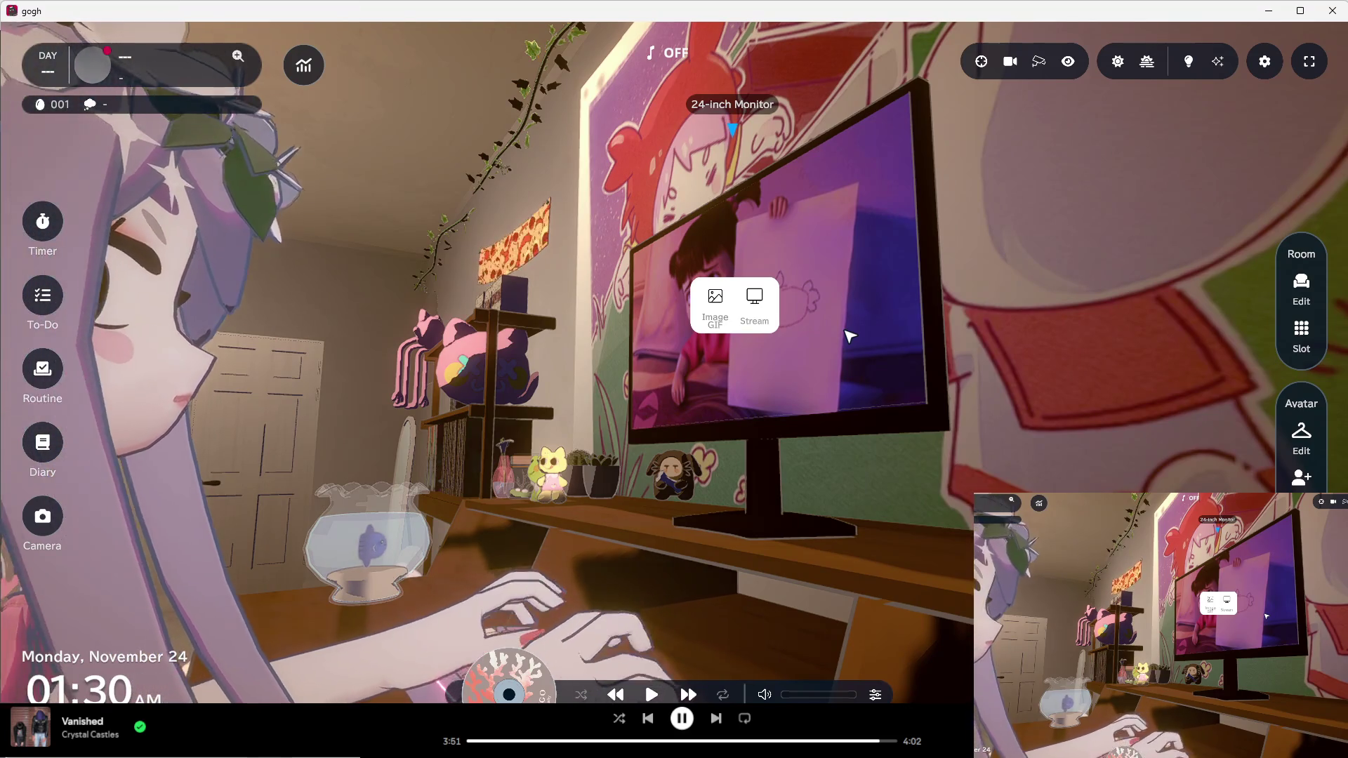
pyautogui.moveTo(903, 755)
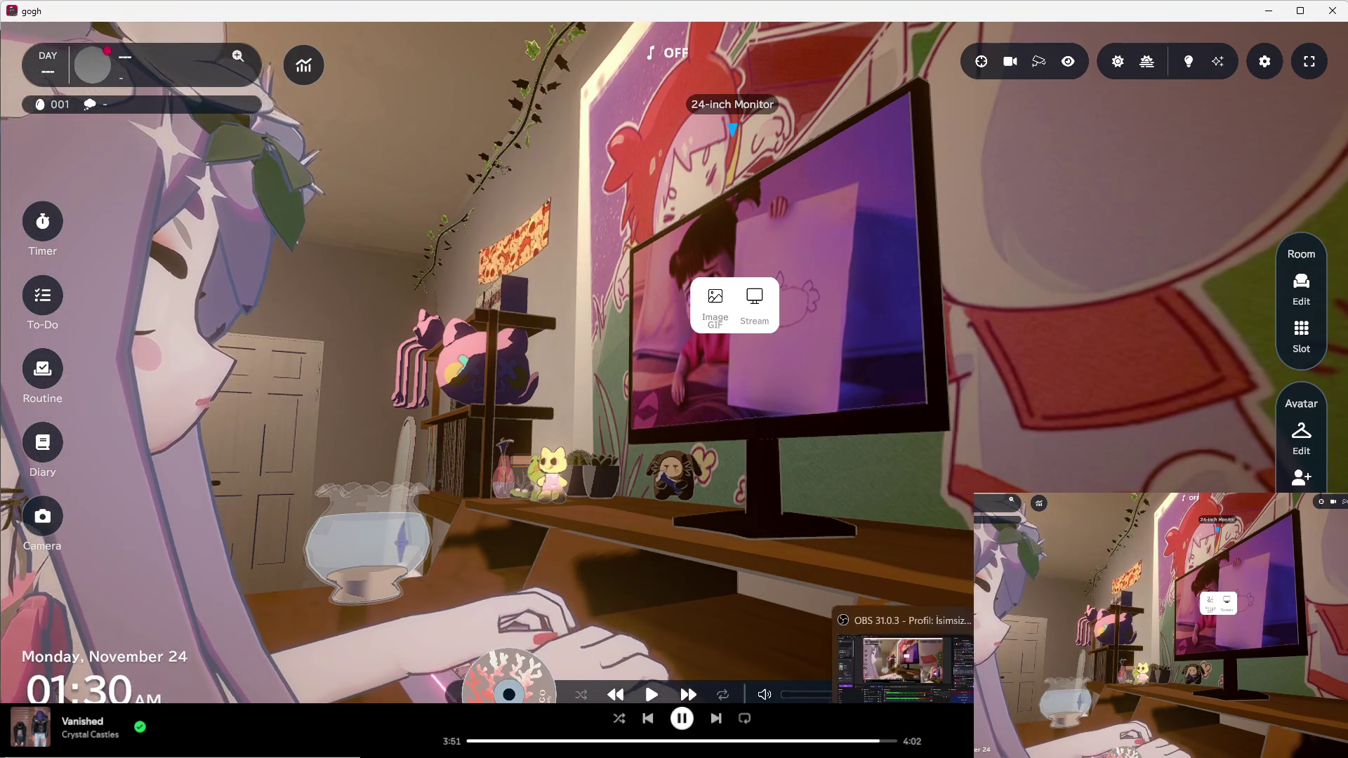
pyautogui.hotkey('alt', 'Tab')
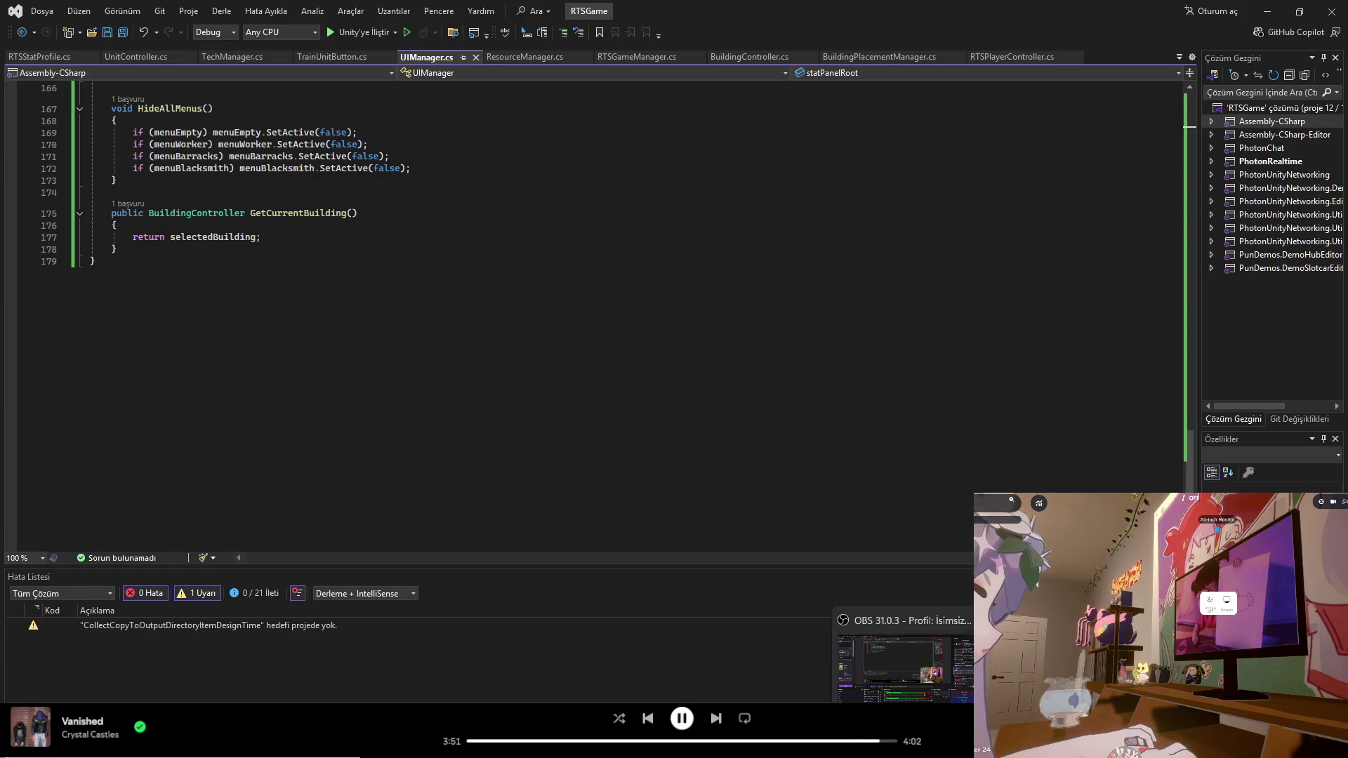
# Step: Snip a screenshot of the Visual Studio code window, then choose Image/GIF for gogh's desk monitor
pyautogui.press('super+shift+s')
pyautogui.moveTo(1346, 2)
pyautogui.mouseDown()
pyautogui.moveTo(50, 702)
pyautogui.moveTo(2, 703)
pyautogui.mouseUp()
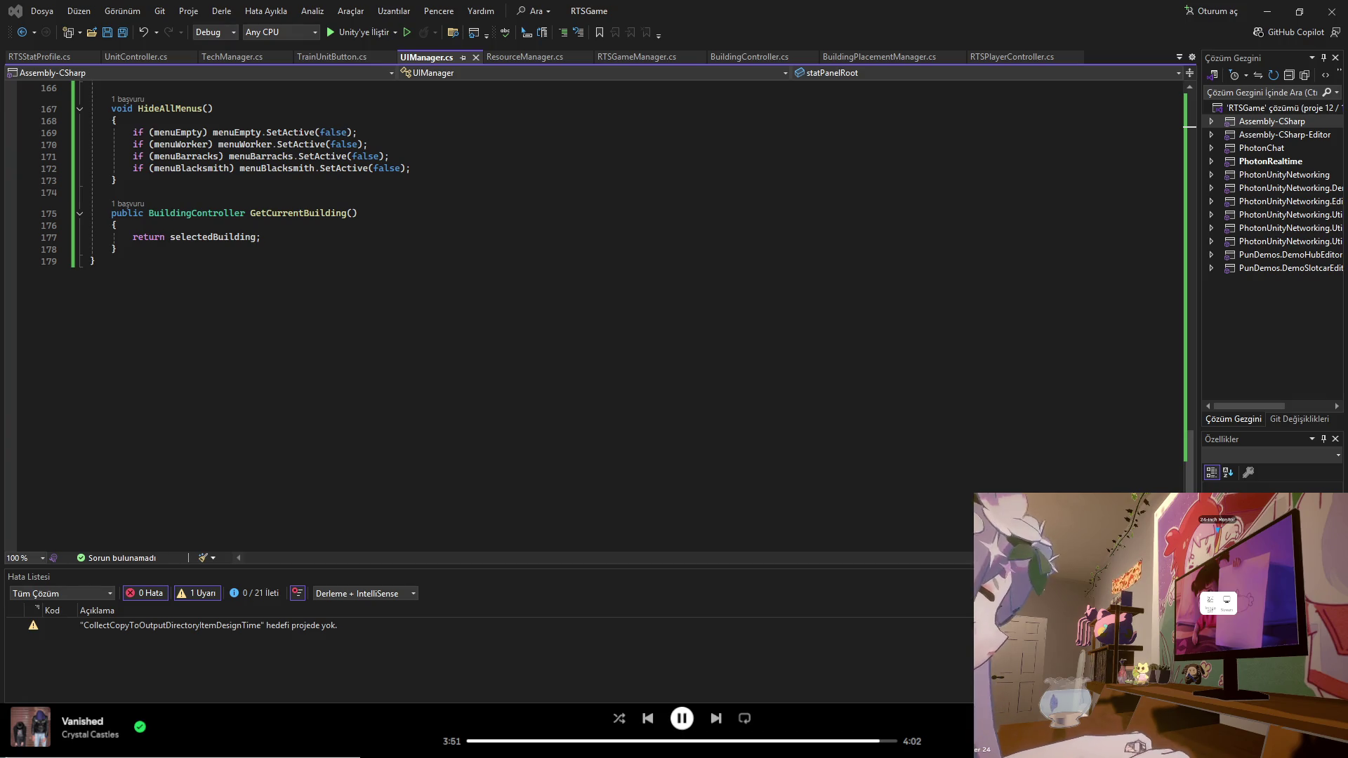
pyautogui.moveTo(906, 748)
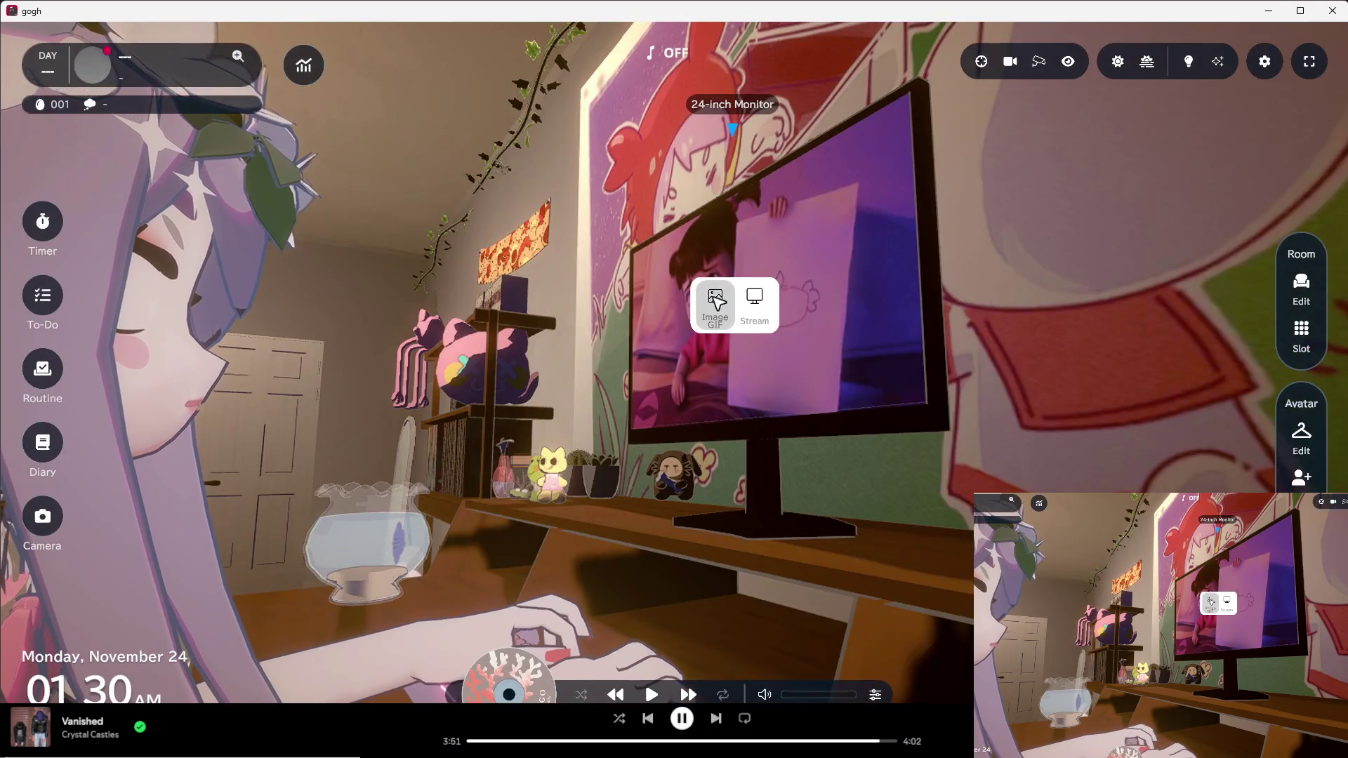
pyautogui.click(715, 300)
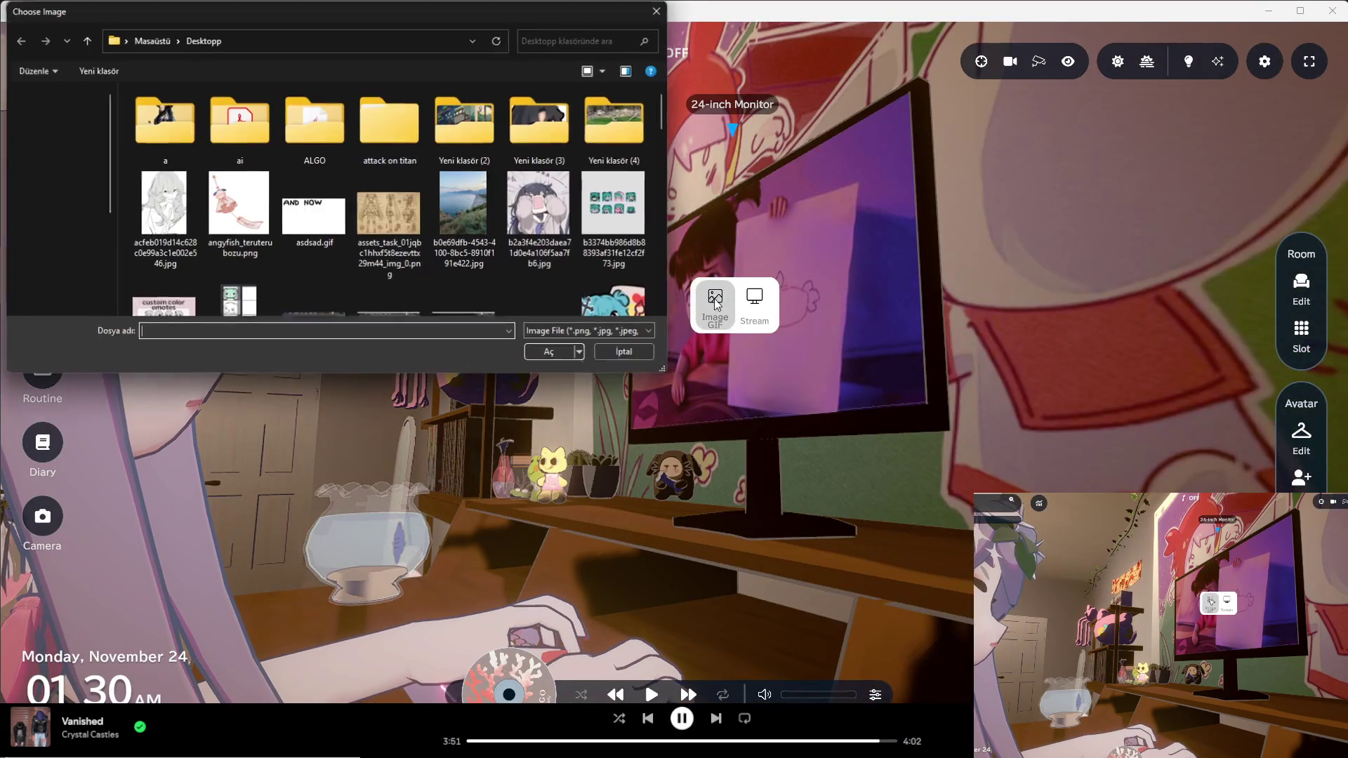
# Step: Load image (2).png from Giriş recent files onto the monitor, cropped to the full image
pyautogui.click(61, 138)
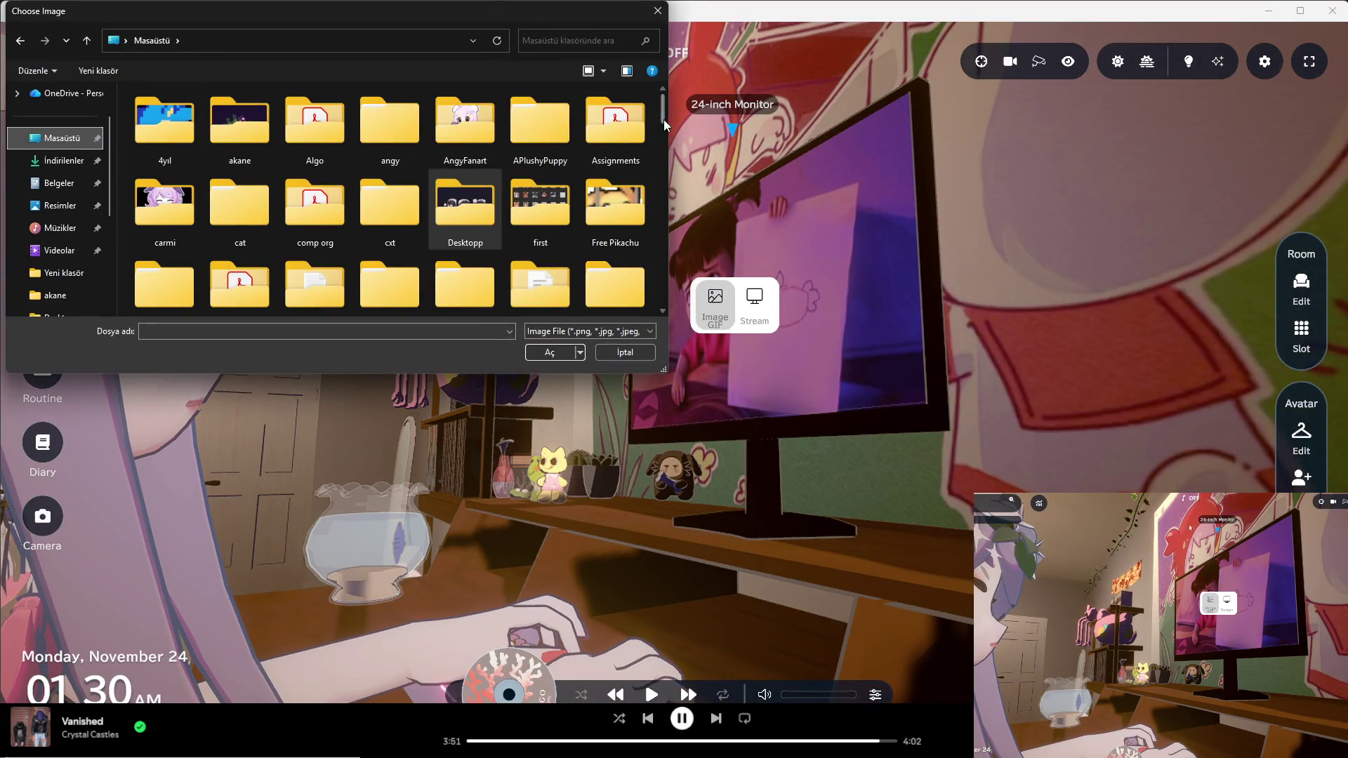
pyautogui.moveTo(664, 108); pyautogui.dragTo(664, 300)
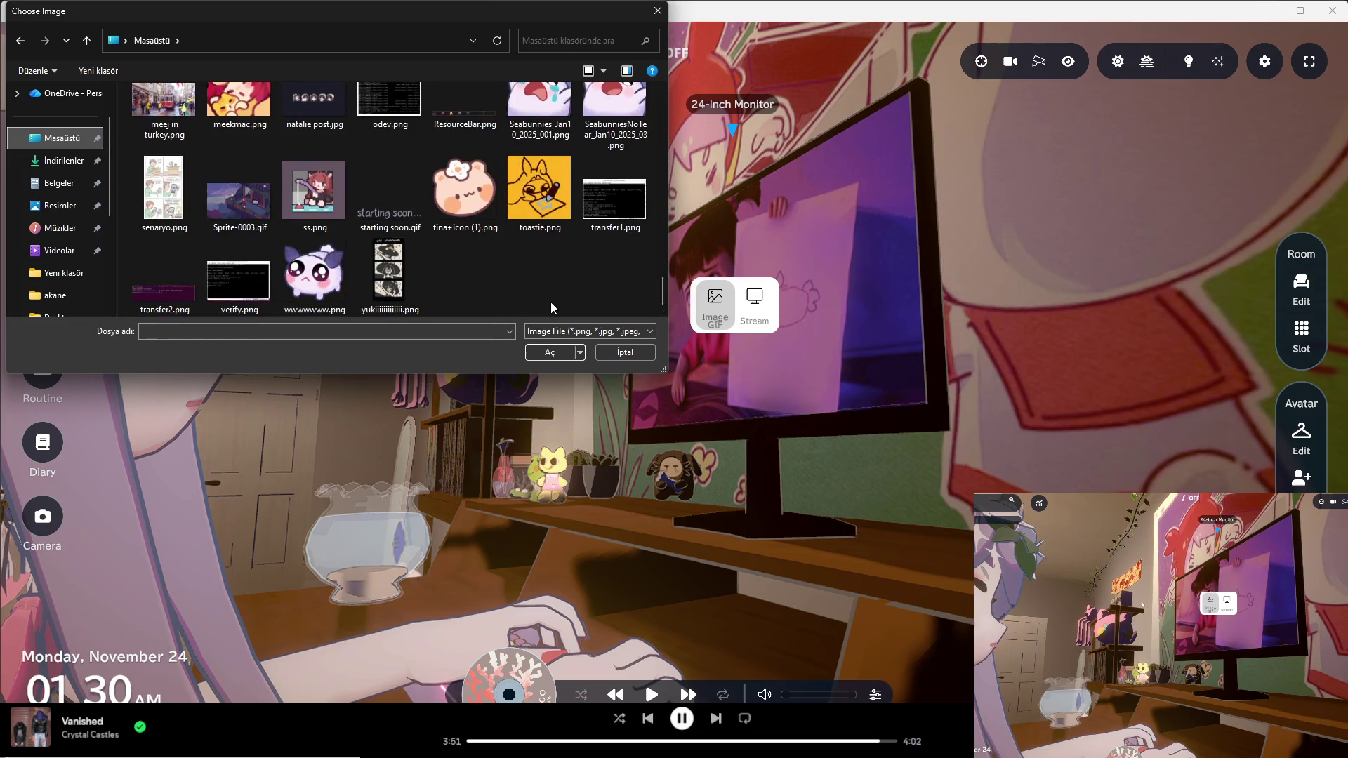
pyautogui.scroll(2, 53, 107)
pyautogui.click(54, 99)
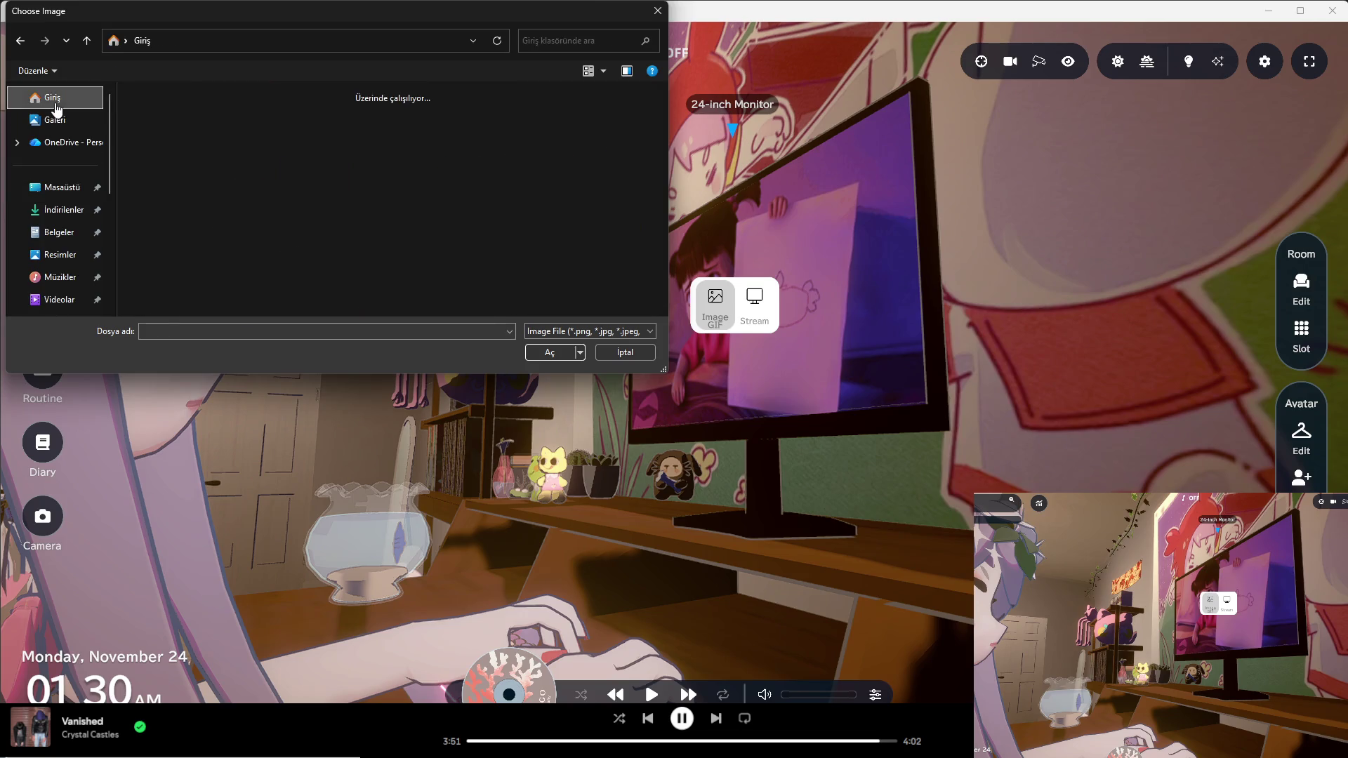
pyautogui.scroll(-2, 210, 204)
pyautogui.click(203, 265)
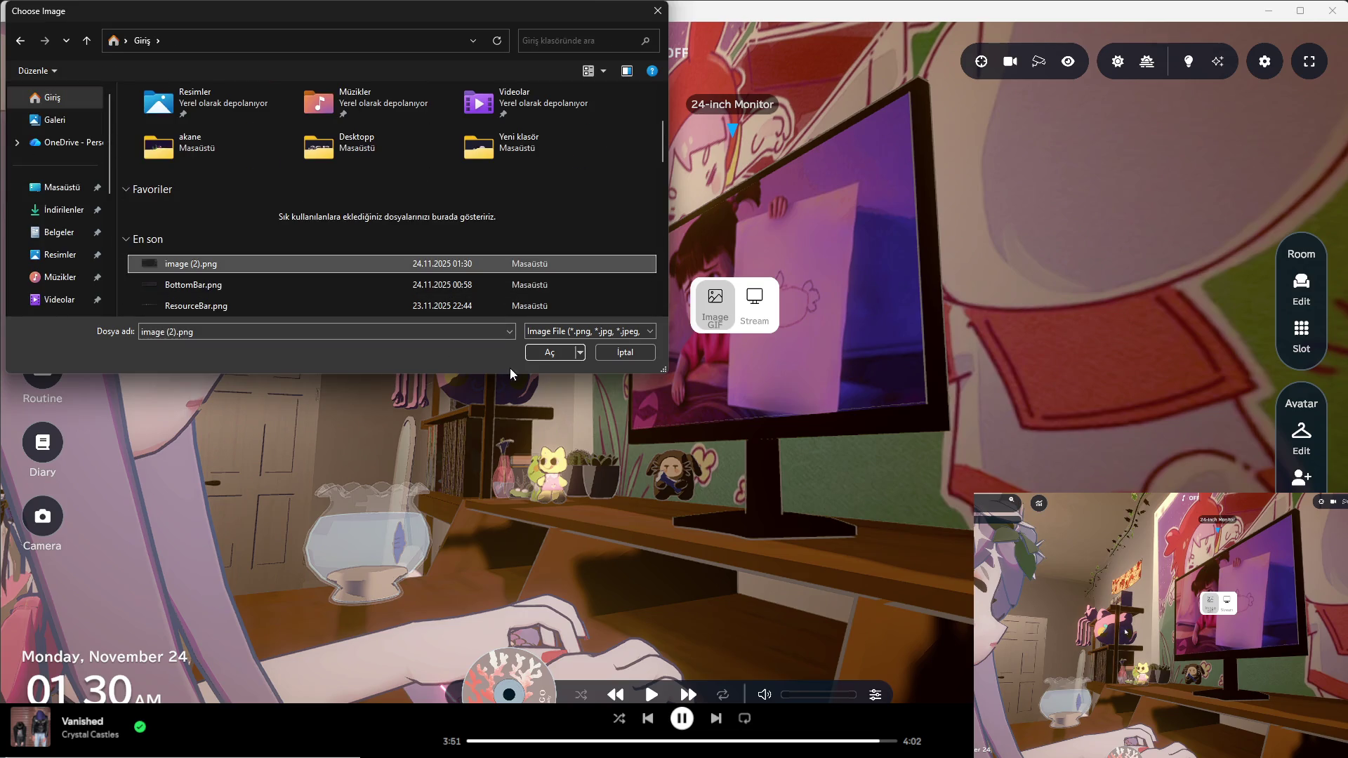
pyautogui.click(532, 355)
pyautogui.moveTo(813, 467); pyautogui.dragTo(933, 515)
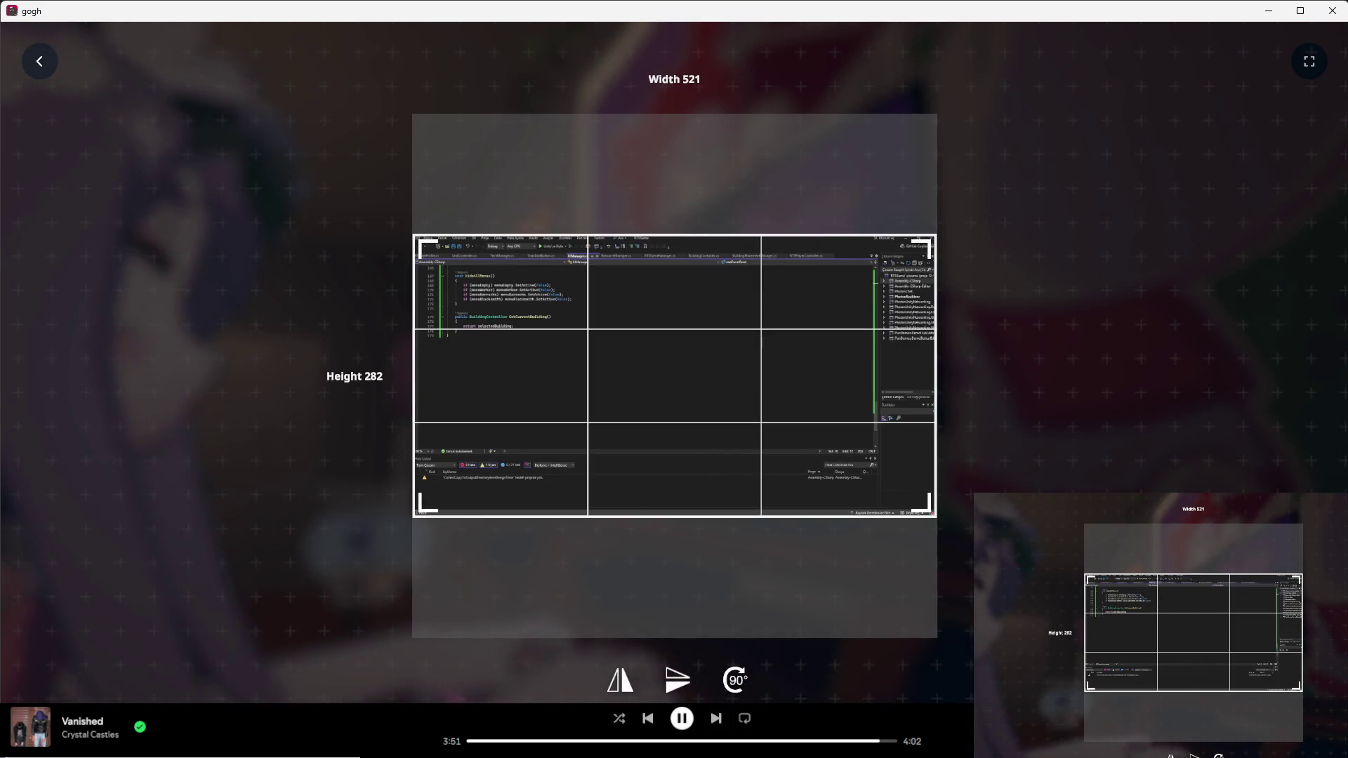
pyautogui.press('Return')
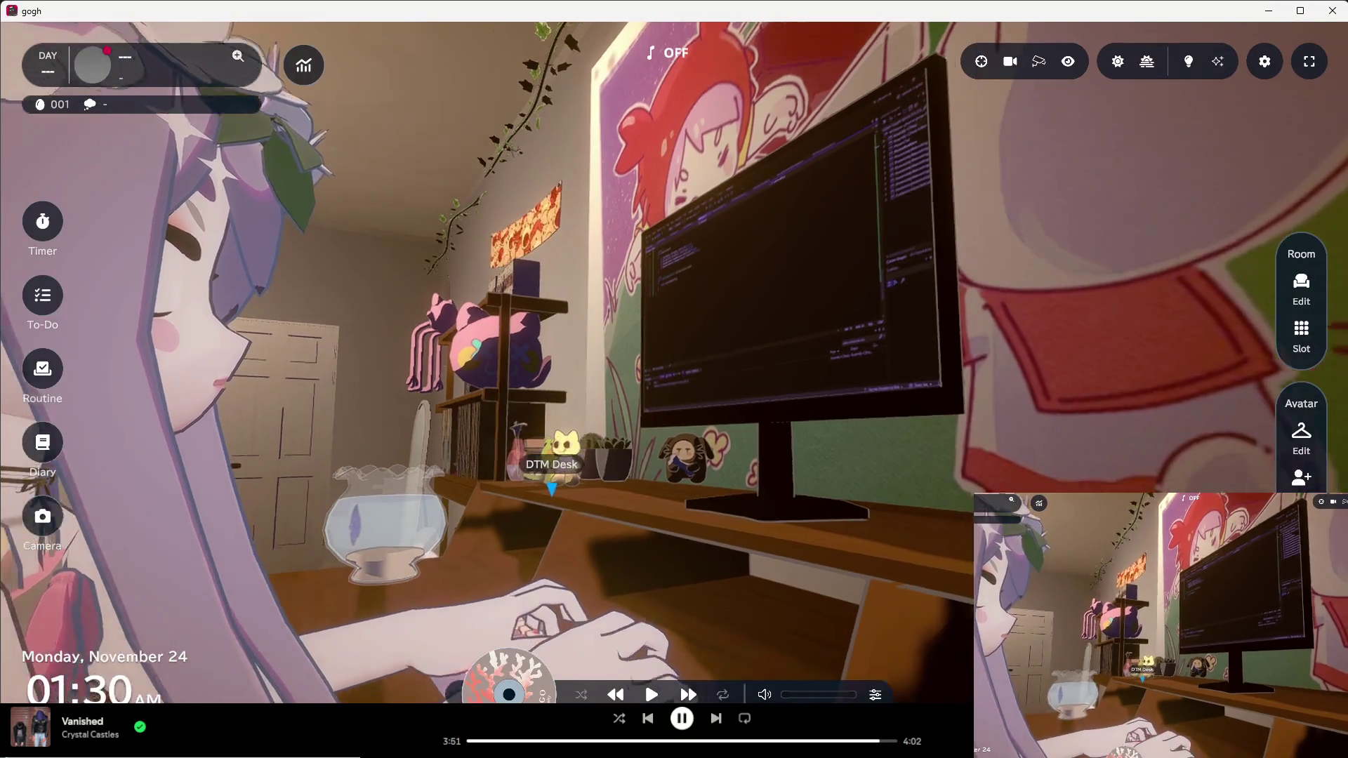